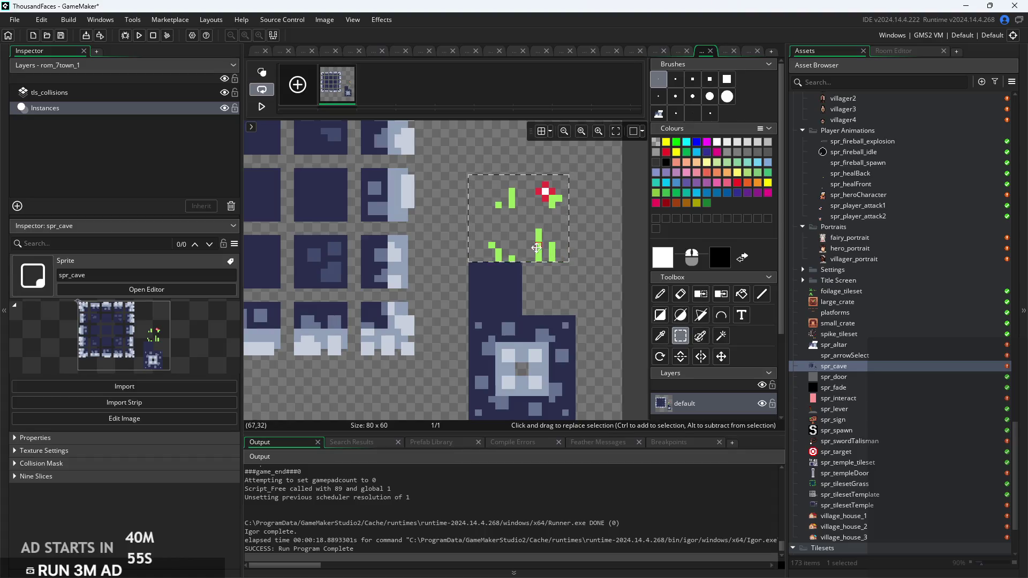
# Shift the green plant pixels upward in spr_cave and erase a stray dark tile
pyautogui.moveTo(535, 247)
pyautogui.mouseDown()
pyautogui.moveTo(528, 220)
pyautogui.moveTo(542, 261)
pyautogui.mouseUp()
pyautogui.scroll(-3, 542, 261)
pyautogui.moveTo(508, 194)
pyautogui.mouseDown()
pyautogui.moveTo(577, 280)
pyautogui.moveTo(570, 243)
pyautogui.moveTo(529, 246)
pyautogui.mouseUp()
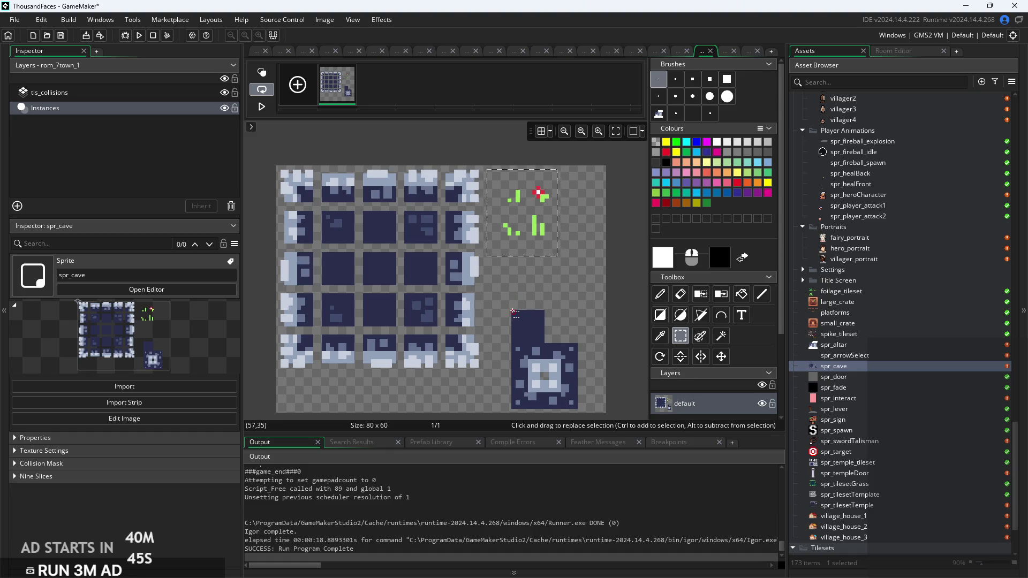
pyautogui.scroll(2, 518, 278)
pyautogui.moveTo(515, 210); pyautogui.dragTo(550, 248)
pyautogui.press('Delete')
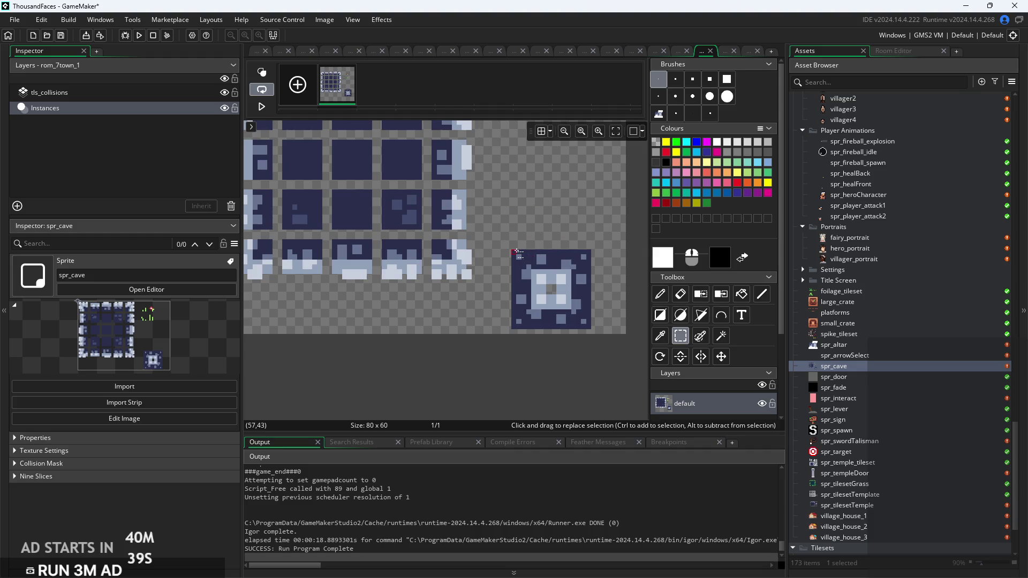
# Drag the loose dark stone tile blocks into neat rows beside the main tile grid
pyautogui.click(515, 252)
pyautogui.moveTo(550, 287)
pyautogui.mouseDown()
pyautogui.moveTo(513, 228)
pyautogui.moveTo(523, 224)
pyautogui.mouseUp()
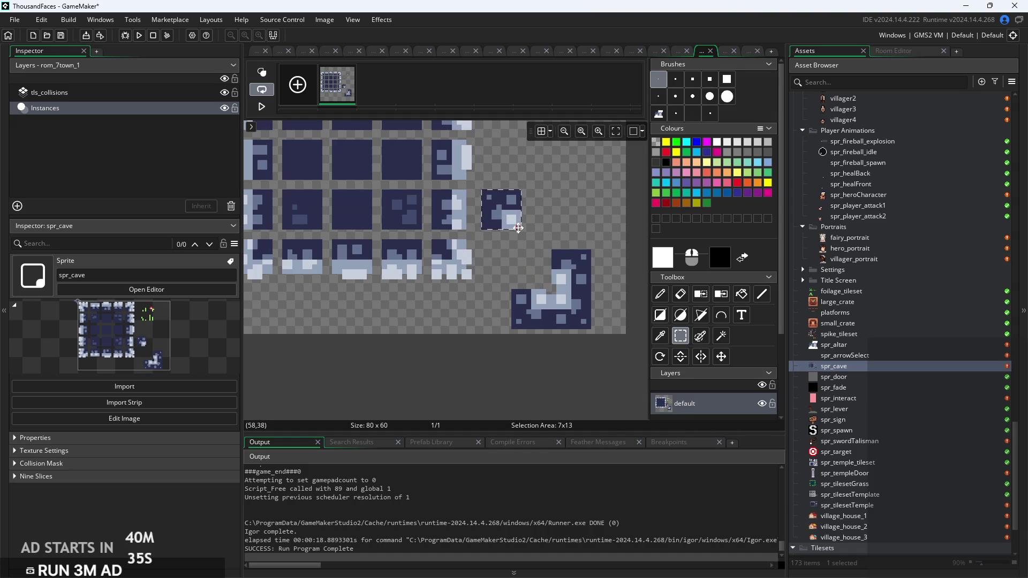
pyautogui.scroll(1, 490, 262)
pyautogui.click(459, 210)
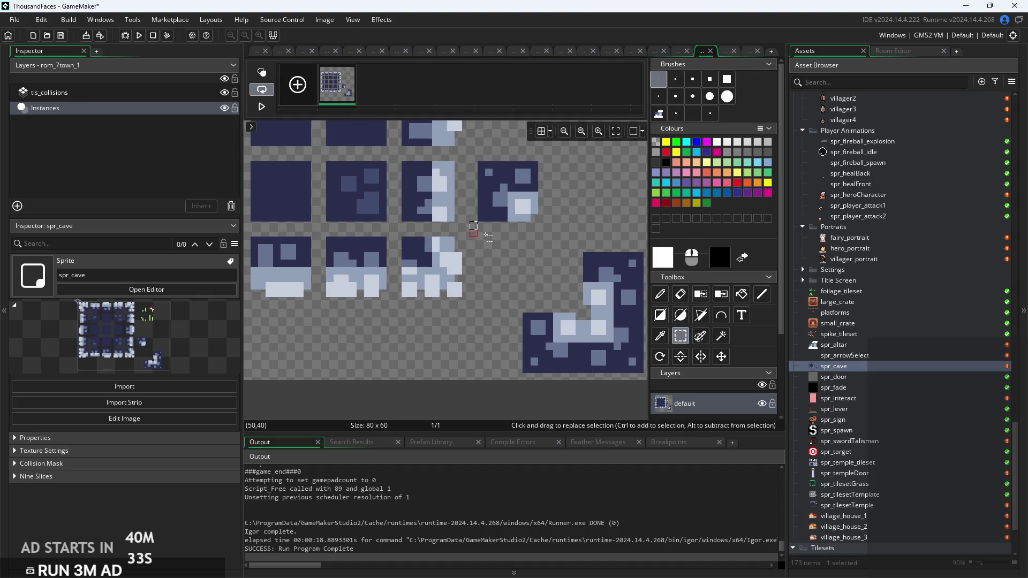
pyautogui.scroll(-1, 523, 265)
pyautogui.moveTo(536, 265)
pyautogui.mouseDown()
pyautogui.moveTo(576, 306)
pyautogui.moveTo(529, 226)
pyautogui.mouseUp()
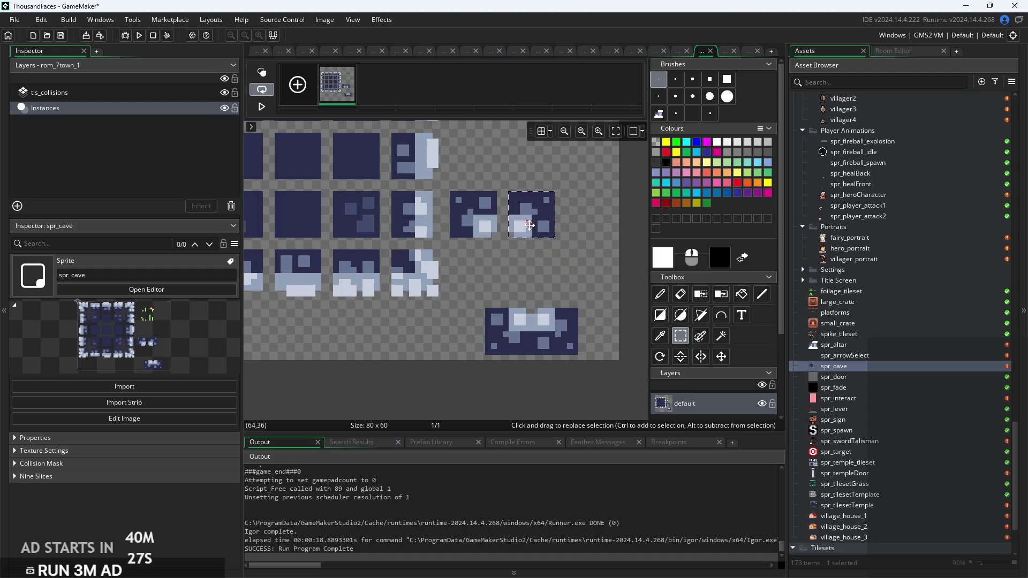
pyautogui.moveTo(485, 308)
pyautogui.mouseDown()
pyautogui.moveTo(518, 353)
pyautogui.moveTo(532, 355)
pyautogui.moveTo(491, 323)
pyautogui.moveTo(480, 294)
pyautogui.moveTo(579, 355)
pyautogui.moveTo(541, 316)
pyautogui.moveTo(547, 289)
pyautogui.mouseUp()
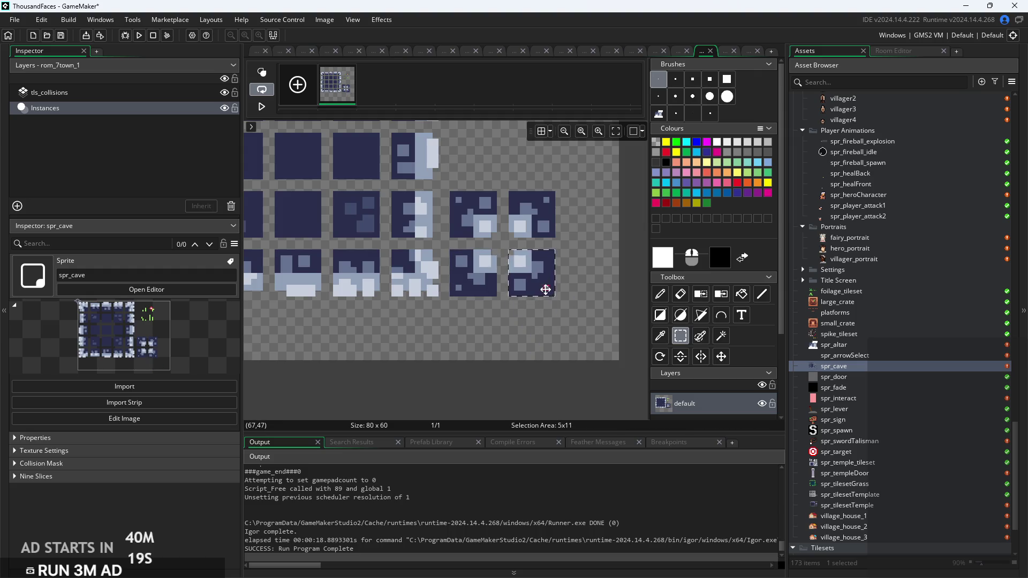
pyautogui.click(502, 317)
pyautogui.scroll(5, 502, 317)
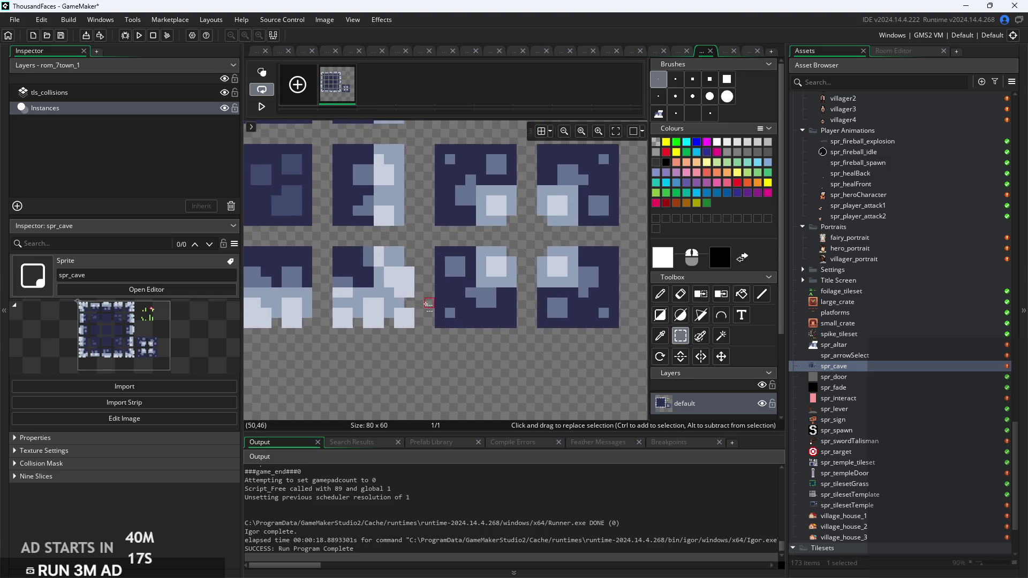
pyautogui.moveTo(463, 347); pyautogui.dragTo(489, 361)
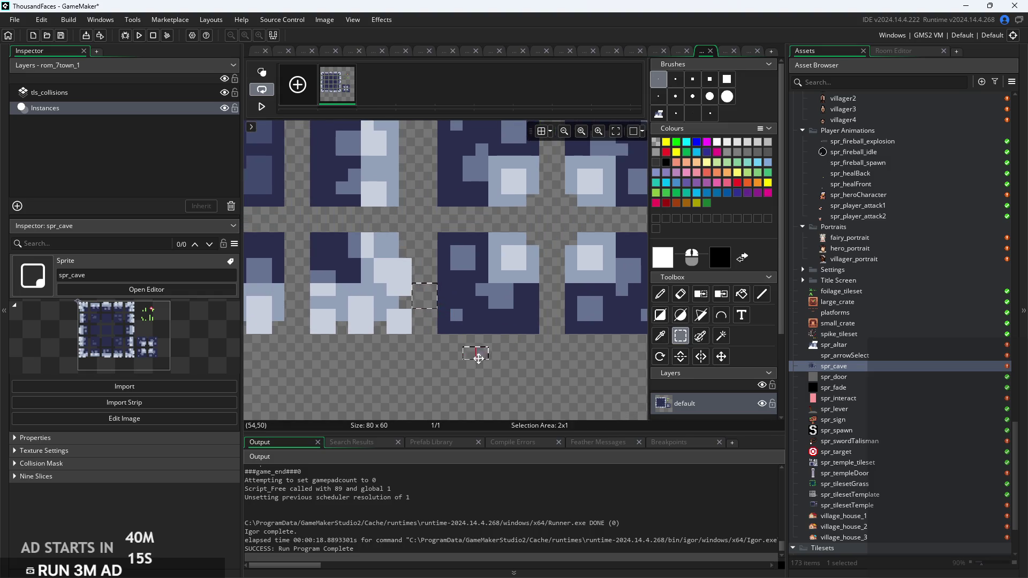
# Find and select the spr_tilesetTemple sprite in the Asset Browser
pyautogui.scroll(-1, 453, 388)
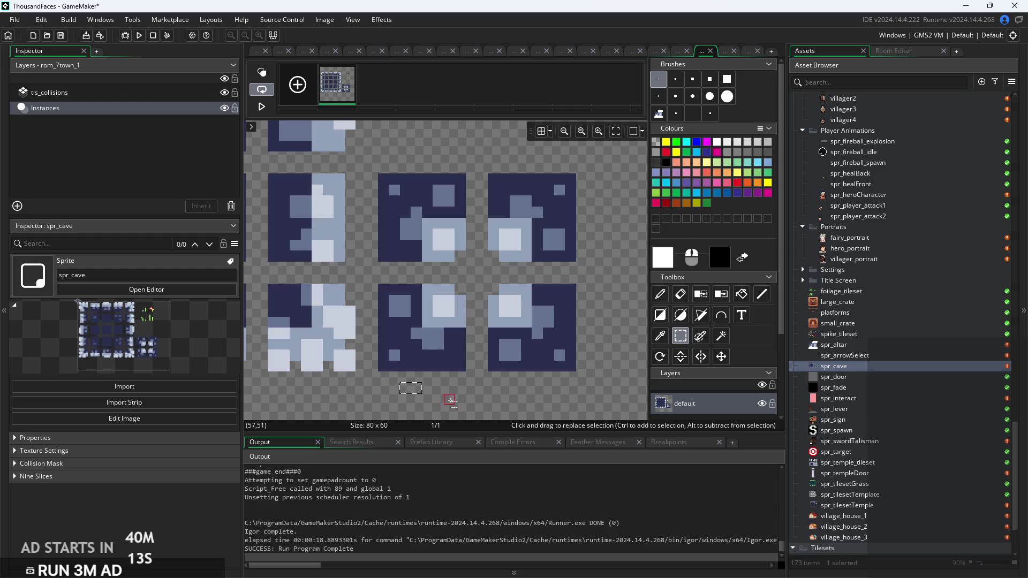
pyautogui.scroll(-1, 470, 388)
pyautogui.scroll(-3, 471, 388)
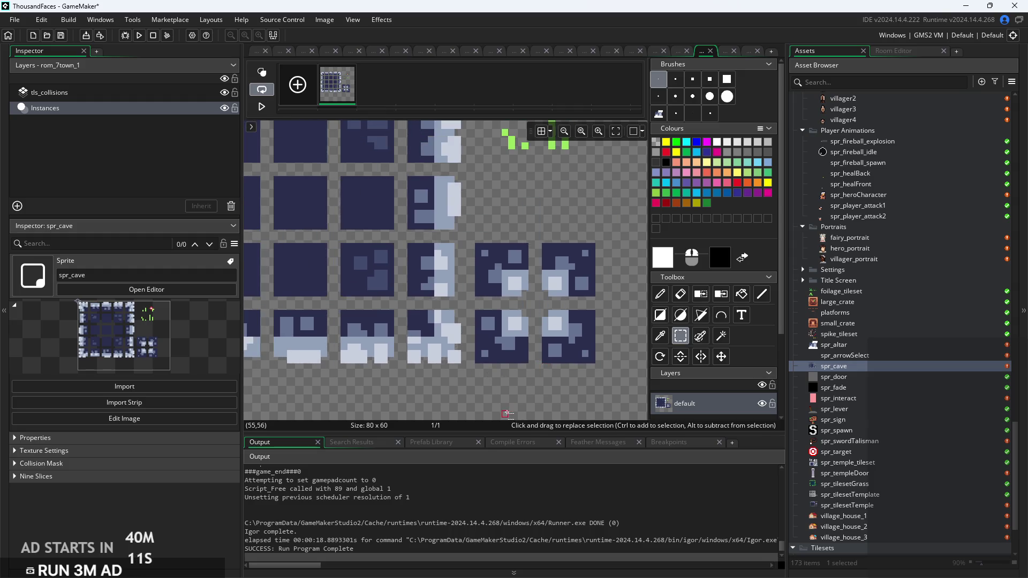
pyautogui.scroll(-2, 522, 372)
pyautogui.scroll(2, 513, 375)
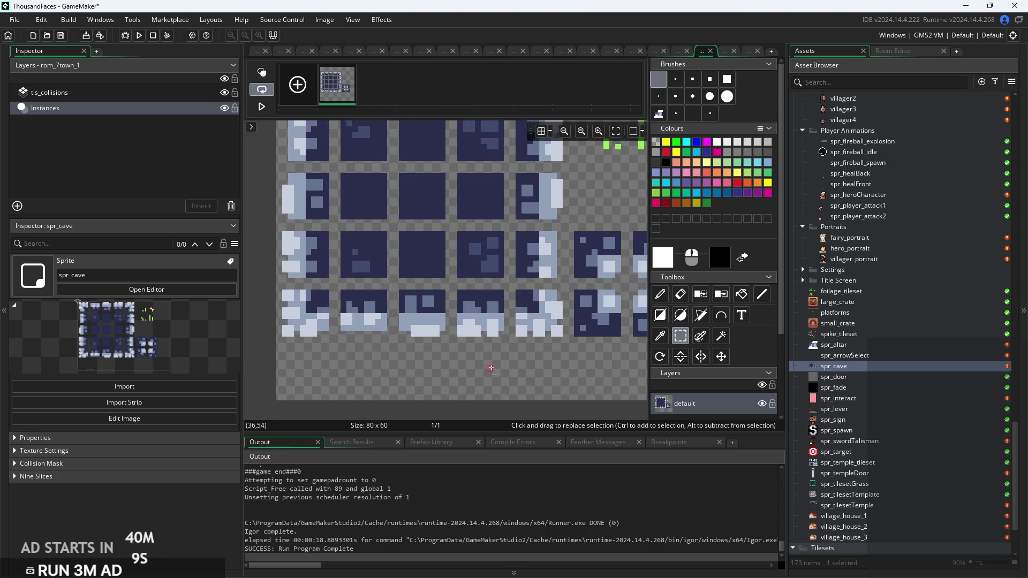
pyautogui.scroll(-2, 519, 392)
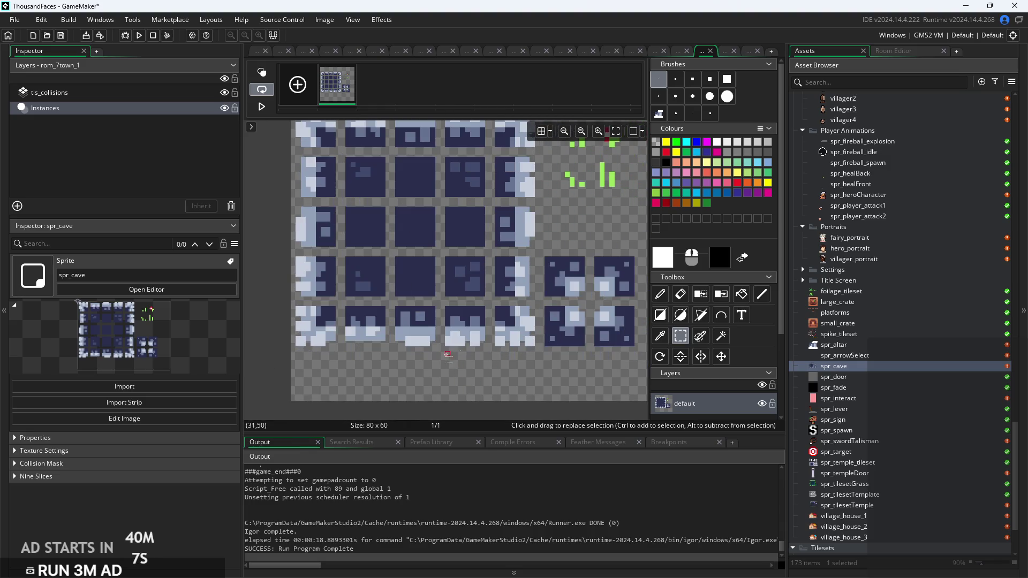
pyautogui.scroll(-2, 882, 443)
pyautogui.scroll(-2, 868, 479)
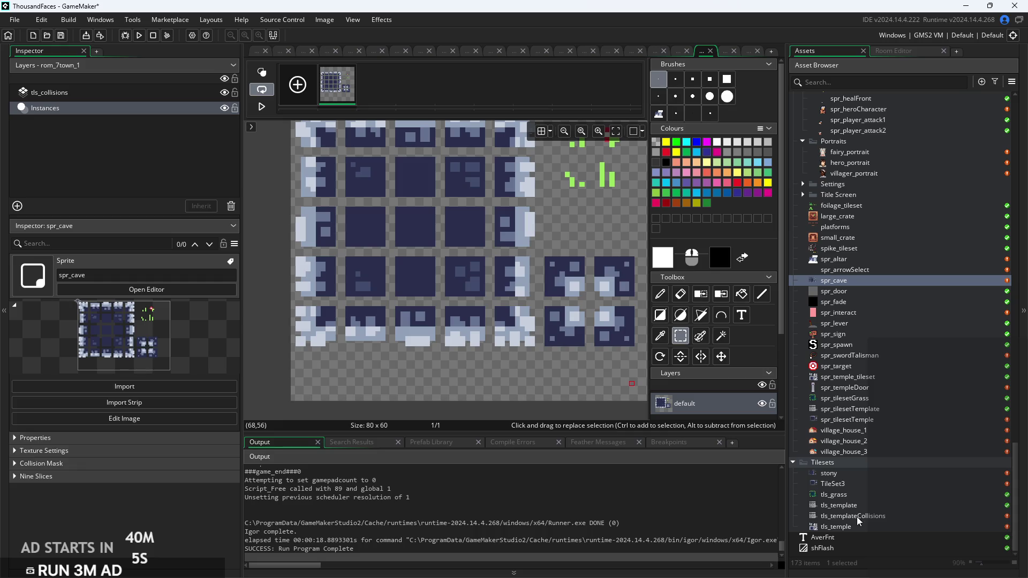
pyautogui.click(857, 420)
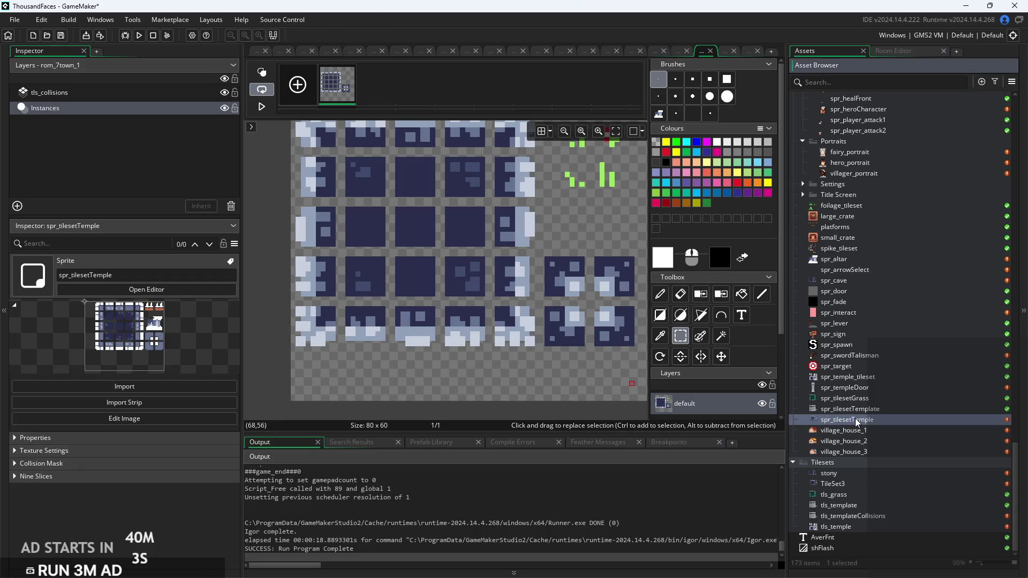
# Open spr_tilesetTemple's image and inspect its top-left corner with a rectangle selection
pyautogui.doubleClick(856, 420)
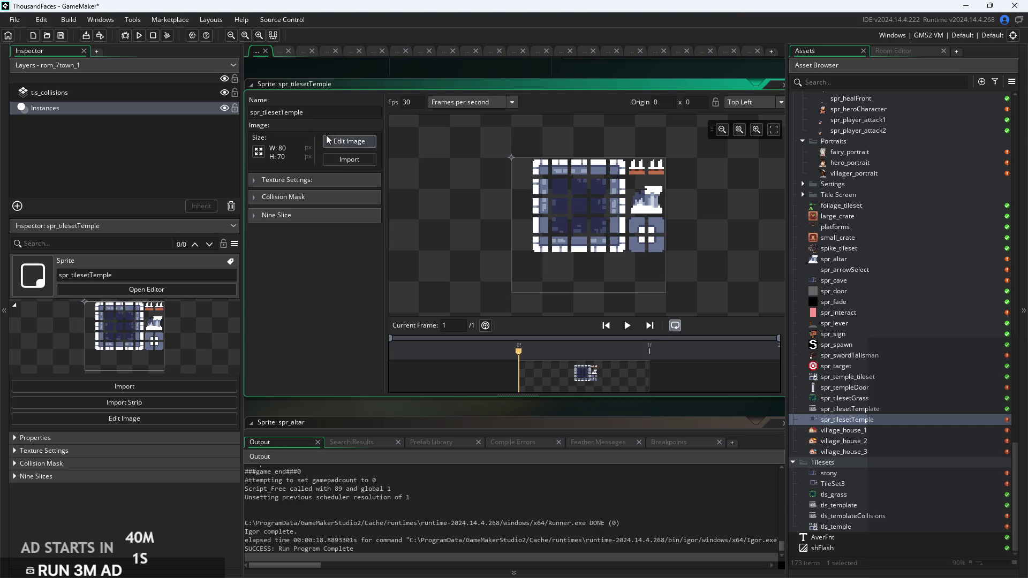
pyautogui.click(349, 141)
pyautogui.scroll(-1, 367, 258)
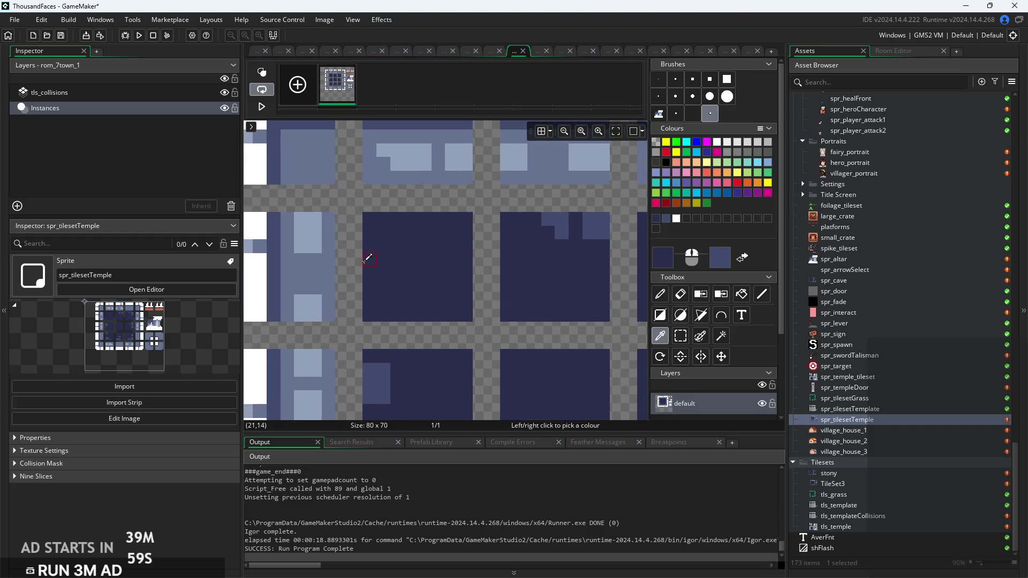
pyautogui.scroll(-2, 367, 259)
pyautogui.scroll(3, 370, 190)
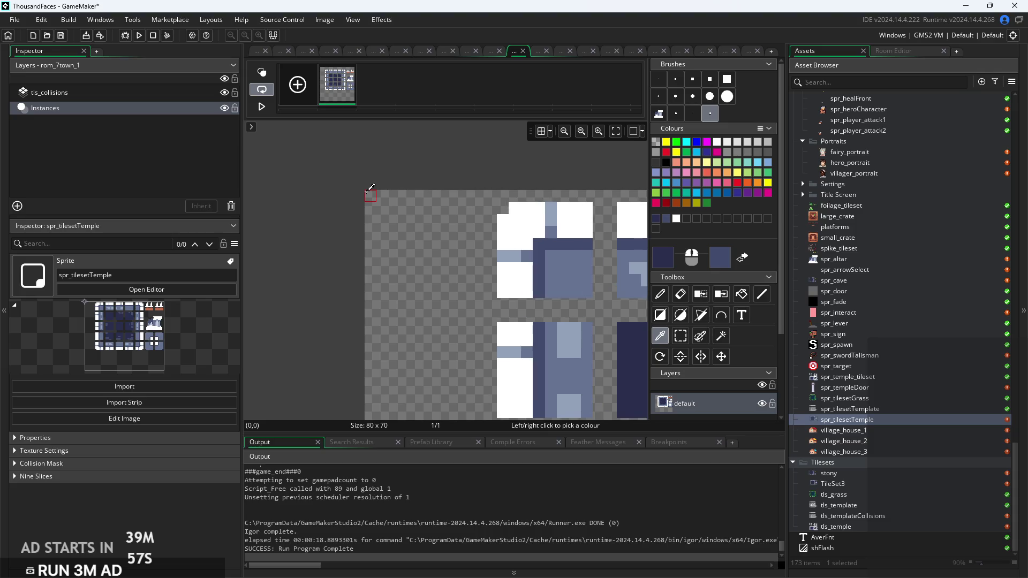
pyautogui.click(679, 336)
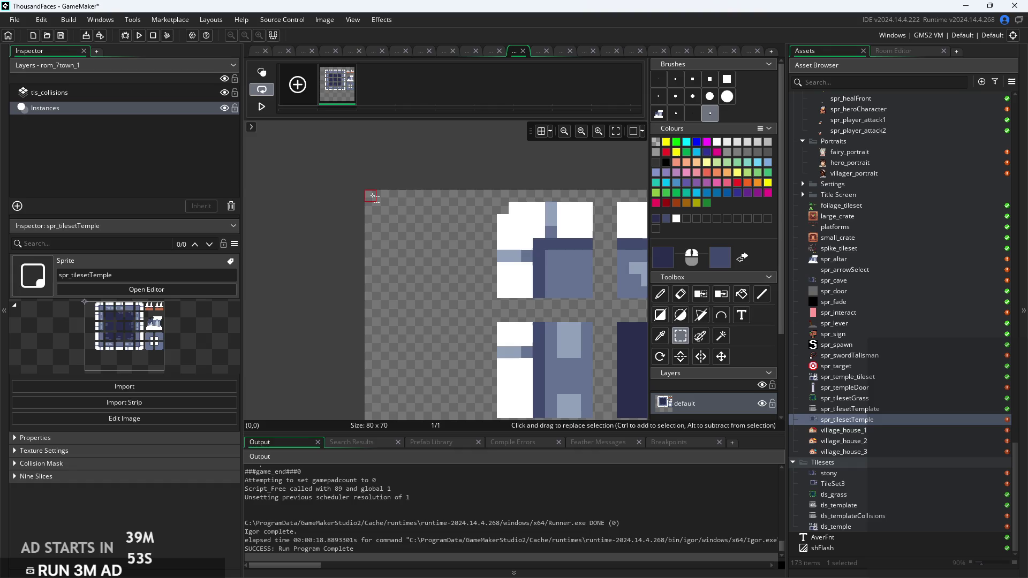
pyautogui.moveTo(369, 208)
pyautogui.mouseDown()
pyautogui.moveTo(458, 209)
pyautogui.moveTo(434, 249)
pyautogui.moveTo(318, 256)
pyautogui.moveTo(338, 263)
pyautogui.mouseUp()
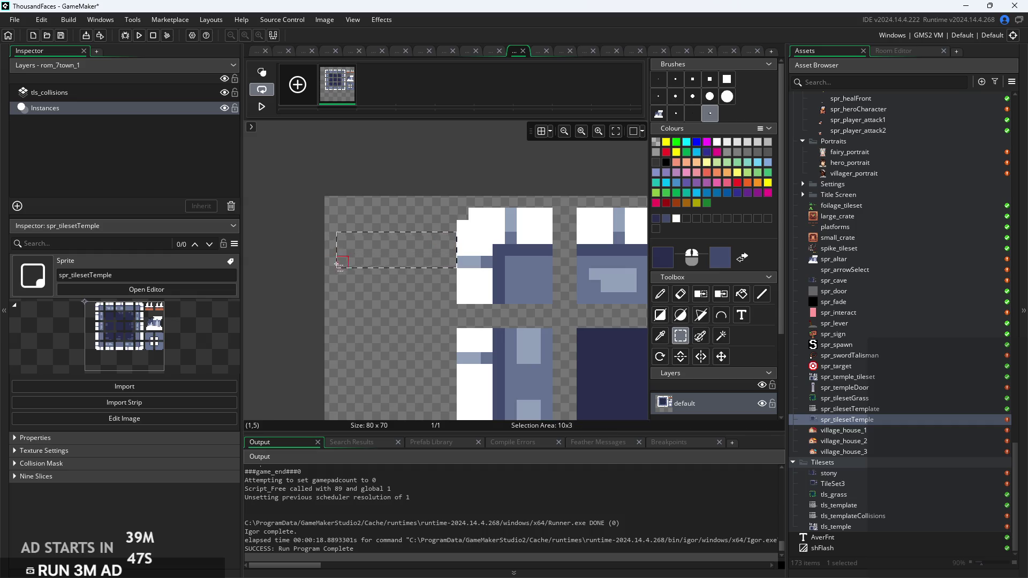
pyautogui.click(328, 259)
# Reopen the spr_cave sprite from the Asset Browser
pyautogui.scroll(-1, 390, 294)
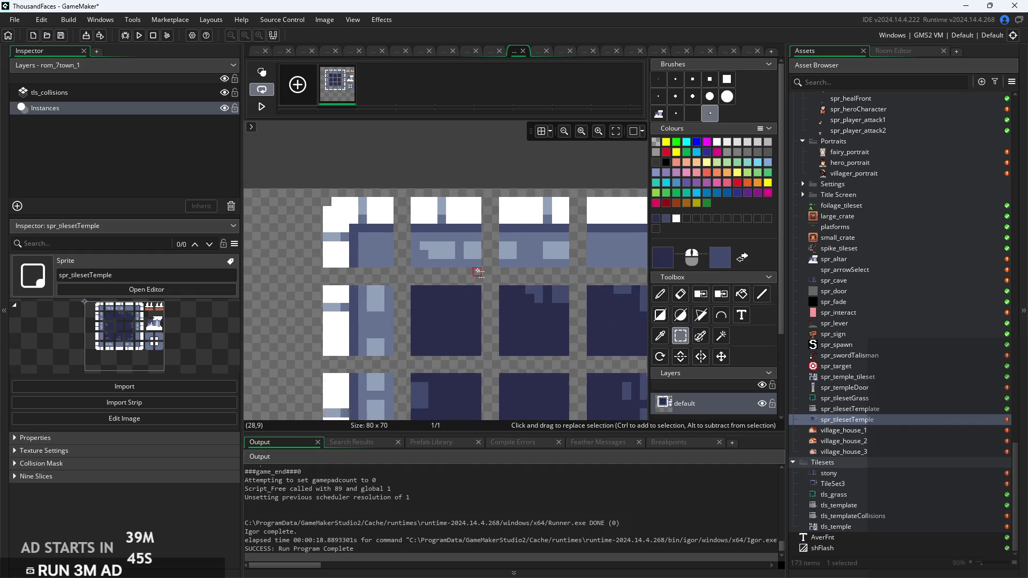
pyautogui.scroll(-4, 478, 273)
pyautogui.scroll(3, 552, 384)
pyautogui.scroll(-1, 535, 364)
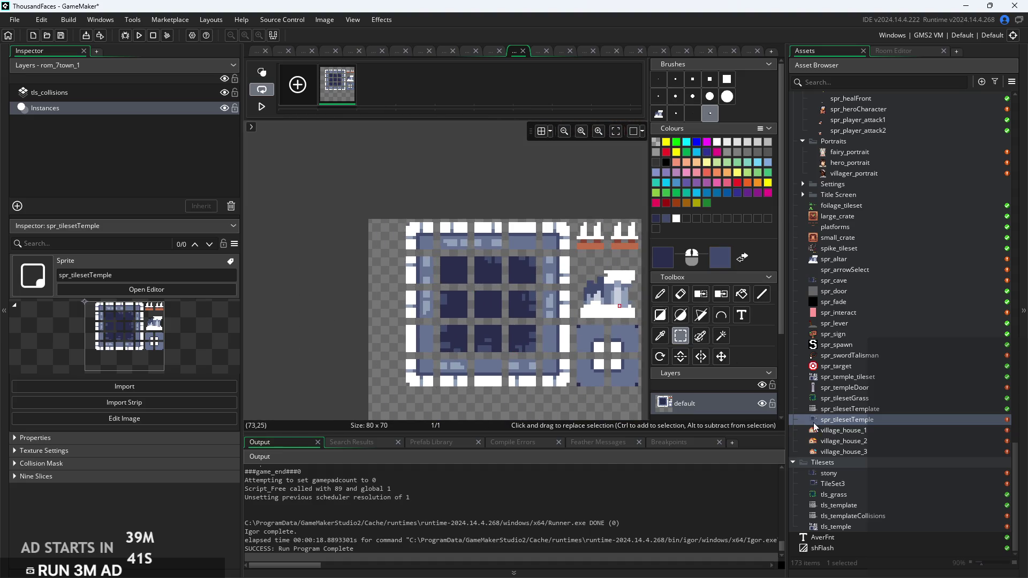
pyautogui.doubleClick(852, 281)
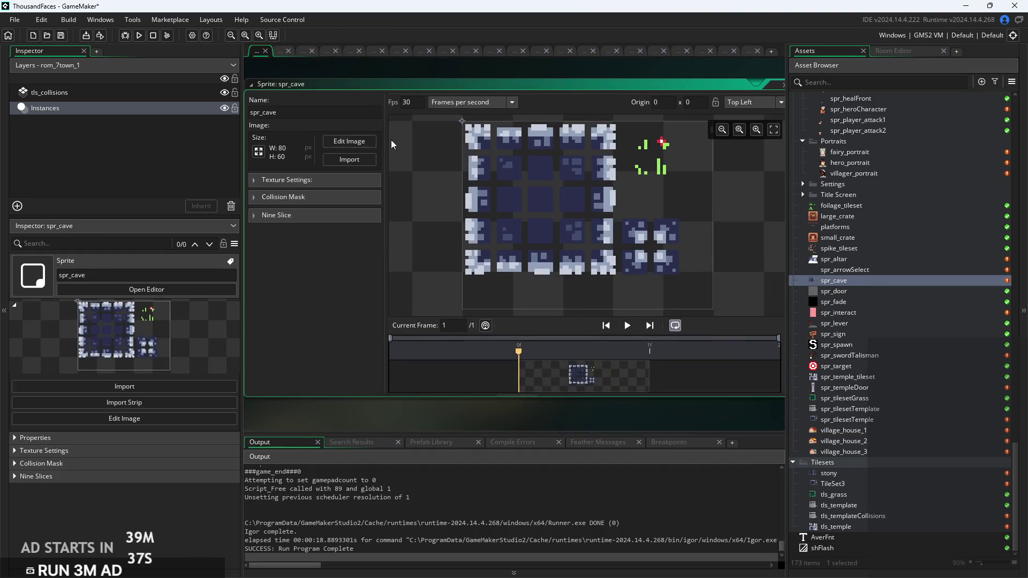
# Select all the spr_cave tile artwork and nudge it right, leaving a transparent left-edge margin
pyautogui.click(351, 143)
pyautogui.scroll(-2, 373, 155)
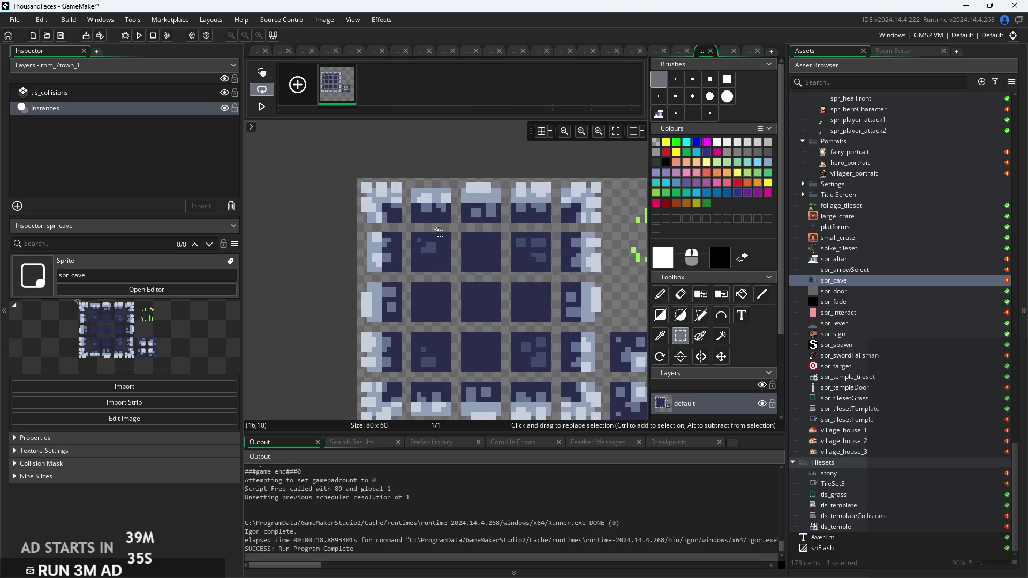
pyautogui.scroll(-1, 319, 161)
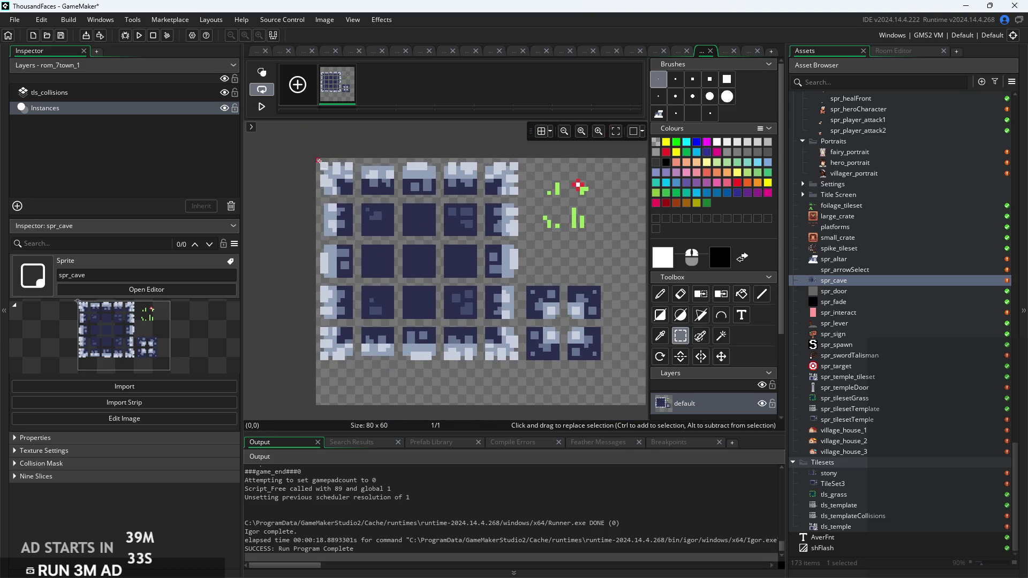
pyautogui.moveTo(319, 161)
pyautogui.mouseDown()
pyautogui.moveTo(346, 212)
pyautogui.moveTo(458, 289)
pyautogui.moveTo(601, 360)
pyautogui.mouseUp()
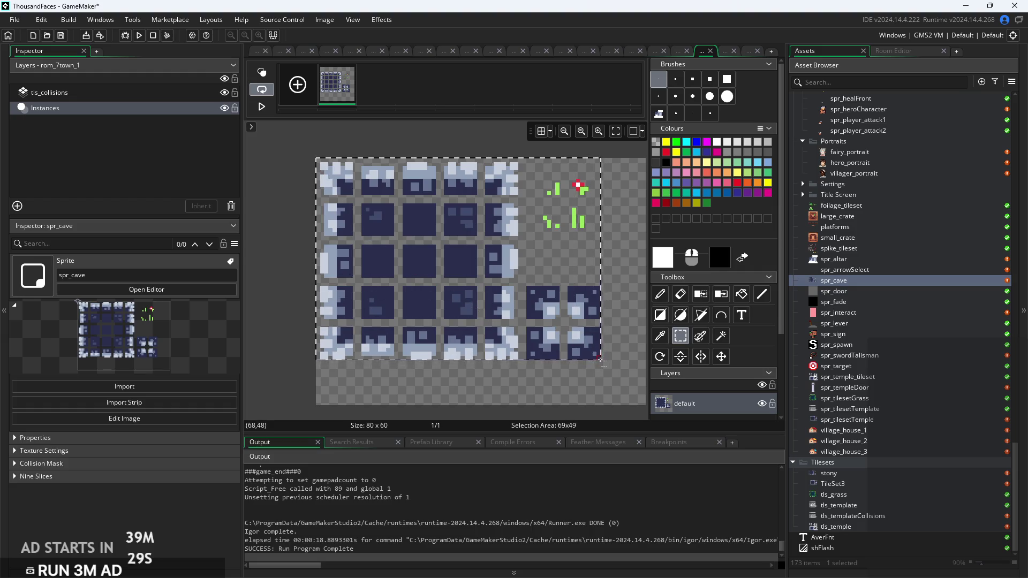
pyautogui.scroll(3, 304, 321)
pyautogui.click(377, 292)
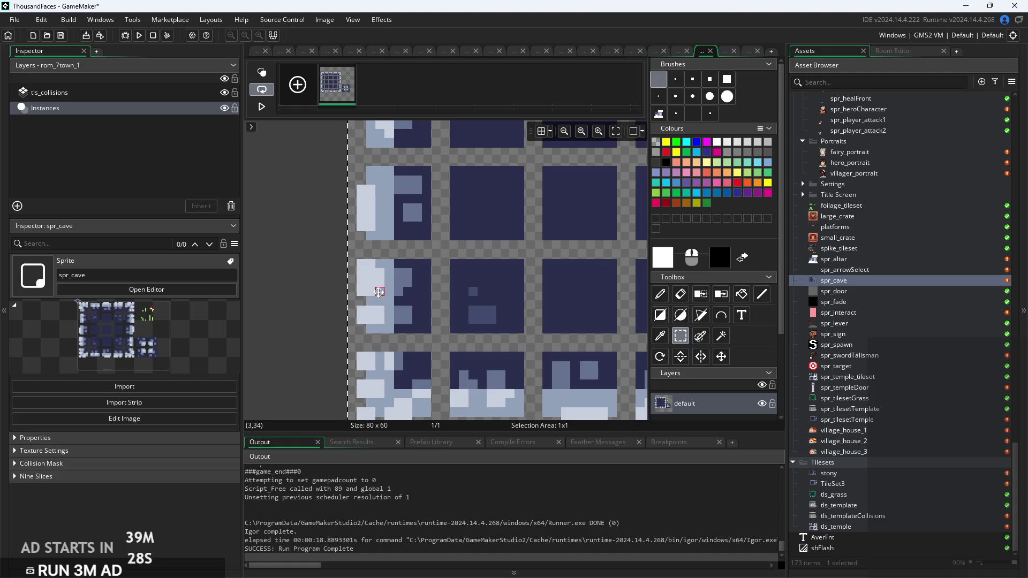
pyautogui.moveTo(382, 291); pyautogui.dragTo(466, 292)
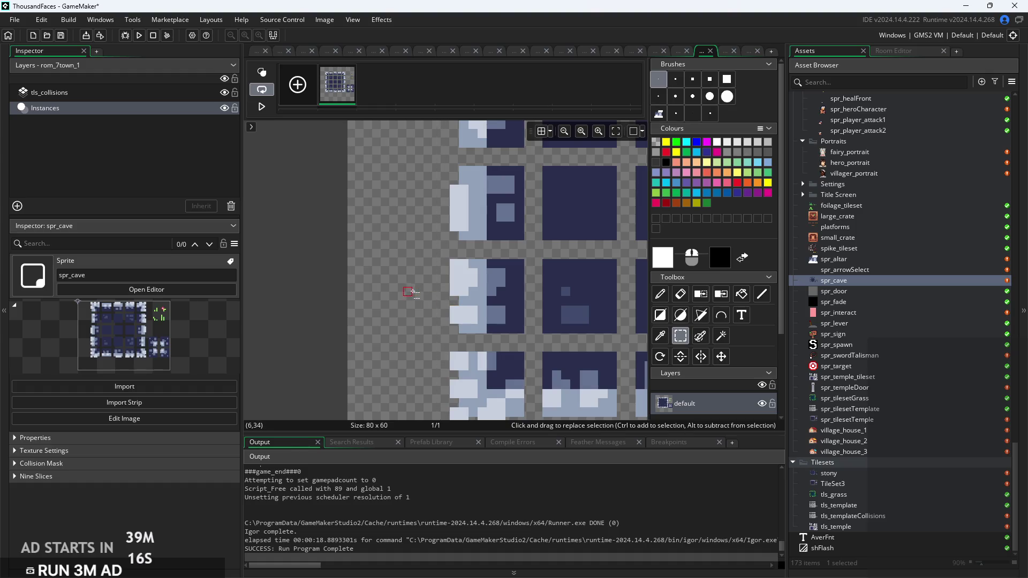
pyautogui.scroll(-2, 399, 292)
pyautogui.scroll(3, 470, 271)
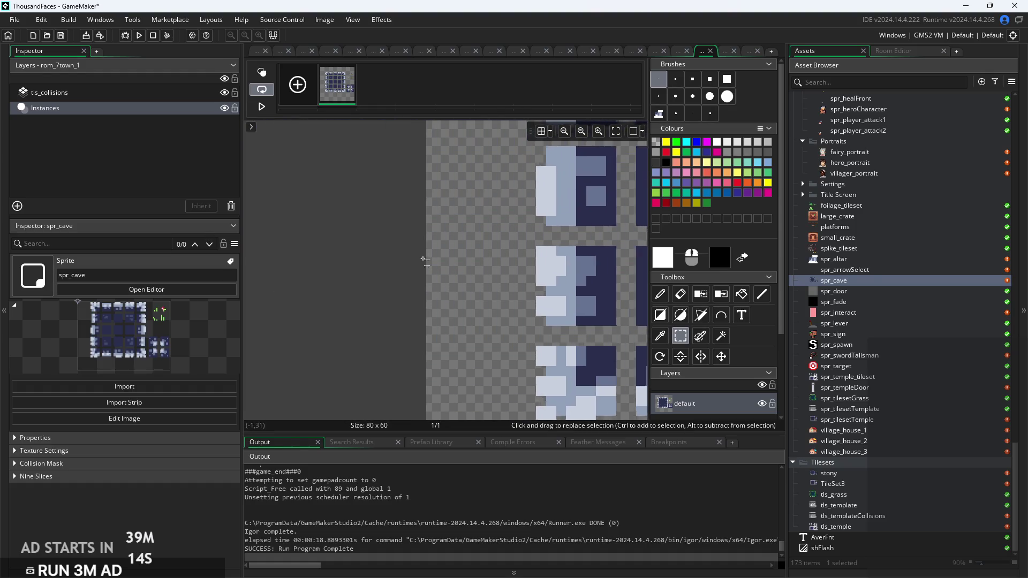
pyautogui.scroll(2, 454, 237)
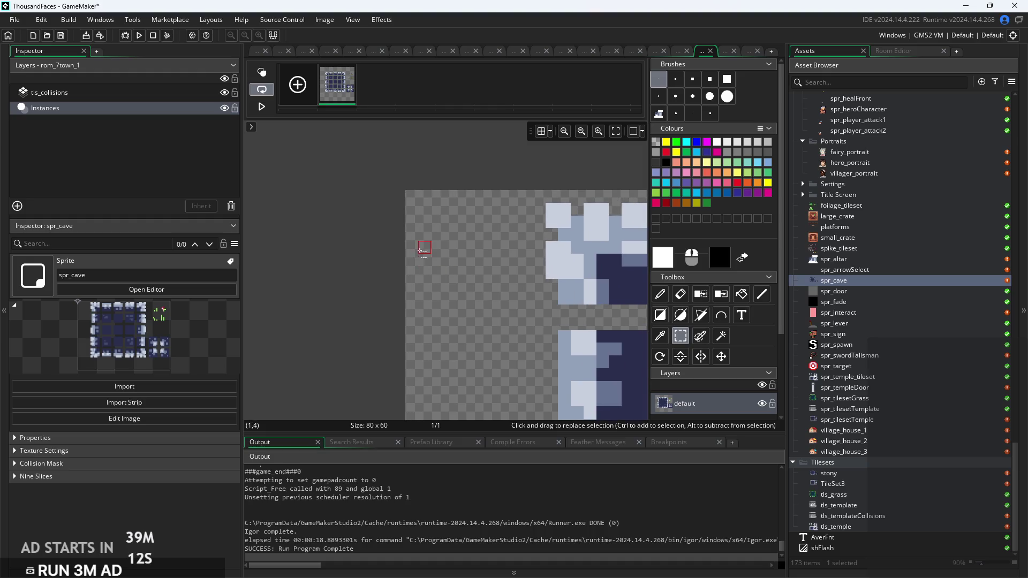
pyautogui.moveTo(532, 261); pyautogui.dragTo(535, 261)
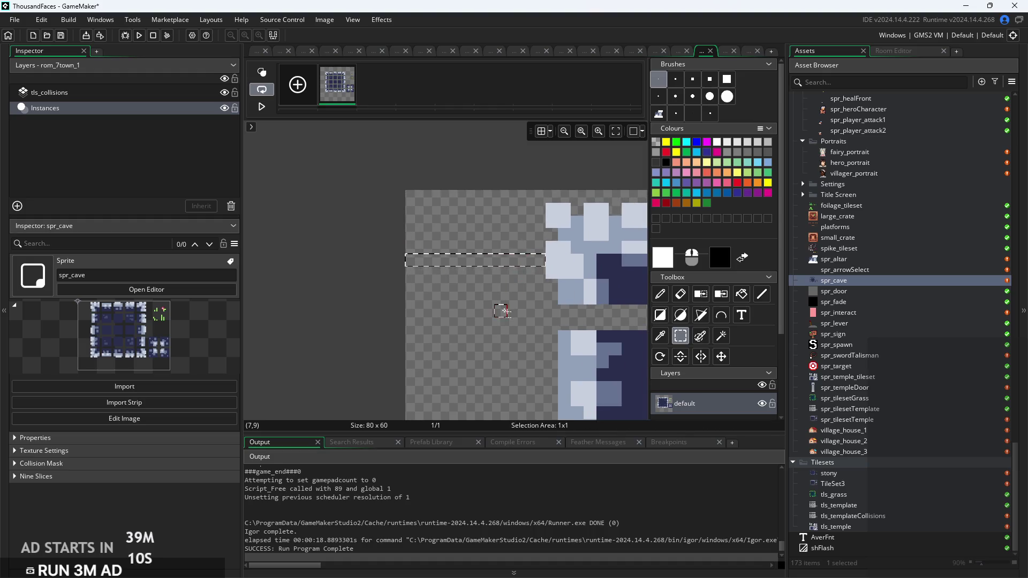
pyautogui.scroll(-3, 505, 311)
pyautogui.scroll(2, 322, 280)
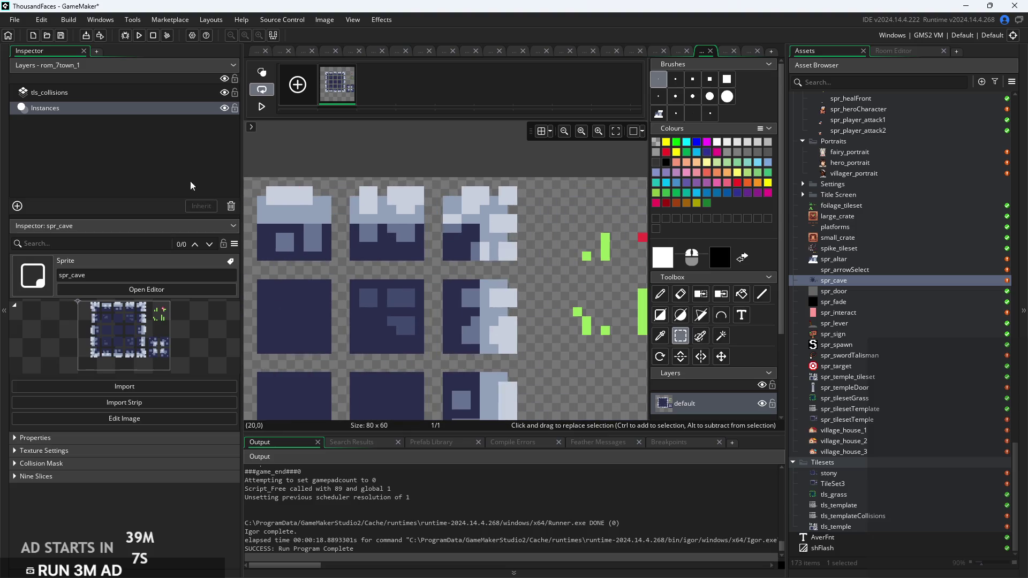
pyautogui.scroll(-2, 530, 285)
pyautogui.scroll(-2, 562, 278)
pyautogui.scroll(1, 587, 275)
pyautogui.scroll(3, 573, 262)
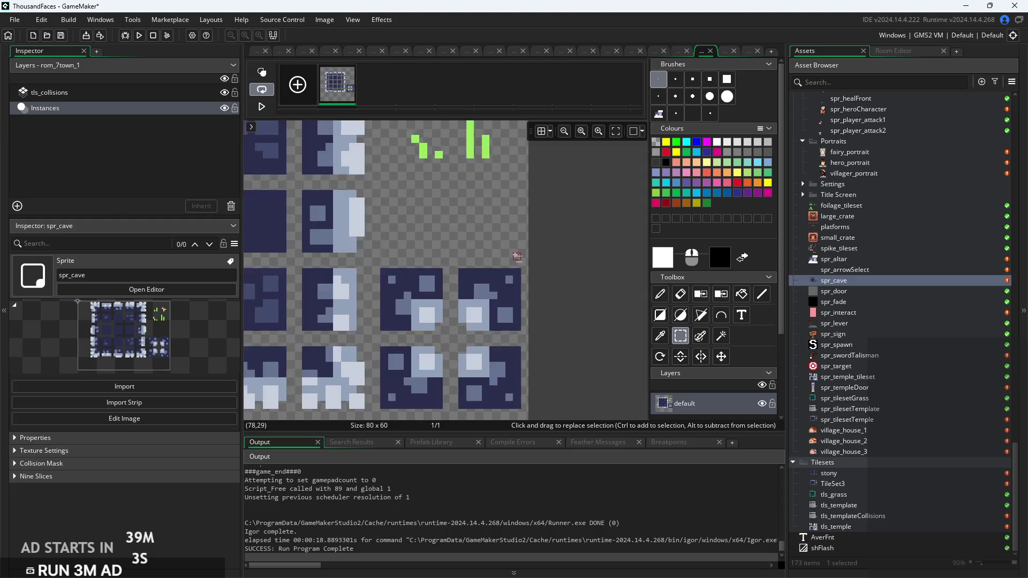
pyautogui.scroll(-4, 536, 247)
pyautogui.scroll(5, 559, 245)
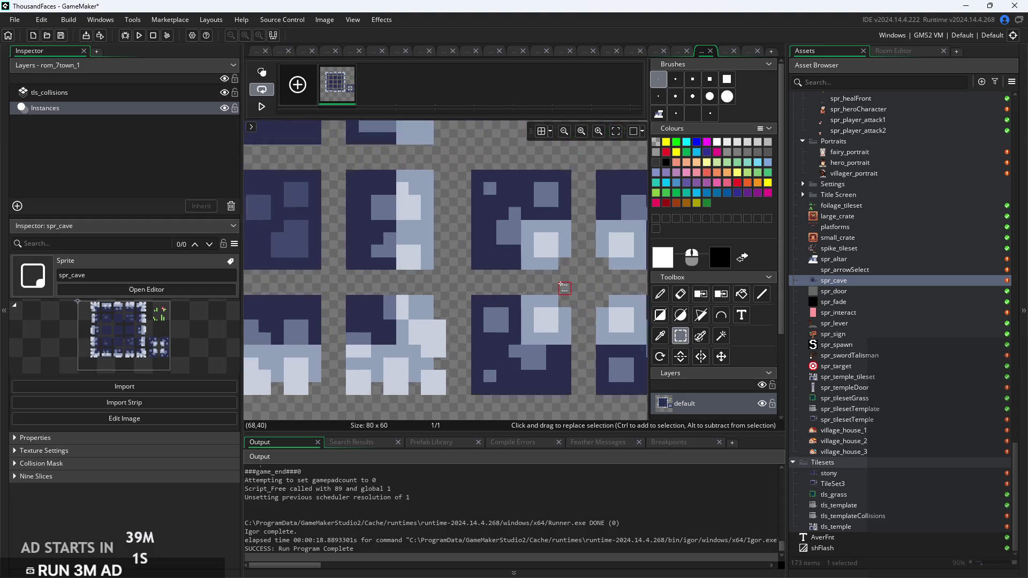
pyautogui.scroll(3, 562, 292)
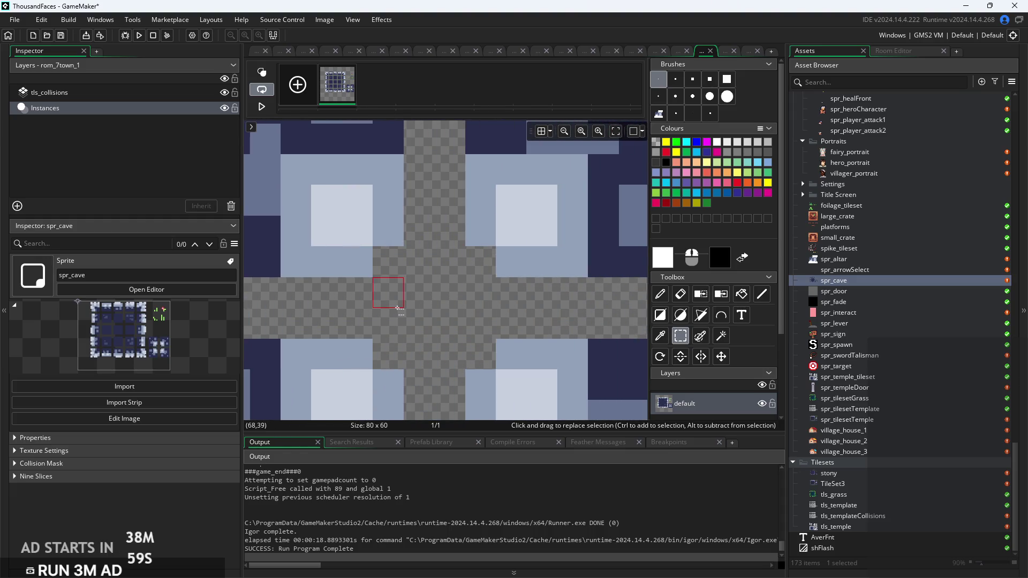
pyautogui.scroll(-1, 399, 305)
pyautogui.scroll(-6, 399, 305)
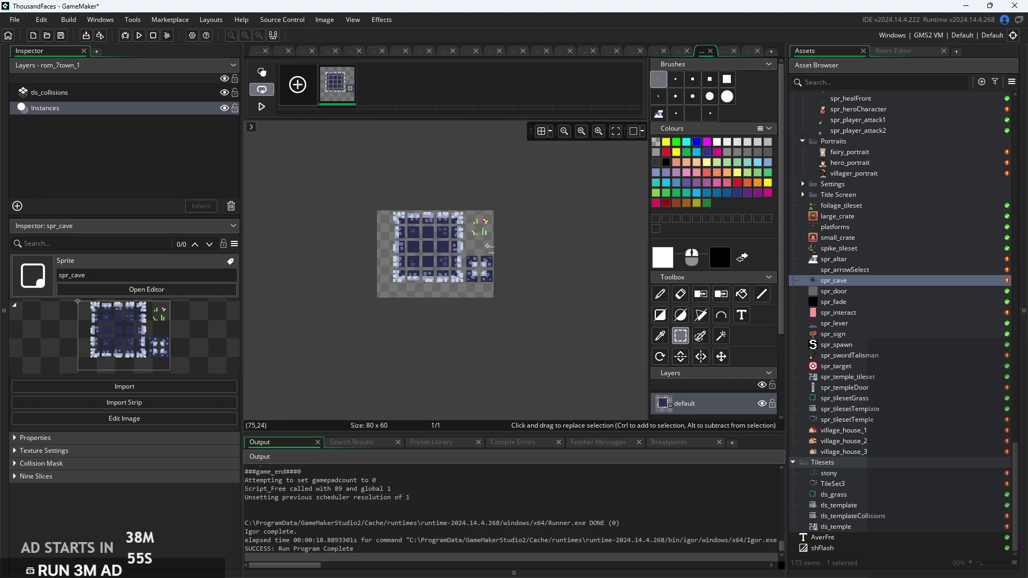
pyautogui.scroll(5, 493, 261)
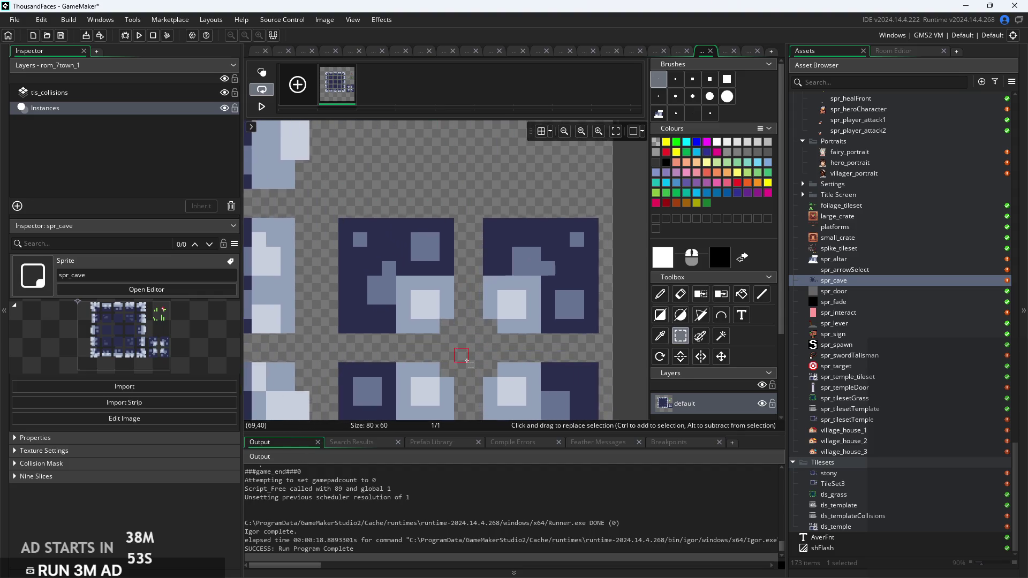
pyautogui.scroll(3, 467, 361)
pyautogui.scroll(-2, 479, 355)
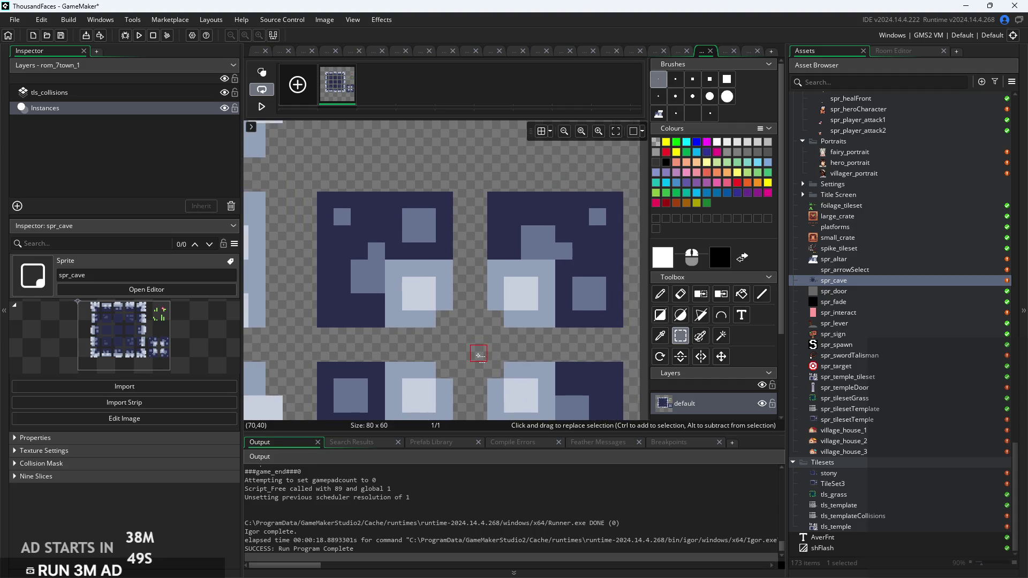
pyautogui.scroll(1, 478, 355)
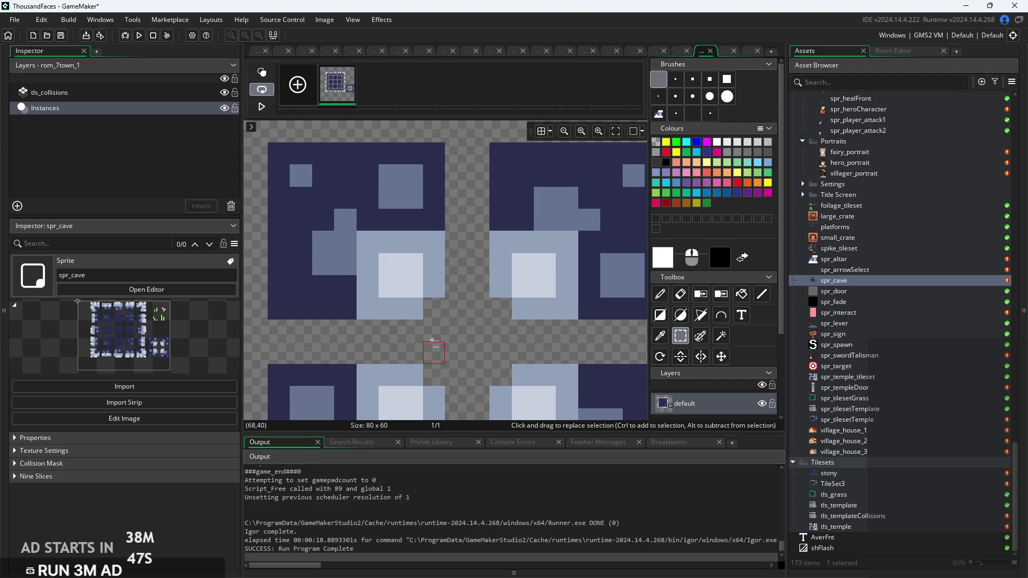
pyautogui.scroll(-4, 478, 324)
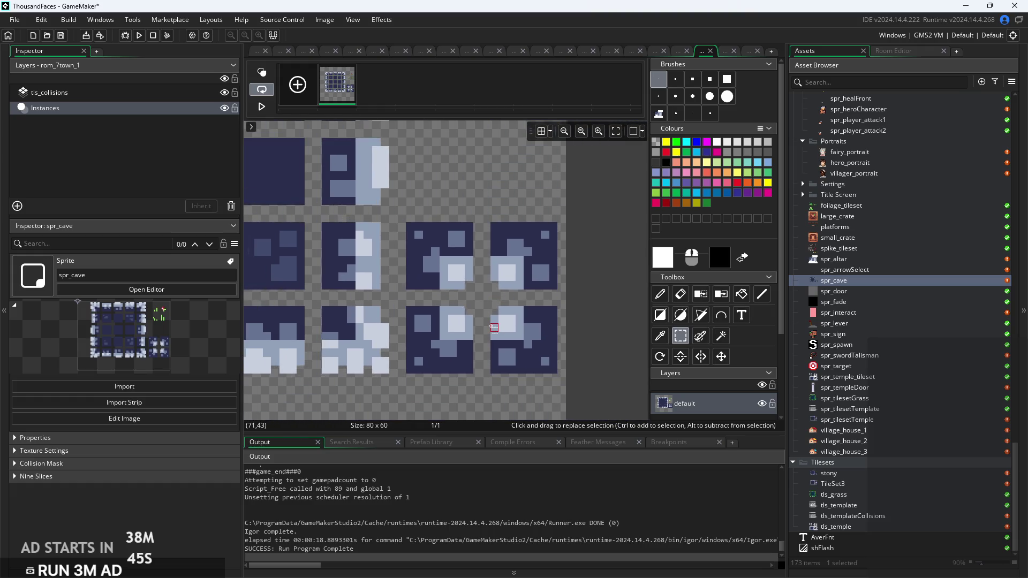
pyautogui.scroll(-2, 514, 322)
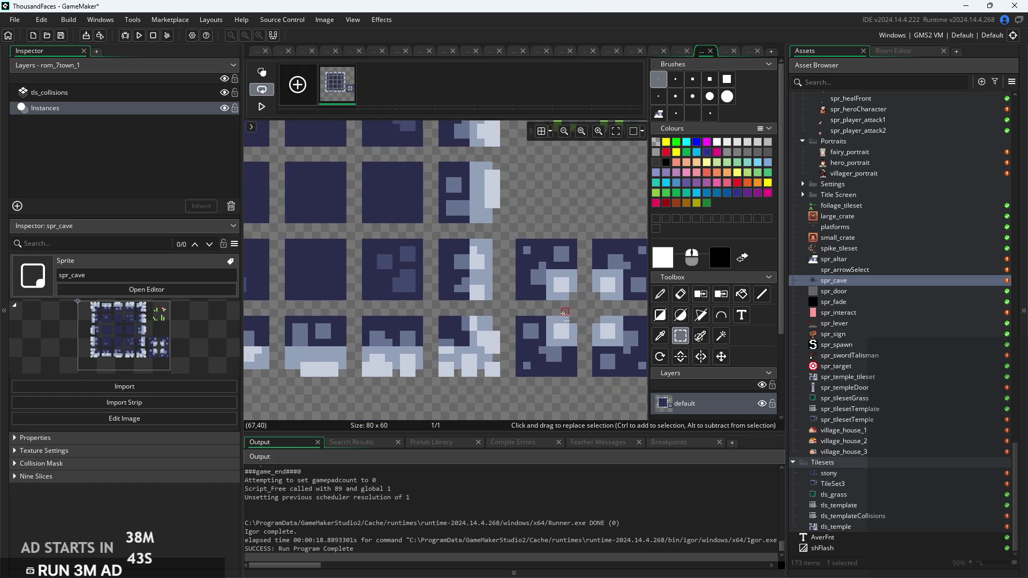
pyautogui.scroll(-3, 577, 315)
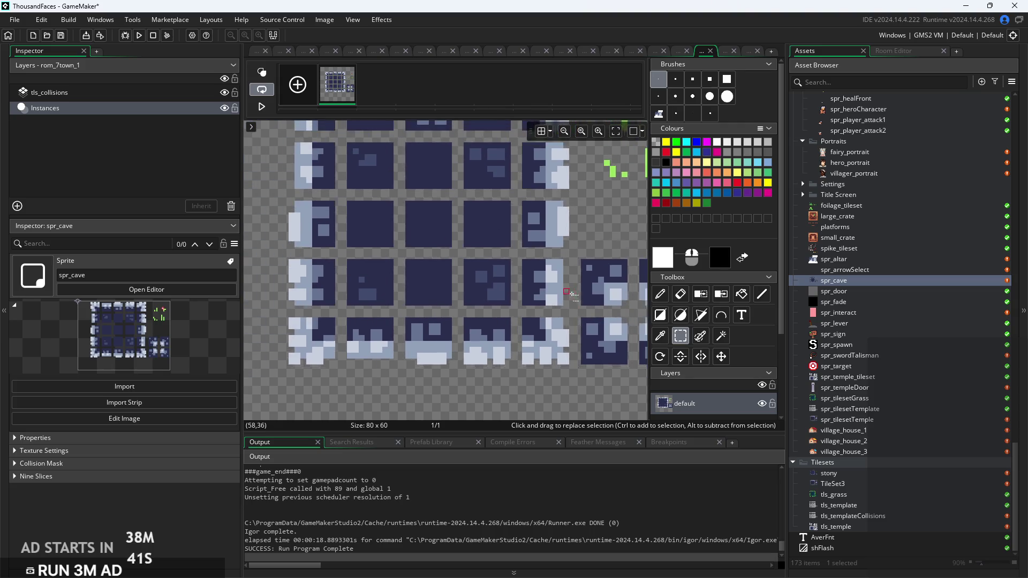
pyautogui.scroll(-2, 572, 269)
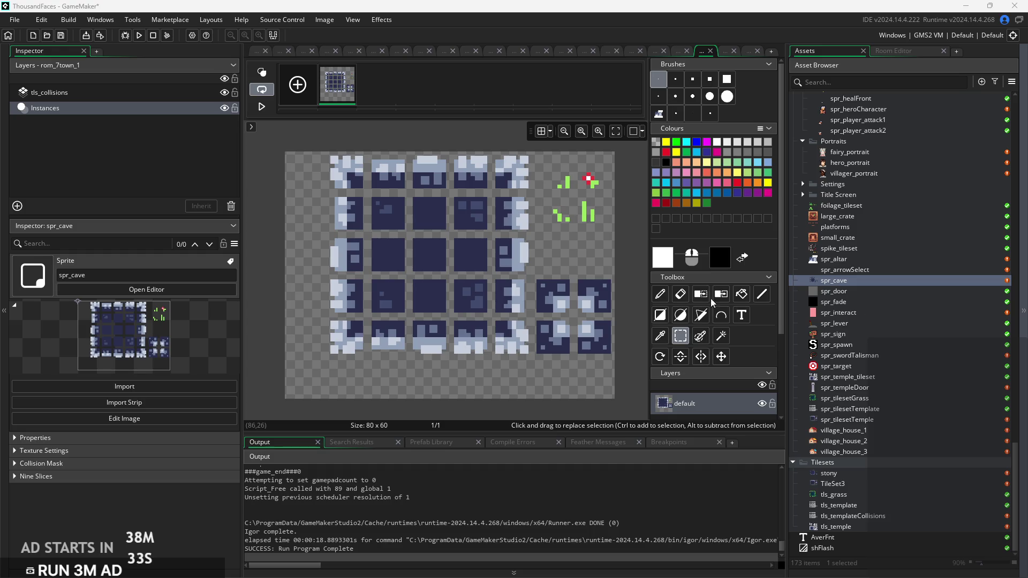
pyautogui.scroll(2, 552, 273)
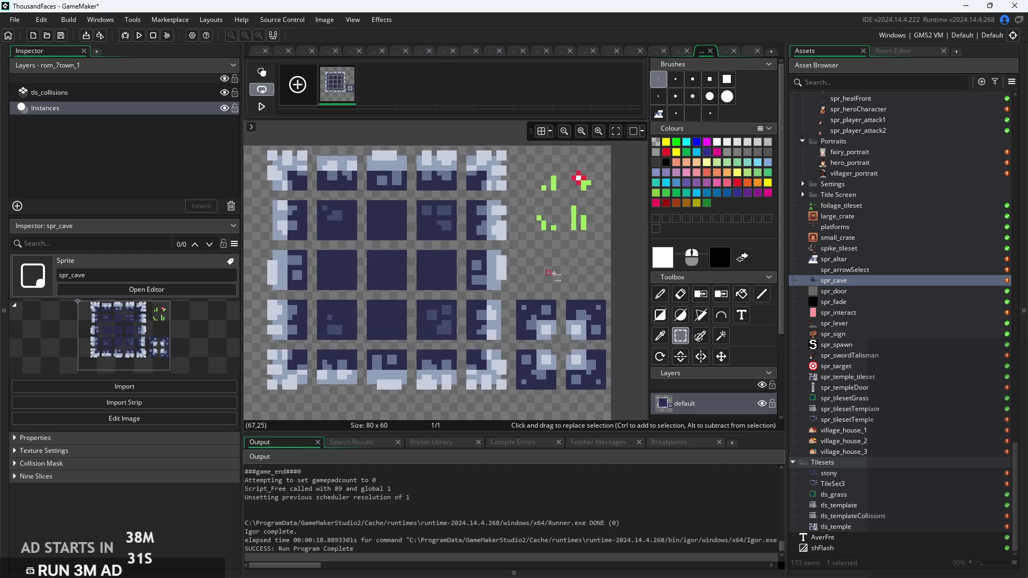
pyautogui.scroll(2, 893, 339)
pyautogui.scroll(3, 883, 317)
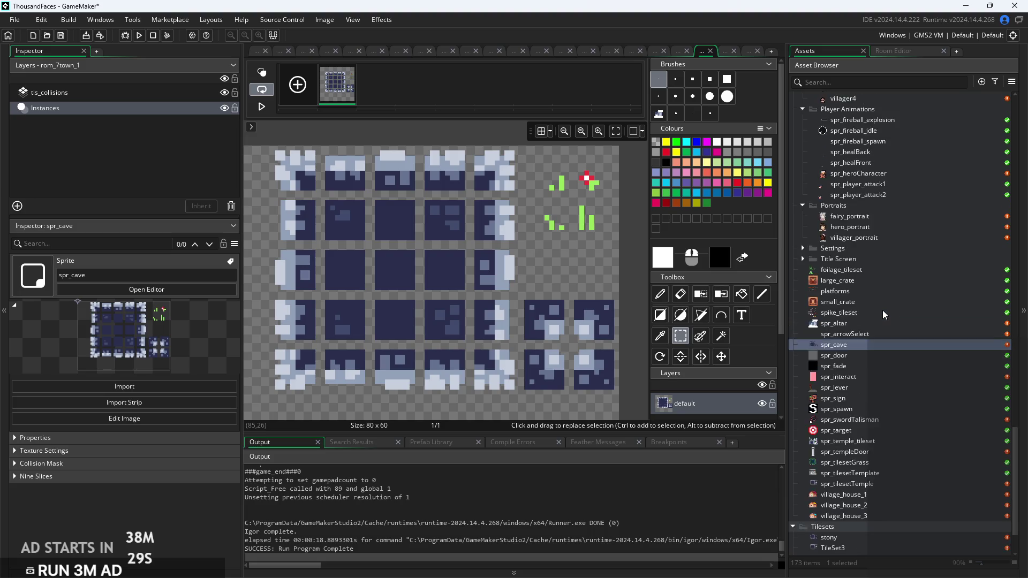
pyautogui.scroll(-5, 881, 326)
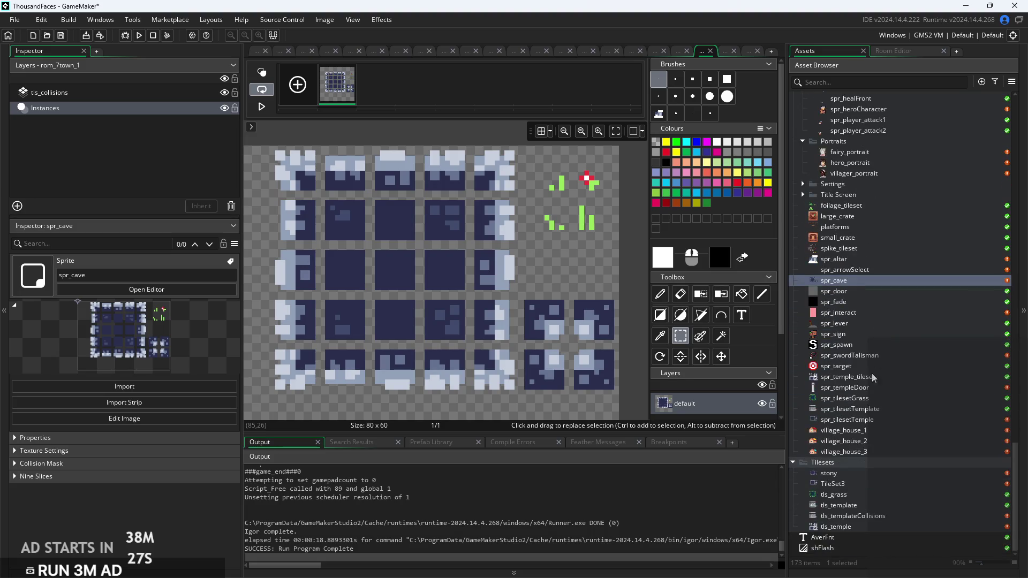
# Open spr_target, spr_spawn and spr_lever, previewing the lever's animation frames
pyautogui.doubleClick(857, 366)
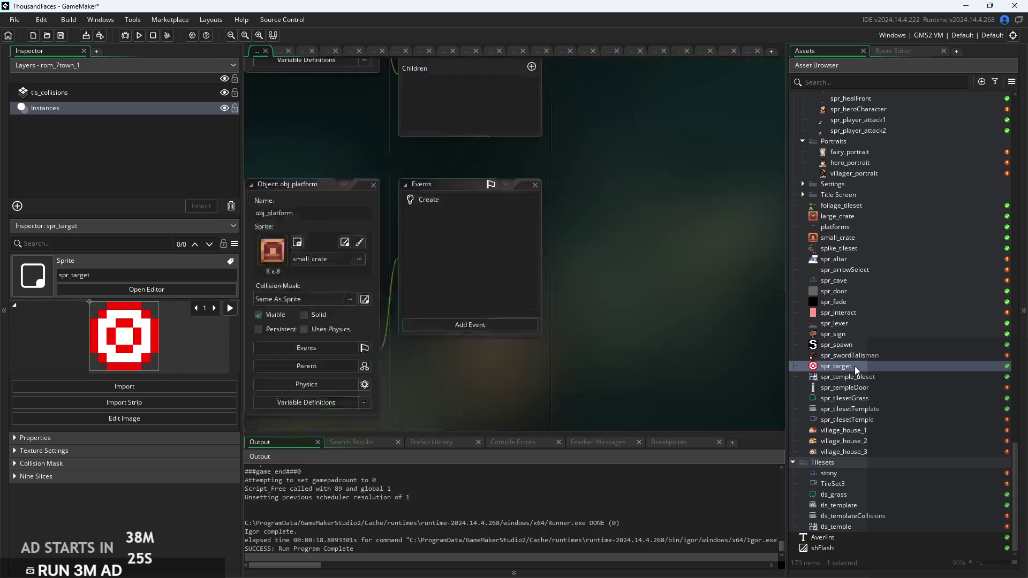
pyautogui.doubleClick(864, 348)
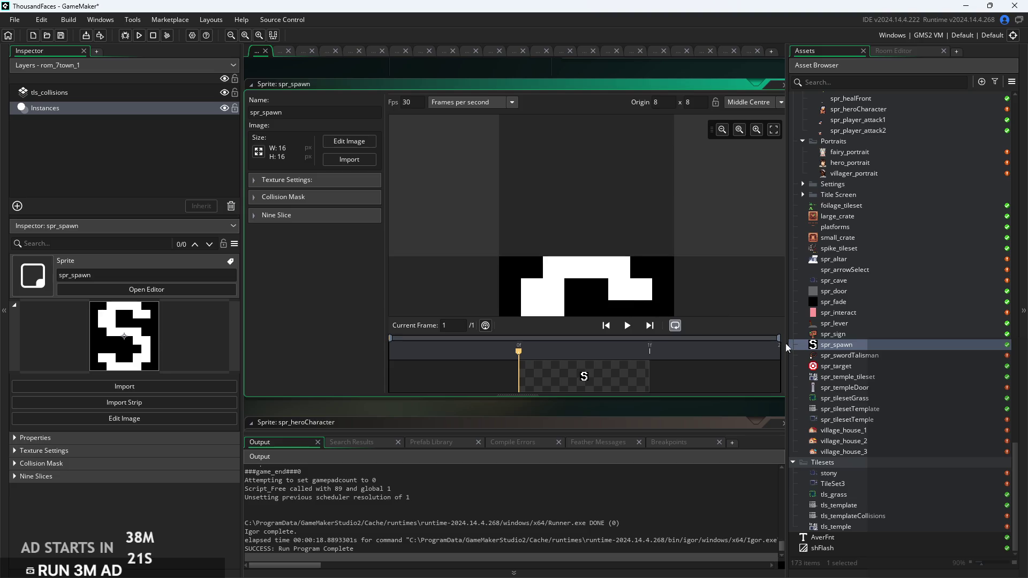
pyautogui.doubleClick(835, 323)
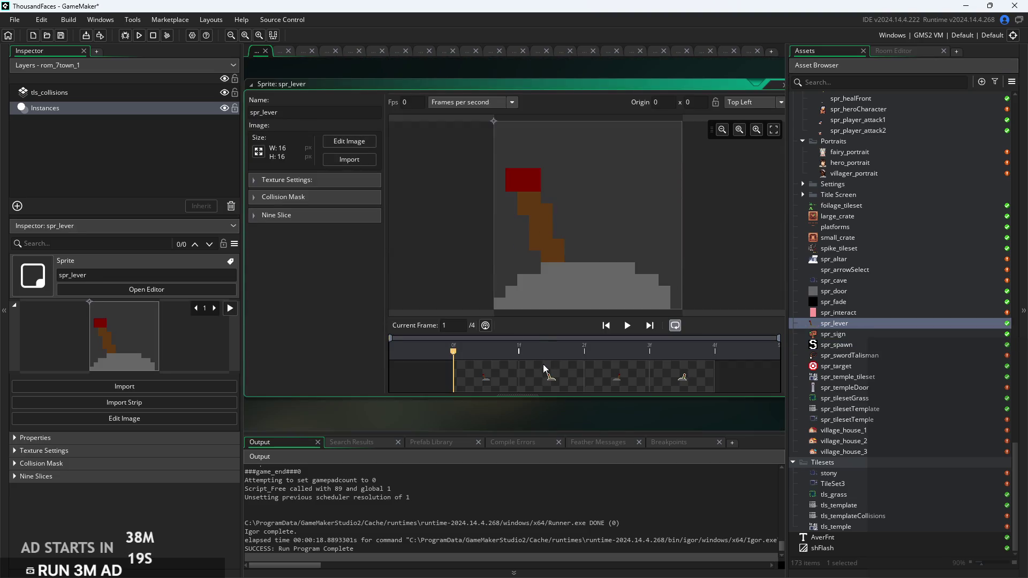
pyautogui.click(649, 391)
pyautogui.click(484, 387)
pyautogui.scroll(3, 905, 498)
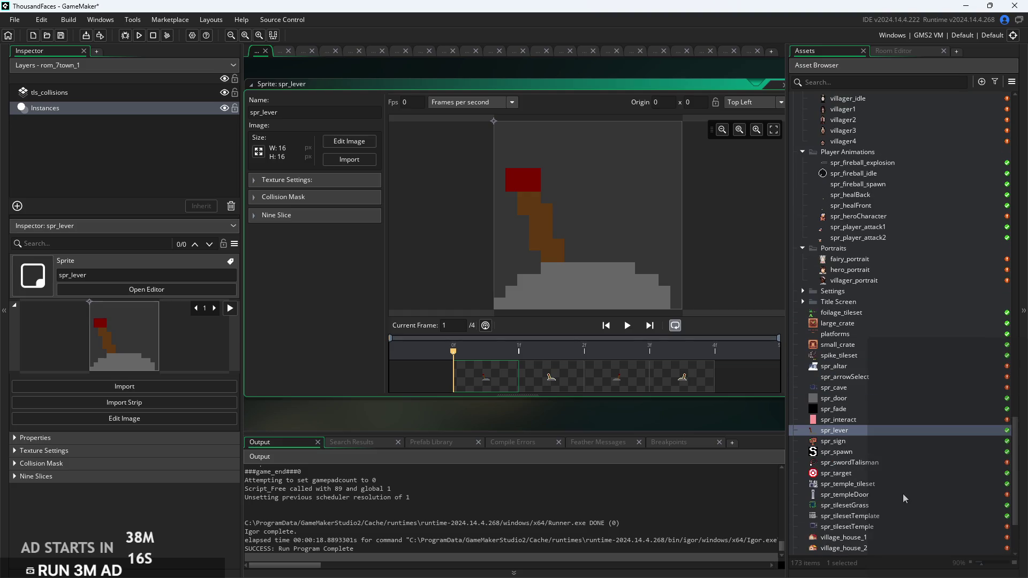
# Inspect spr_interact, spr_fade, spr_door and spr_arrowSelect, then open the spr_cave sprite
pyautogui.click(865, 420)
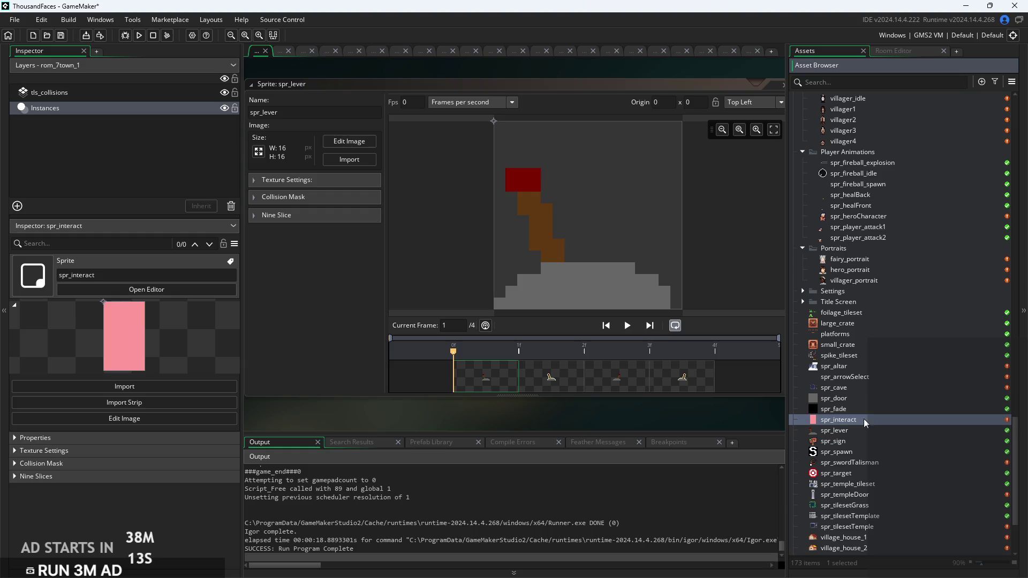
pyautogui.click(868, 410)
pyautogui.click(884, 400)
pyautogui.click(887, 390)
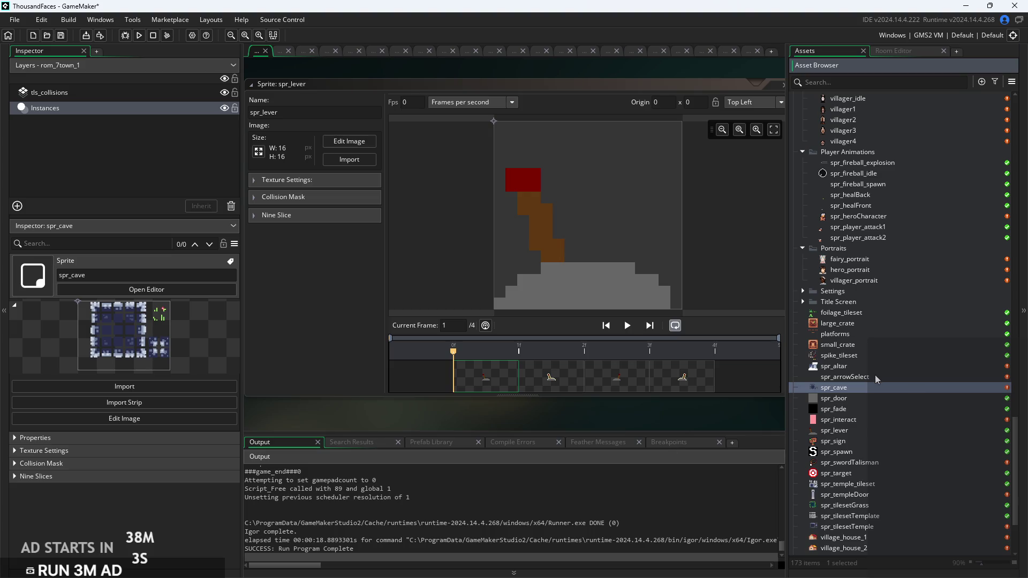
pyautogui.click(876, 378)
pyautogui.doubleClick(880, 389)
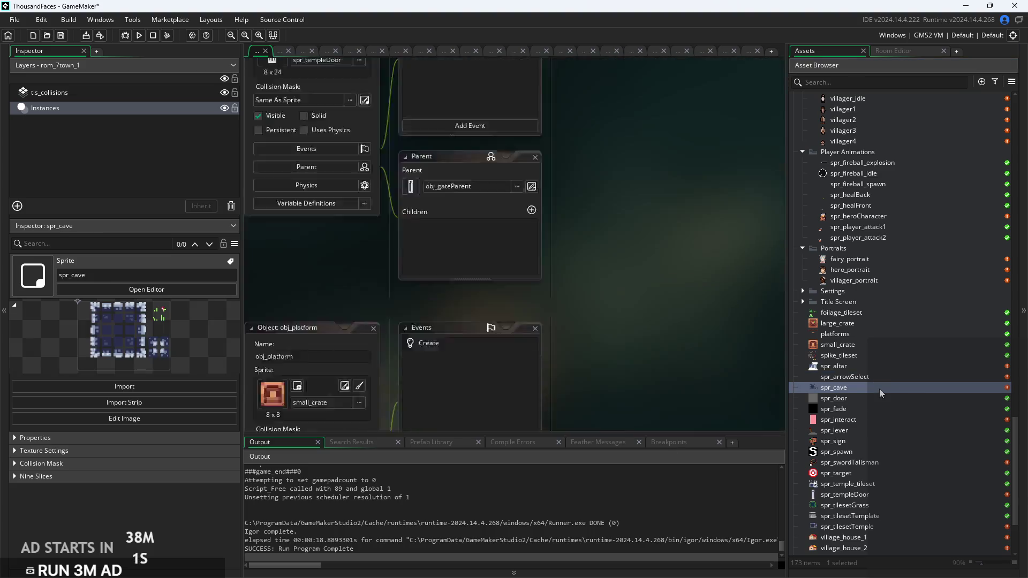
pyautogui.scroll(4, 883, 378)
pyautogui.scroll(10, 883, 373)
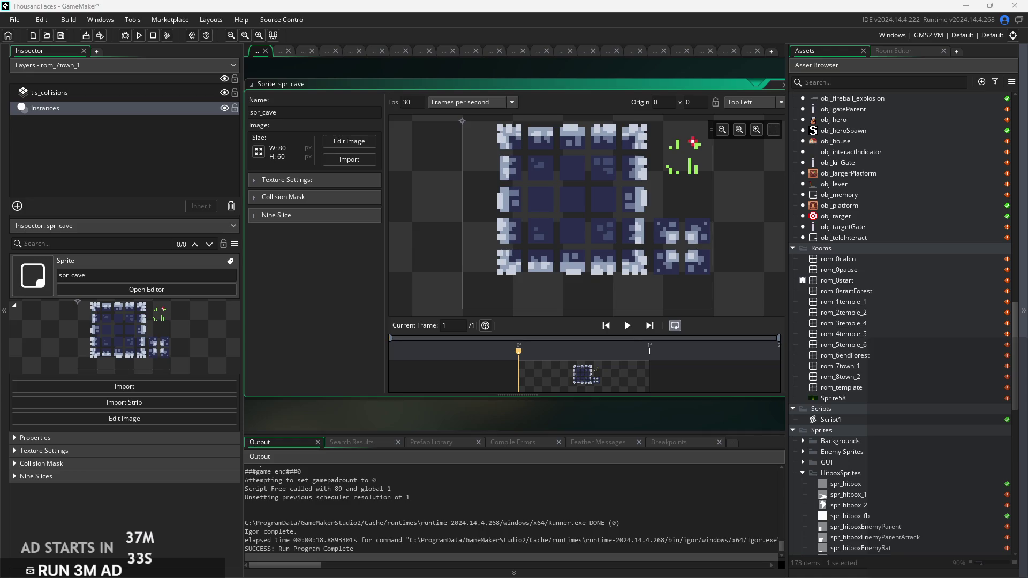
pyautogui.moveTo(692, 428)
pyautogui.mouseDown()
pyautogui.moveTo(660, 410)
pyautogui.moveTo(664, 386)
pyautogui.mouseUp()
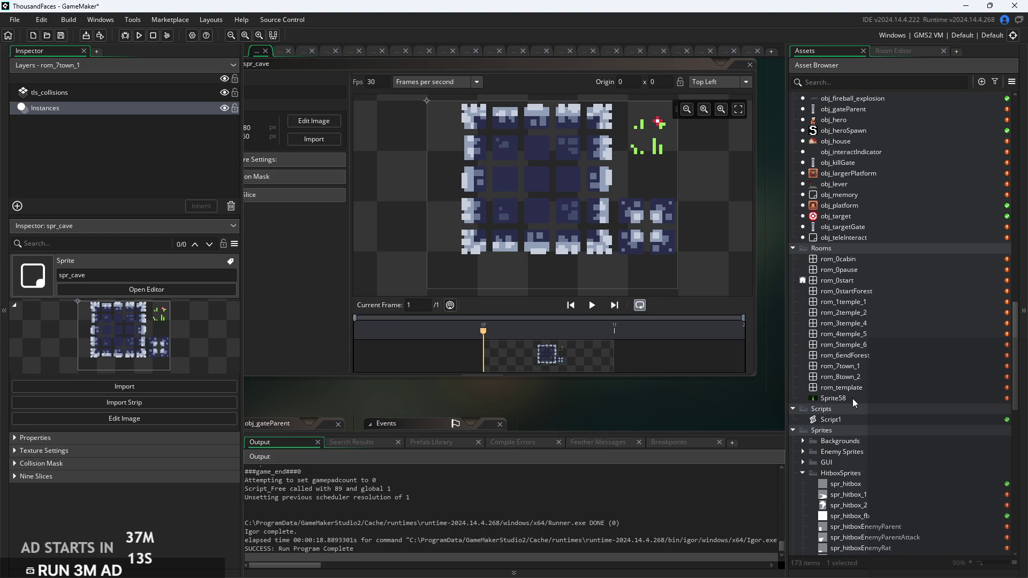
pyautogui.click(853, 398)
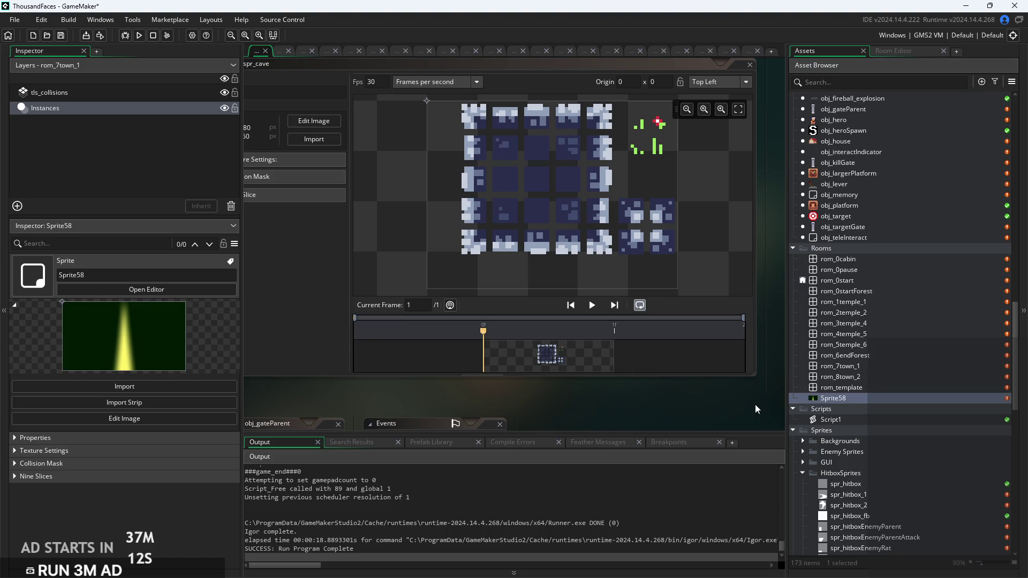
pyautogui.rightClick(845, 400)
pyautogui.click(700, 395)
pyautogui.click(838, 377)
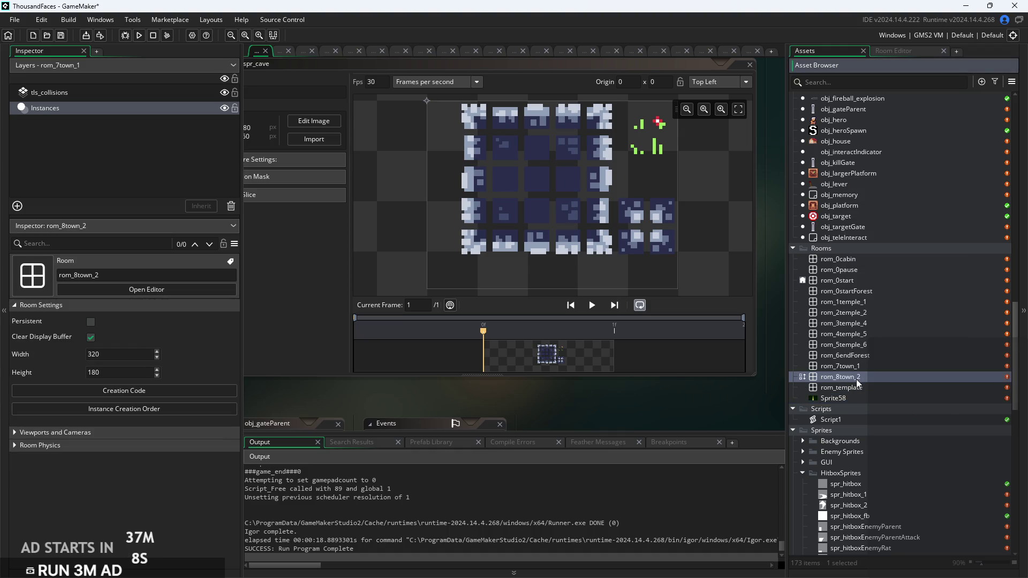
# Open the rom_8town_2 room in the room editor
pyautogui.doubleClick(856, 379)
pyautogui.scroll(2, 575, 351)
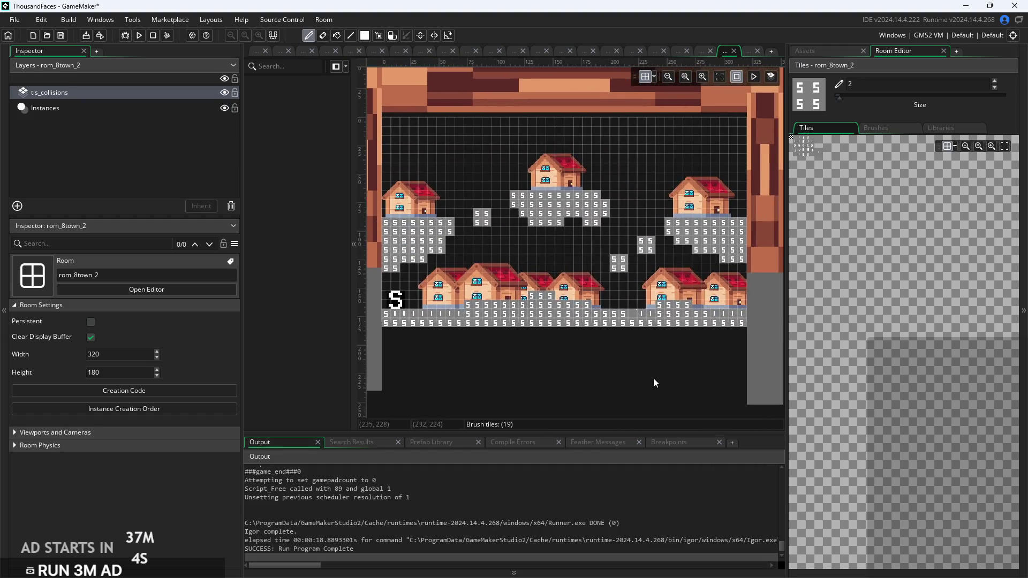
pyautogui.scroll(1, 653, 382)
pyautogui.click(819, 50)
pyautogui.scroll(10, 874, 260)
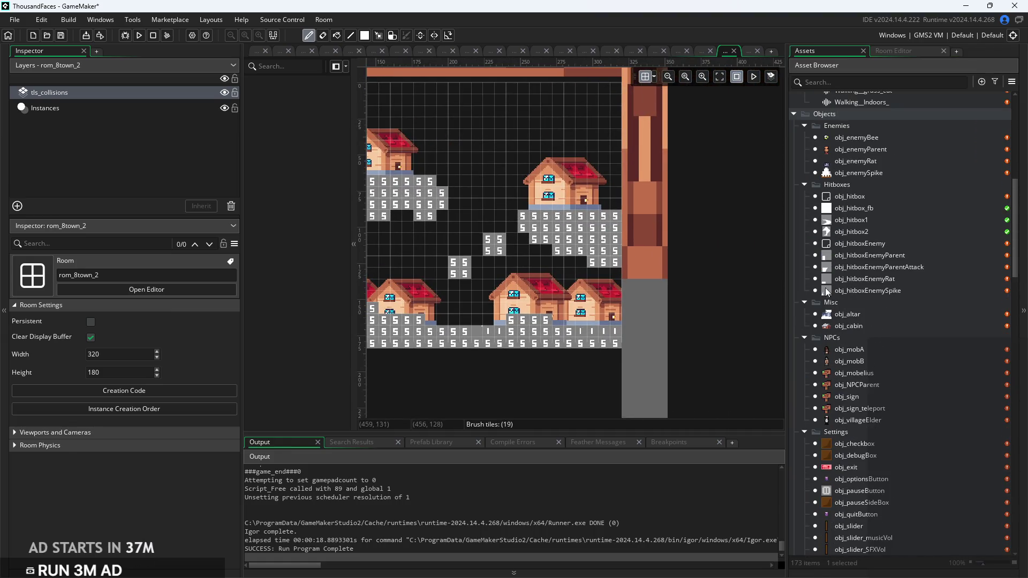
pyautogui.keyDown('ctrl'); pyautogui.scroll(2, 829, 302); pyautogui.keyUp('ctrl')
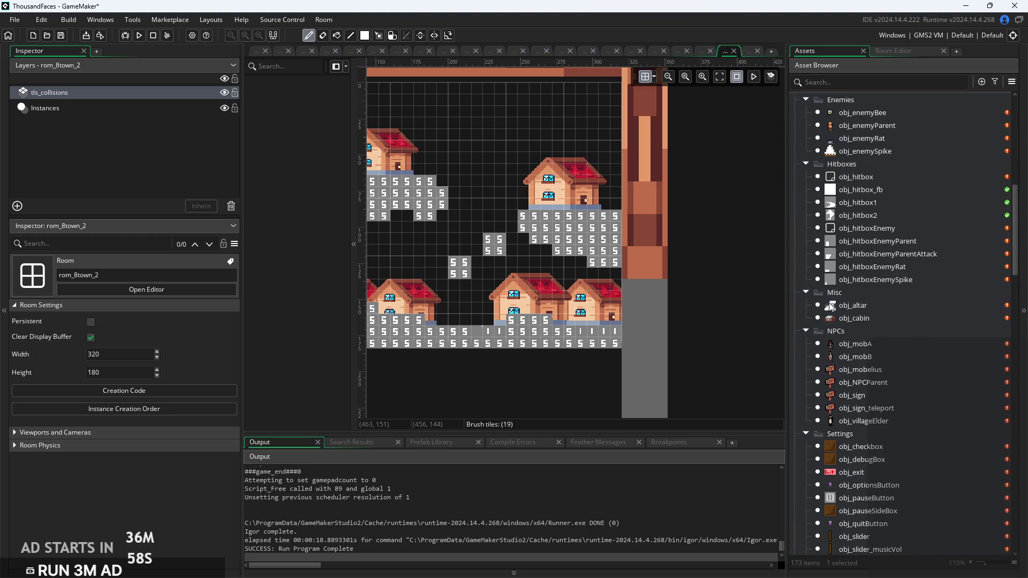
# Place obj_villageElder on the Instances layer beside the lower middle house and verify it
pyautogui.click(853, 423)
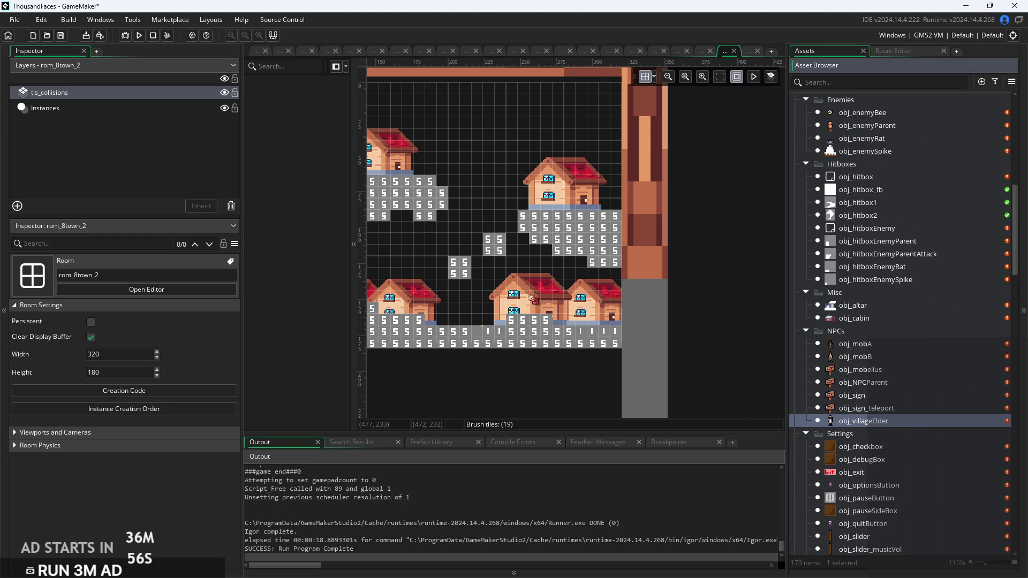
pyautogui.moveTo(843, 428); pyautogui.dragTo(529, 303)
pyautogui.click(513, 312)
pyautogui.scroll(5, 508, 310)
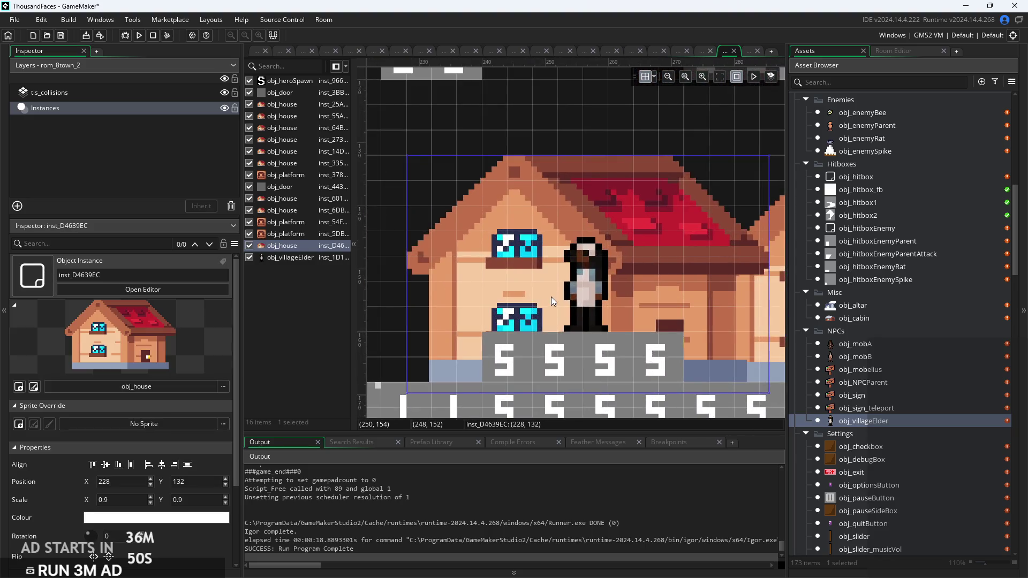
pyautogui.click(572, 298)
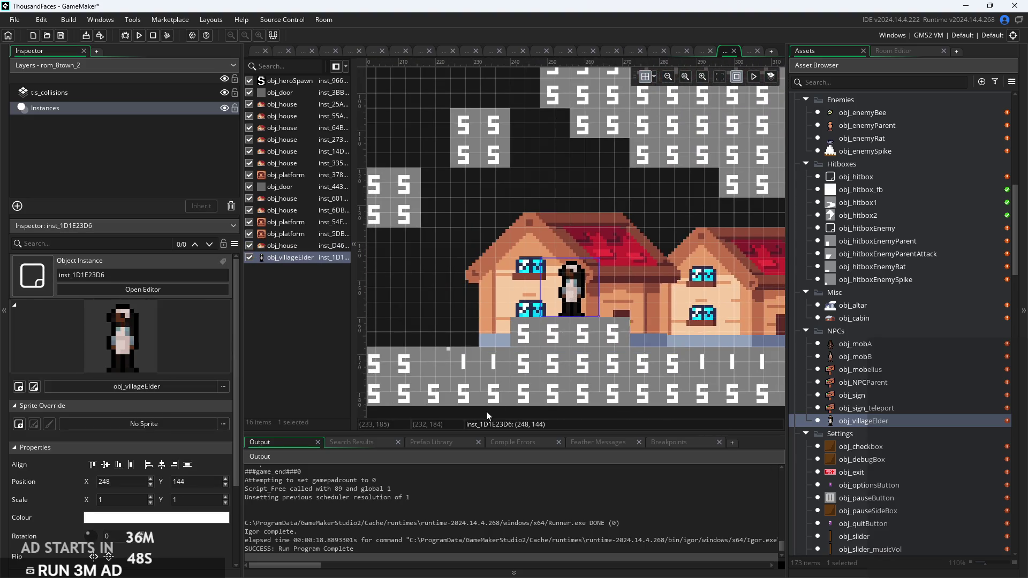
pyautogui.scroll(-4, 481, 374)
pyautogui.click(502, 416)
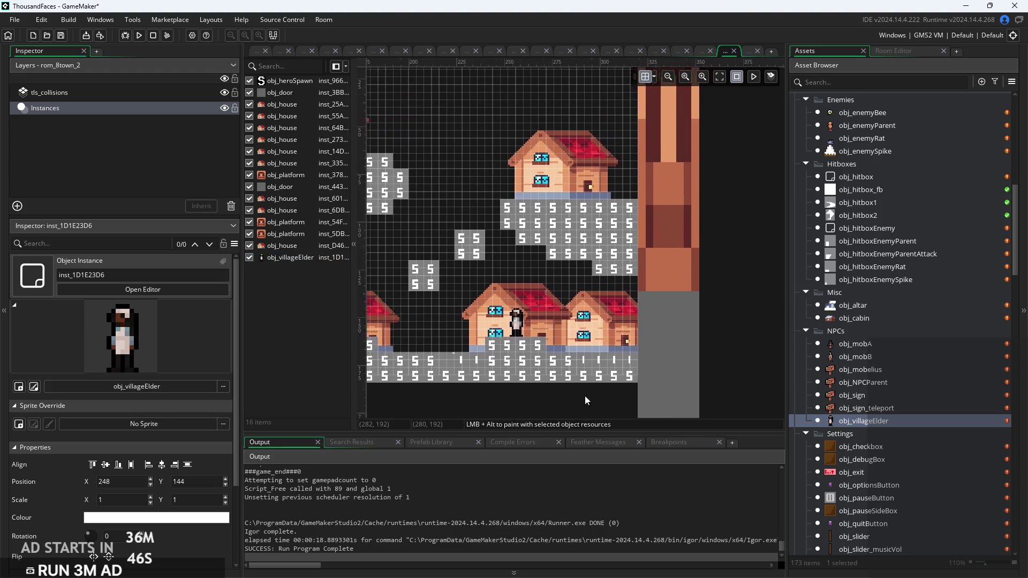
pyautogui.scroll(-2, 574, 398)
pyautogui.hscroll(-3, 738, 388)
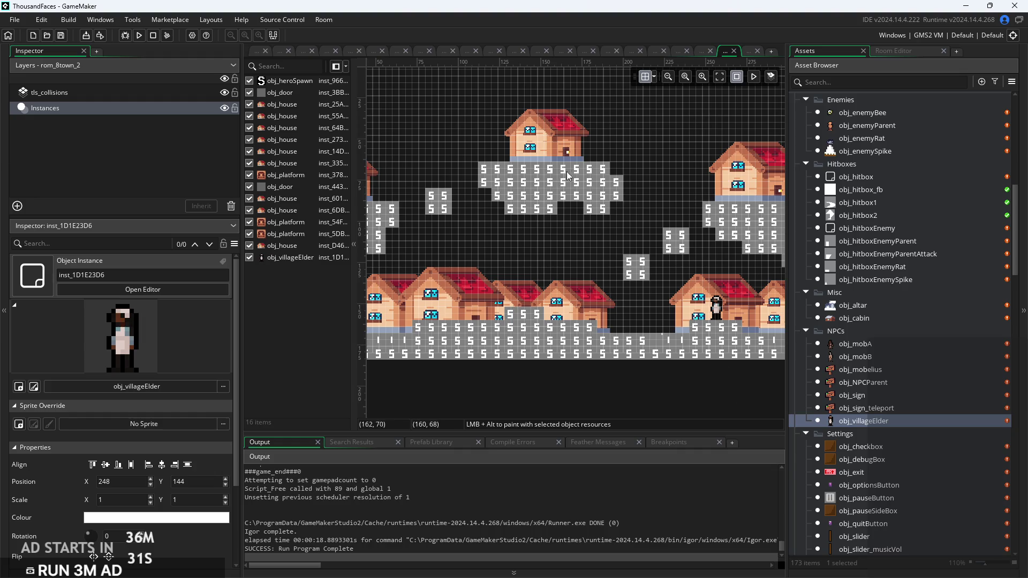
pyautogui.scroll(5, 593, 179)
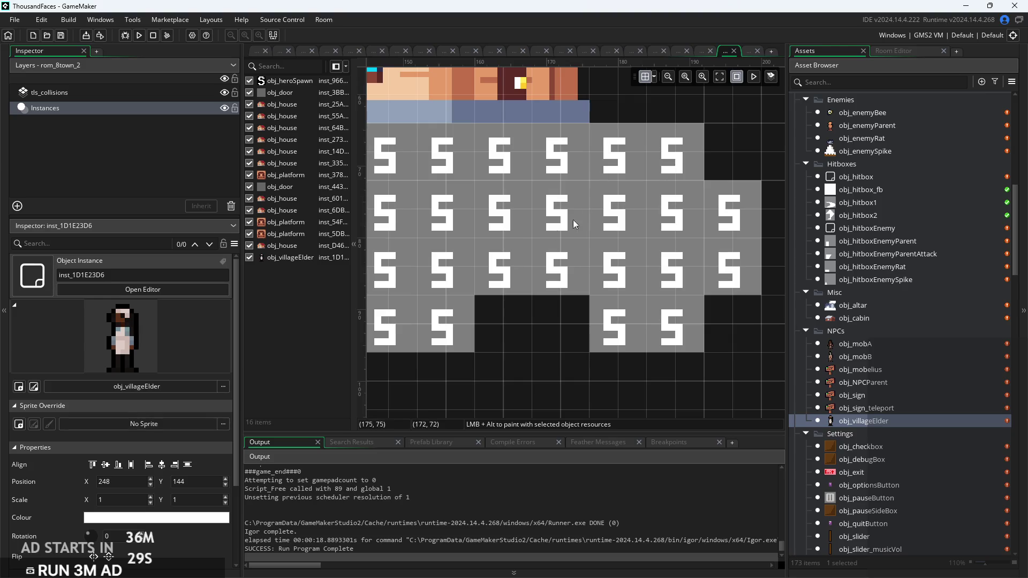
pyautogui.scroll(-3, 583, 208)
# On the tls_collisions layer, paint two 2x2 collision blocks above the house roofs
pyautogui.scroll(1, 602, 265)
pyautogui.click(49, 92)
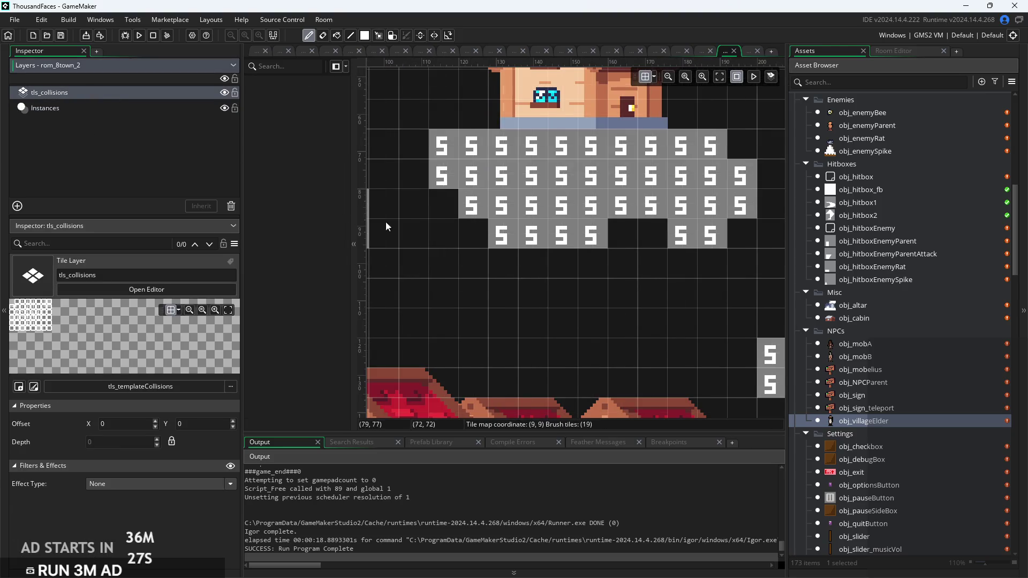
pyautogui.scroll(-2, 482, 268)
pyautogui.scroll(3, 483, 282)
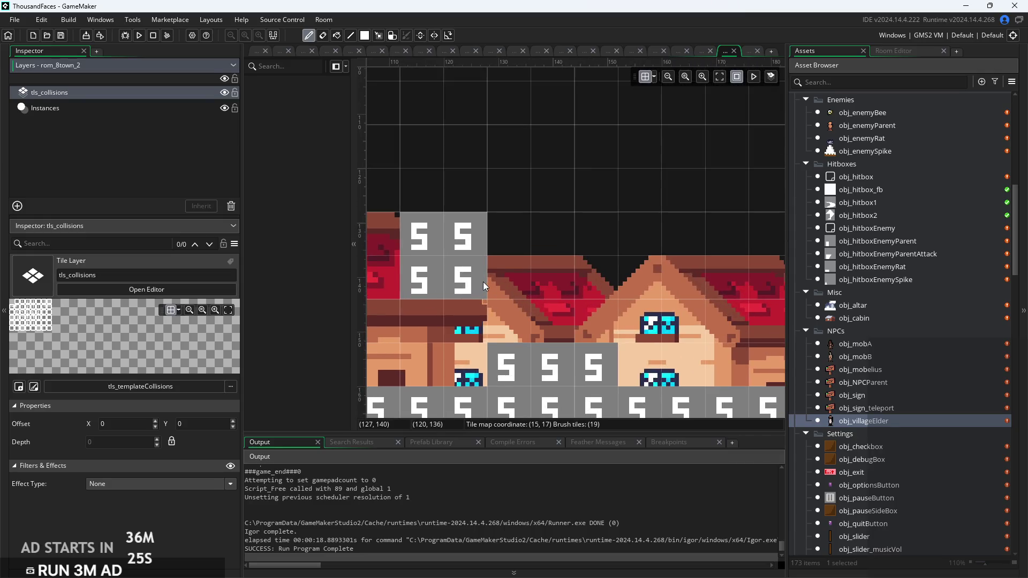
pyautogui.scroll(-2, 499, 276)
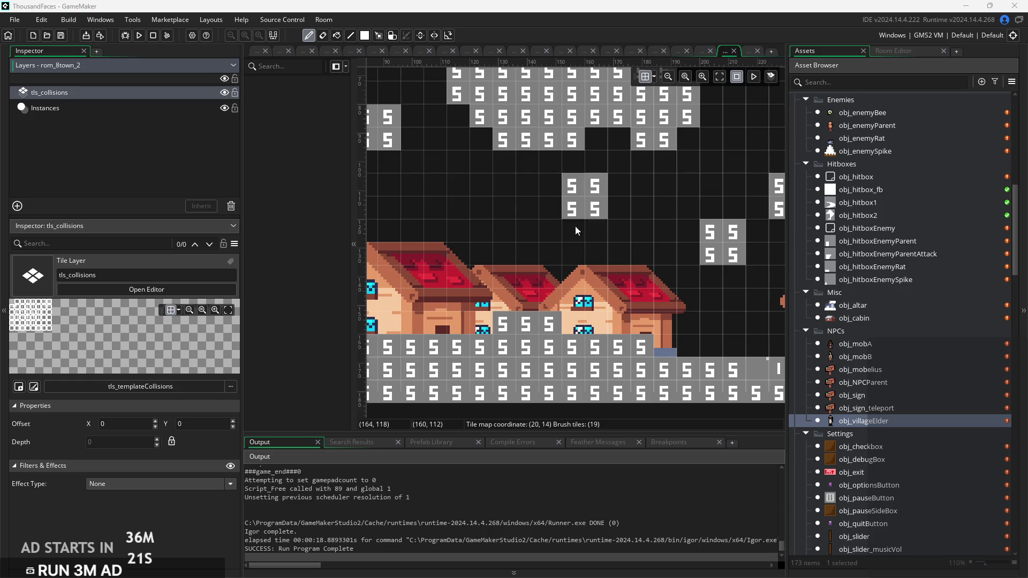
pyautogui.click(510, 240)
pyautogui.click(532, 263)
pyautogui.scroll(-2, 518, 249)
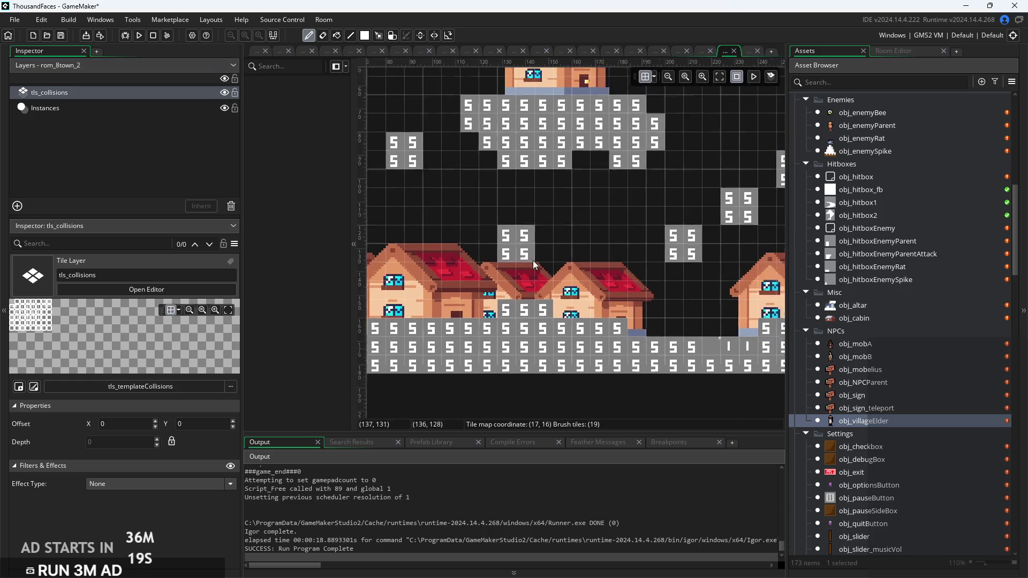
pyautogui.scroll(3, 558, 254)
pyautogui.scroll(2, 558, 253)
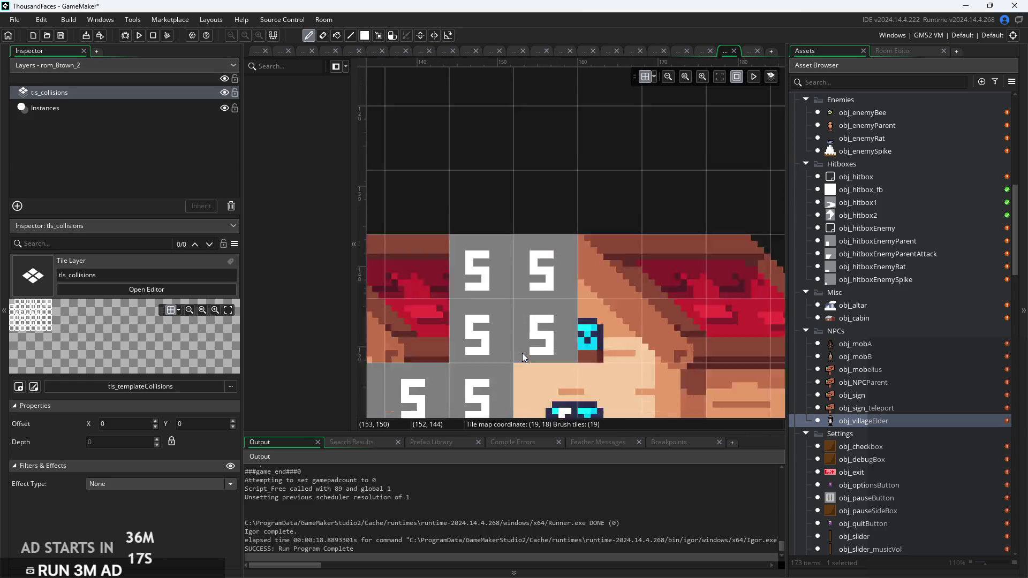
pyautogui.scroll(2, 499, 206)
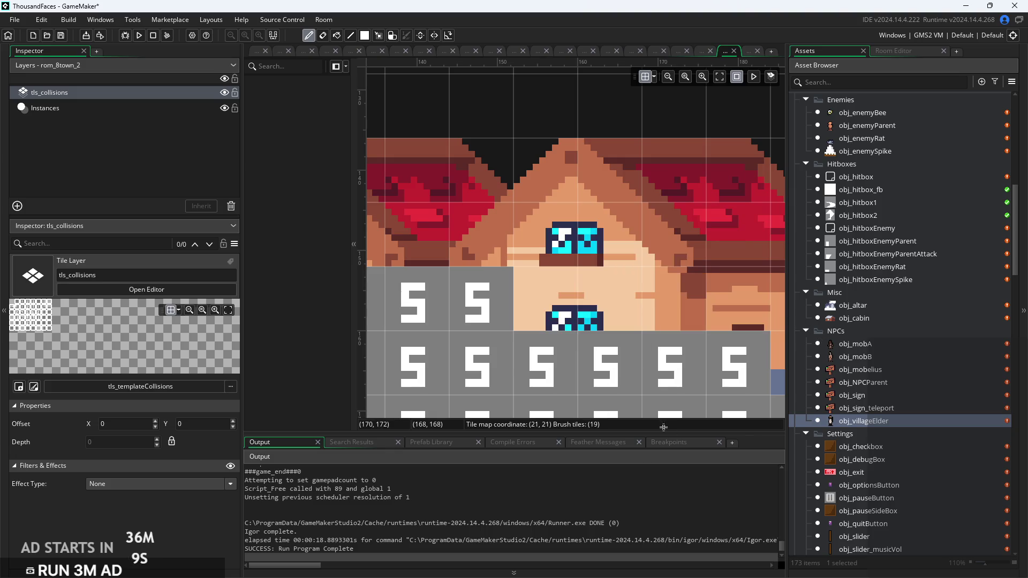
# Paint a row of collision tiles over the house roof
pyautogui.moveTo(482, 241)
pyautogui.mouseDown()
pyautogui.moveTo(428, 217)
pyautogui.moveTo(513, 240)
pyautogui.mouseUp()
pyautogui.scroll(-3, 736, 236)
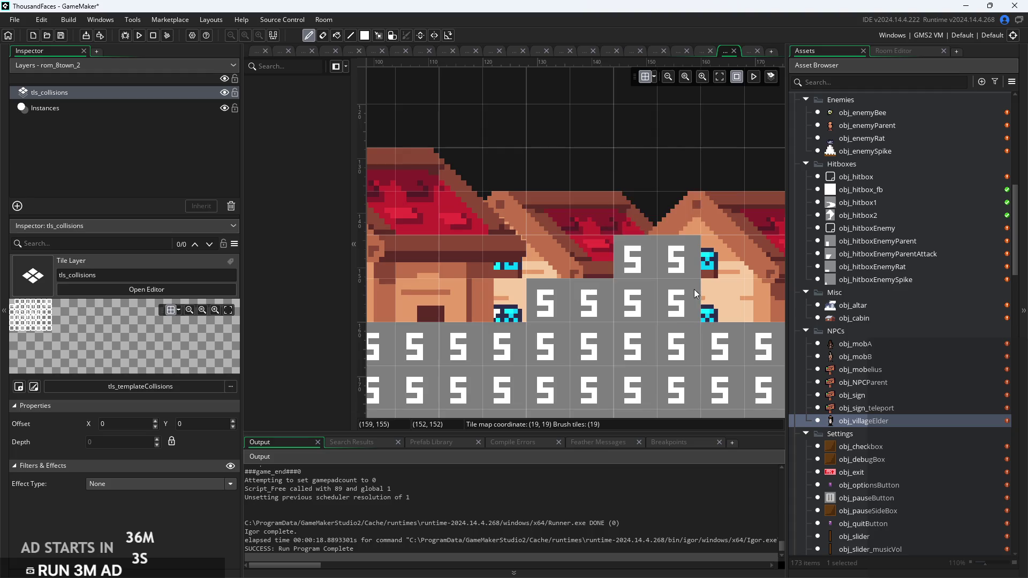
pyautogui.scroll(-2, 672, 241)
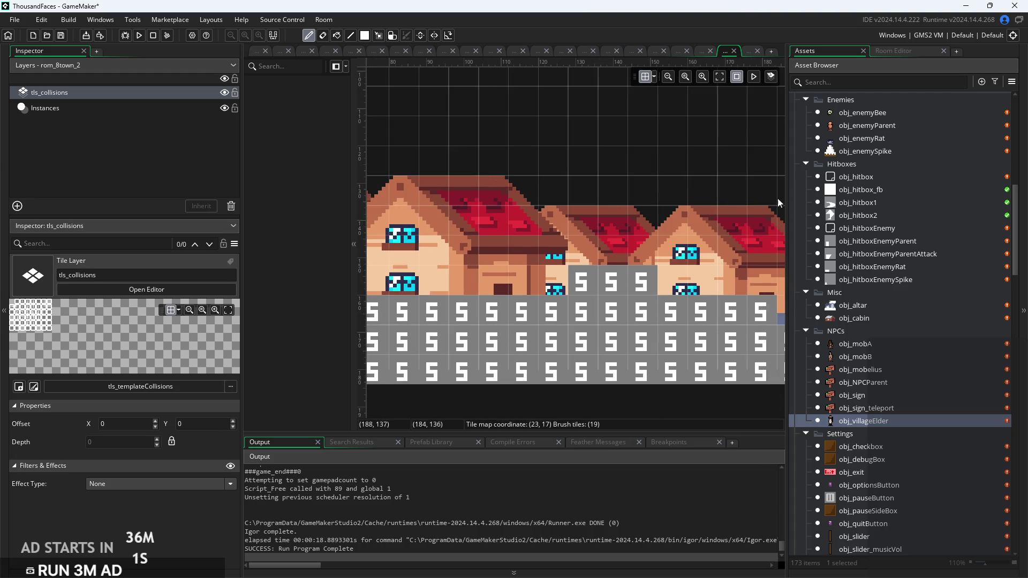
pyautogui.scroll(-3, 634, 214)
pyautogui.scroll(-7, 923, 445)
pyautogui.scroll(2, 689, 201)
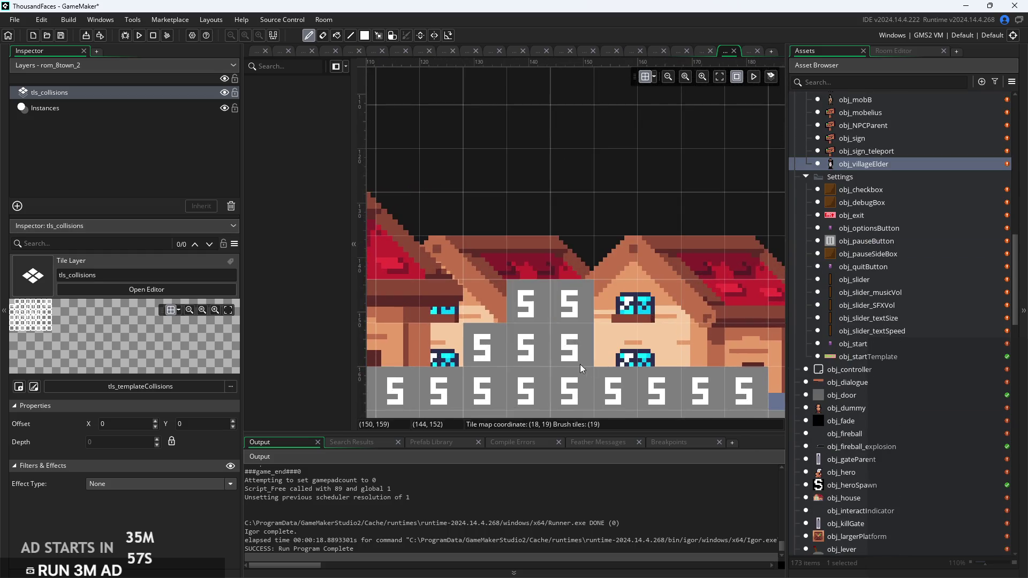
pyautogui.scroll(1, 480, 370)
pyautogui.scroll(-2, 481, 369)
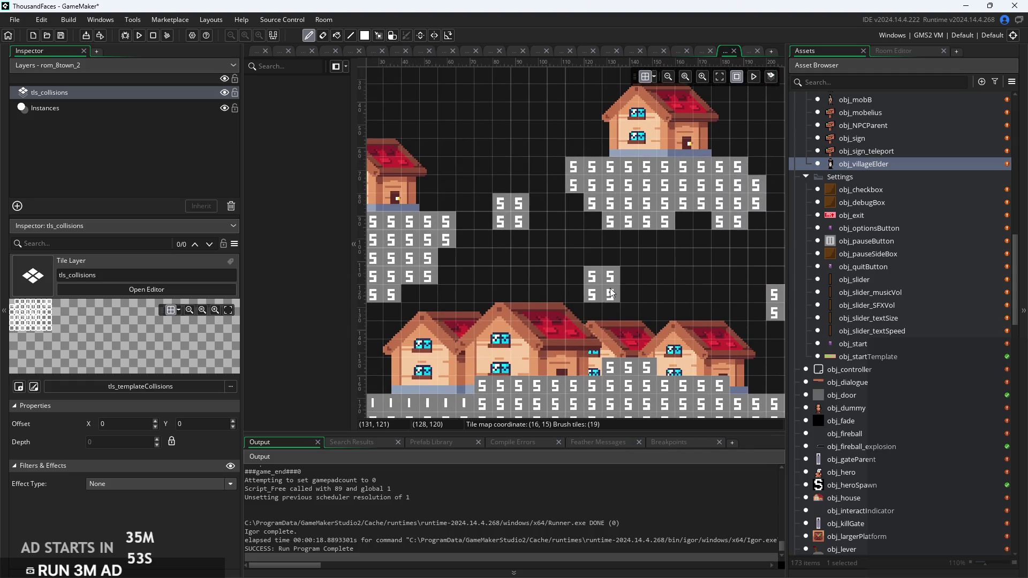
pyautogui.scroll(-1, 711, 320)
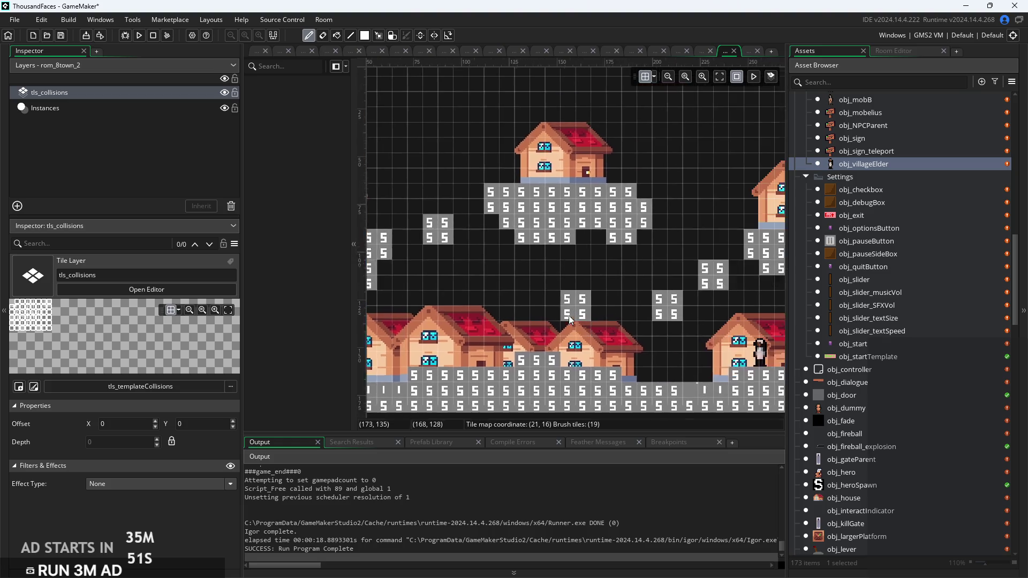
# Recheck the village elder's placement on the Instances layer, then open obj_mobA
pyautogui.click(160, 108)
pyautogui.moveTo(570, 259); pyautogui.dragTo(451, 243)
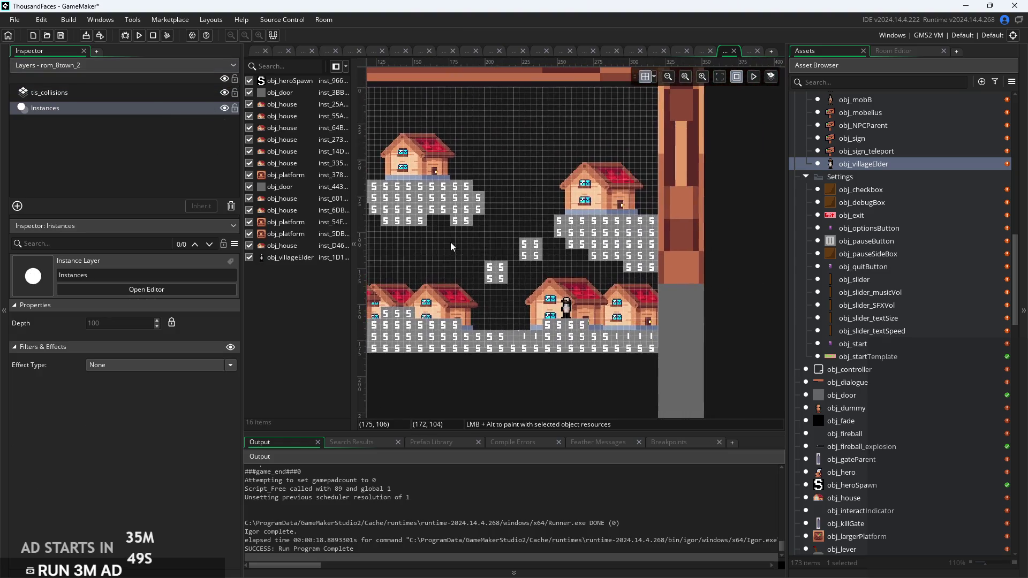
pyautogui.scroll(-1, 662, 276)
pyautogui.scroll(-1, 616, 261)
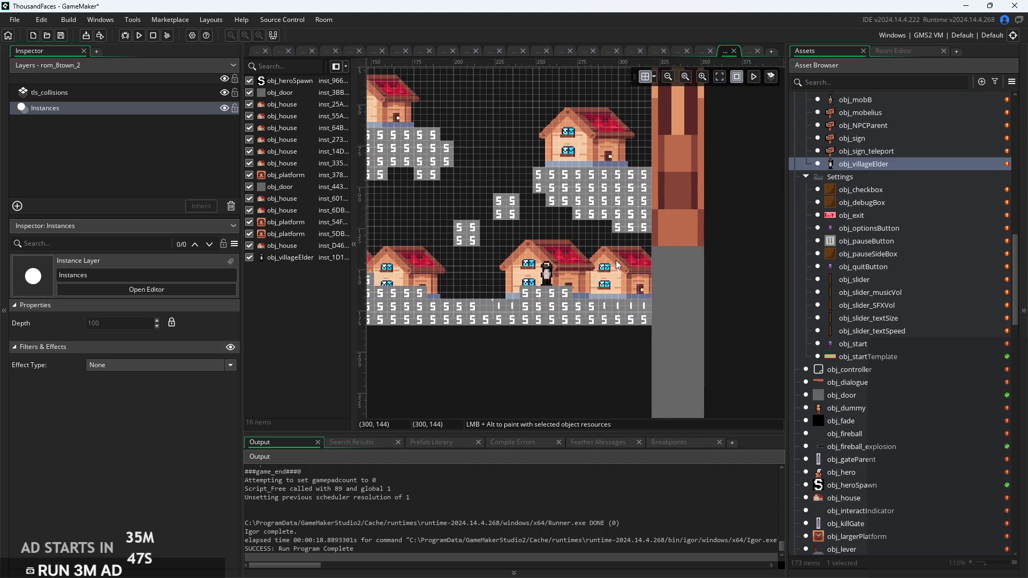
pyautogui.scroll(3, 561, 275)
pyautogui.click(549, 281)
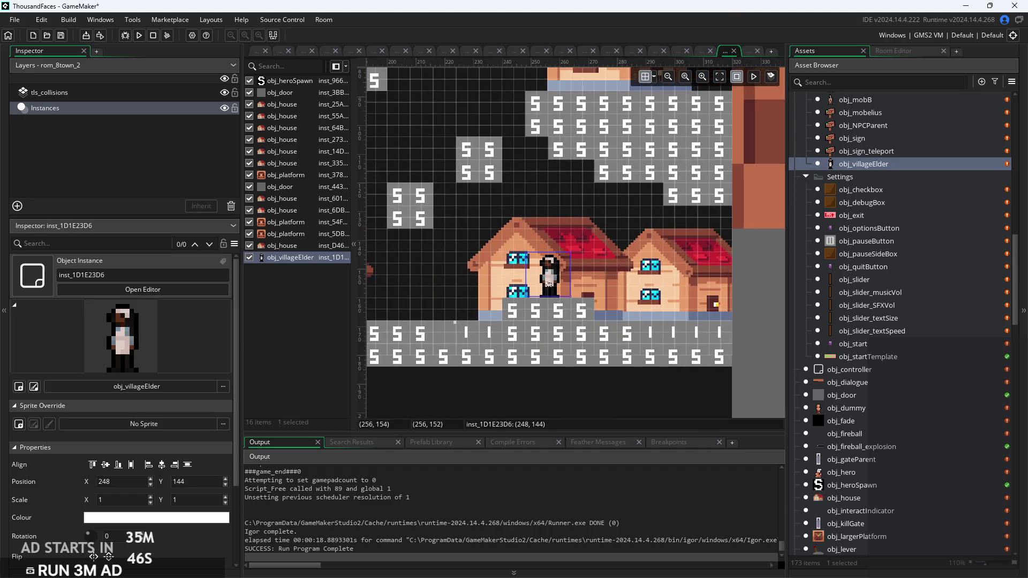
pyautogui.click(462, 271)
pyautogui.scroll(-2, 501, 268)
pyautogui.scroll(1, 701, 285)
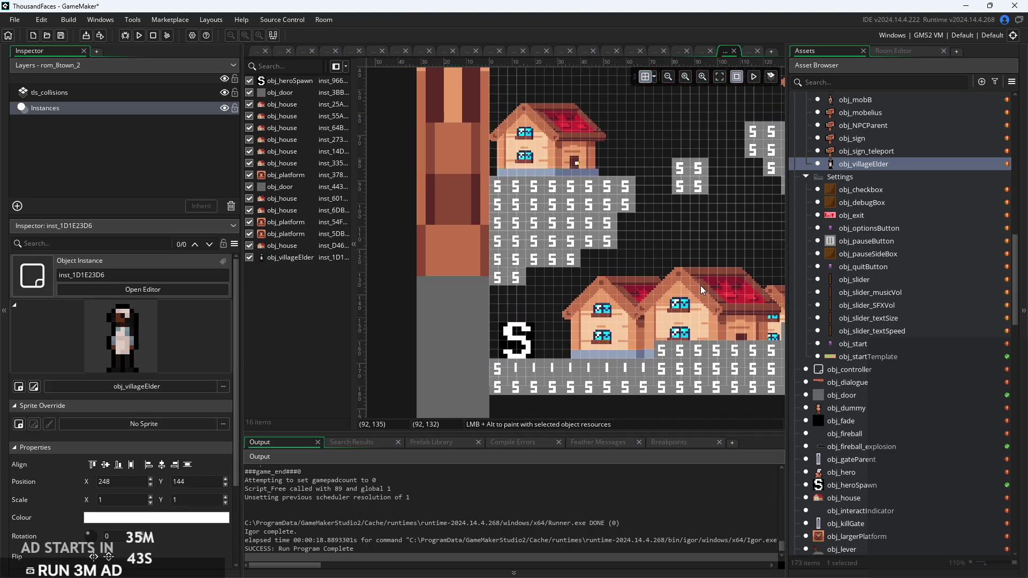
pyautogui.scroll(-1, 532, 258)
pyautogui.scroll(1, 532, 258)
pyautogui.scroll(-2, 847, 374)
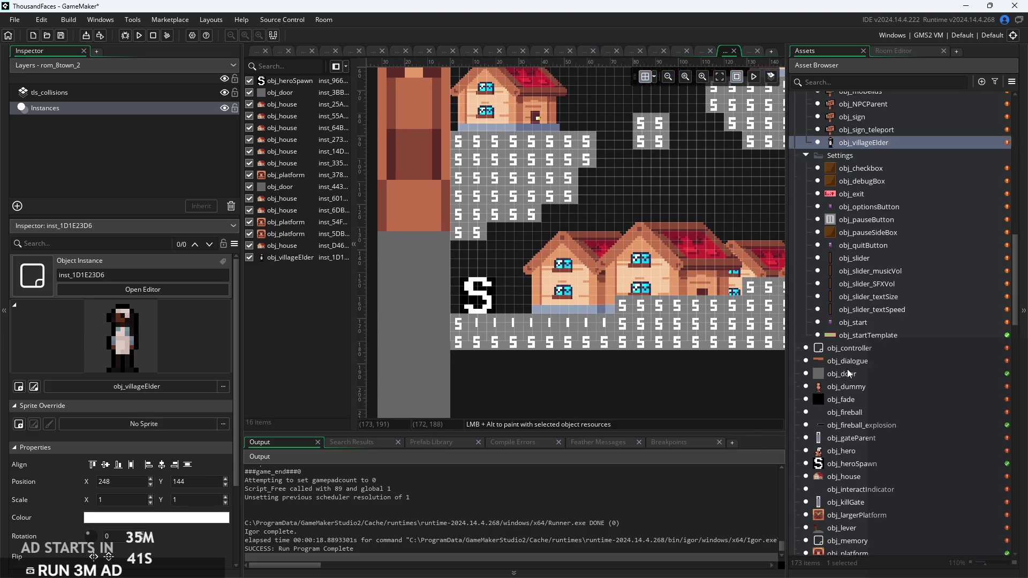
pyautogui.scroll(3, 847, 381)
pyautogui.scroll(2, 854, 389)
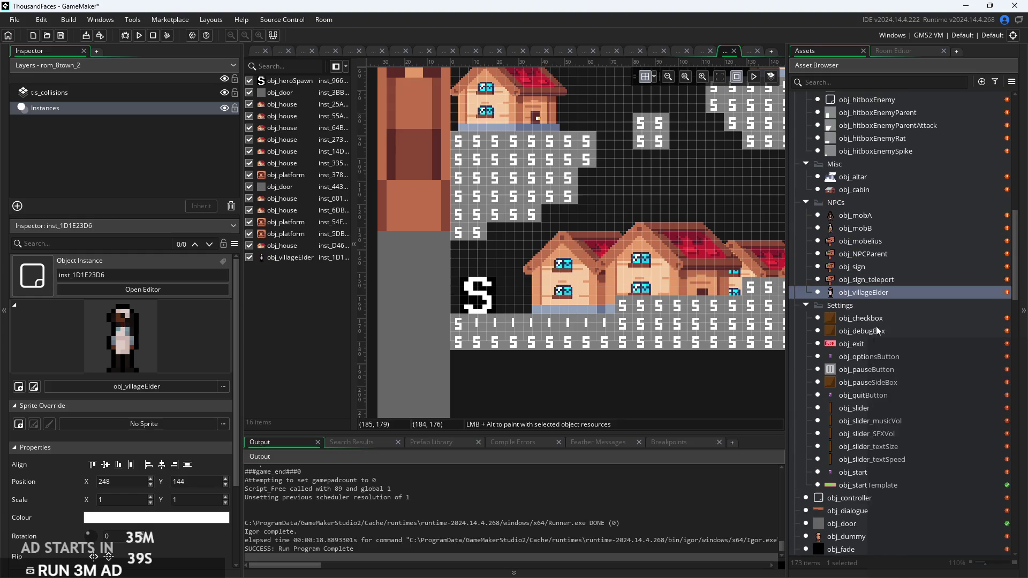
pyautogui.doubleClick(856, 216)
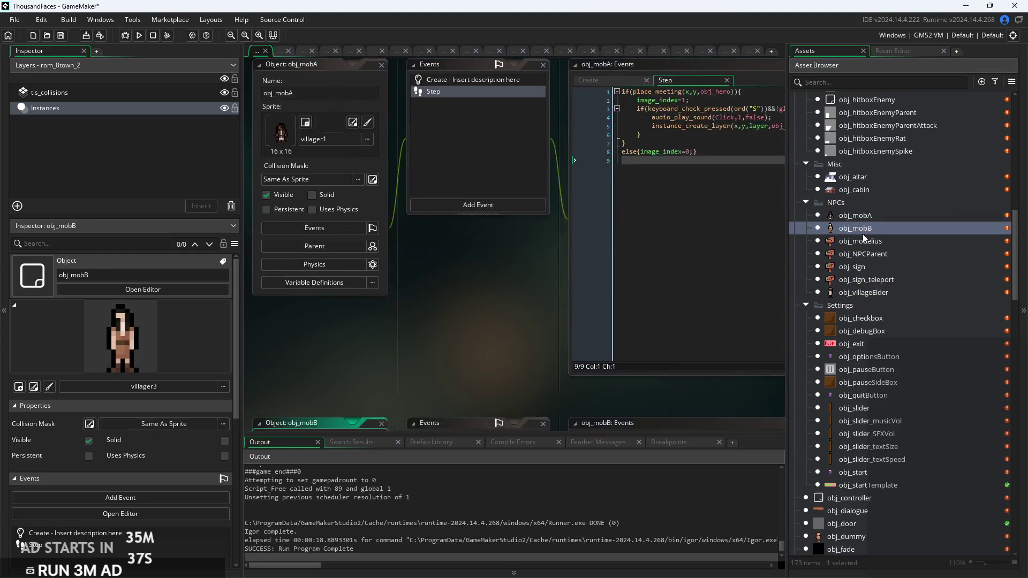
# Give obj_mobelius the villager3 sprite from the NPCs folder and open obj_mobB for comparison
pyautogui.doubleClick(867, 242)
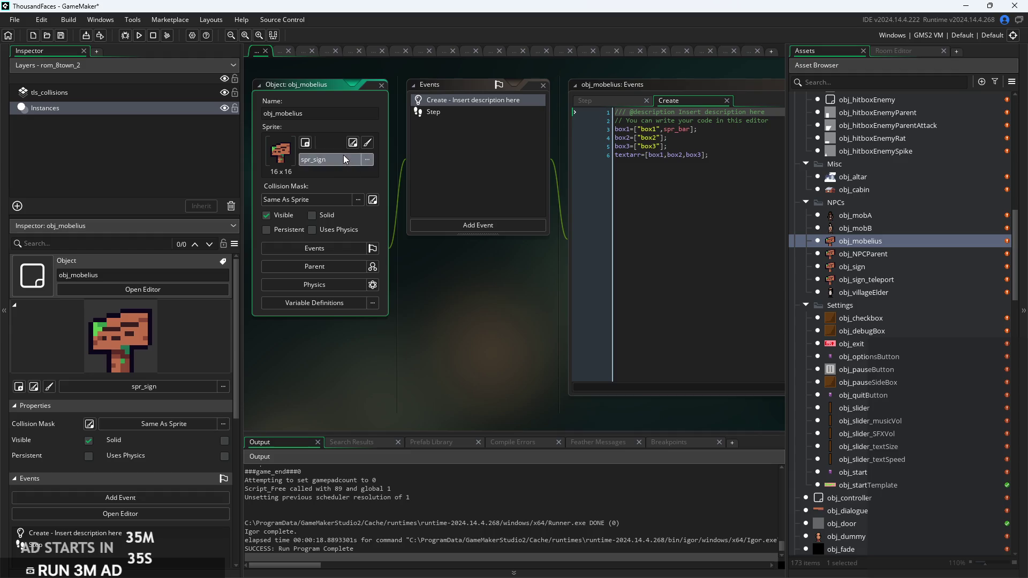
pyautogui.click(343, 159)
pyautogui.scroll(-3, 384, 256)
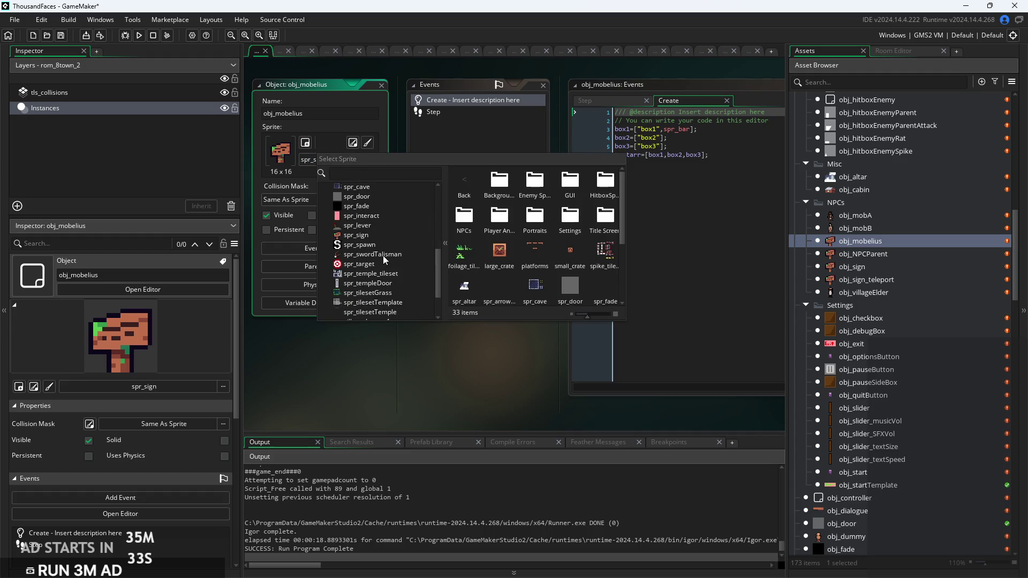
pyautogui.scroll(3, 383, 256)
pyautogui.scroll(3, 384, 259)
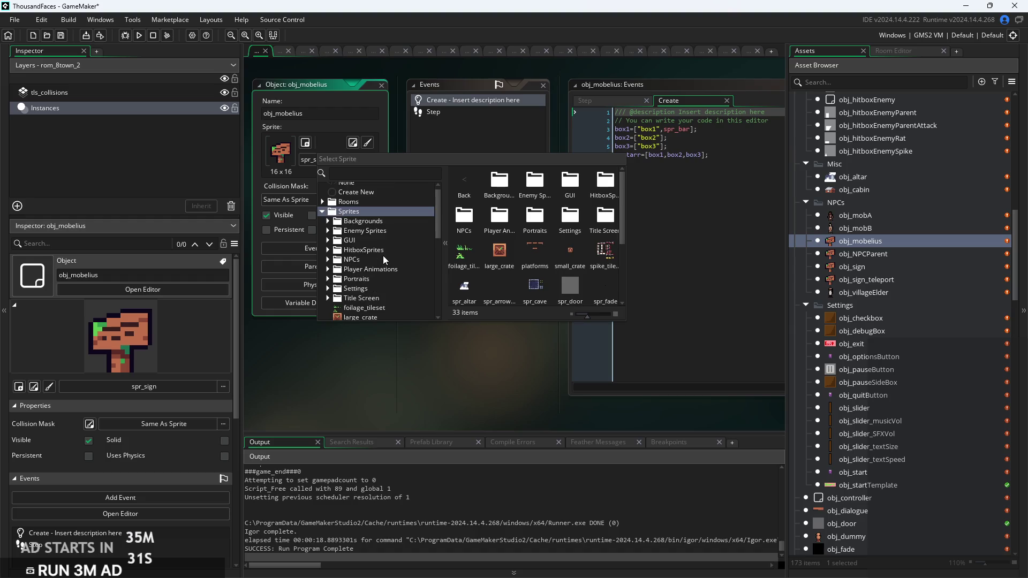
pyautogui.click(328, 259)
pyautogui.scroll(-2, 361, 273)
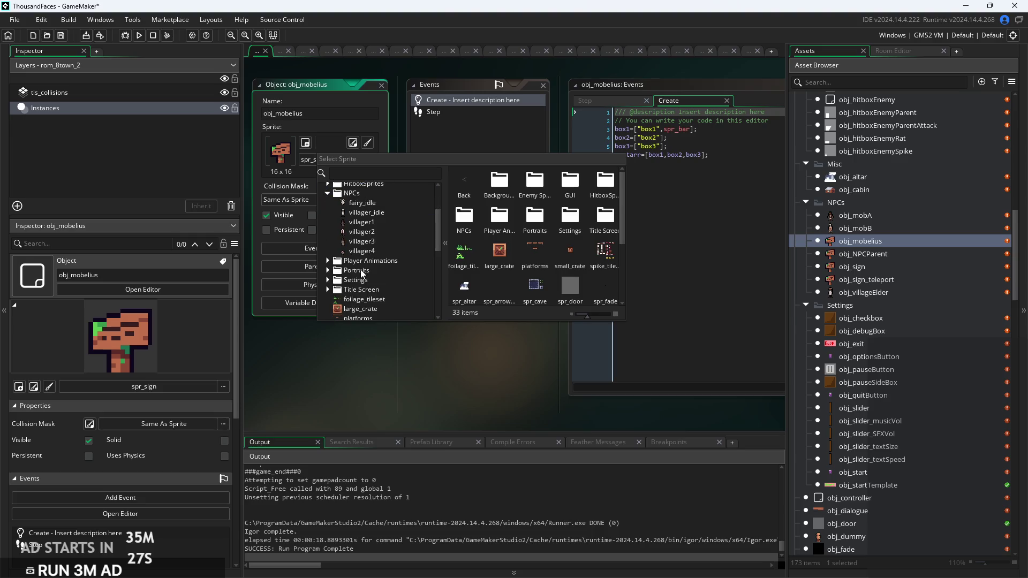
pyautogui.click(370, 241)
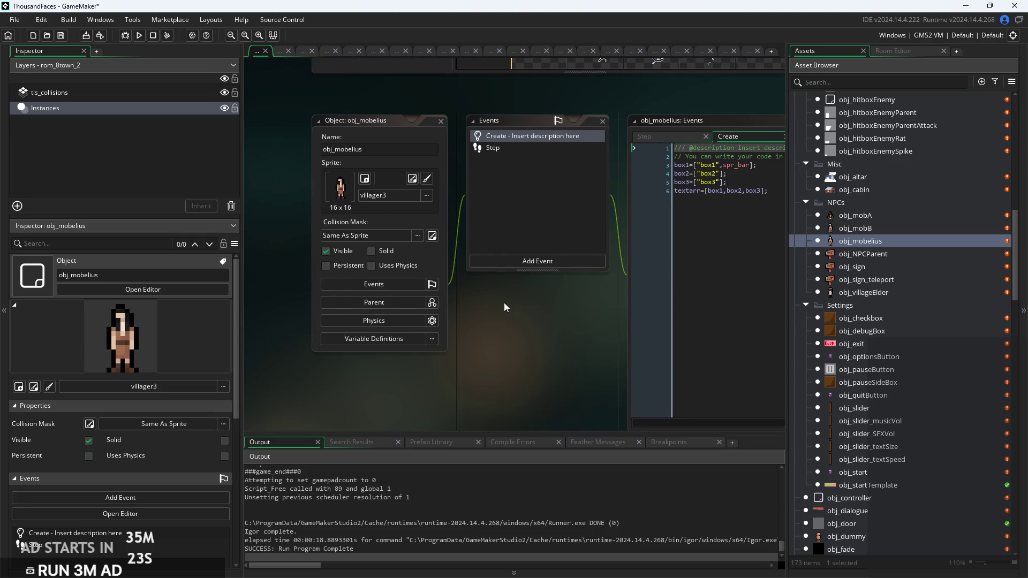
pyautogui.moveTo(503, 304); pyautogui.dragTo(496, 316)
pyautogui.doubleClick(881, 230)
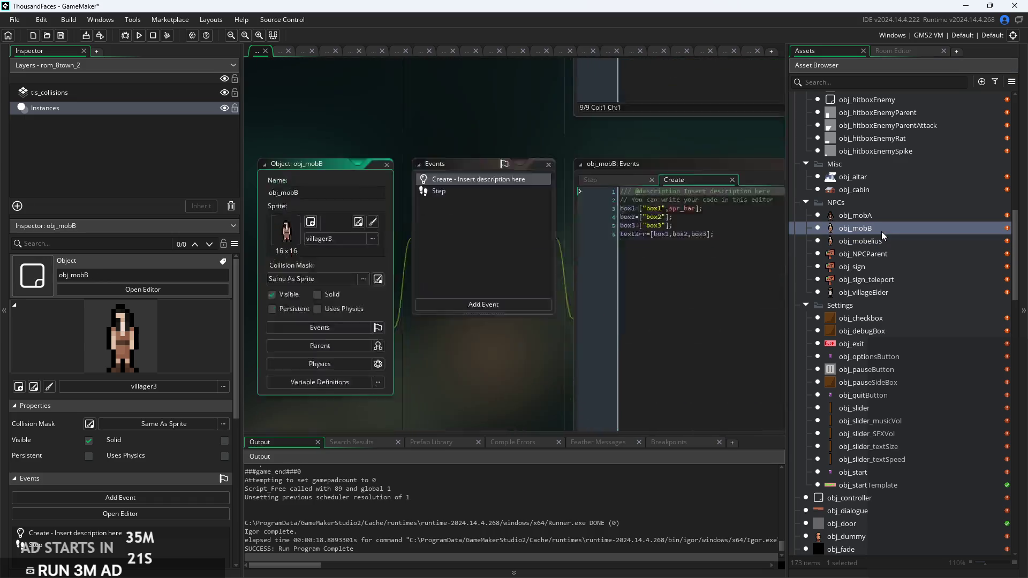
# Switch obj_mobelius's sprite to villager2 from Sprites > NPCs
pyautogui.doubleClick(862, 241)
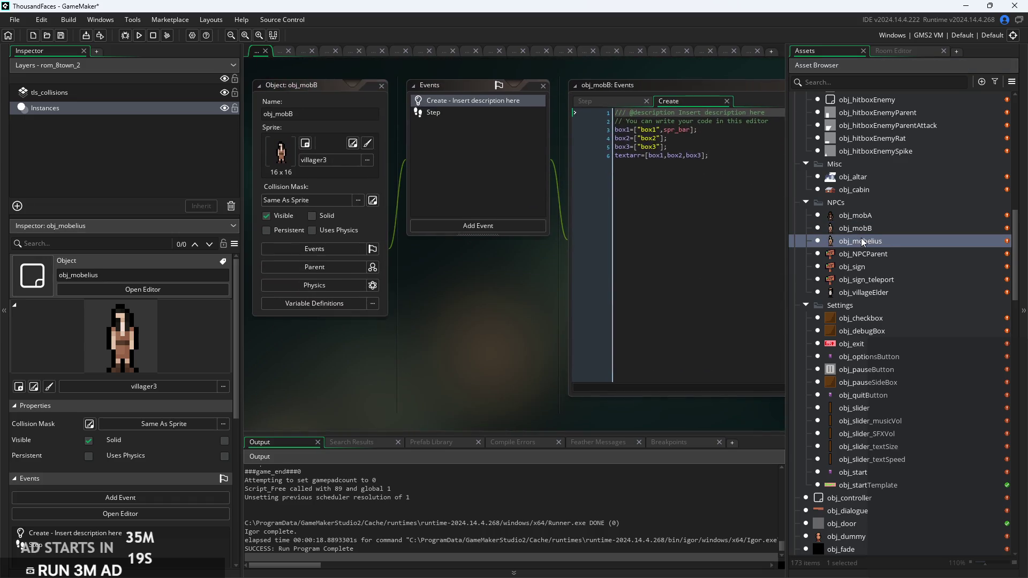
pyautogui.click(350, 161)
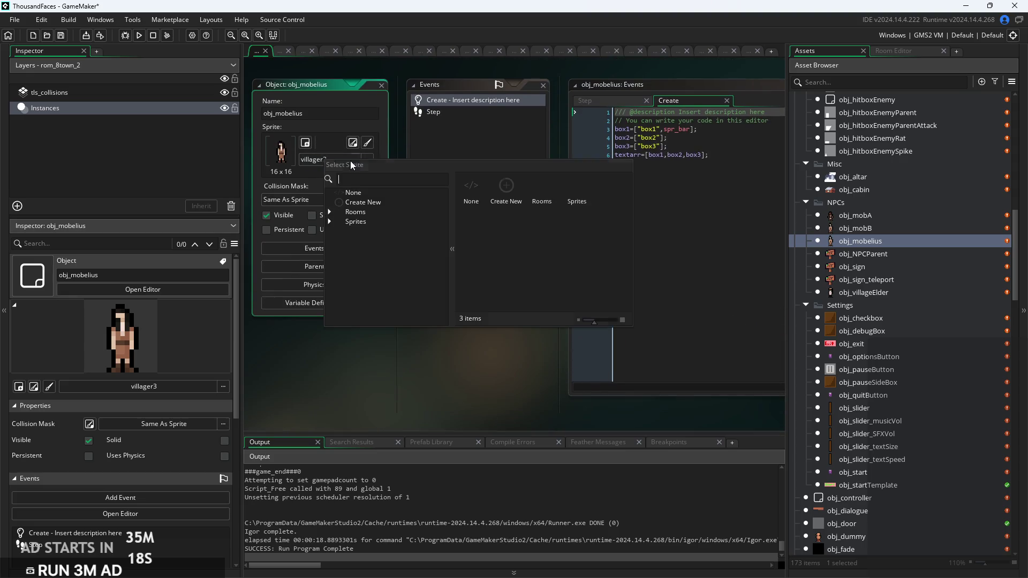
pyautogui.click(338, 225)
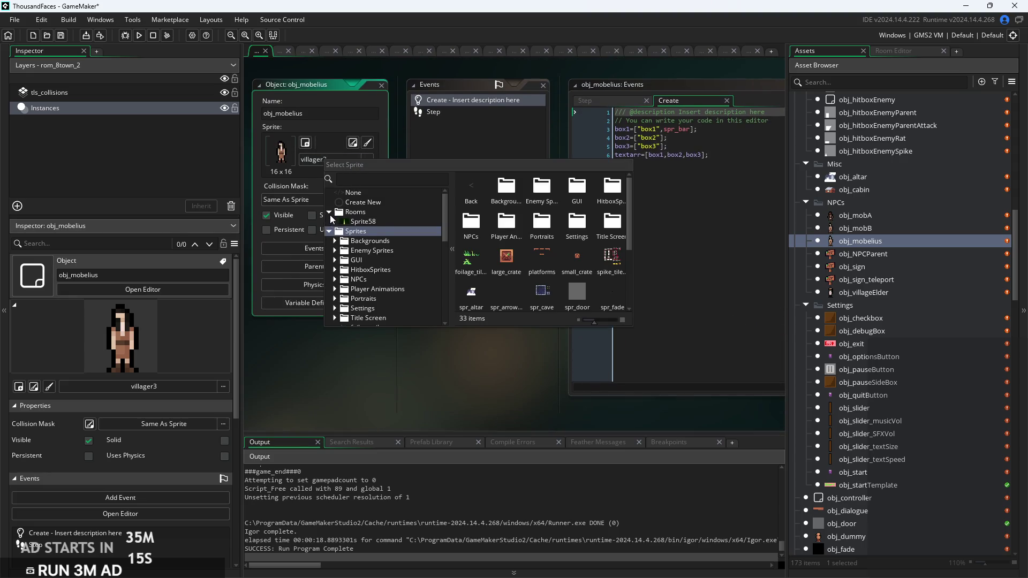
pyautogui.click(336, 270)
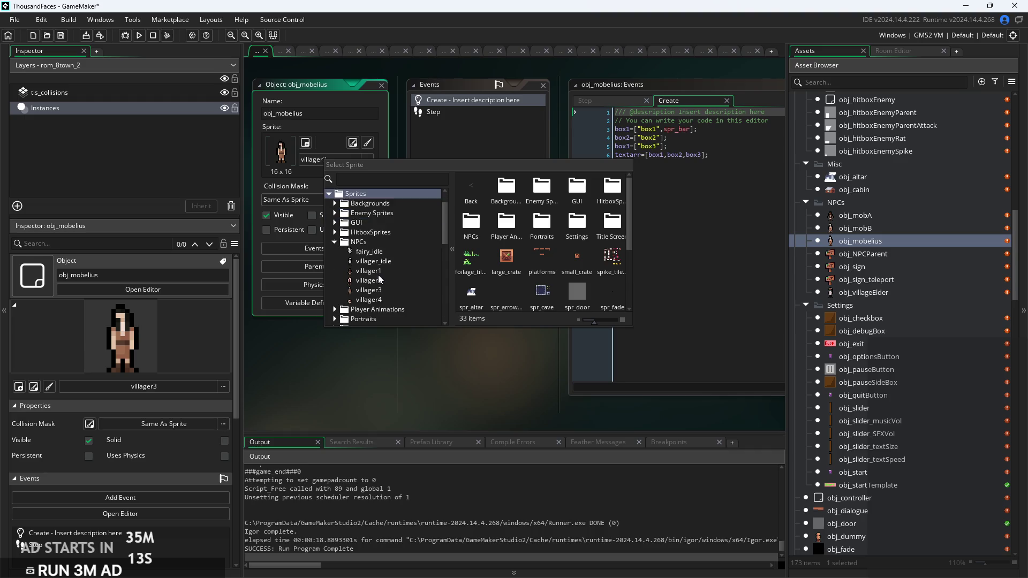
pyautogui.click(381, 259)
pyautogui.scroll(5, 471, 298)
pyautogui.scroll(-5, 456, 236)
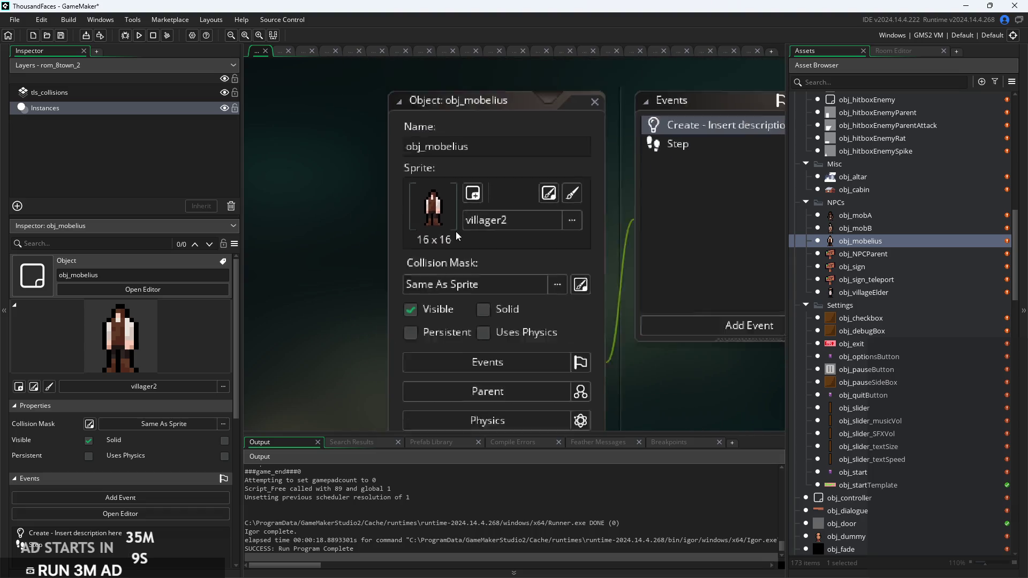
pyautogui.scroll(4, 584, 369)
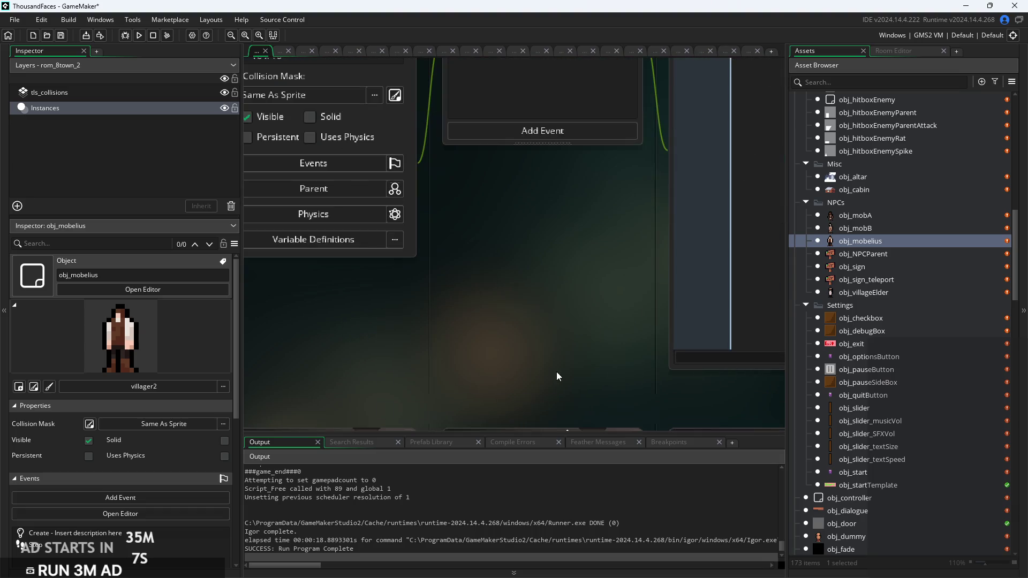
pyautogui.scroll(-5, 580, 360)
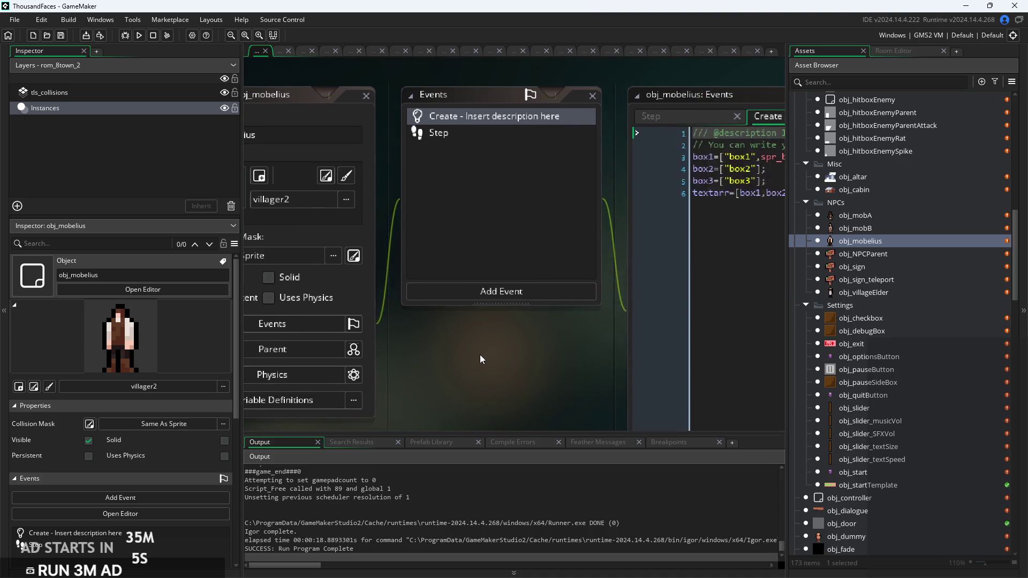
# Delete the box2 and box3 lines and spr_bar, and trim textarr to [box1]
pyautogui.scroll(5, 505, 277)
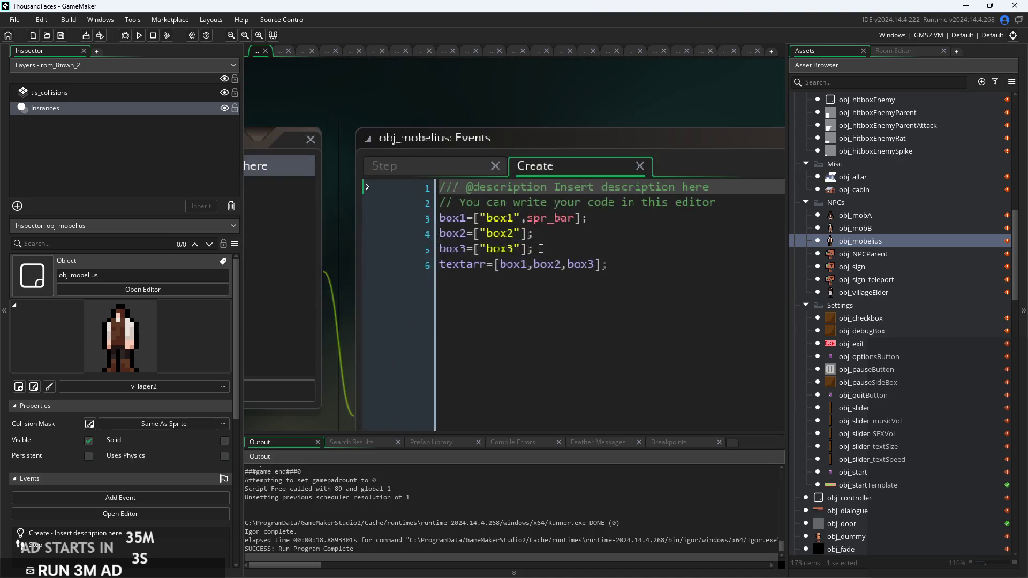
pyautogui.hotkey('shift', 'Up')
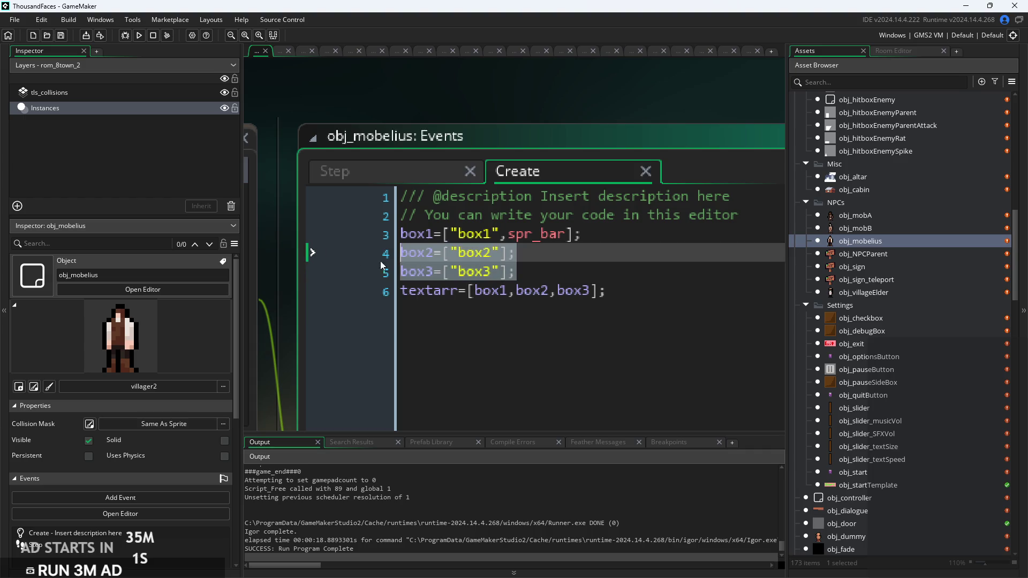
pyautogui.press('BackSpace')
pyautogui.press('BackSpace')
pyautogui.moveTo(569, 234); pyautogui.dragTo(498, 233)
pyautogui.press('BackSpace')
pyautogui.click(592, 252)
pyautogui.hotkey('ctrl', 'shift', 'Left')
pyautogui.hotkey('ctrl', 'shift', 'Left')
pyautogui.hotkey('ctrl', 'shift', 'Left')
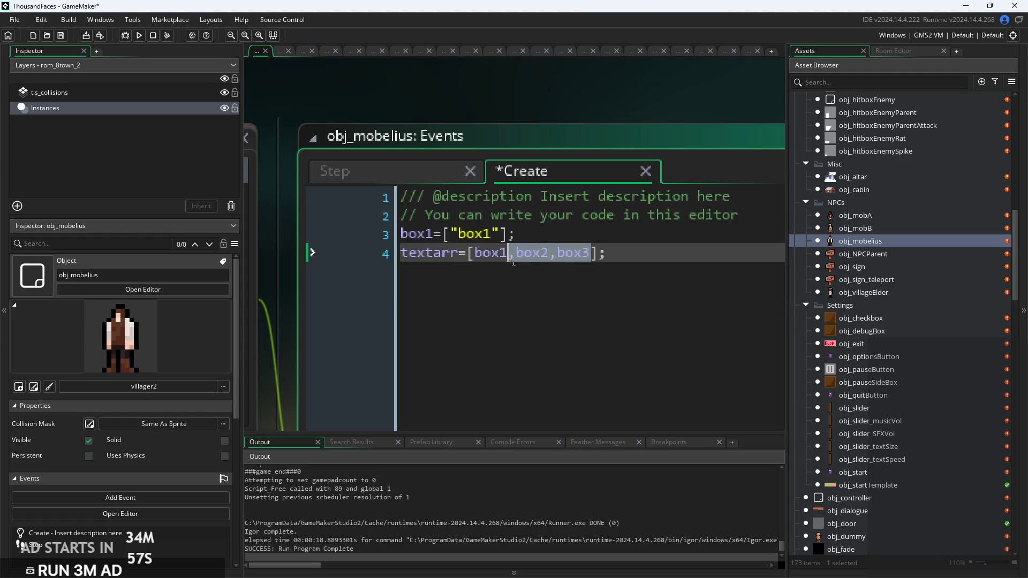
pyautogui.press('BackSpace')
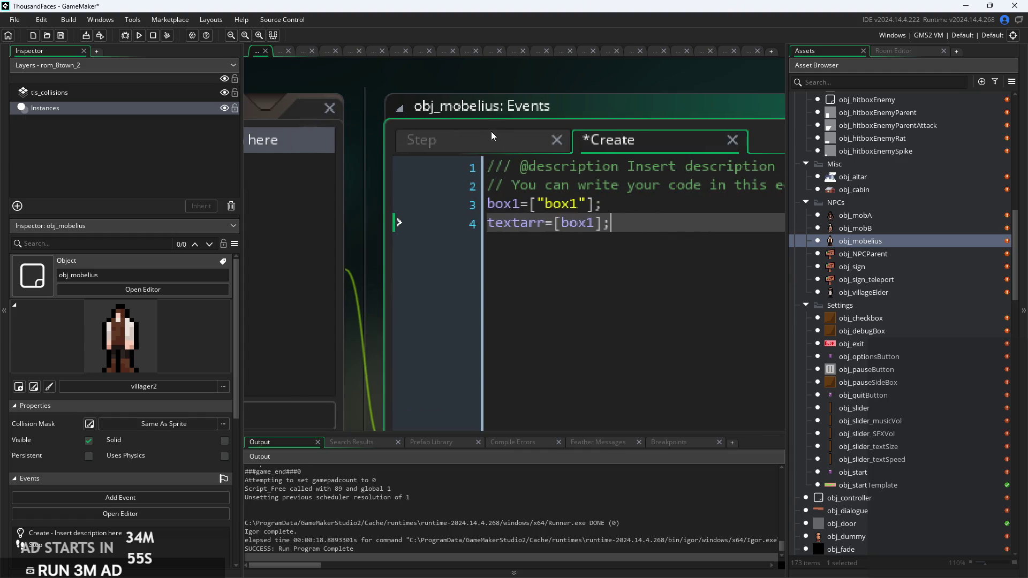
# Review obj_mobelius's Step event code to see how it creates dialogue
pyautogui.click(493, 139)
pyautogui.click(569, 239)
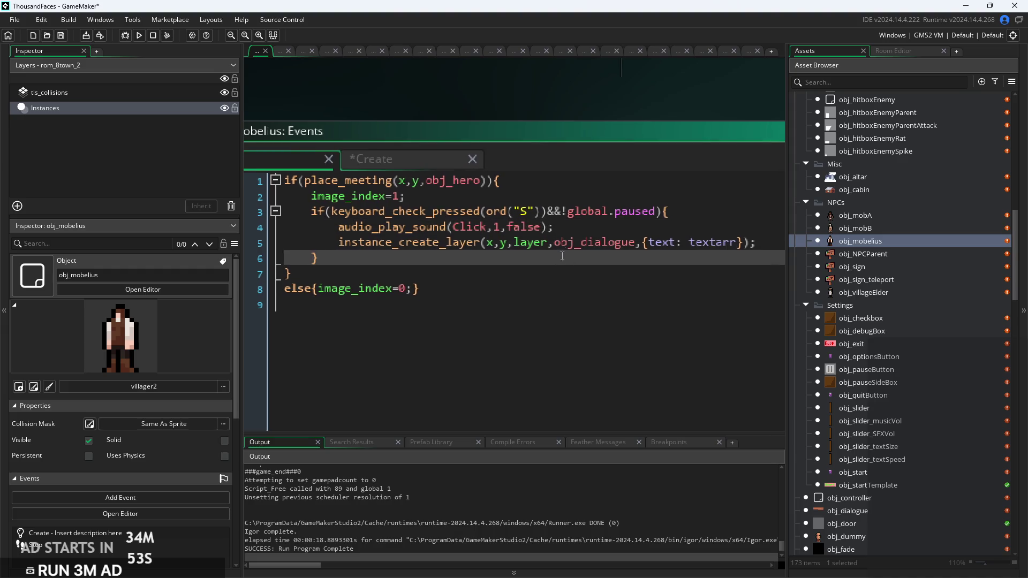
pyautogui.click(567, 227)
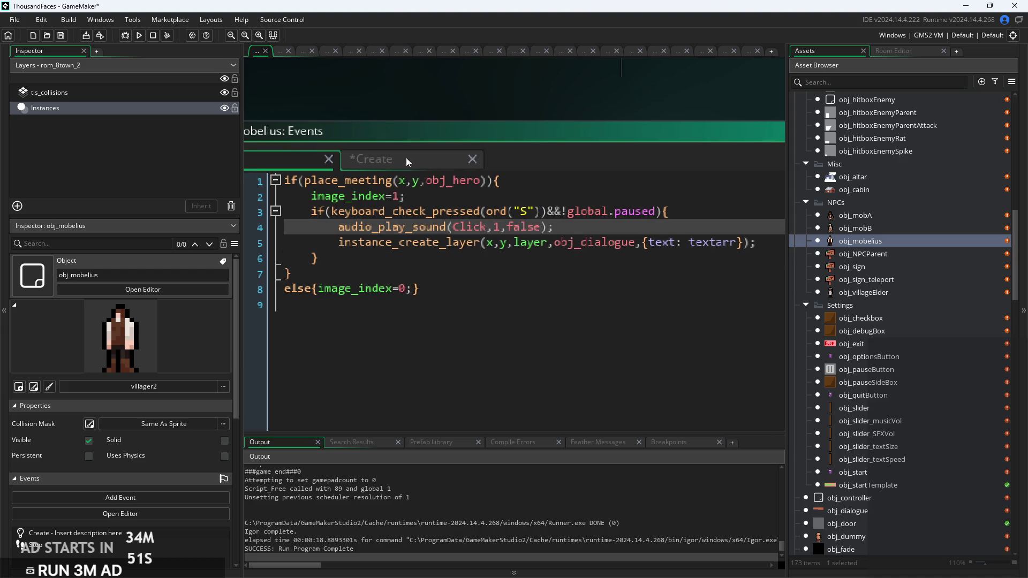
pyautogui.click(390, 161)
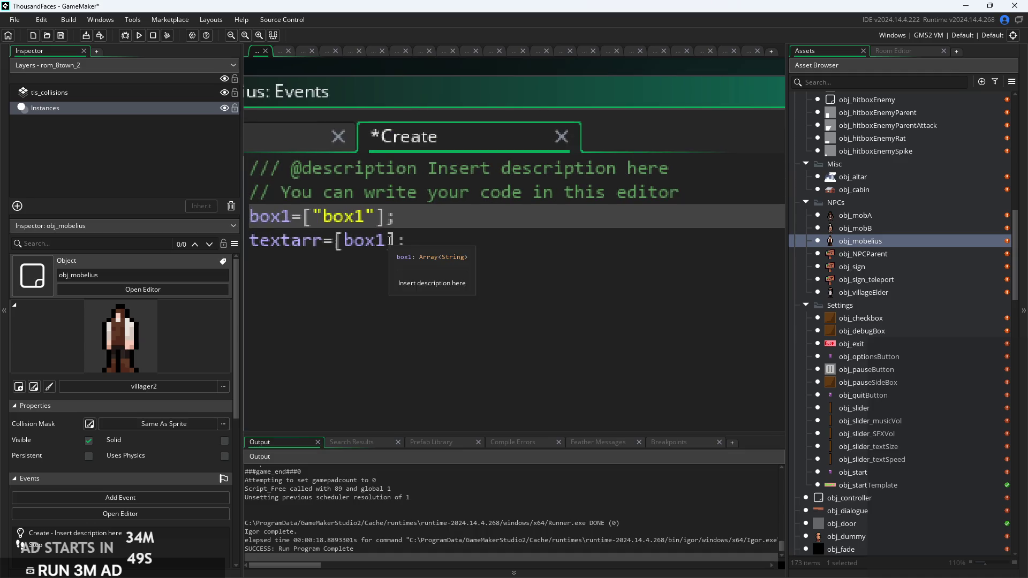
# Replace the box1 placeholder text with 'Get out of here! Traitor!'
pyautogui.doubleClick(343, 216)
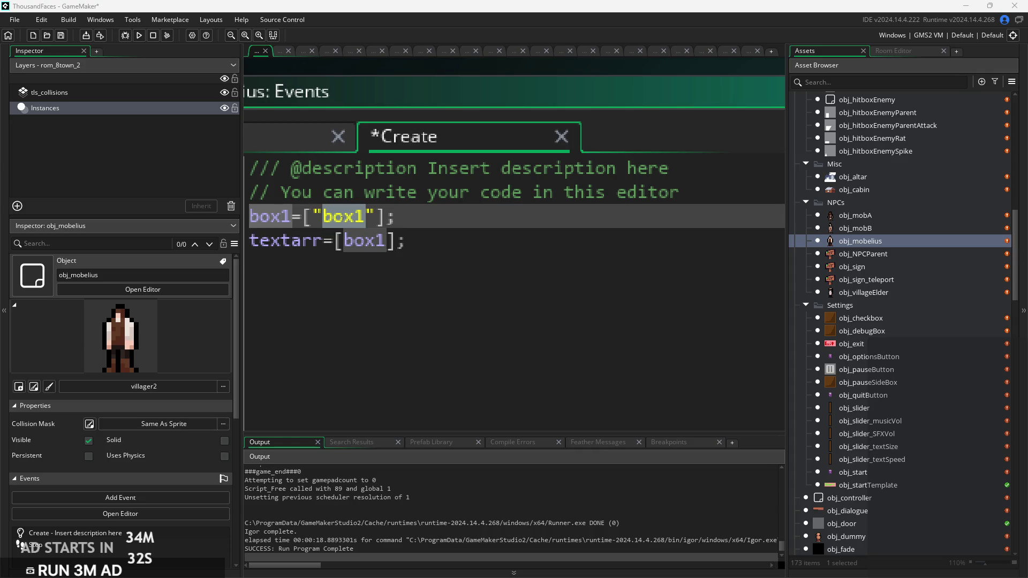
pyautogui.doubleClick(329, 226)
pyautogui.write('Get out of here! Traitor!')
pyautogui.click(603, 216)
pyautogui.scroll(-2, 615, 219)
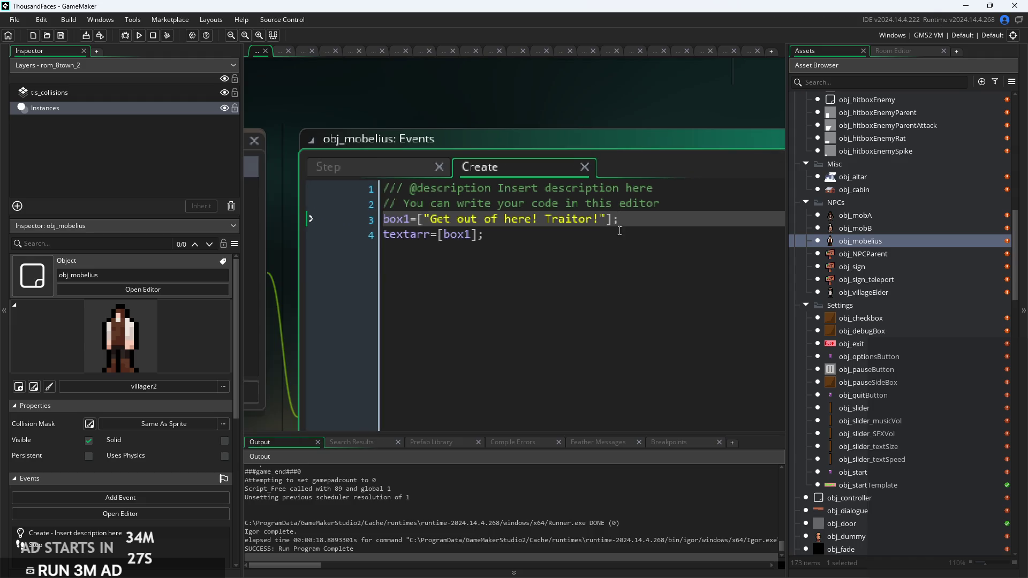
pyautogui.click(875, 228)
pyautogui.doubleClick(875, 220)
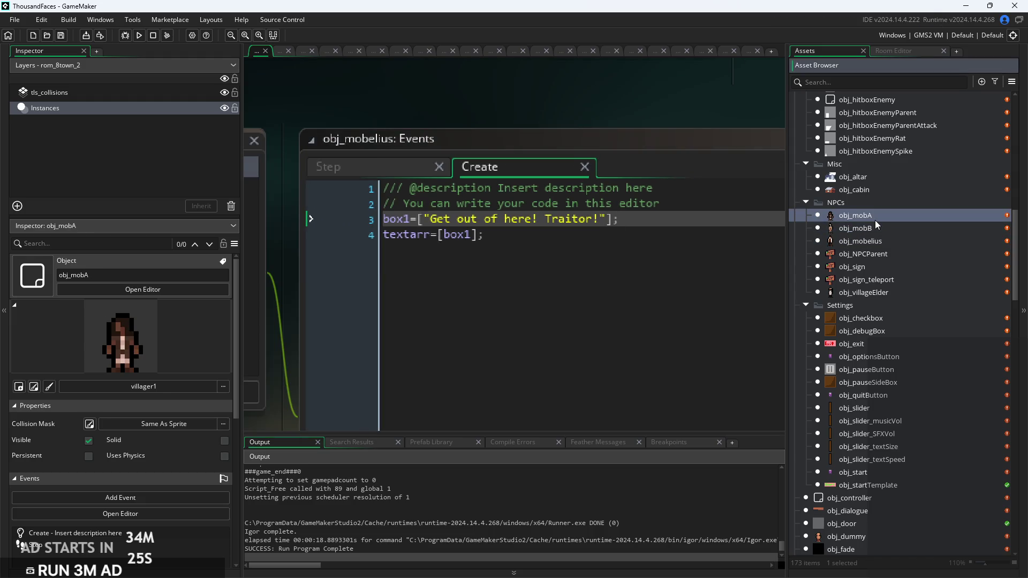
# In obj_mobA's Create event, delete the box2 and box3 lines and the spr_bar reference
pyautogui.click(423, 151)
pyautogui.scroll(5, 482, 163)
pyautogui.moveTo(514, 255); pyautogui.dragTo(355, 236)
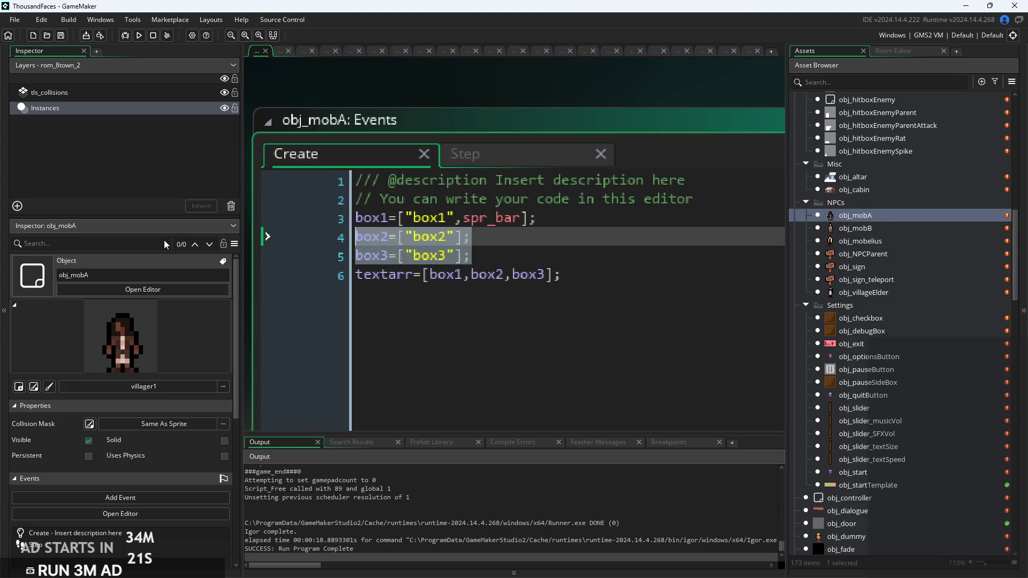
pyautogui.press('BackSpace')
pyautogui.doubleClick(472, 220)
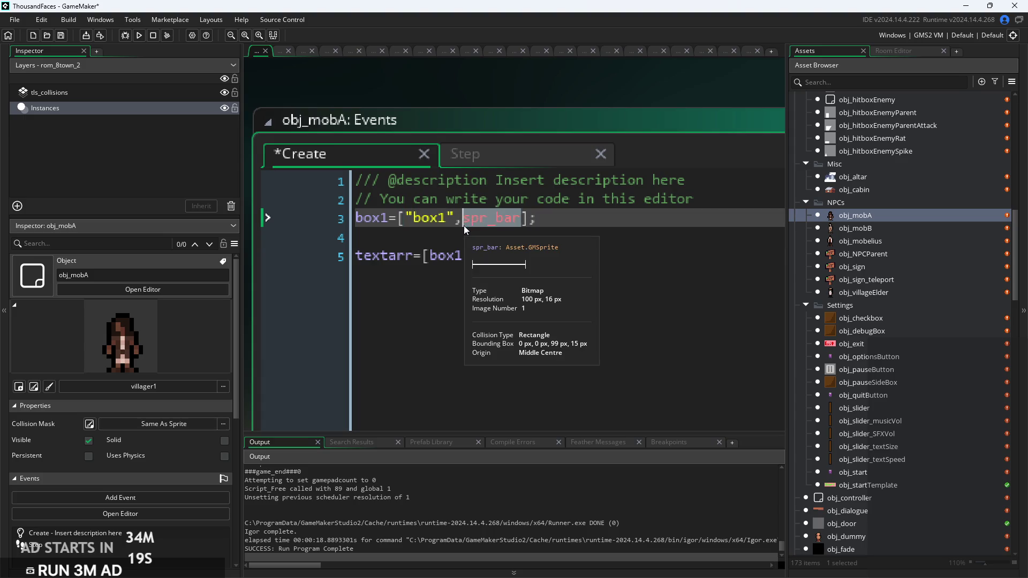
pyautogui.press('BackSpace')
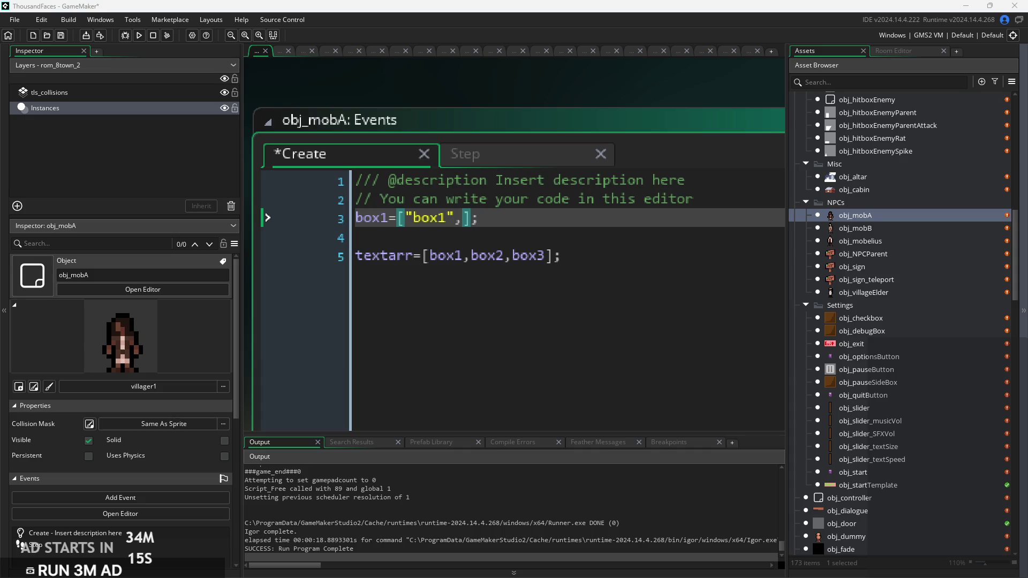
# Paste 'No way. Is that..?' over the box1 placeholder and trim textarr to [box1]
pyautogui.doubleClick(428, 218)
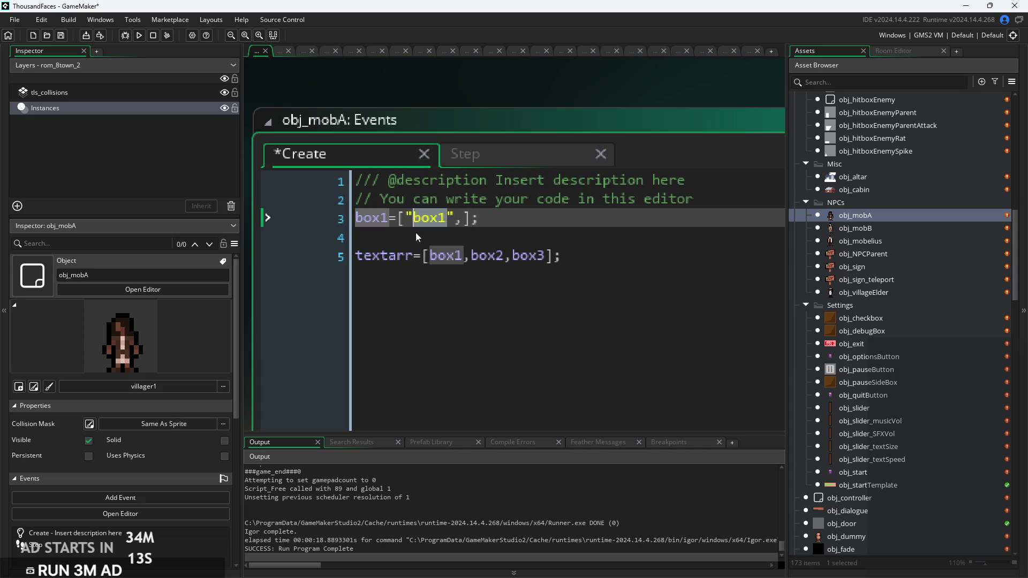
pyautogui.write('No way. Is that..?')
pyautogui.press('Delete')
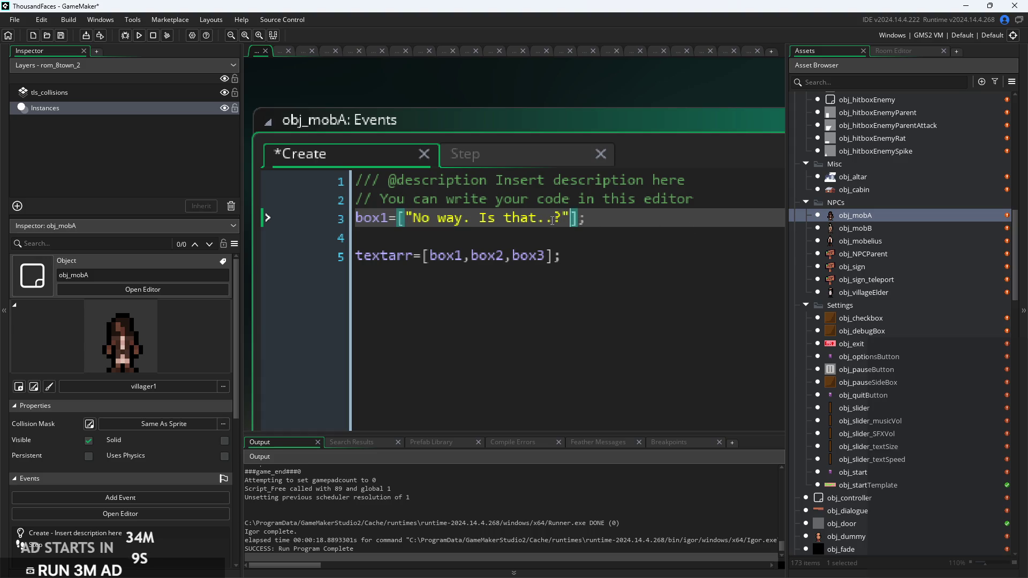
pyautogui.click(632, 221)
pyautogui.moveTo(555, 257); pyautogui.dragTo(462, 256)
pyautogui.press('BackSpace')
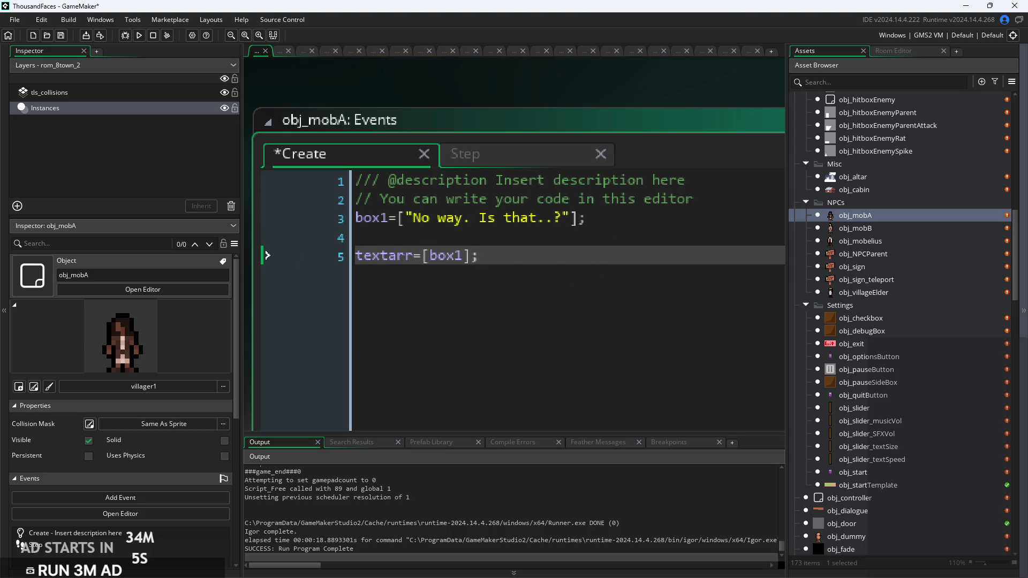
pyautogui.doubleClick(869, 241)
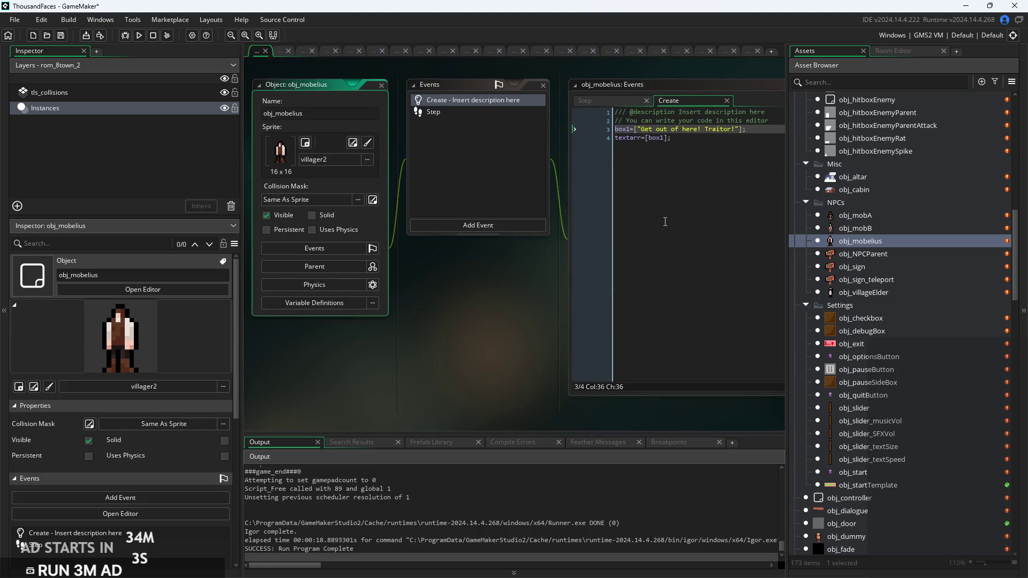
pyautogui.doubleClick(881, 228)
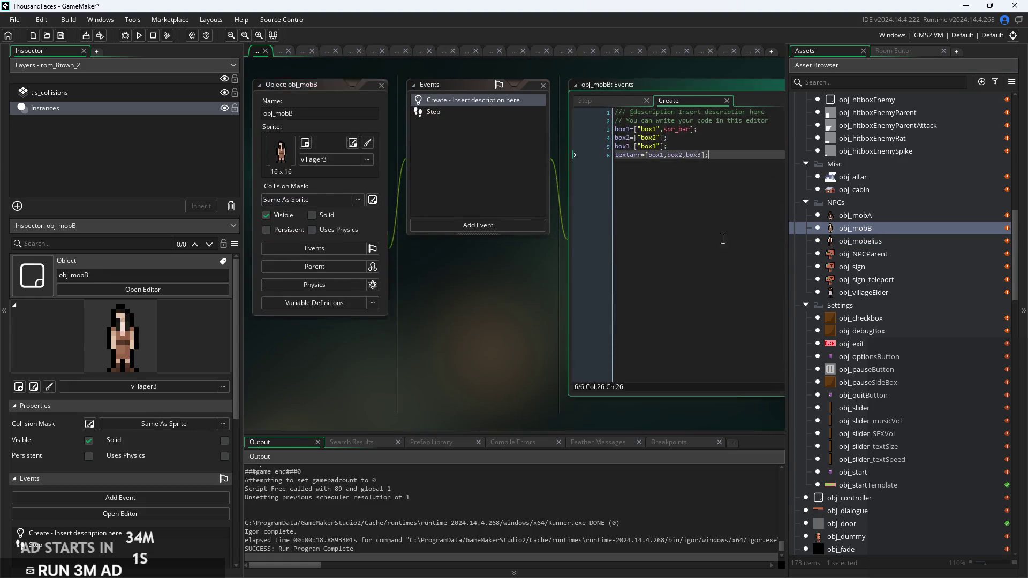
# Delete obj_mobB's box2 and box3 lines and its spr_bar reference
pyautogui.keyDown('ctrl'); pyautogui.scroll(3, 588, 231); pyautogui.keyUp('ctrl')
pyautogui.moveTo(509, 199); pyautogui.dragTo(321, 182)
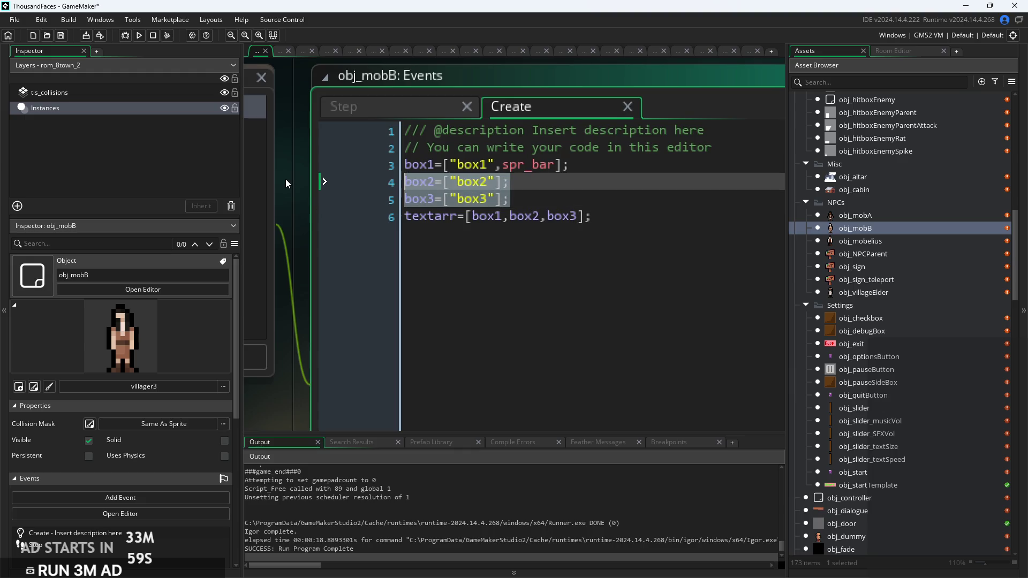
pyautogui.press('BackSpace')
pyautogui.moveTo(555, 165); pyautogui.dragTo(491, 166)
pyautogui.press('BackSpace')
# Paste 'What're you doing here? Best you stay gone.' over box1 and save the project
pyautogui.doubleClick(462, 170)
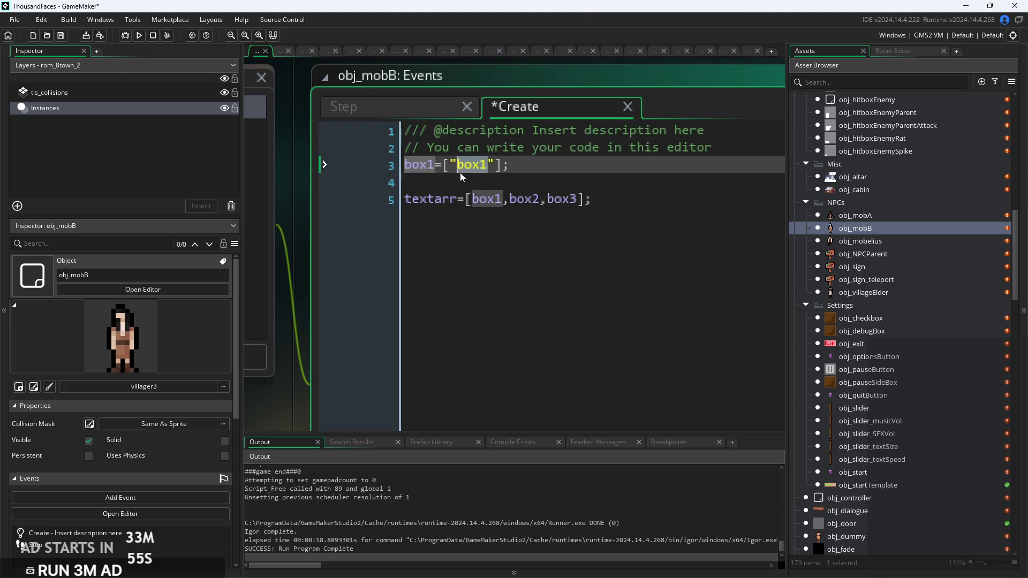
pyautogui.press('BackSpace')
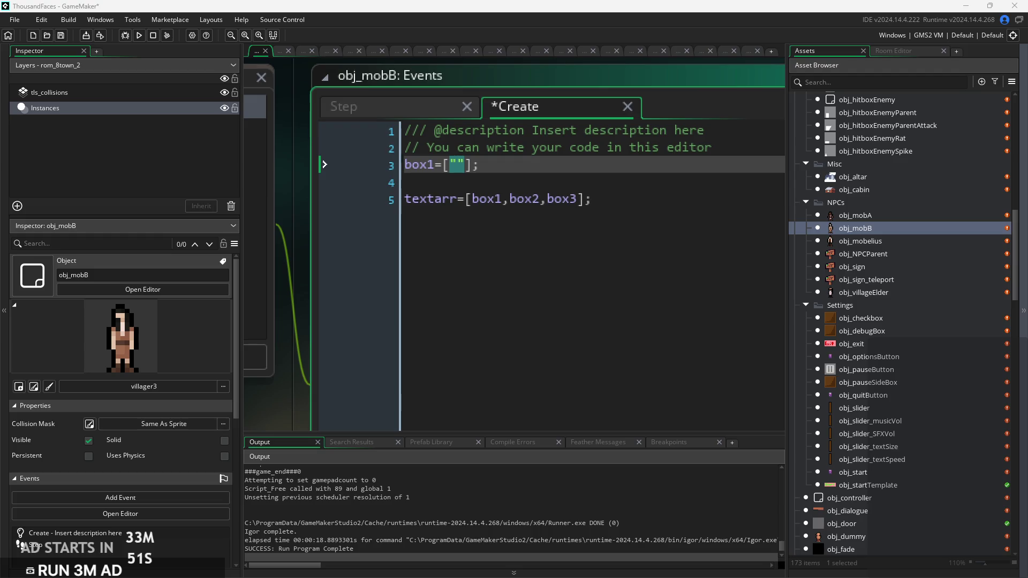
pyautogui.write('What’re you doing here? Best you stay gone.')
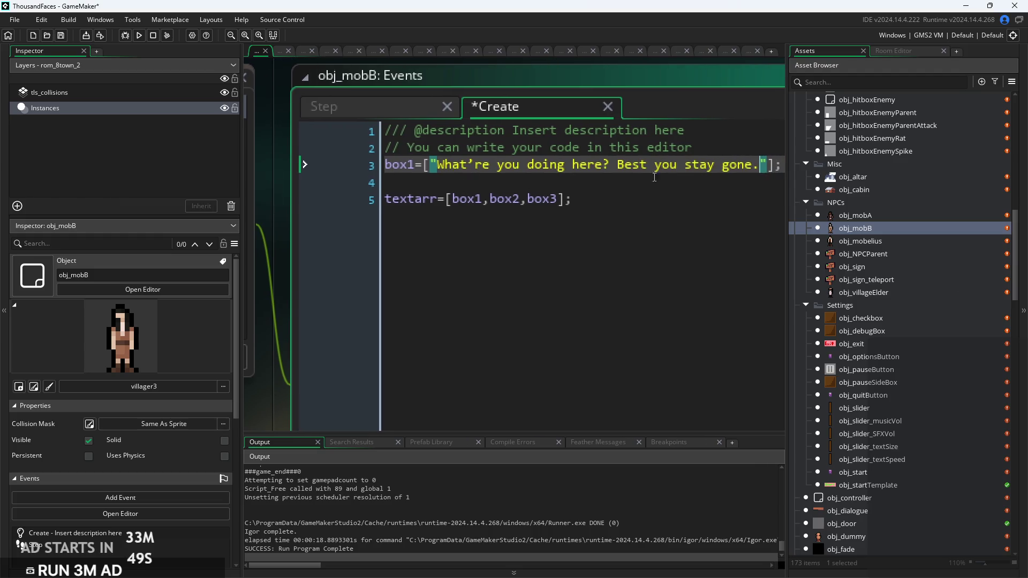
pyautogui.scroll(-2, 645, 178)
pyautogui.click(676, 227)
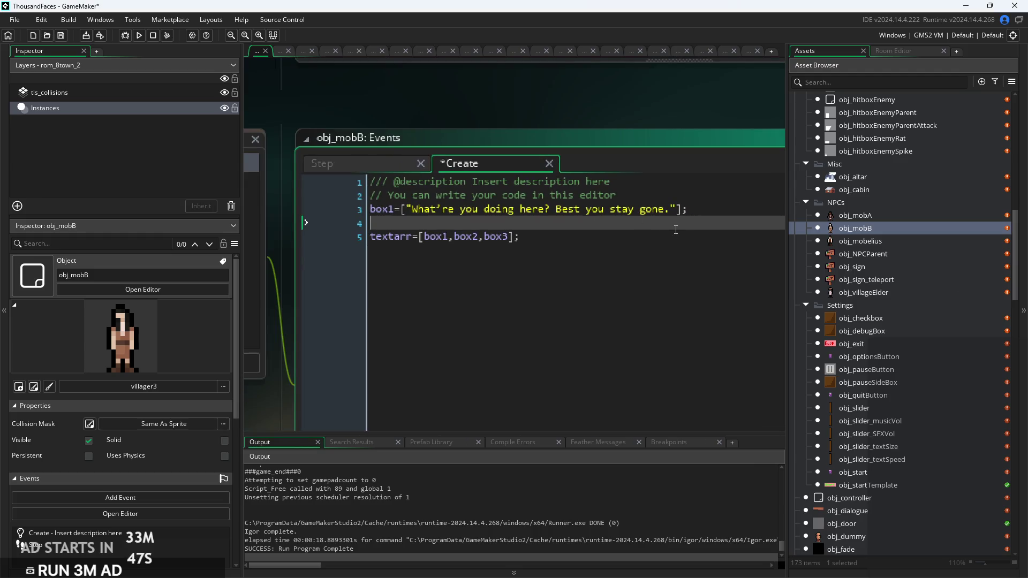
pyautogui.hotkey('ctrl', 's')
pyautogui.scroll(-2, 606, 220)
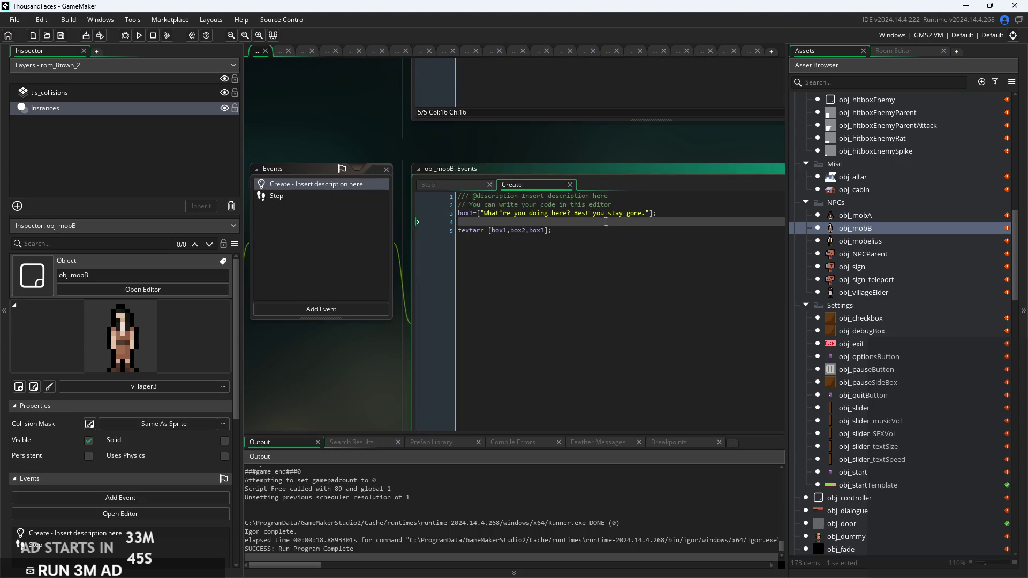
pyautogui.scroll(2, 599, 240)
pyautogui.scroll(-2, 606, 201)
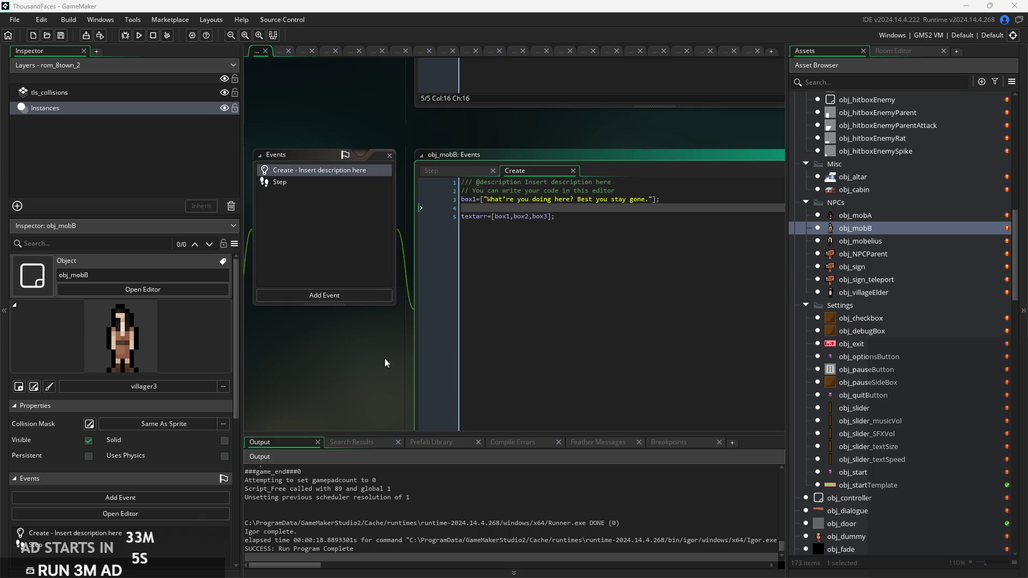
# Review obj_mobB's Create code, checking the box1 line and the textarr list
pyautogui.scroll(2, 329, 358)
pyautogui.scroll(2, 362, 350)
pyautogui.click(634, 149)
pyautogui.scroll(-2, 634, 150)
pyautogui.click(584, 173)
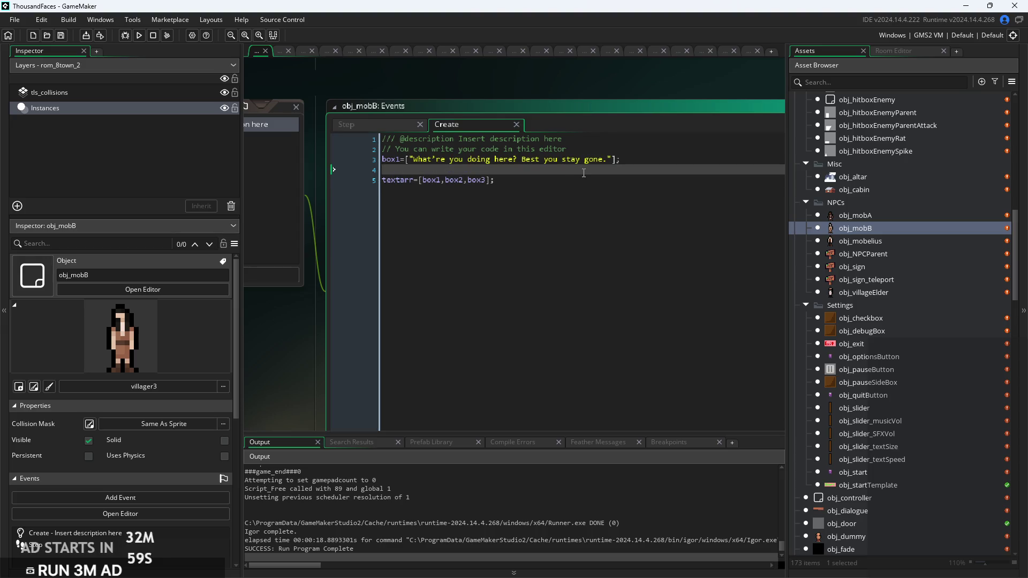
pyautogui.click(553, 182)
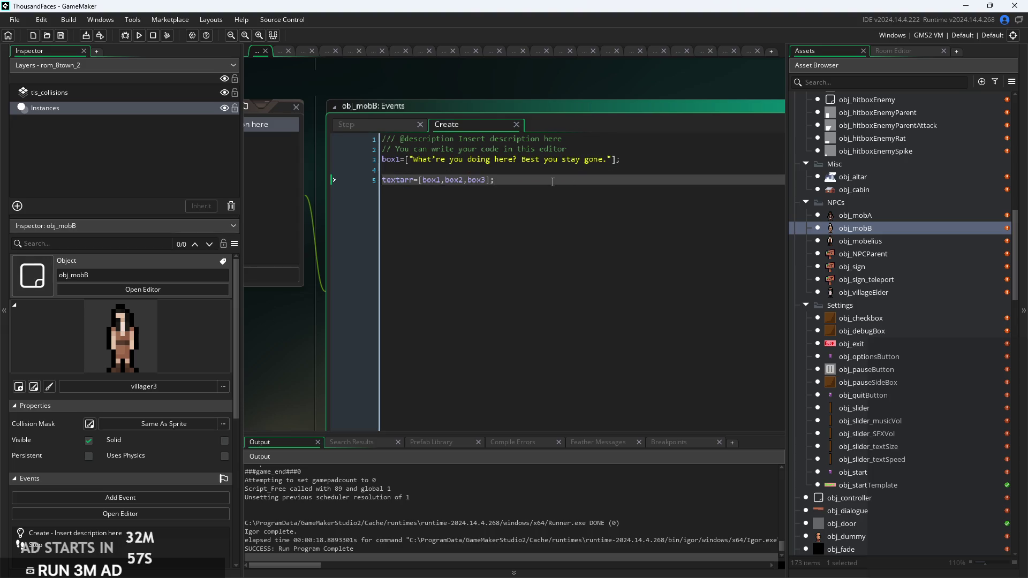
pyautogui.click(529, 170)
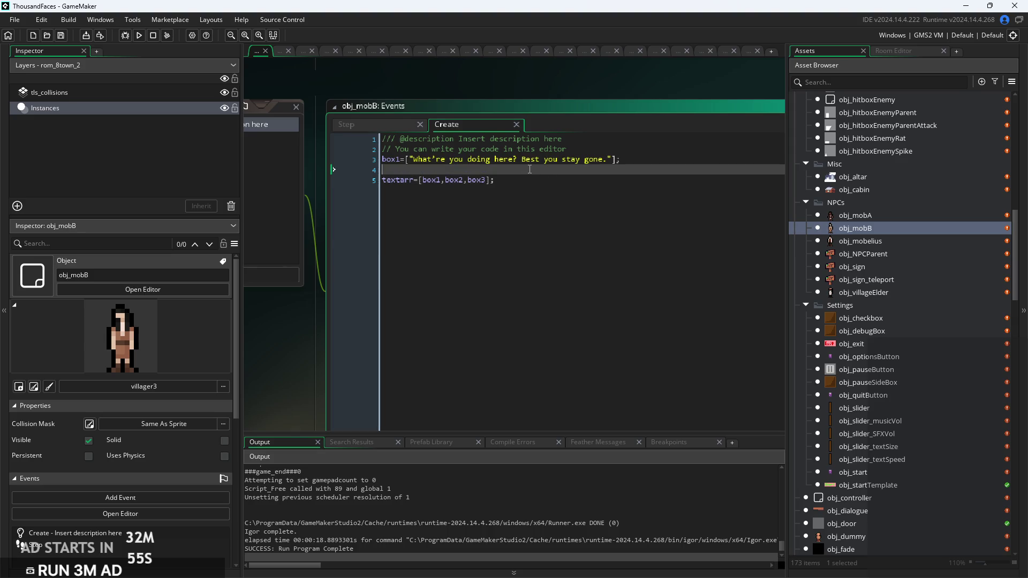
pyautogui.press('Down')
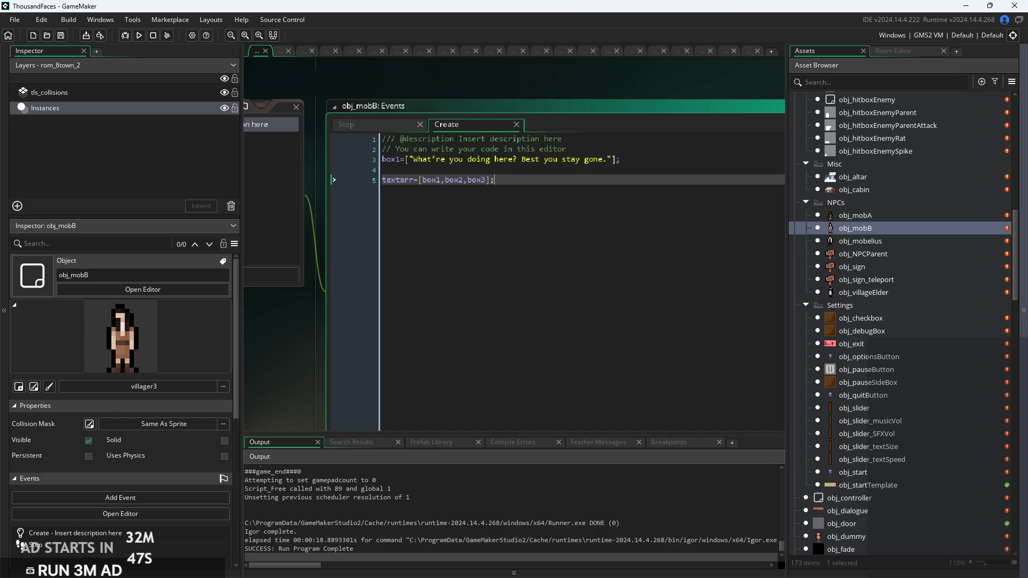
pyautogui.click(680, 160)
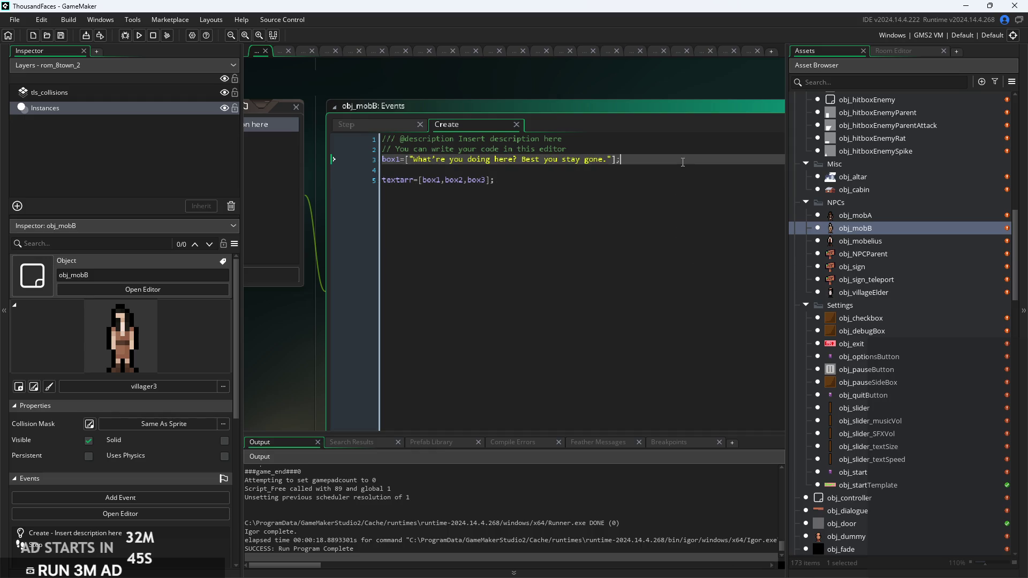
pyautogui.click(678, 171)
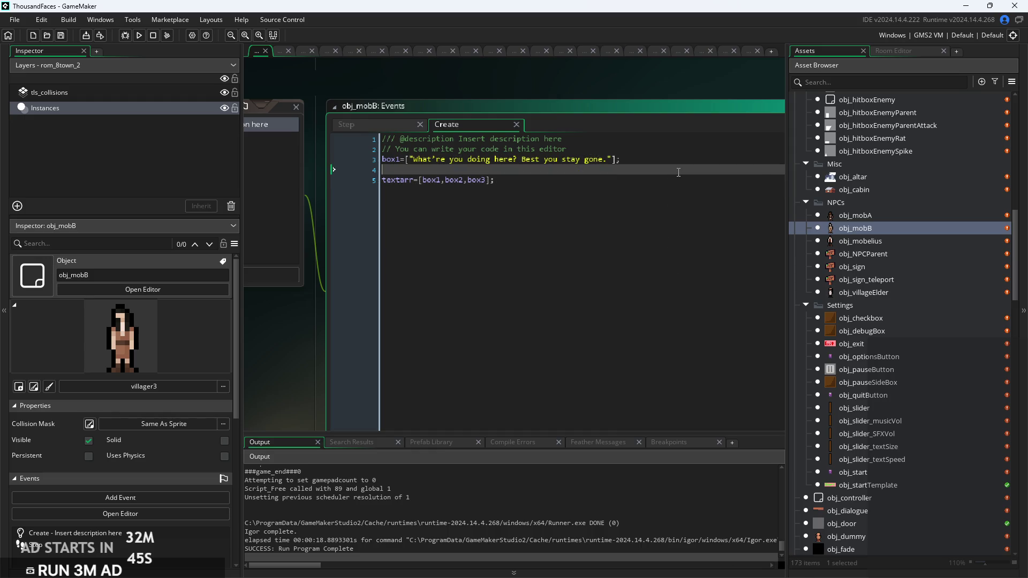
# Open obj_mobelius and look over its Create code with the 'Get out of here! Traitor!' line
pyautogui.click(890, 211)
pyautogui.click(885, 241)
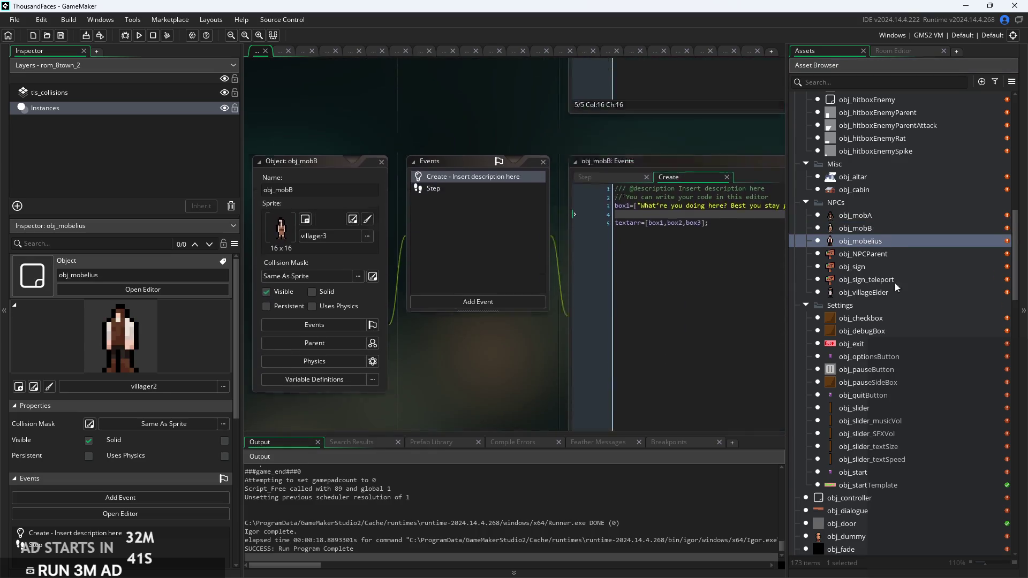
pyautogui.scroll(-5, 933, 262)
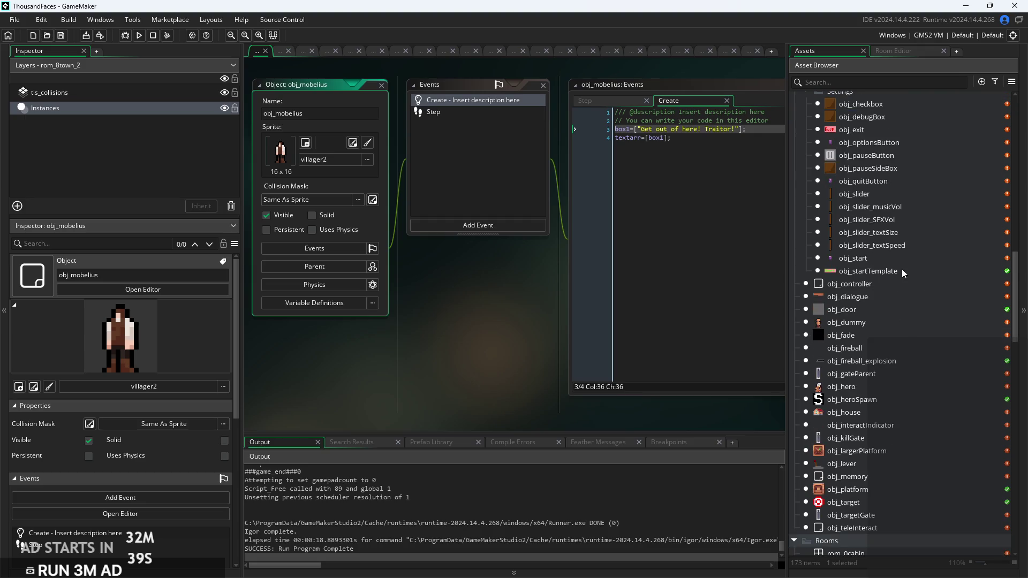
pyautogui.scroll(2, 893, 321)
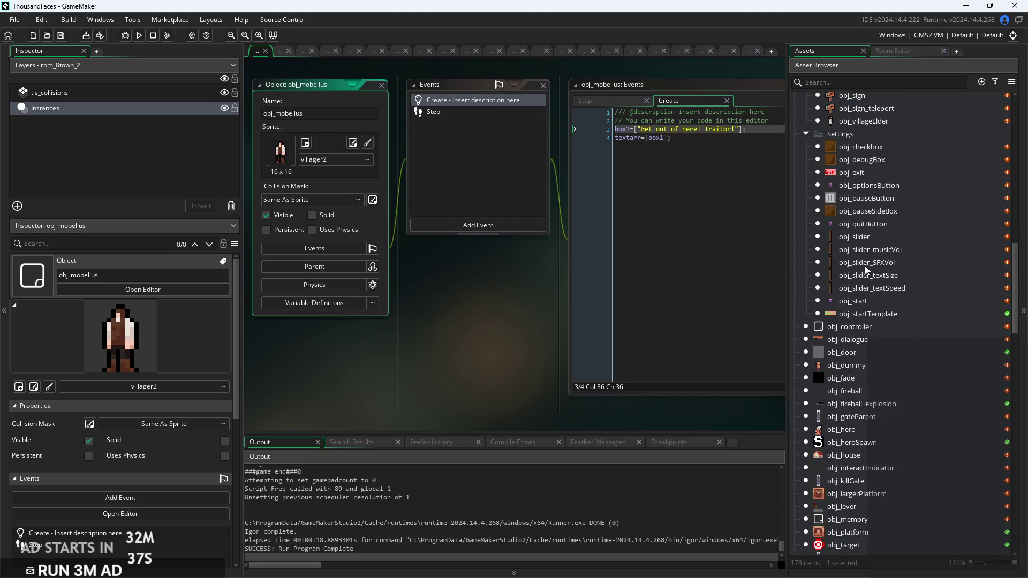
pyautogui.scroll(-3, 870, 276)
pyautogui.scroll(3, 866, 270)
pyautogui.scroll(-4, 865, 265)
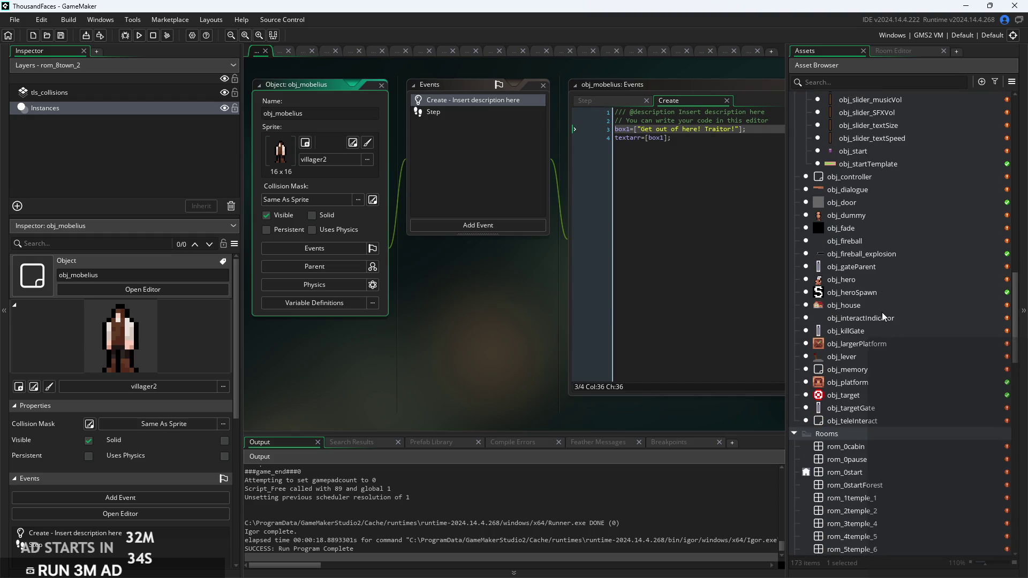
pyautogui.scroll(3, 893, 417)
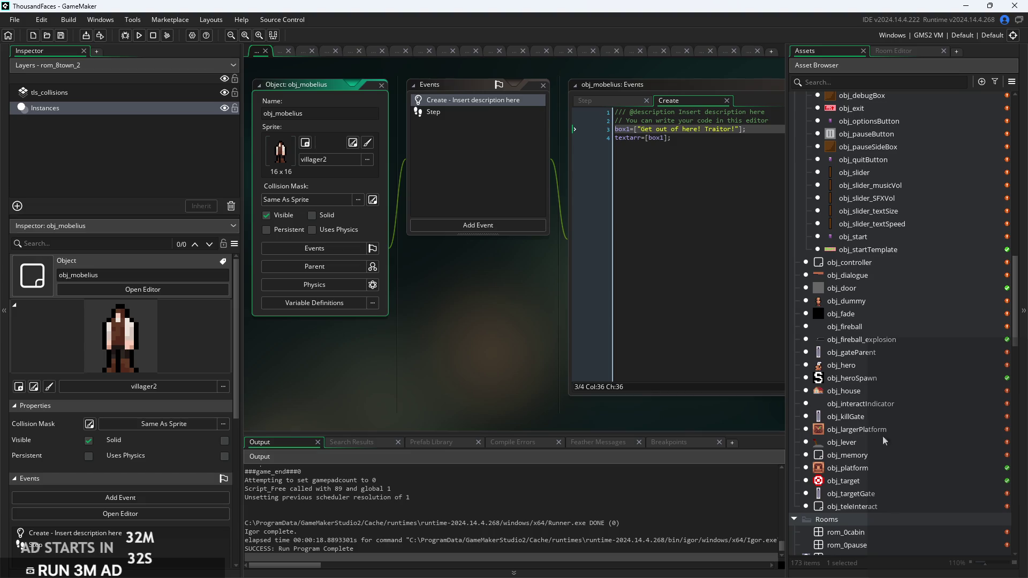
pyautogui.scroll(8, 887, 439)
pyautogui.scroll(-5, 882, 369)
pyautogui.scroll(-10, 875, 373)
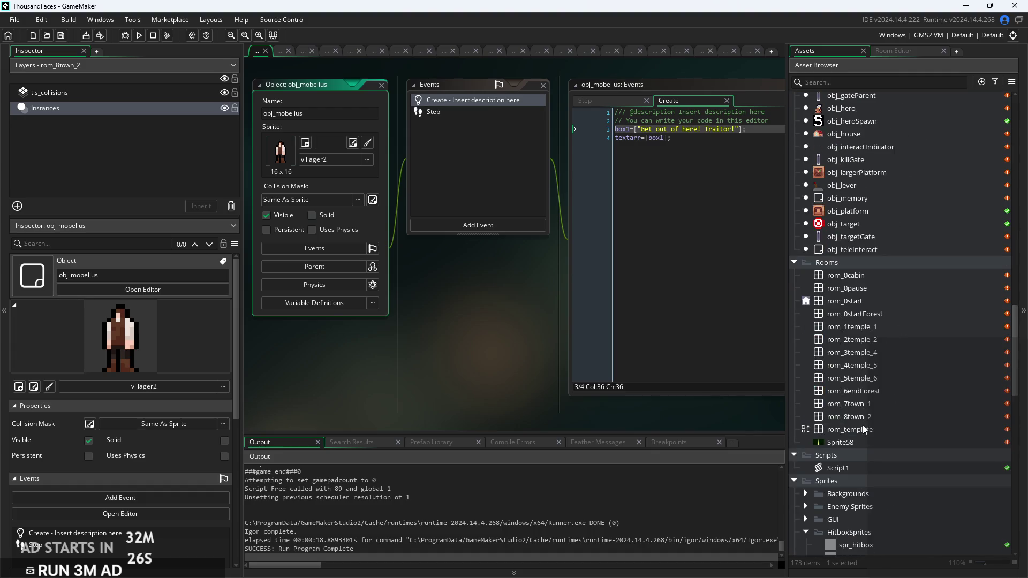
# Open rom_7town_1 and place obj_mobA, obj_mobB and obj_mobelius among the houses
pyautogui.doubleClick(882, 403)
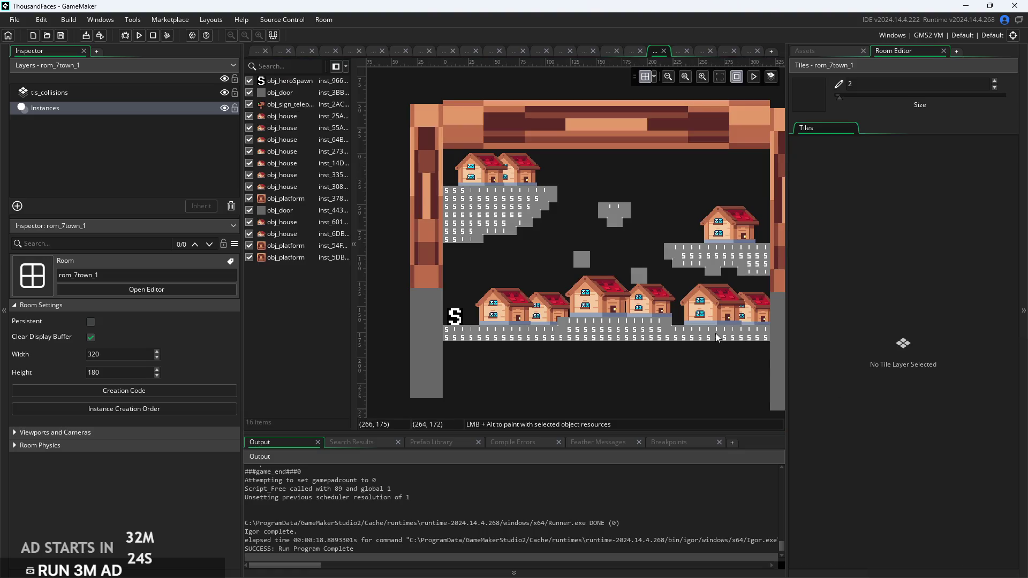
pyautogui.click(820, 53)
pyautogui.scroll(10, 876, 292)
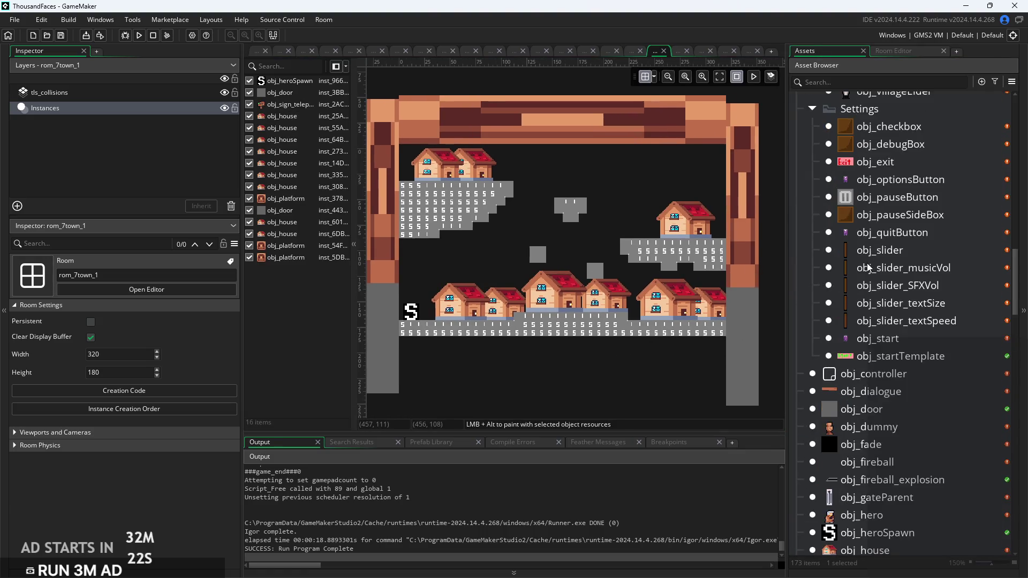
pyautogui.scroll(3, 875, 289)
pyautogui.moveTo(871, 277)
pyautogui.mouseDown()
pyautogui.moveTo(537, 291)
pyautogui.moveTo(485, 314)
pyautogui.mouseUp()
pyautogui.moveTo(884, 289)
pyautogui.mouseDown()
pyautogui.moveTo(541, 296)
pyautogui.moveTo(546, 304)
pyautogui.mouseUp()
pyautogui.moveTo(857, 307)
pyautogui.mouseDown()
pyautogui.moveTo(853, 317)
pyautogui.moveTo(652, 307)
pyautogui.mouseUp()
# Duplicate obj_mobA onto the top floating platform and obj_mobB onto the upper-left ledge
pyautogui.scroll(2, 551, 308)
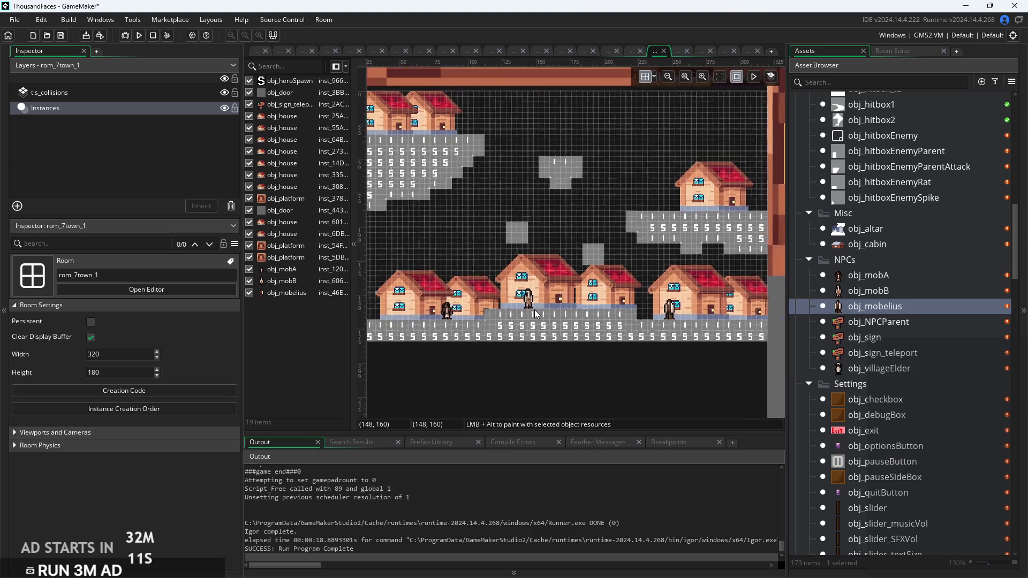
pyautogui.scroll(2, 534, 310)
pyautogui.click(444, 311)
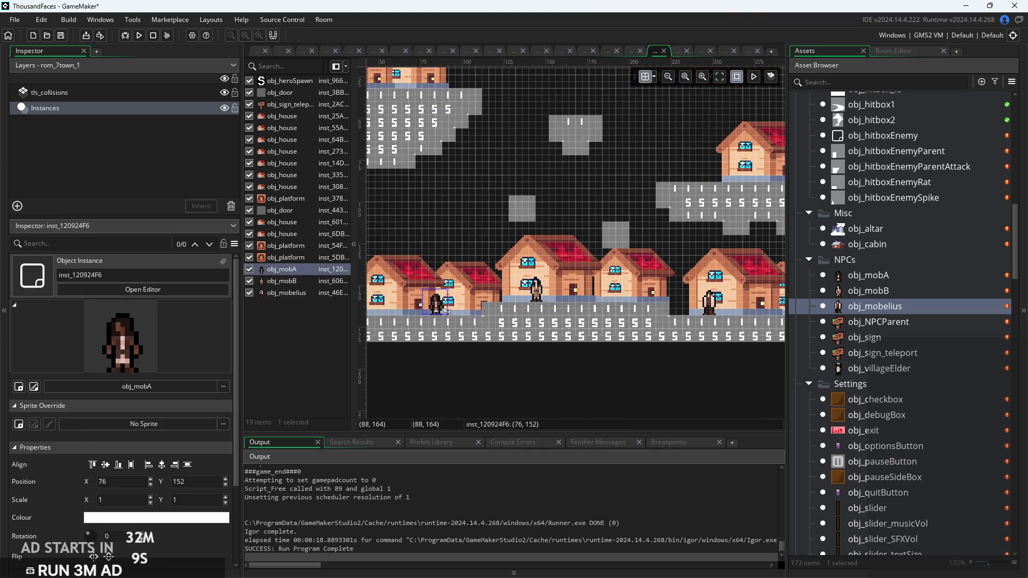
pyautogui.hotkey('ctrl', 'c')
pyautogui.hotkey('ctrl', 'v')
pyautogui.moveTo(445, 311); pyautogui.dragTo(581, 101)
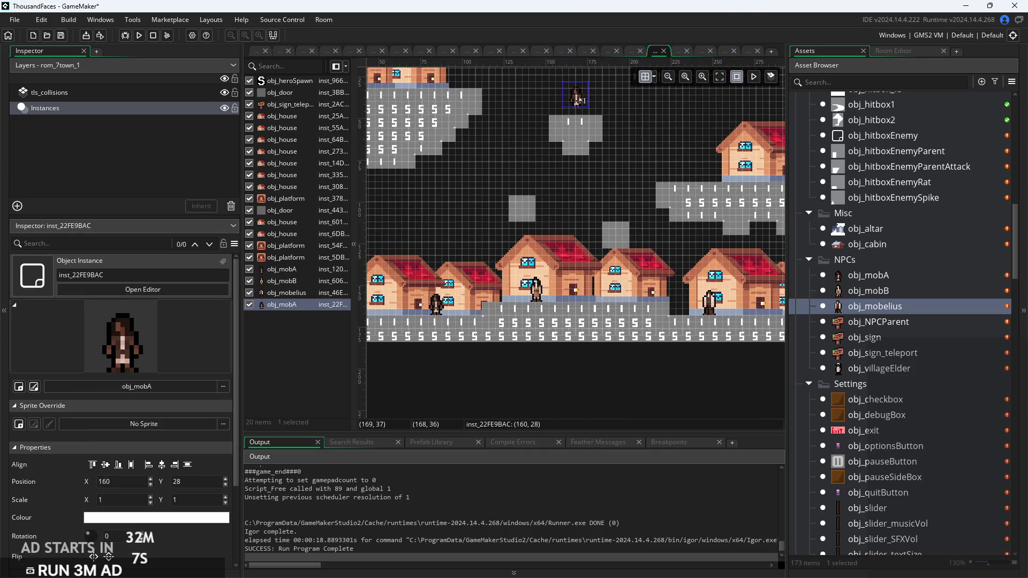
pyautogui.click(542, 294)
pyautogui.hotkey('ctrl', 'c')
pyautogui.hotkey('ctrl', 'v')
pyautogui.moveTo(548, 300)
pyautogui.mouseDown()
pyautogui.moveTo(460, 165)
pyautogui.moveTo(452, 82)
pyautogui.mouseUp()
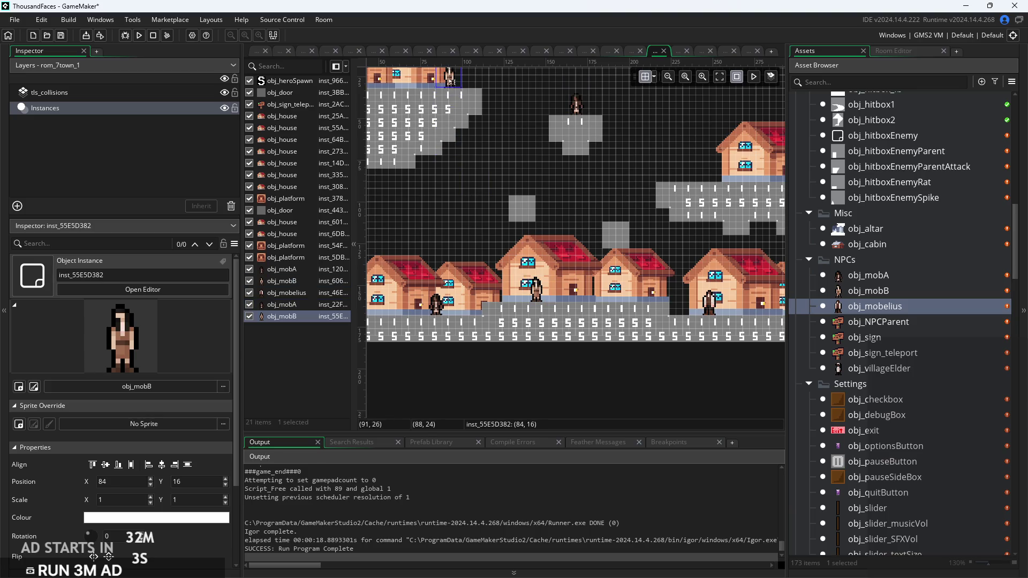
# Duplicate obj_mobelius and settle the copy onto a floating block
pyautogui.click(709, 303)
pyautogui.hotkey('ctrl', 'c')
pyautogui.hotkey('ctrl', 'v')
pyautogui.moveTo(710, 303)
pyautogui.mouseDown()
pyautogui.moveTo(706, 171)
pyautogui.moveTo(549, 172)
pyautogui.moveTo(506, 185)
pyautogui.moveTo(518, 182)
pyautogui.mouseUp()
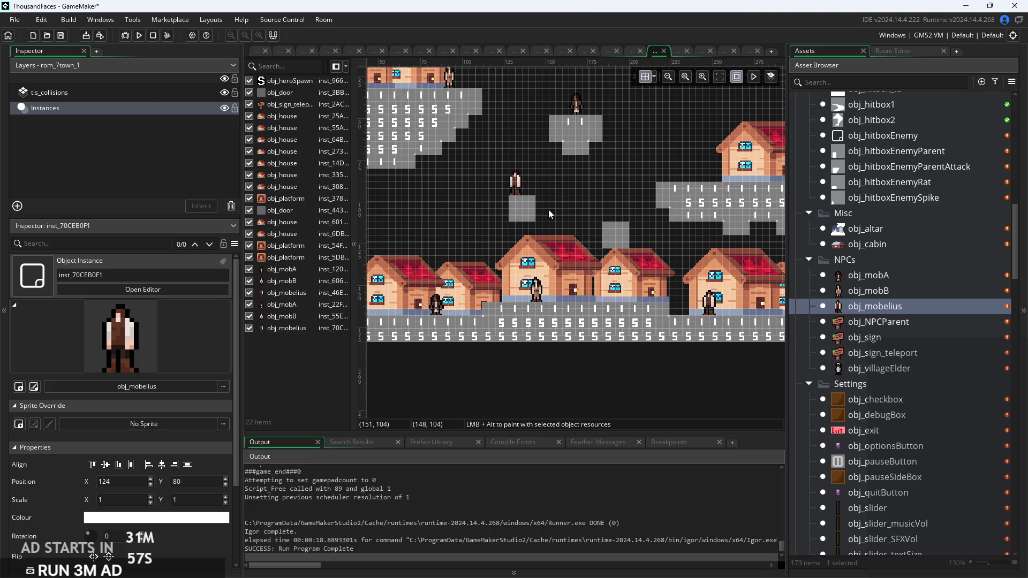
pyautogui.scroll(5, 518, 182)
pyautogui.moveTo(558, 208); pyautogui.dragTo(558, 223)
pyautogui.click(622, 233)
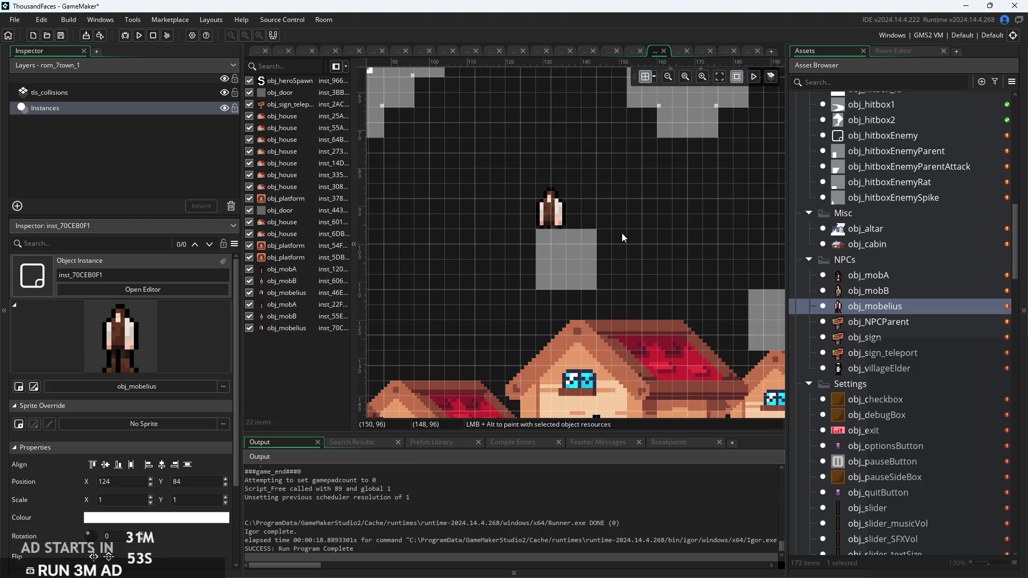
# Slide the upper obj_mobB copy left along its ledge
pyautogui.scroll(-4, 618, 246)
pyautogui.click(433, 155)
pyautogui.moveTo(433, 156); pyautogui.dragTo(402, 156)
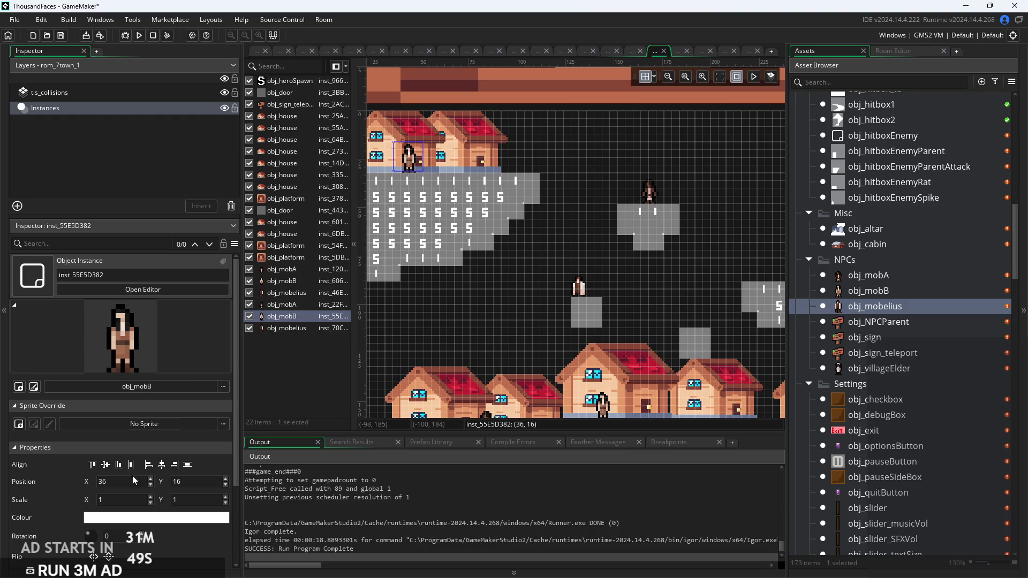
pyautogui.click(99, 500)
# Set the upper obj_mobB copy's X scale to -1 and shift it right
pyautogui.write('-')
pyautogui.click(433, 348)
pyautogui.moveTo(382, 163); pyautogui.dragTo(437, 163)
pyautogui.click(589, 239)
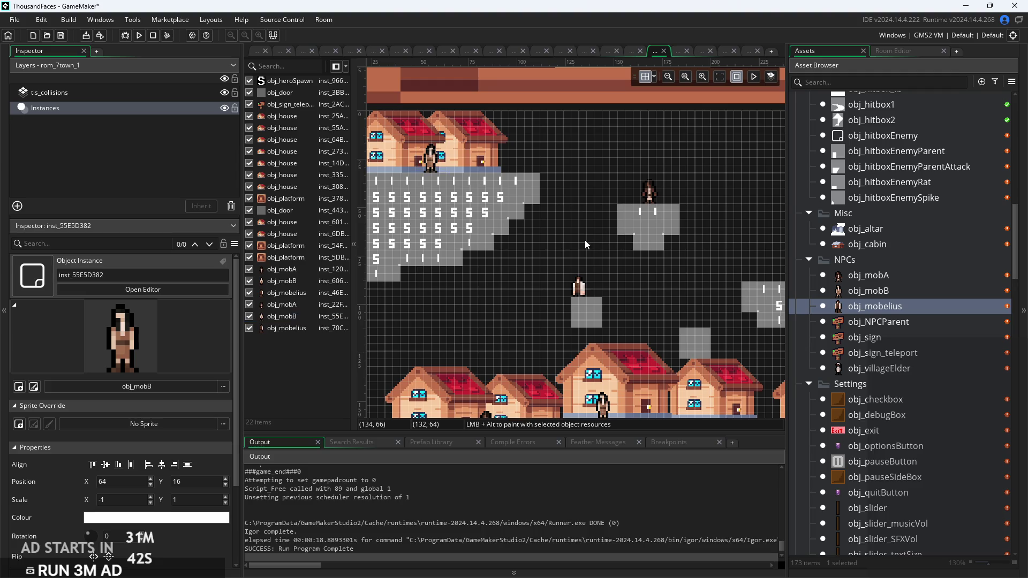
# Flip the mobA villager horizontally and move it beside the right-hand house
pyautogui.click(656, 195)
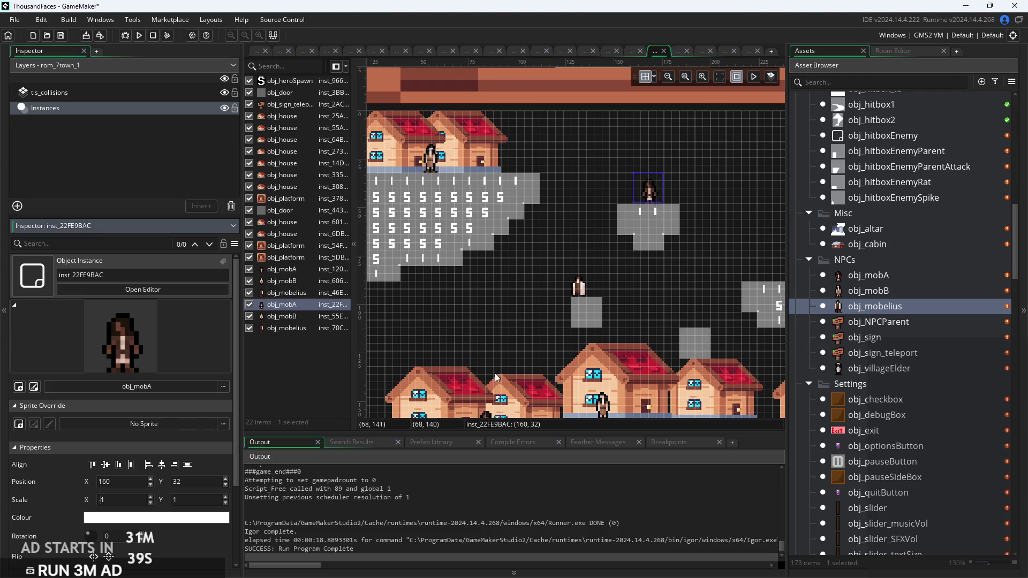
pyautogui.press('x')
pyautogui.moveTo(621, 197); pyautogui.dragTo(659, 197)
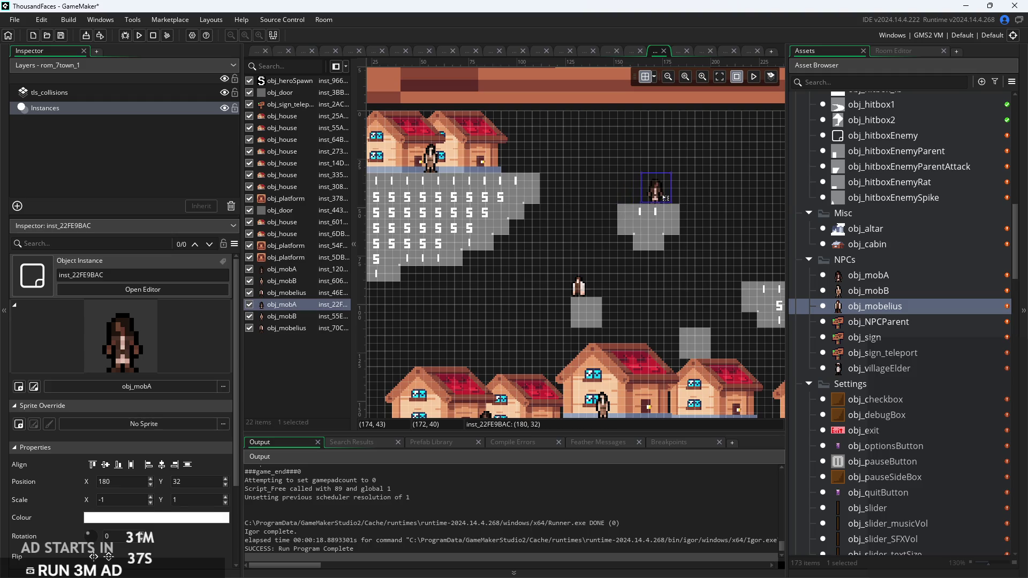
pyautogui.moveTo(493, 230); pyautogui.dragTo(680, 315)
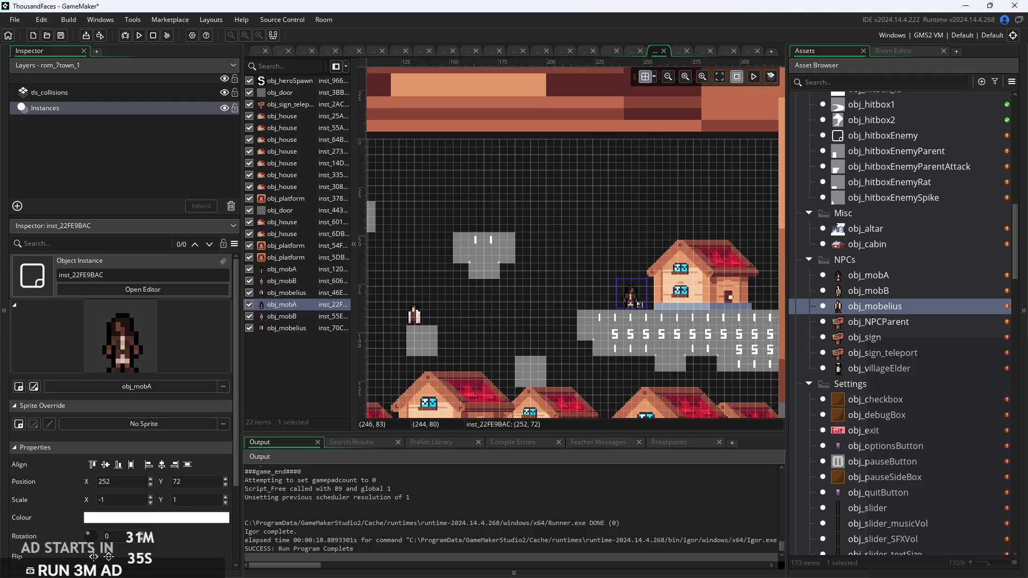
# Perch the obj_mobelius copy on top of the small upper floating block
pyautogui.moveTo(492, 340); pyautogui.dragTo(555, 301)
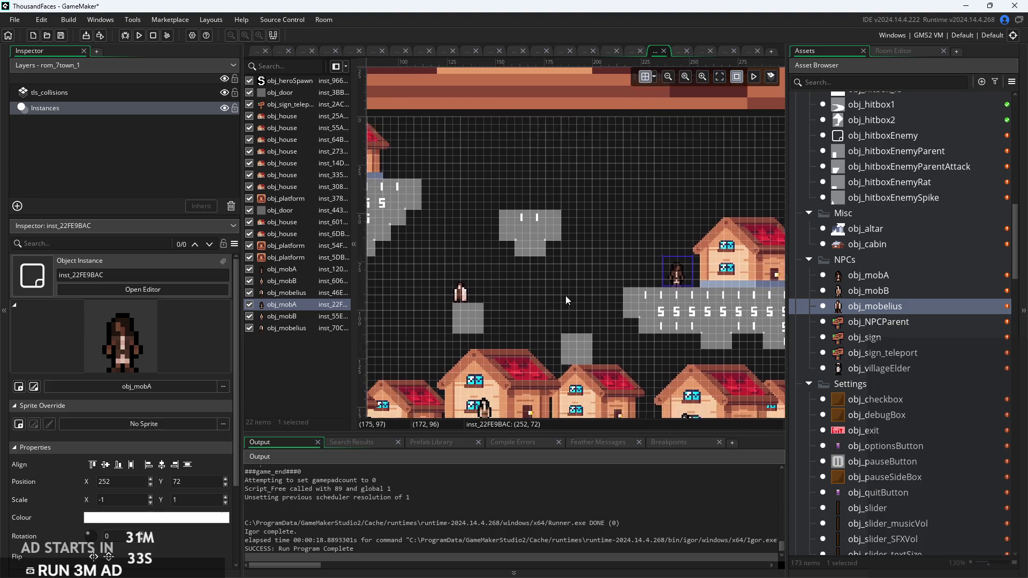
pyautogui.click(530, 263)
pyautogui.moveTo(532, 263)
pyautogui.mouseDown()
pyautogui.moveTo(540, 277)
pyautogui.moveTo(541, 267)
pyautogui.mouseUp()
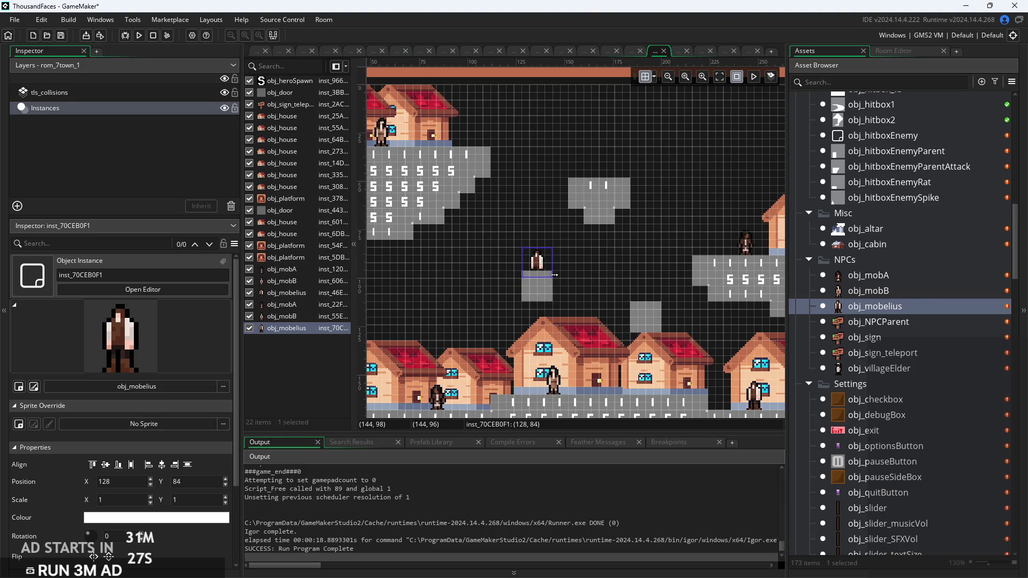
pyautogui.moveTo(537, 265); pyautogui.dragTo(606, 169)
pyautogui.click(646, 217)
pyautogui.moveTo(647, 216)
pyautogui.mouseDown()
pyautogui.moveTo(548, 190)
pyautogui.moveTo(551, 203)
pyautogui.mouseUp()
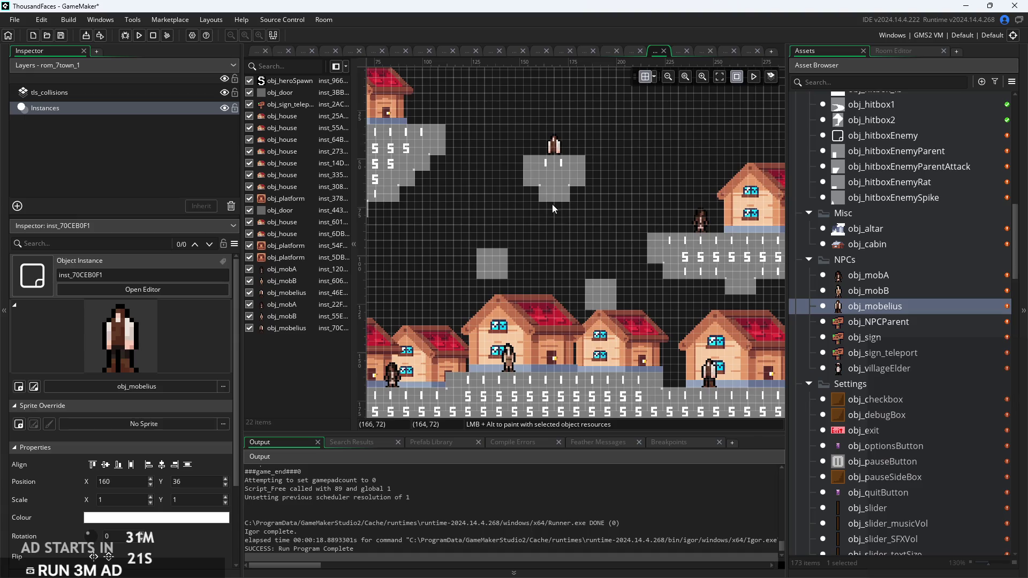
pyautogui.scroll(8, 561, 307)
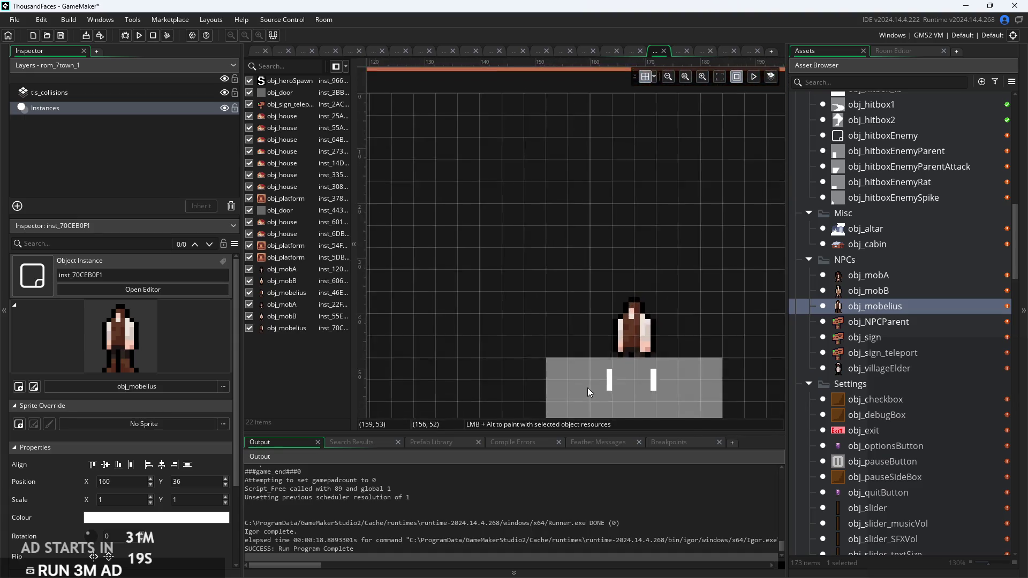
pyautogui.moveTo(653, 384); pyautogui.dragTo(576, 294)
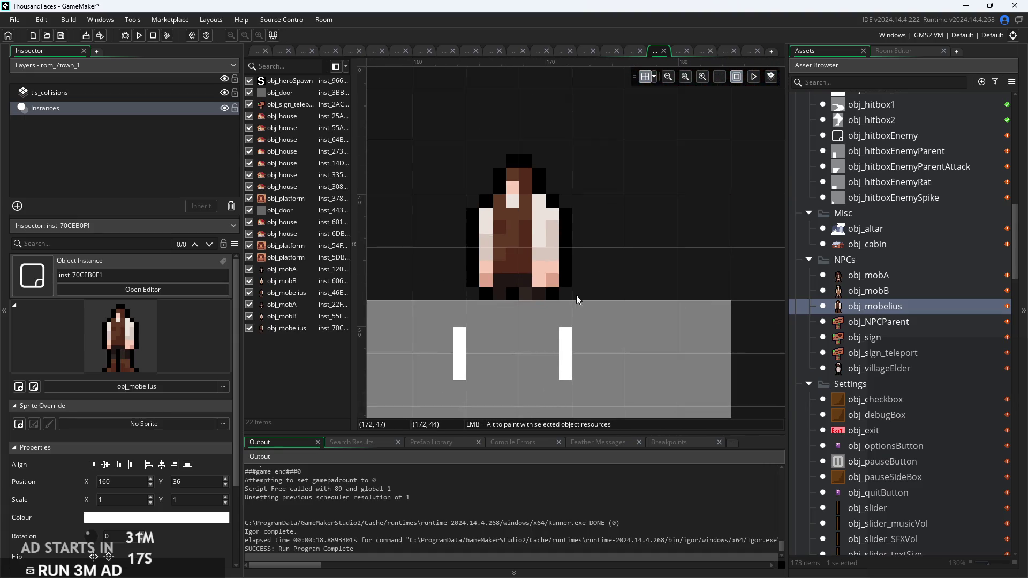
# Look over the town's right side, then open the rom_8town_2 room
pyautogui.scroll(-10, 576, 295)
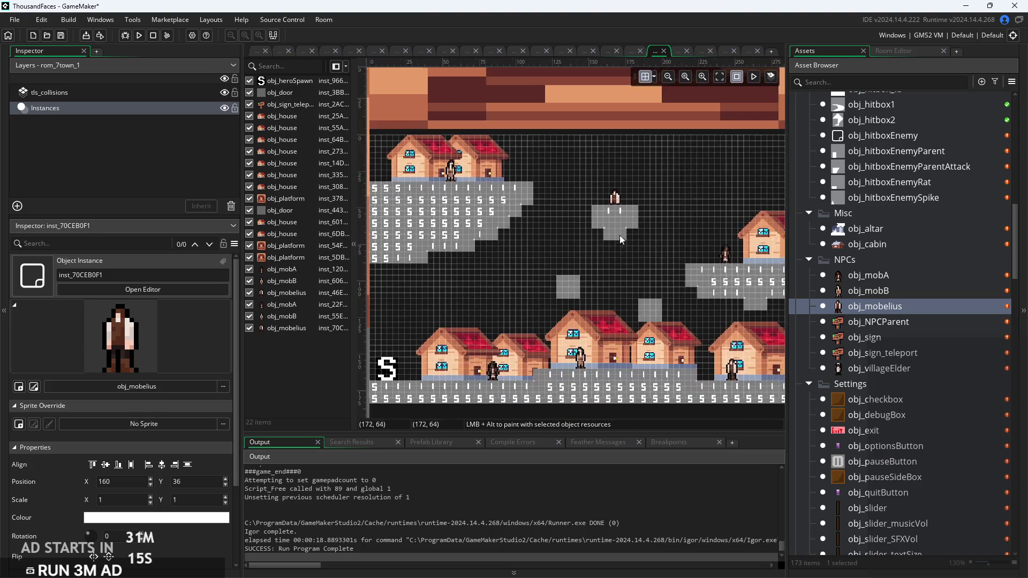
pyautogui.moveTo(647, 226); pyautogui.dragTo(512, 217)
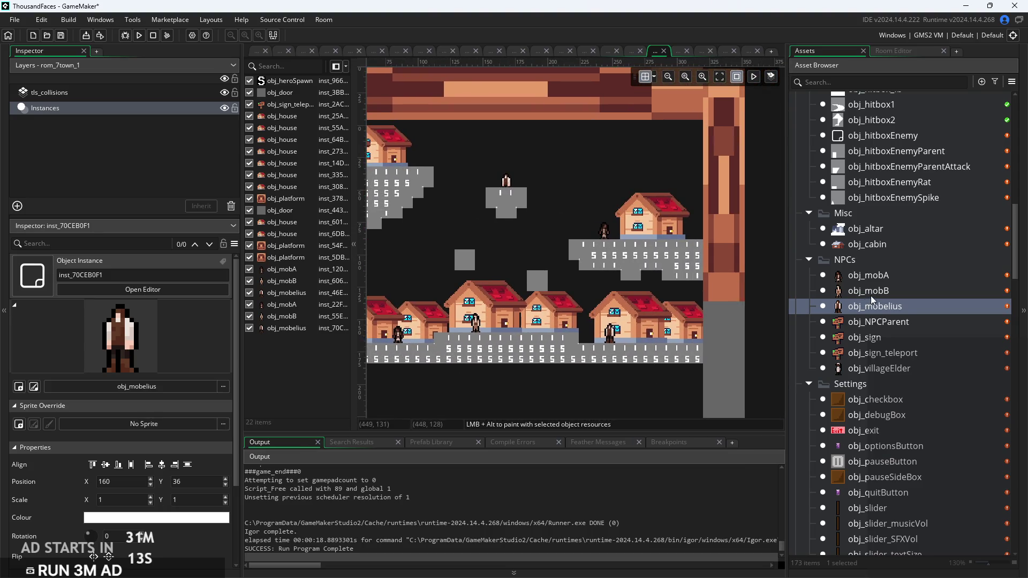
pyautogui.moveTo(639, 324); pyautogui.dragTo(678, 327)
pyautogui.scroll(-2, 678, 326)
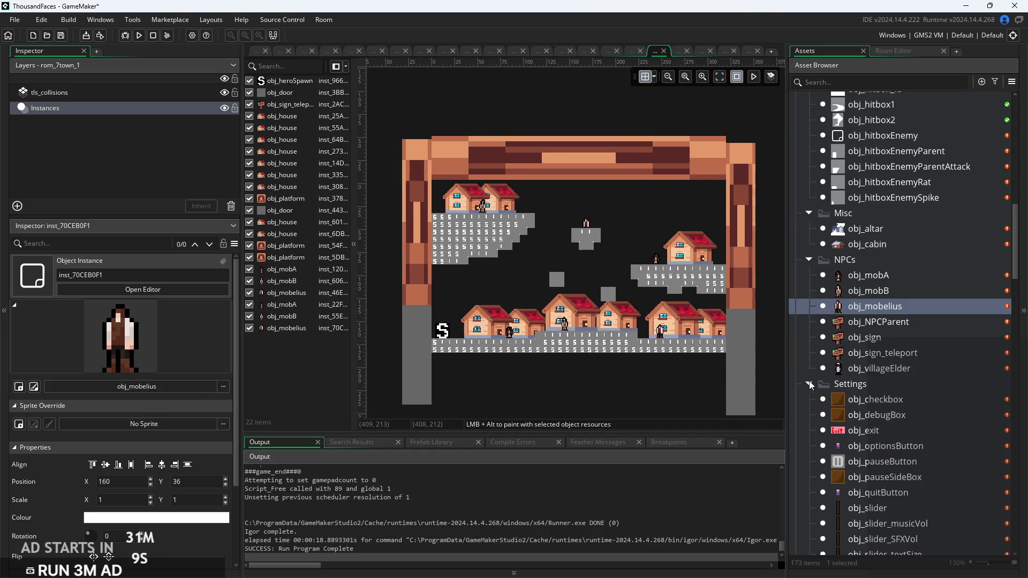
pyautogui.scroll(-7, 856, 393)
pyautogui.scroll(-8, 860, 444)
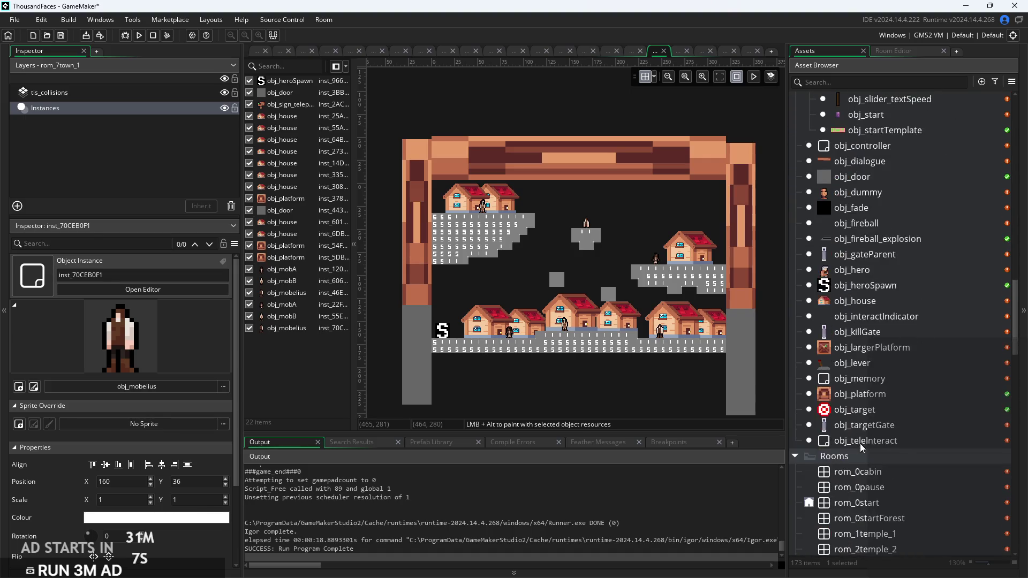
pyautogui.doubleClick(877, 406)
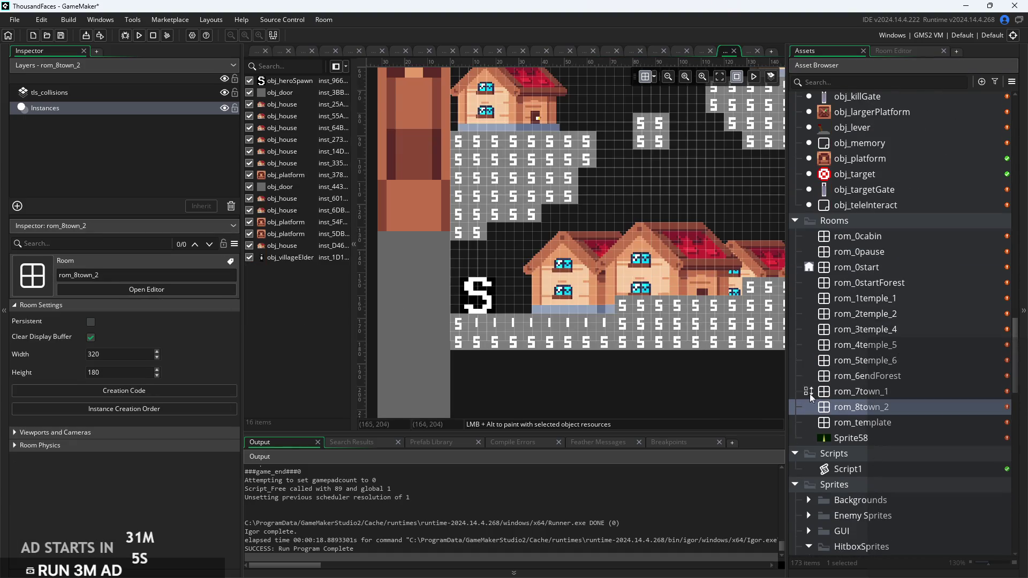
# Place obj_mobA beside the upper right house and obj_mobB by the left house
pyautogui.scroll(-2, 469, 312)
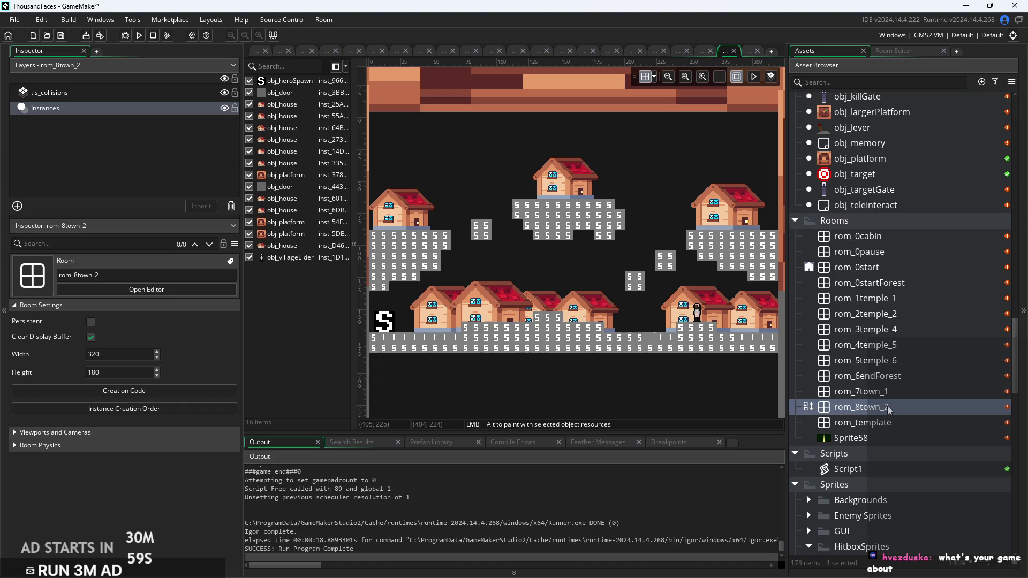
pyautogui.scroll(5, 879, 316)
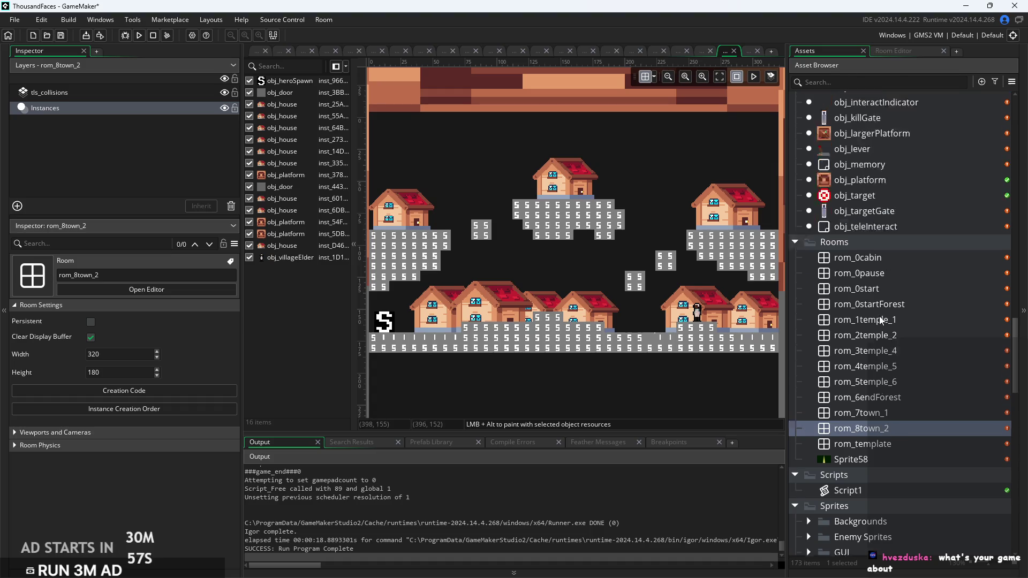
pyautogui.scroll(2, 880, 316)
pyautogui.scroll(2, 878, 313)
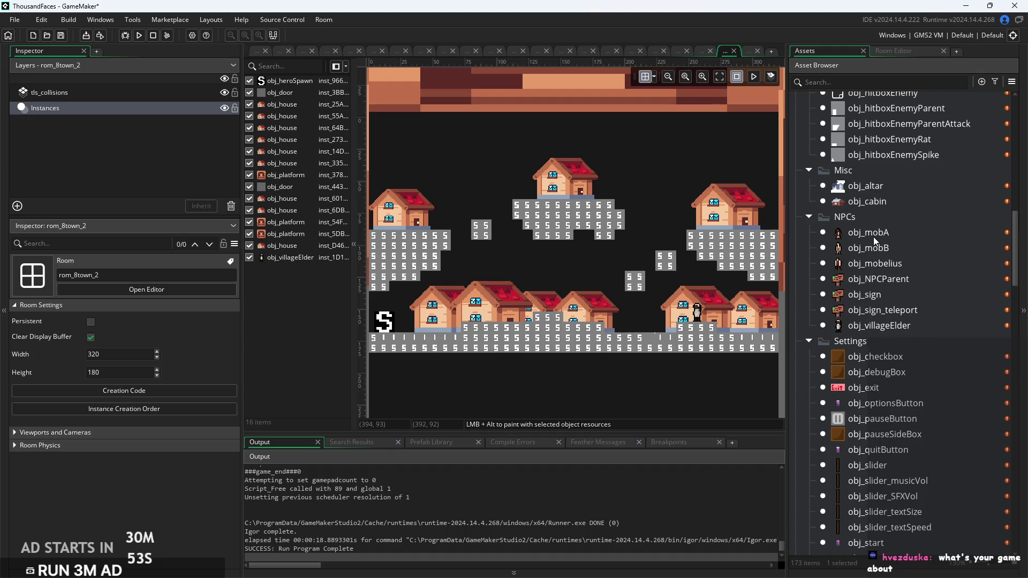
pyautogui.moveTo(873, 233)
pyautogui.mouseDown()
pyautogui.moveTo(527, 268)
pyautogui.moveTo(401, 217)
pyautogui.moveTo(608, 200)
pyautogui.moveTo(643, 268)
pyautogui.moveTo(683, 233)
pyautogui.moveTo(726, 224)
pyautogui.mouseUp()
pyautogui.scroll(5, 699, 226)
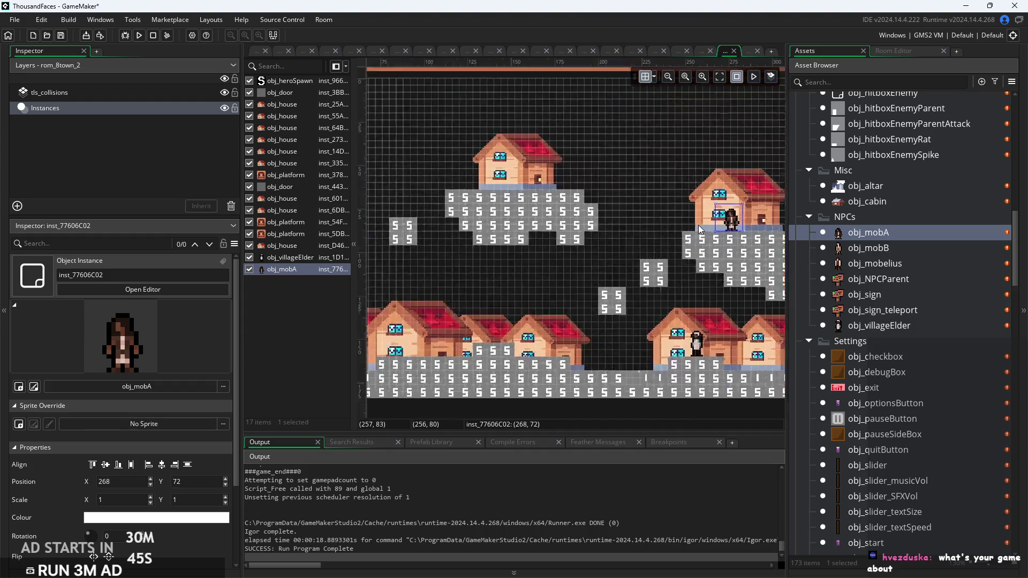
pyautogui.scroll(-7, 699, 229)
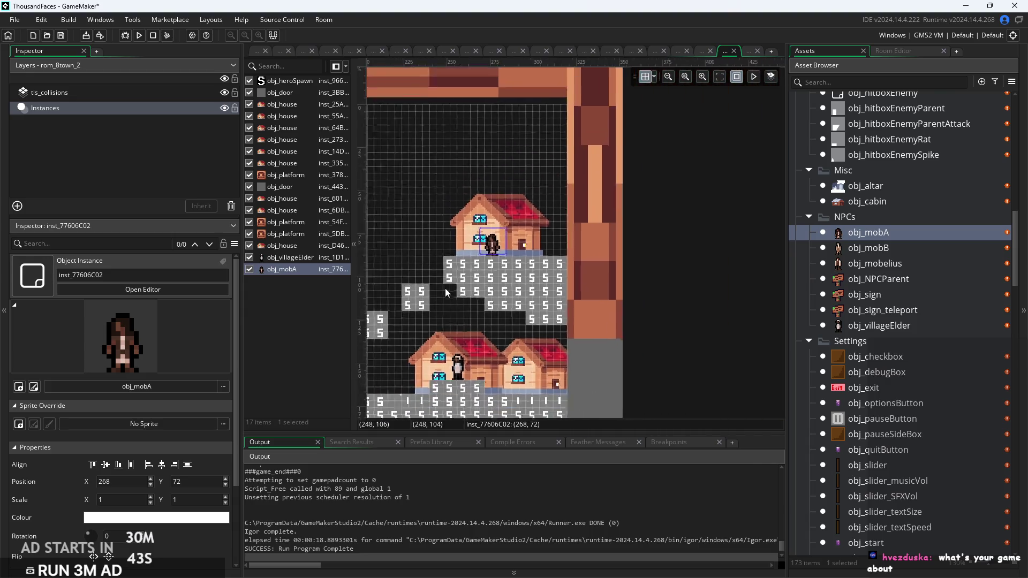
pyautogui.moveTo(884, 250)
pyautogui.mouseDown()
pyautogui.moveTo(405, 241)
pyautogui.moveTo(857, 265)
pyautogui.moveTo(699, 295)
pyautogui.moveTo(485, 261)
pyautogui.moveTo(632, 270)
pyautogui.moveTo(618, 282)
pyautogui.mouseUp()
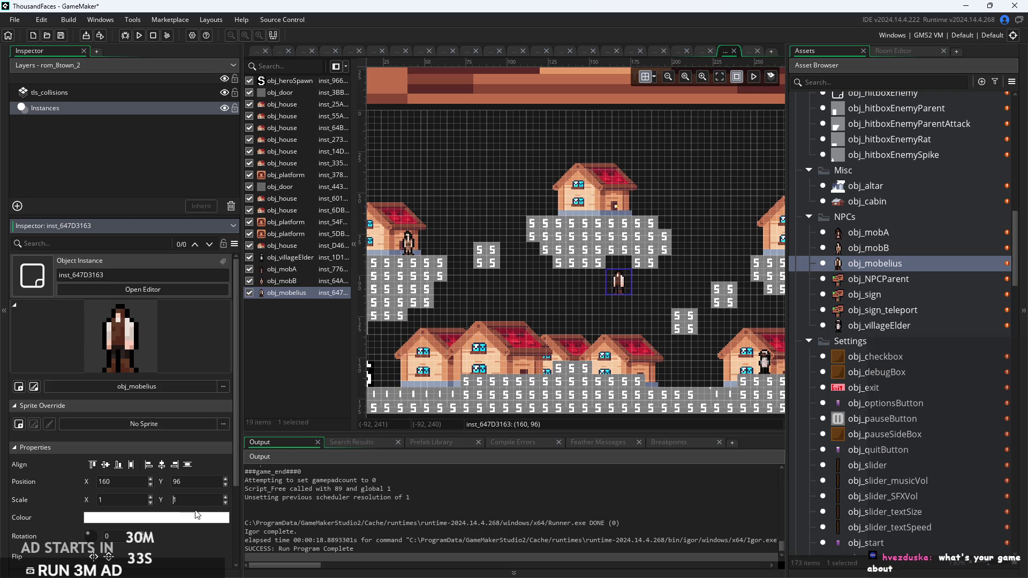
# Nudge the mobelius villager into place beneath the middle floating platform
pyautogui.click(571, 382)
pyautogui.click(623, 264)
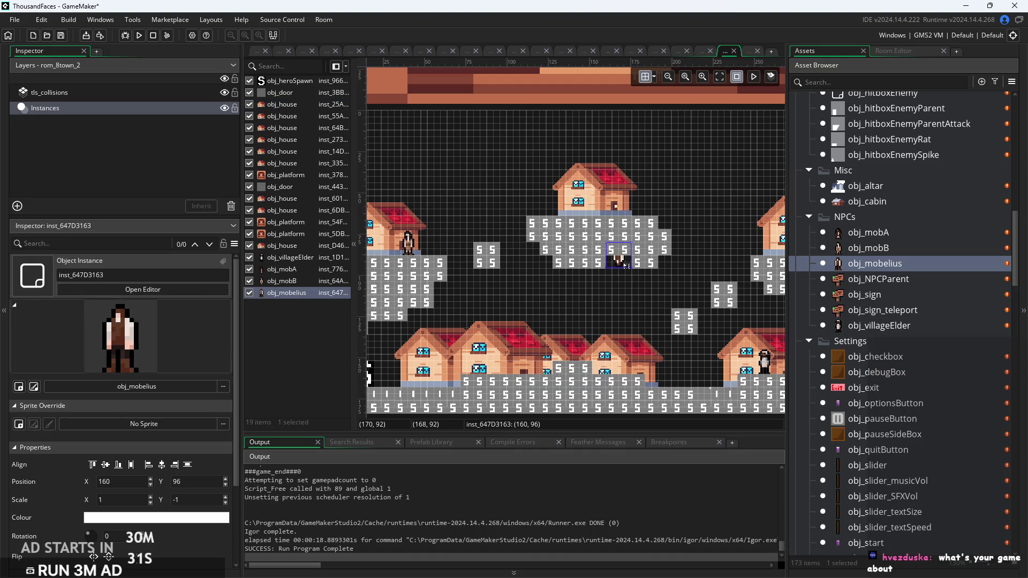
pyautogui.scroll(3, 624, 264)
pyautogui.moveTo(615, 218)
pyautogui.mouseDown()
pyautogui.moveTo(613, 237)
pyautogui.moveTo(614, 218)
pyautogui.mouseUp()
pyautogui.click(619, 278)
# Check a house instance in the room, then return to the obj_mobelius object editor
pyautogui.scroll(-2, 620, 277)
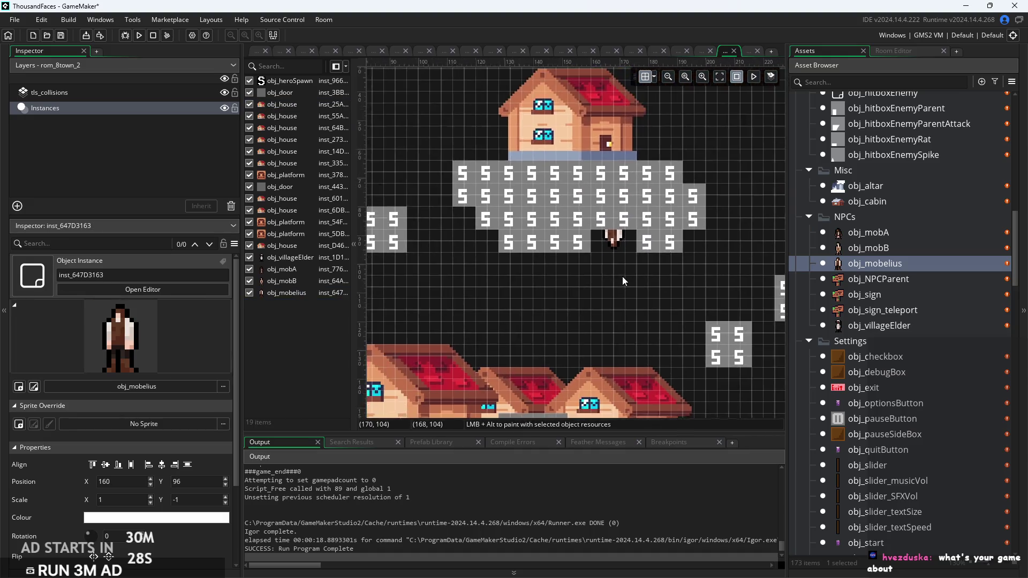
pyautogui.scroll(-2, 673, 248)
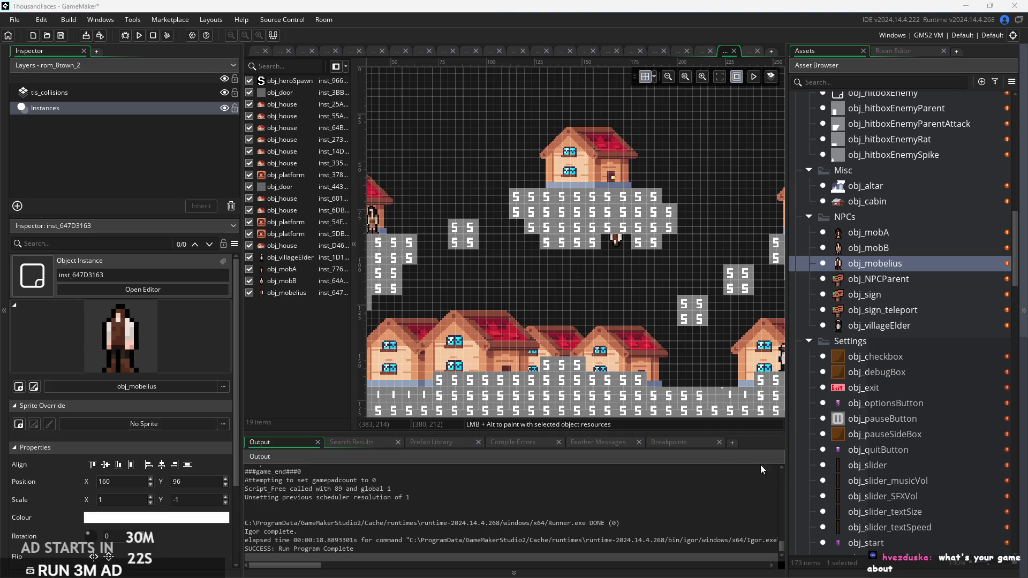
pyautogui.scroll(-3, 686, 353)
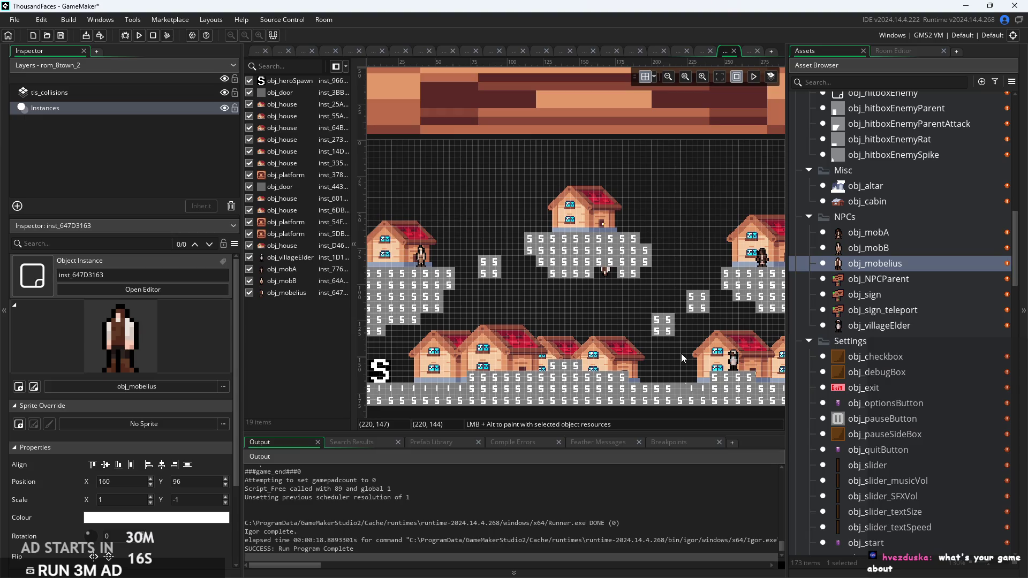
pyautogui.scroll(-2, 648, 362)
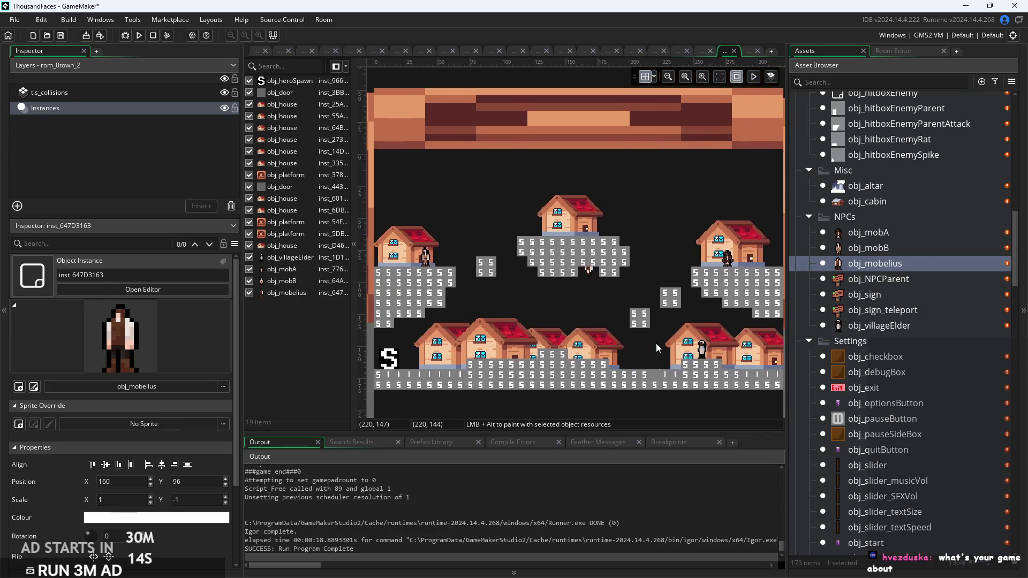
pyautogui.scroll(2, 507, 335)
pyautogui.click(505, 336)
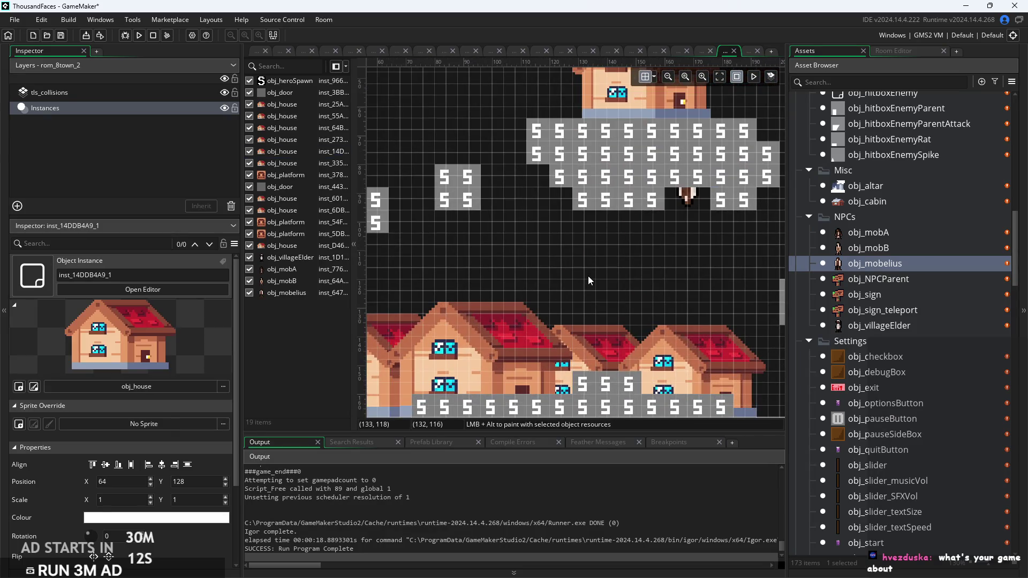
pyautogui.scroll(-2, 616, 262)
pyautogui.scroll(-1, 621, 258)
pyautogui.hotkey('ctrl', 'Tab')
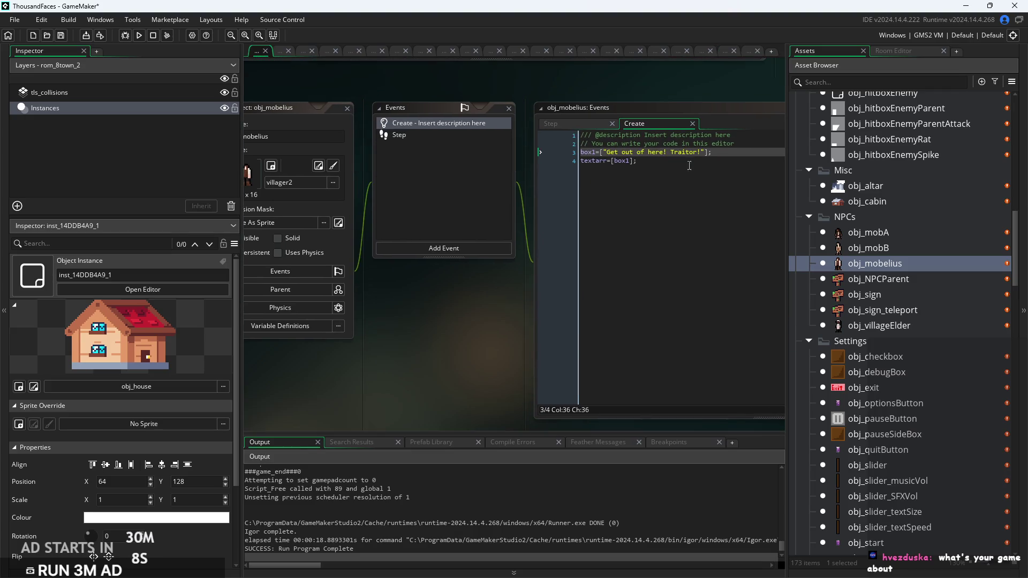
# Cycle past the rom_0cabin and rom_0startForest tabs to the rom_3temple_4 room editor
pyautogui.click(285, 53)
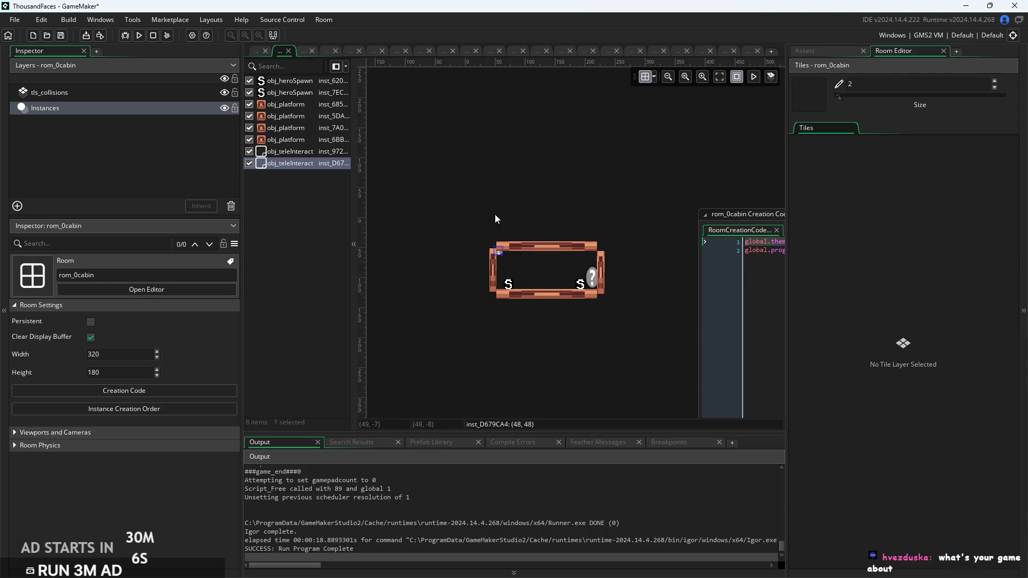
pyautogui.click(303, 52)
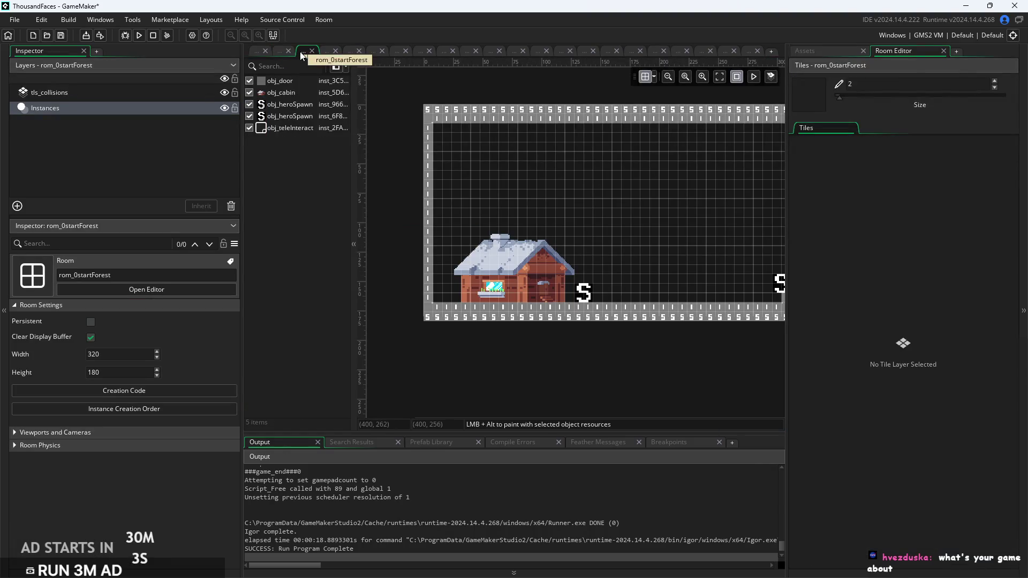
pyautogui.click(330, 53)
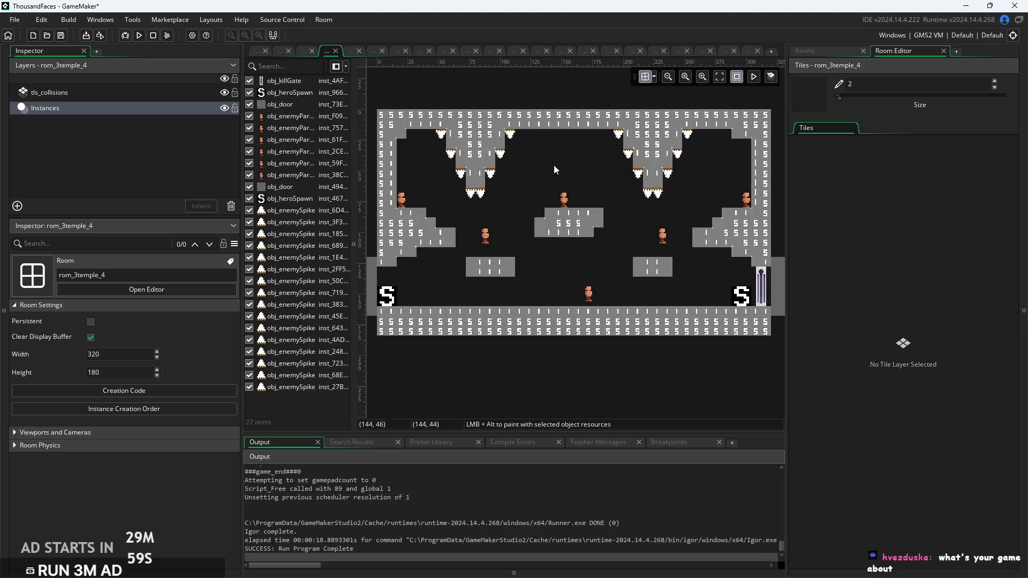
# Add blank lines and a comment line below the textarr line in obj_mobelius's Create code
pyautogui.click(254, 52)
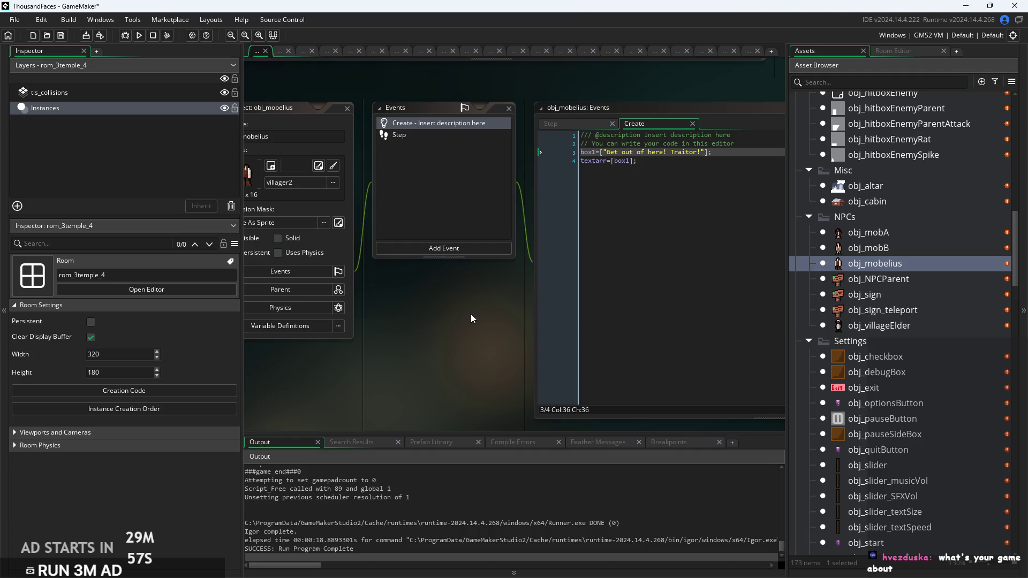
pyautogui.scroll(1, 500, 326)
pyautogui.click(587, 187)
pyautogui.scroll(1, 588, 187)
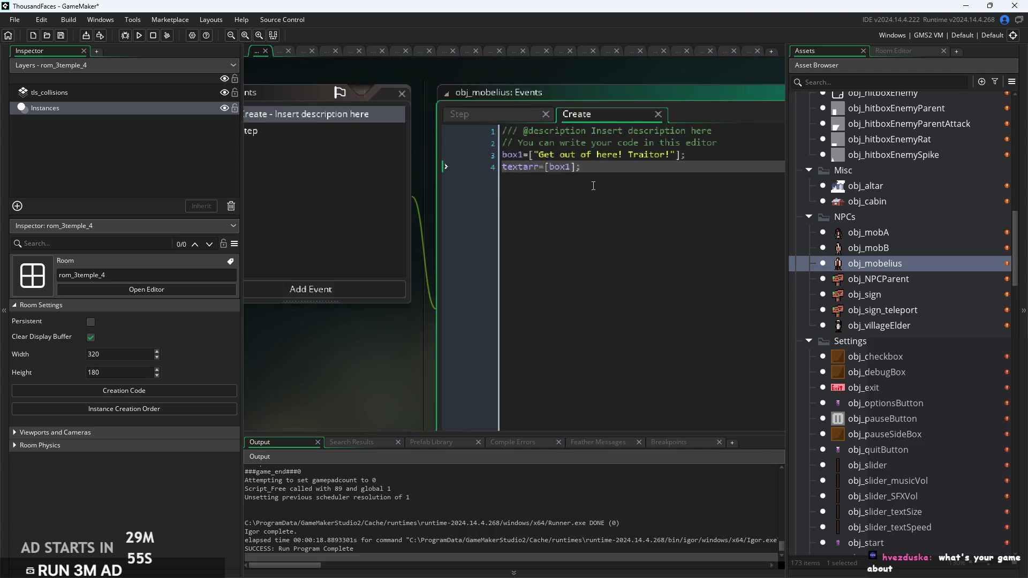
pyautogui.scroll(1, 587, 186)
pyautogui.press('Return')
pyautogui.press('Return')
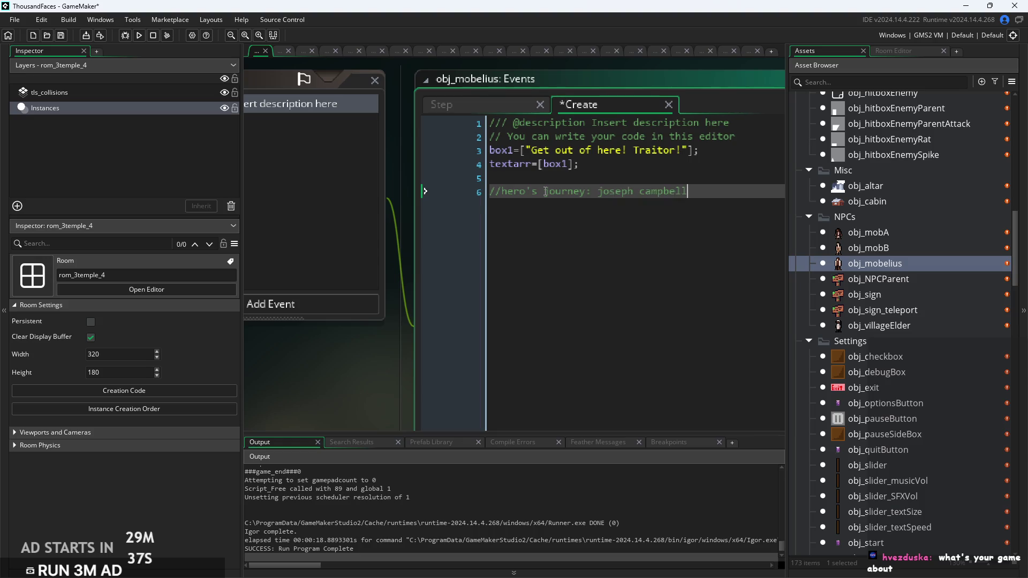
pyautogui.press('Return')
pyautogui.write('//journey of grief')
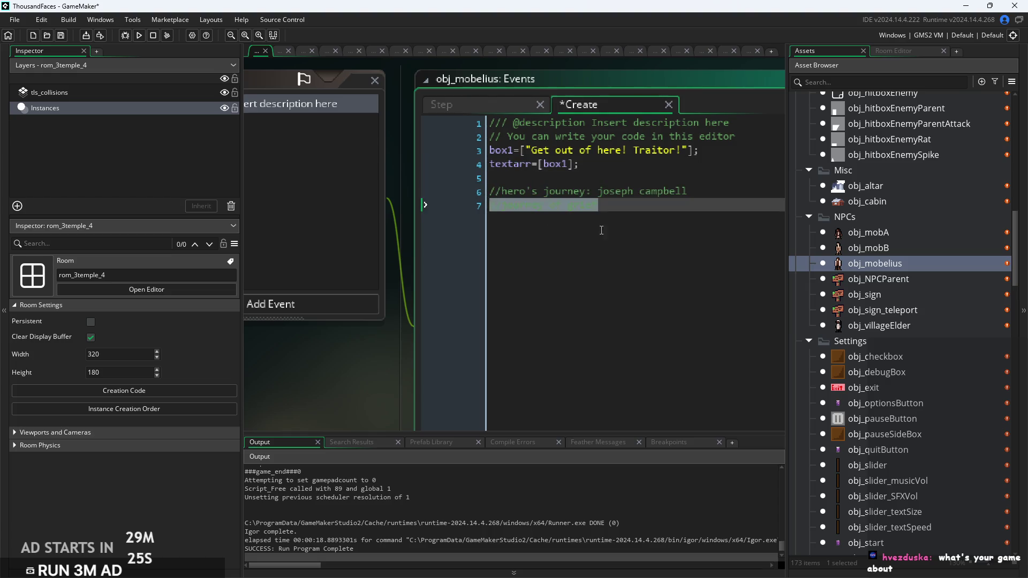
# Select the hero's journey and journey of grief comment lines
pyautogui.scroll(2, 634, 207)
pyautogui.moveTo(751, 188)
pyautogui.mouseDown()
pyautogui.moveTo(458, 192)
pyautogui.moveTo(438, 182)
pyautogui.mouseUp()
pyautogui.click(616, 202)
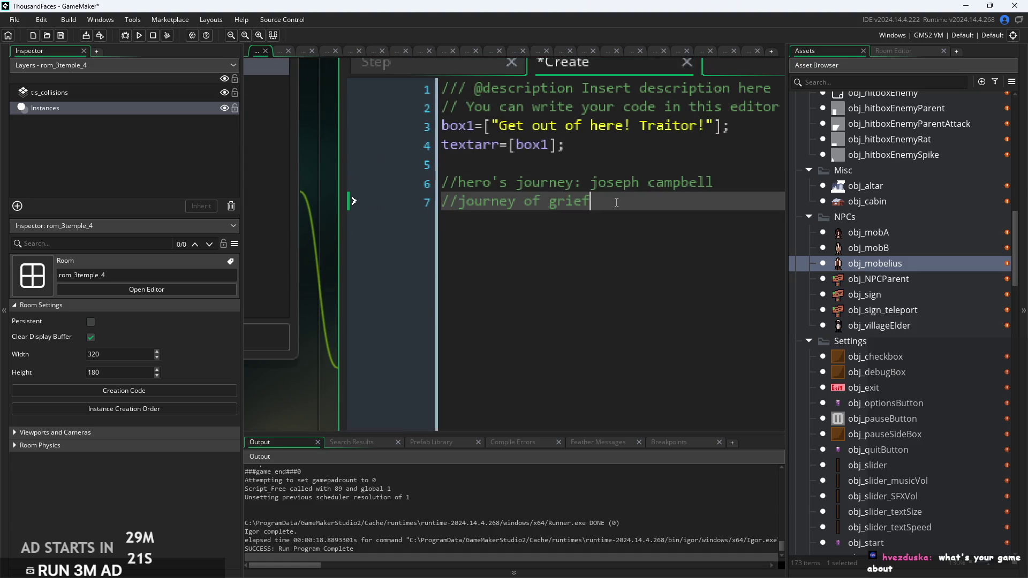
pyautogui.moveTo(617, 202); pyautogui.dragTo(436, 201)
pyautogui.click(594, 201)
pyautogui.moveTo(594, 201); pyautogui.dragTo(320, 193)
pyautogui.click(721, 189)
pyautogui.click(724, 193)
pyautogui.click(733, 190)
pyautogui.click(739, 193)
# Delete both comment lines, leaving only box1 and textarr, and save the project
pyautogui.hotkey('shift', 'Up')
pyautogui.hotkey('shift', 'Home')
pyautogui.press('BackSpace')
pyautogui.press('BackSpace')
pyautogui.hotkey('ctrl', 's')
pyautogui.hotkey('ctrl', '0')
# Compile and launch the game to reach the TALISMAN title screen
pyautogui.scroll(-5, 885, 291)
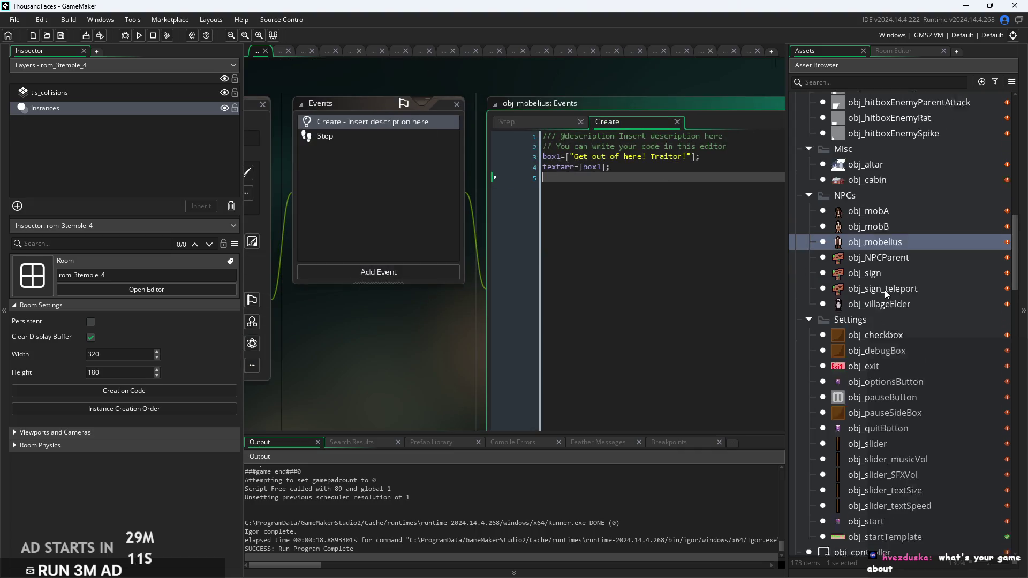
pyautogui.scroll(5, 793, 262)
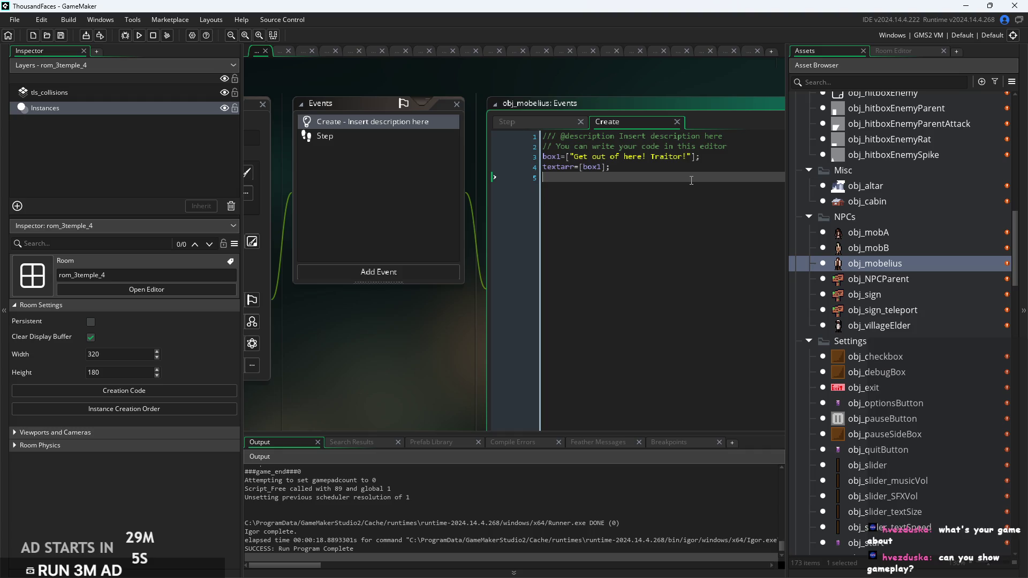
pyautogui.click(140, 34)
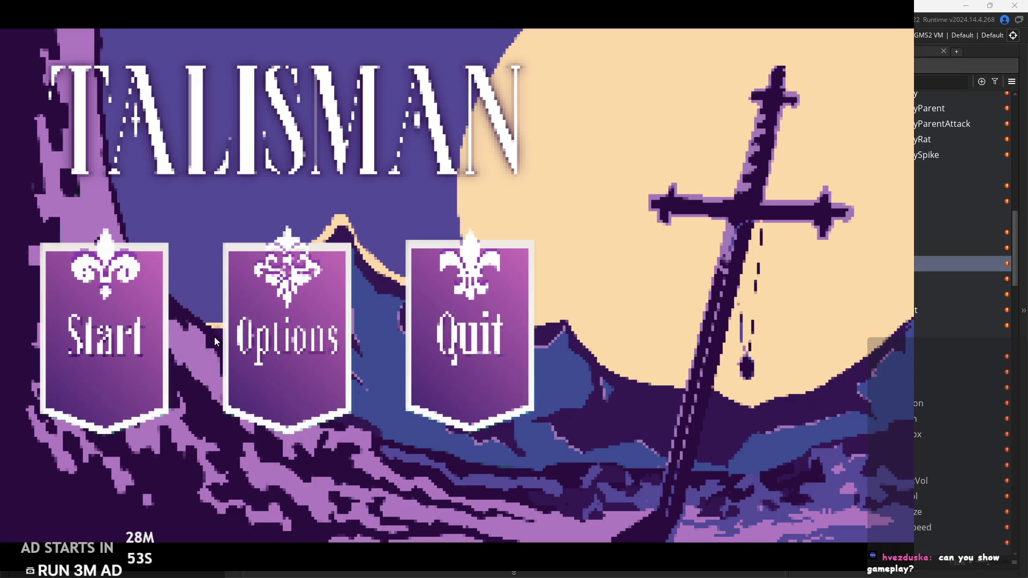
# Start a new game and walk right out of the cabin across the forest room
pyautogui.click(106, 321)
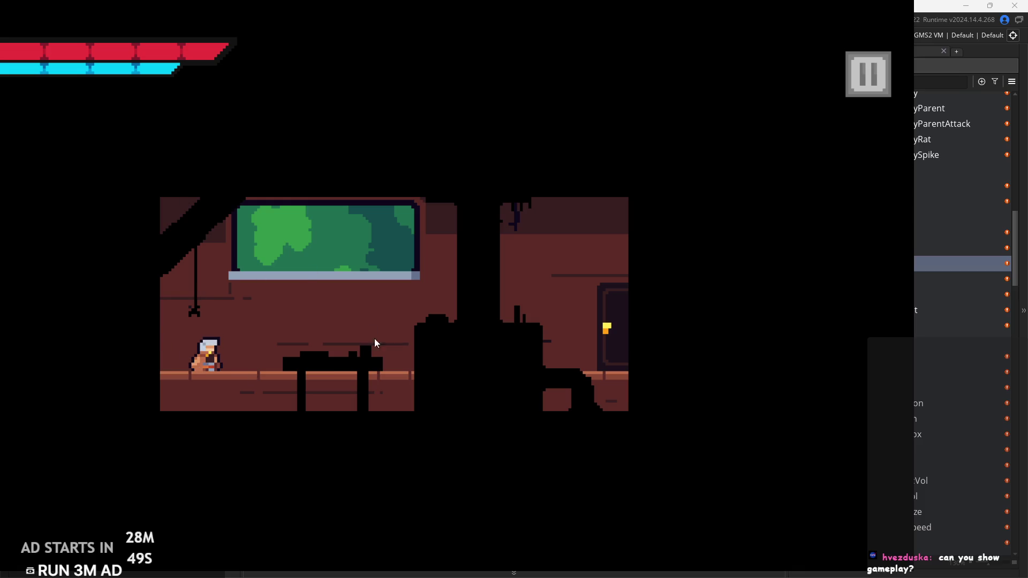
pyautogui.press('Right')
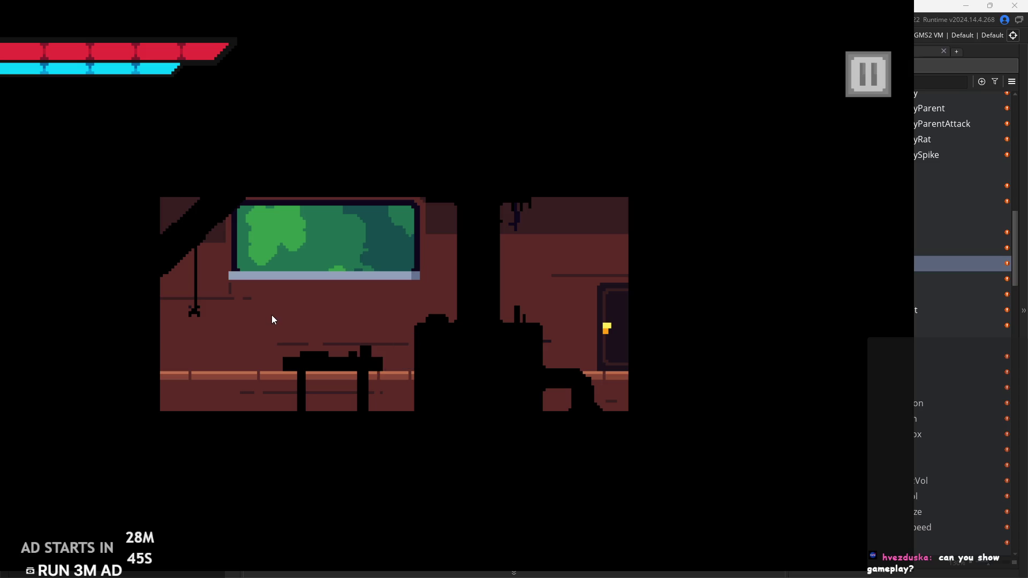
pyautogui.press('Right')
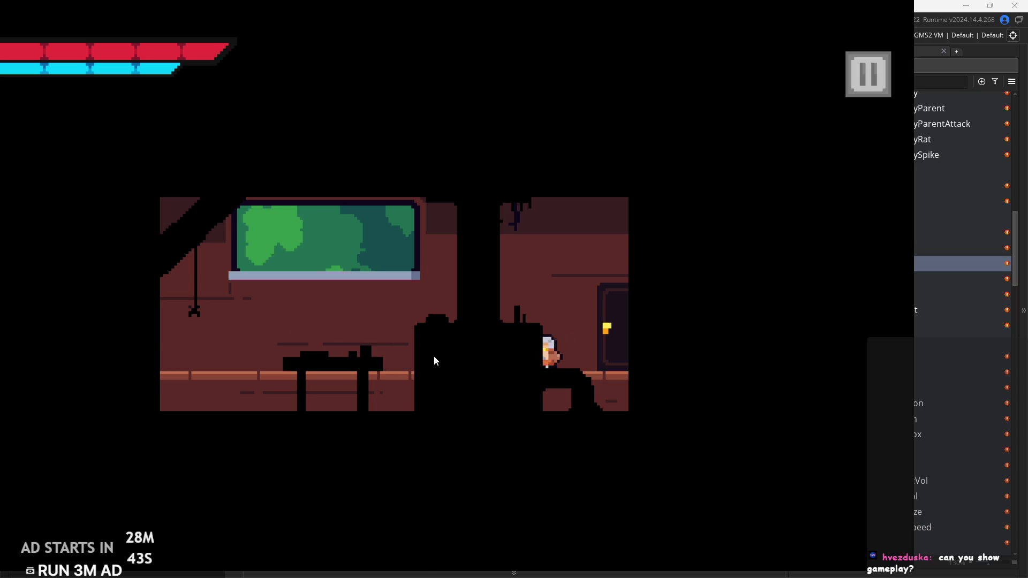
pyautogui.press('Right')
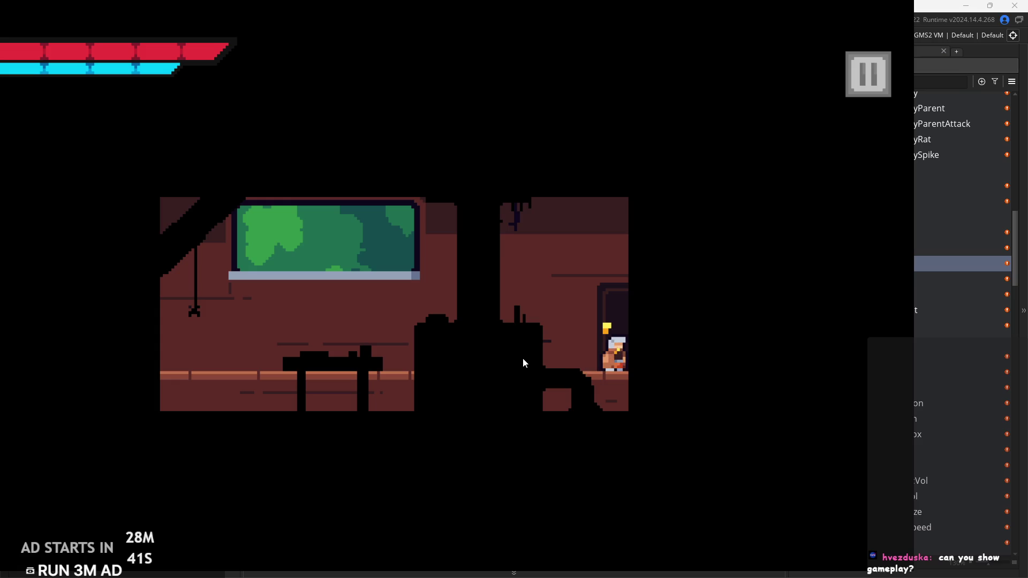
pyautogui.press('Right')
pyautogui.press('Right')
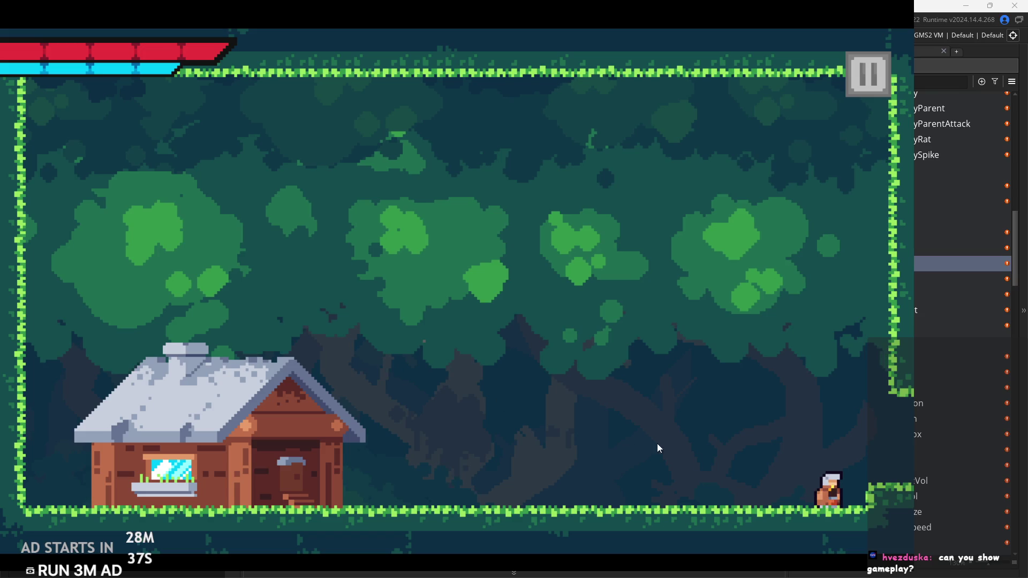
pyautogui.press('Left')
pyautogui.press('Right')
pyautogui.press('Right')
pyautogui.press('space')
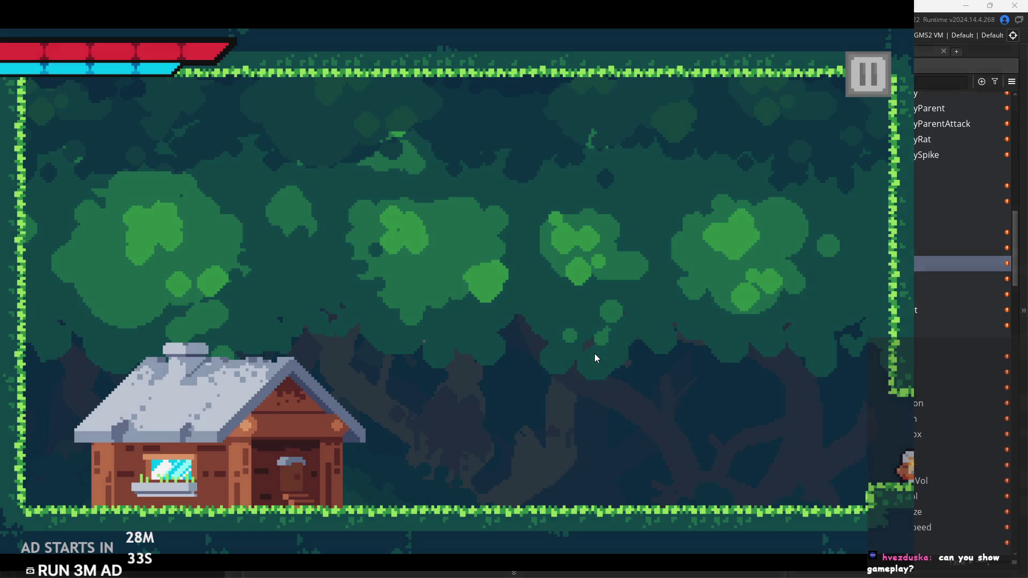
# Walk into the stone room and read through all pages of the wooden sign
pyautogui.press('Right')
pyautogui.press('Right')
pyautogui.press('Up')
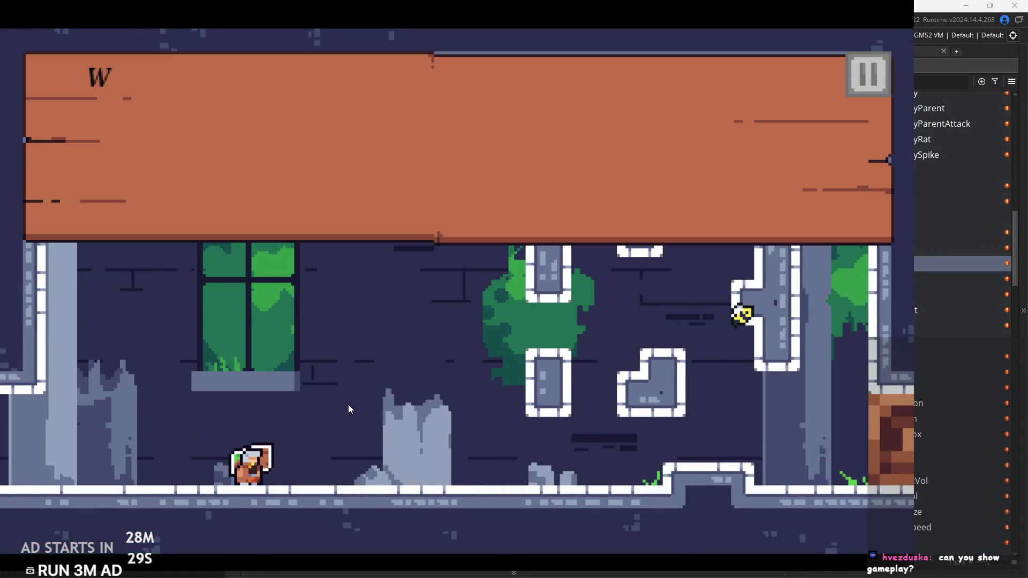
pyautogui.press('Up')
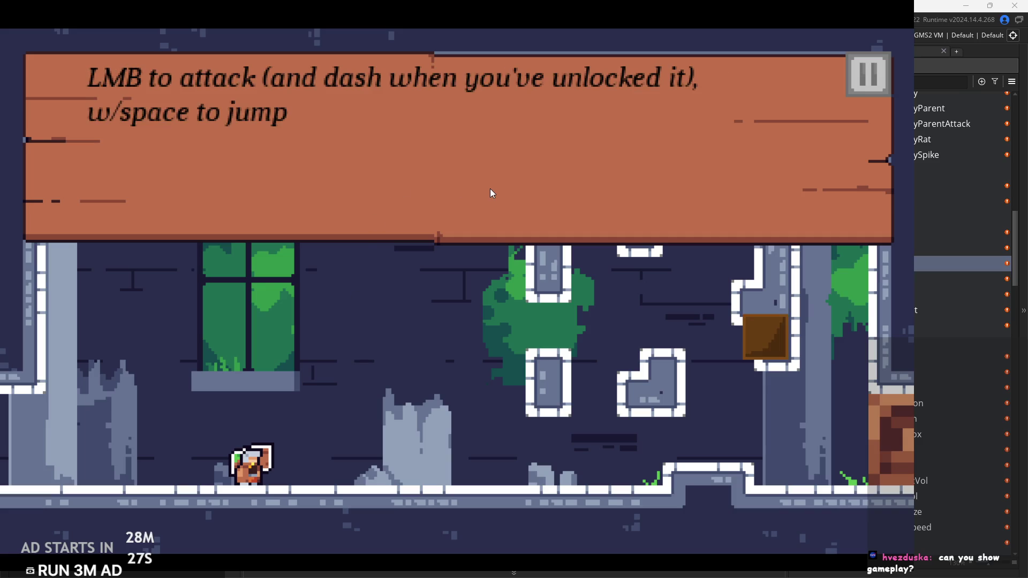
pyautogui.press('Up')
pyautogui.press('Up')
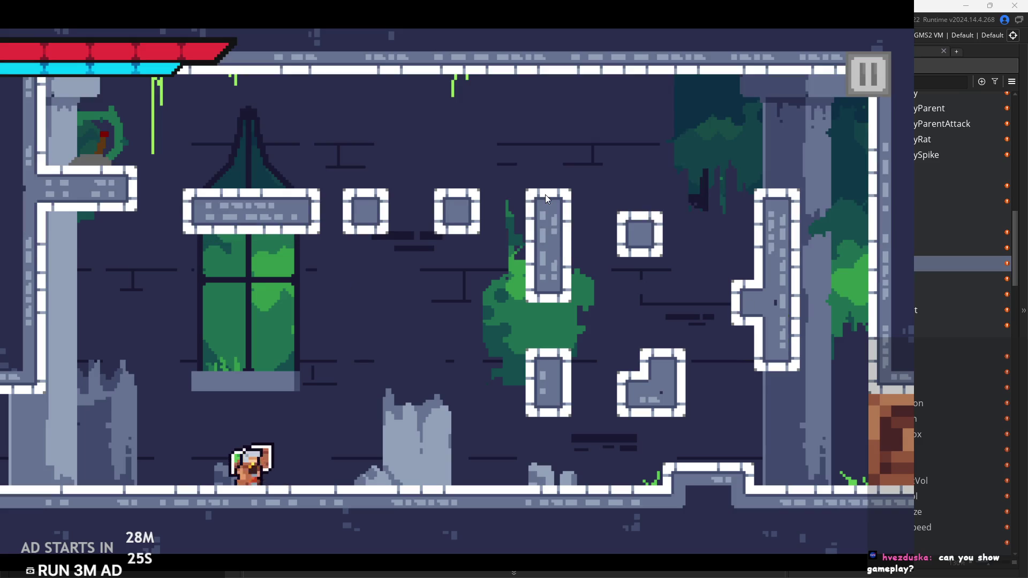
pyautogui.press('Right')
# Wall-jump up the pillar to the top-left ledge, then exit off the right edge
pyautogui.press('space')
pyautogui.press('Right')
pyautogui.press('space')
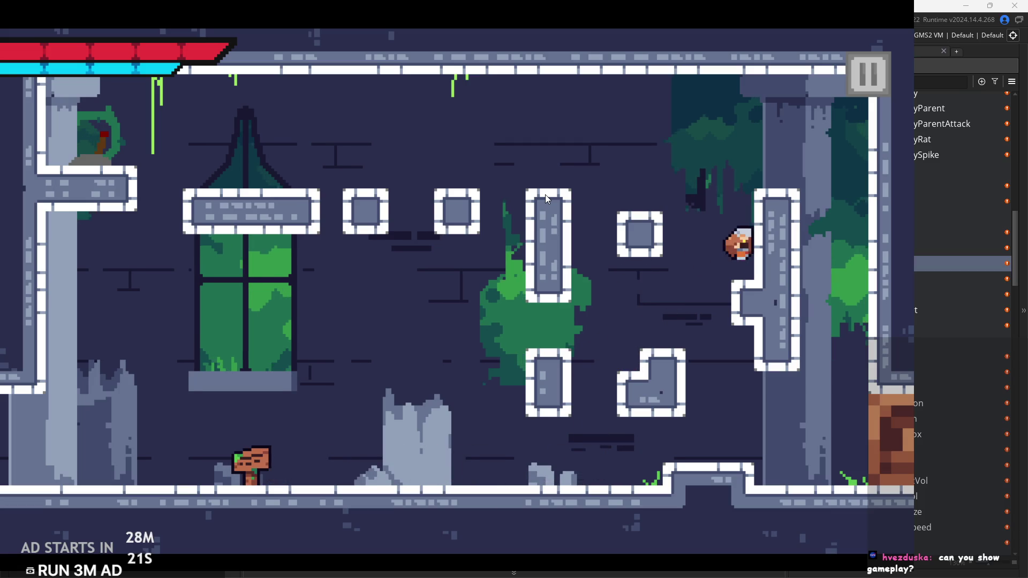
pyautogui.press('Left')
pyautogui.press('space')
pyautogui.press('space')
pyautogui.press('Left')
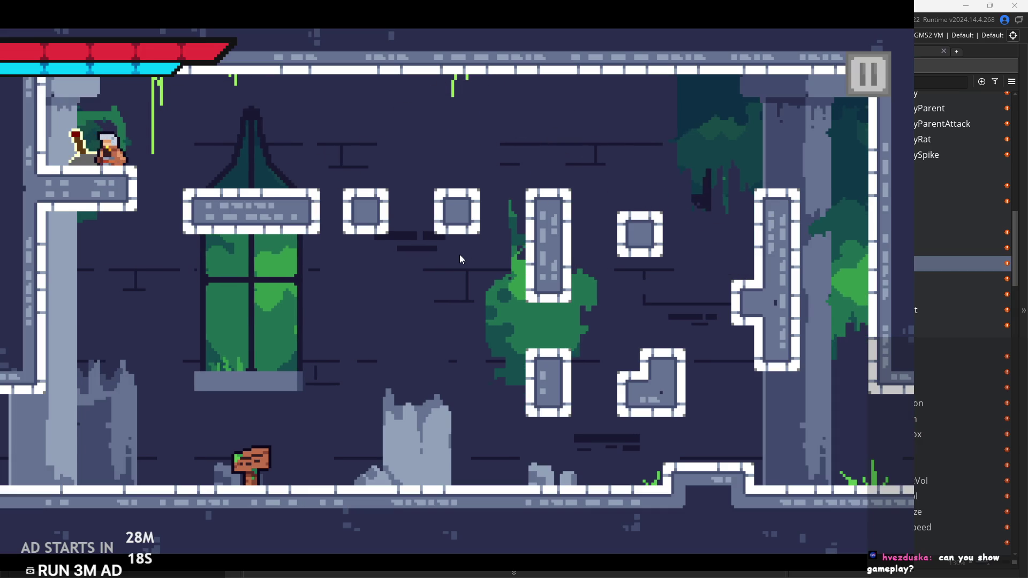
pyautogui.press('Right')
pyautogui.press('space')
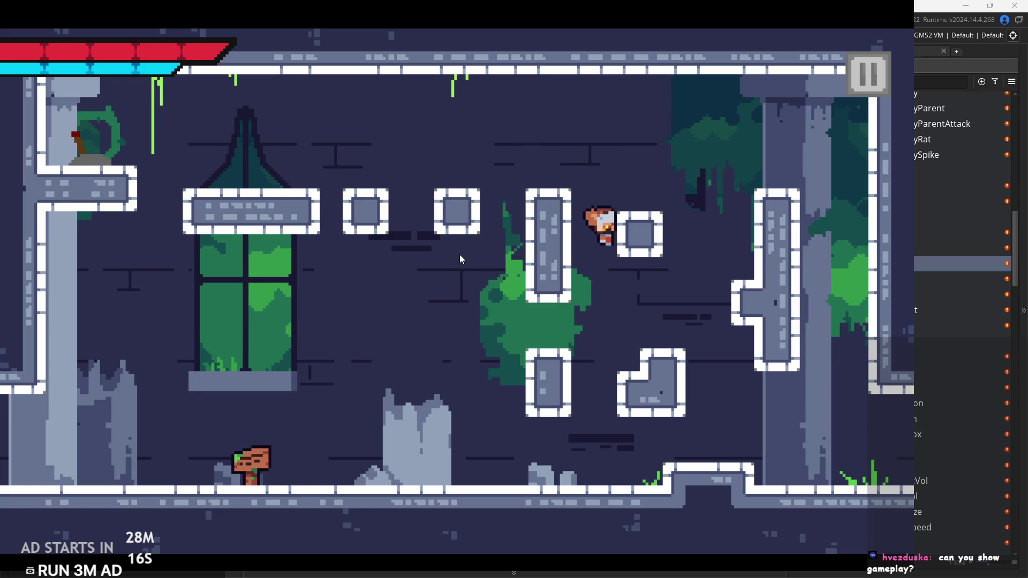
pyautogui.press('Right')
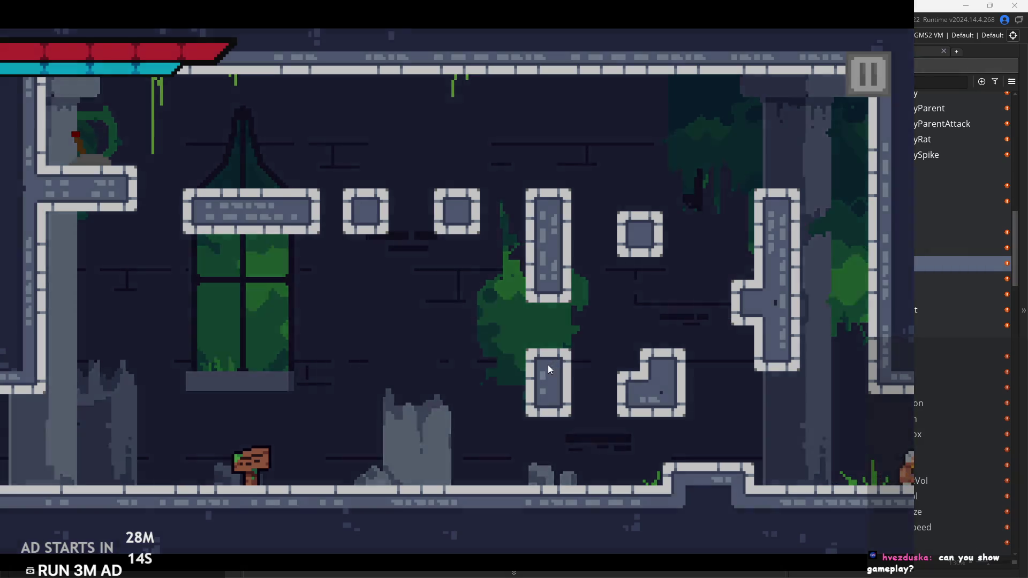
# In the next room, attack left, then jump onto the stone block and up to the upper-left ledge
pyautogui.press('Right')
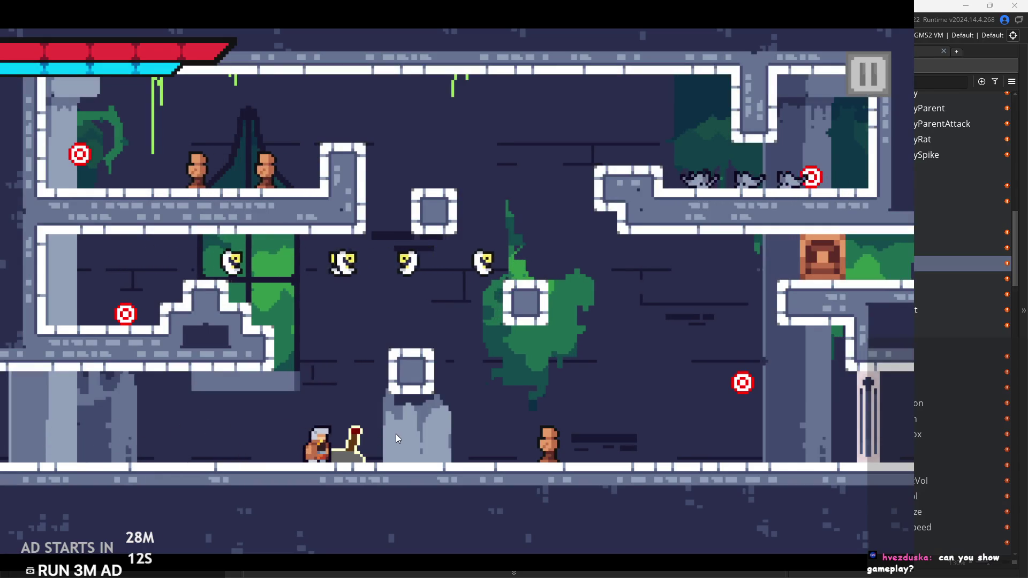
pyautogui.press('Right')
pyautogui.press('Left')
pyautogui.press('Right')
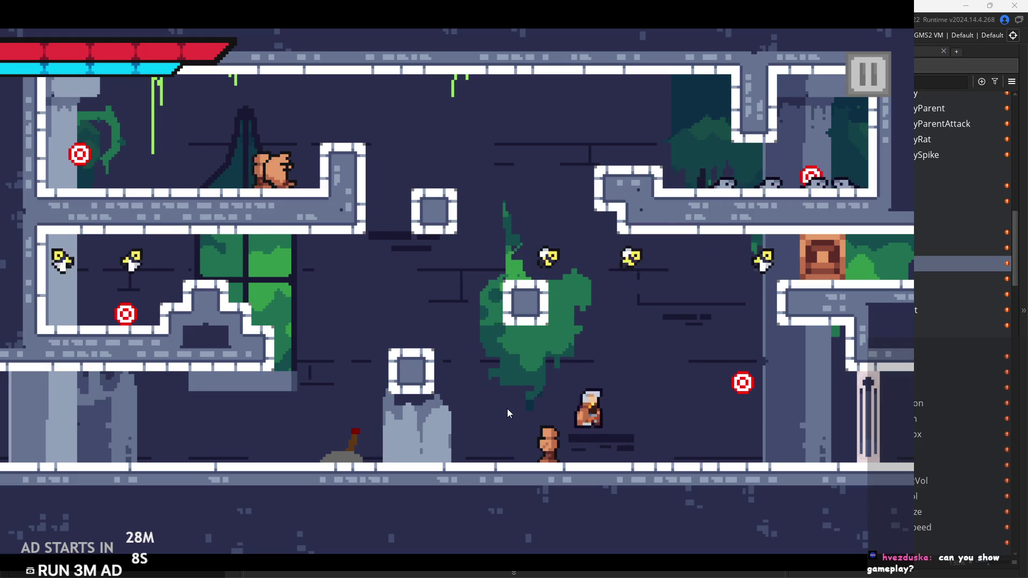
pyautogui.press('Left')
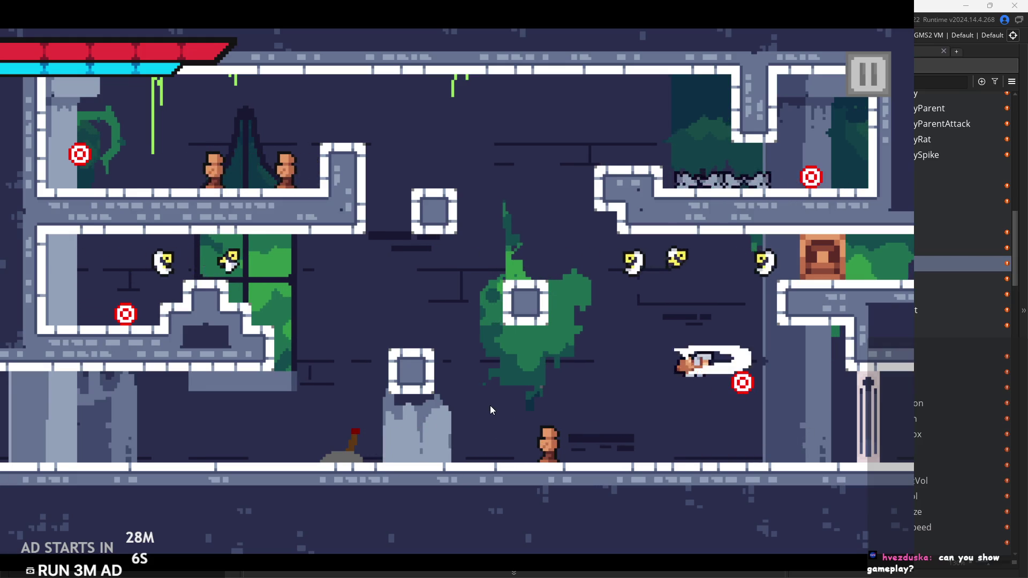
pyautogui.press('Left')
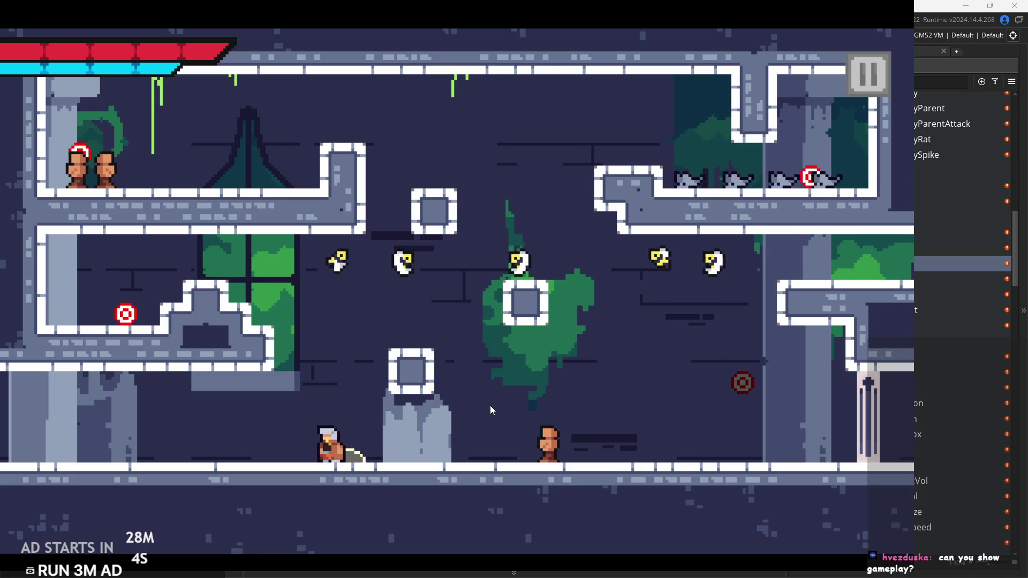
pyautogui.press('space')
pyautogui.press('Right')
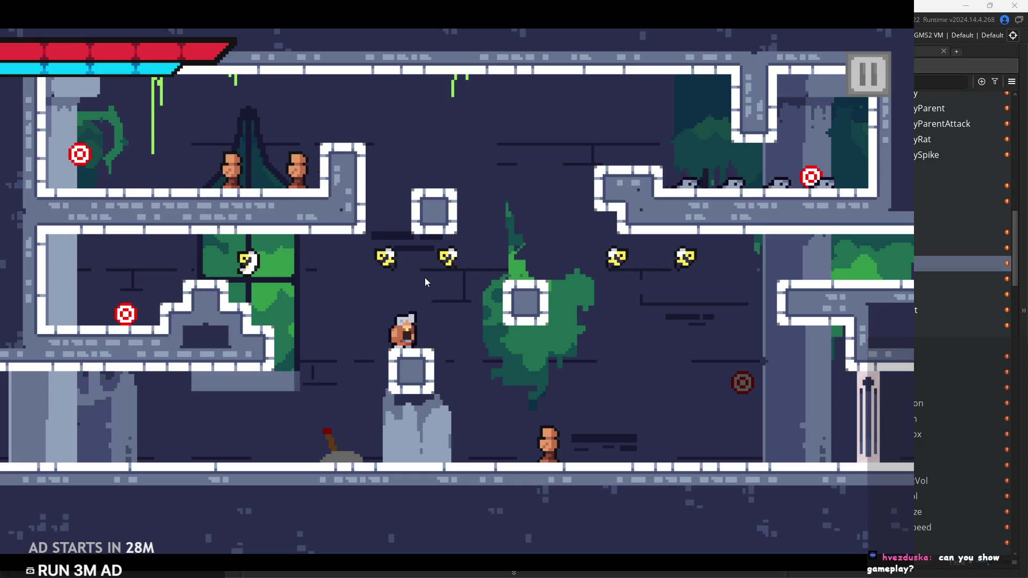
pyautogui.press('space')
pyautogui.press('Right')
pyautogui.press('Left')
pyautogui.press('Left')
pyautogui.press('space')
pyautogui.press('Left')
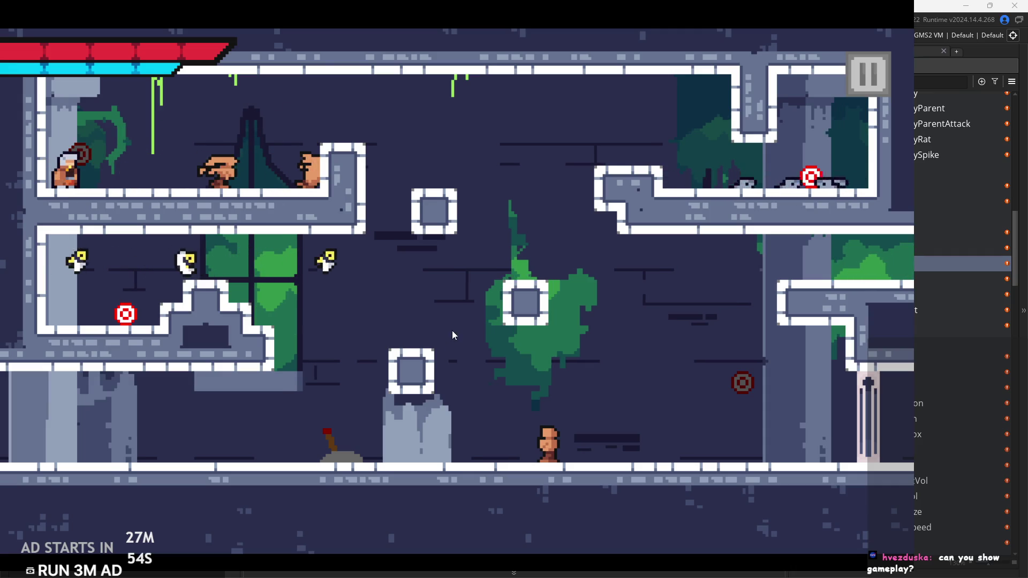
# Hop across the middle block and upper-right platform, then drop back to the lower-left step
pyautogui.press('Right')
pyautogui.press('space')
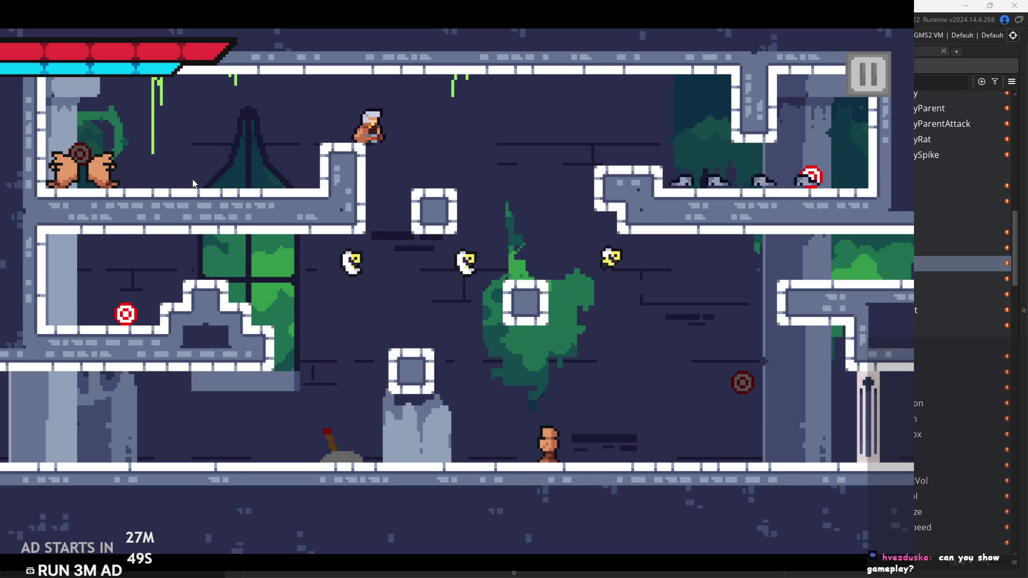
pyautogui.press('Right')
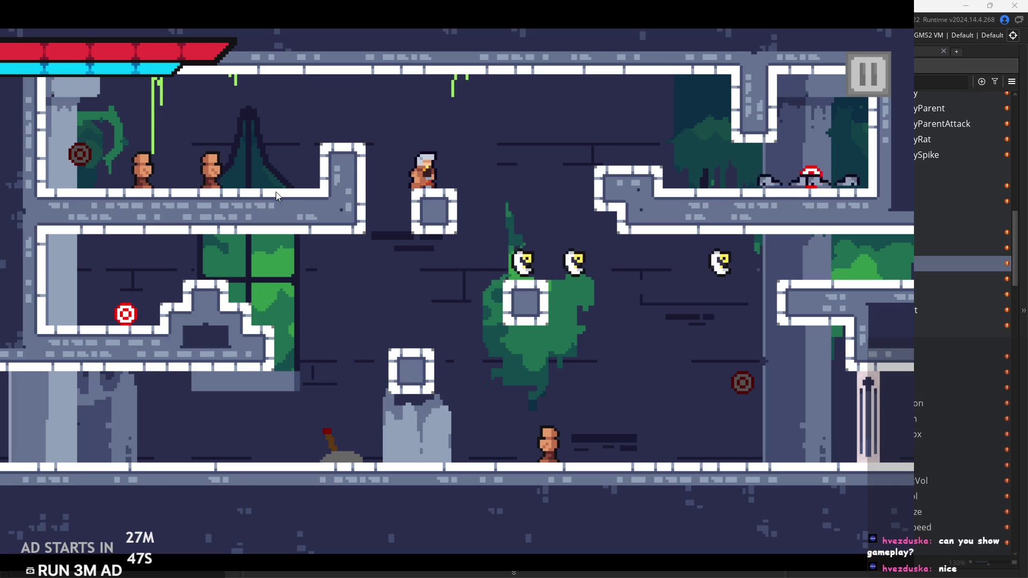
pyautogui.press('space')
pyautogui.press('Right')
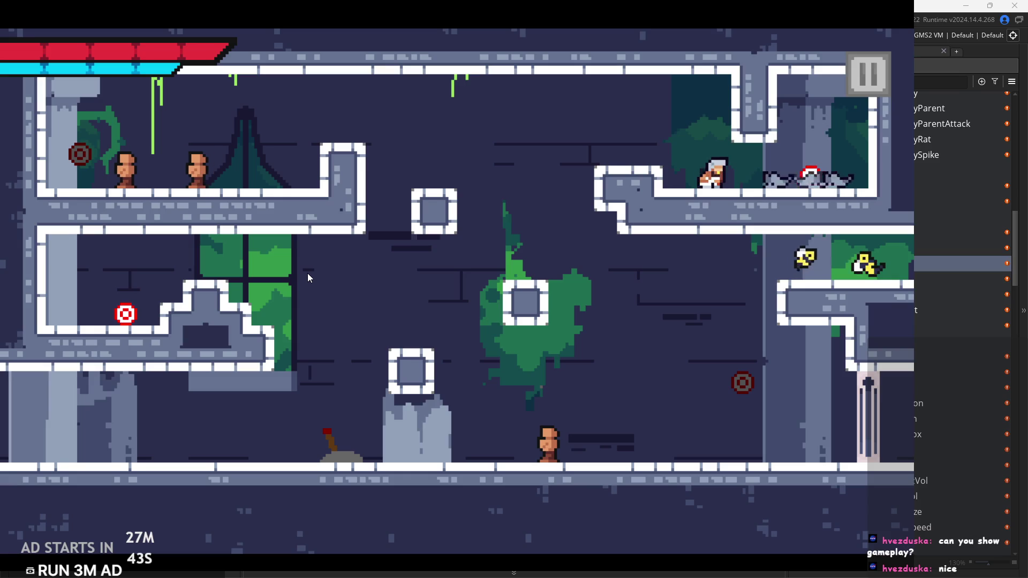
pyautogui.press('Left')
pyautogui.press('space')
pyautogui.press('Left')
pyautogui.press('space')
pyautogui.press('Right')
pyautogui.press('Left')
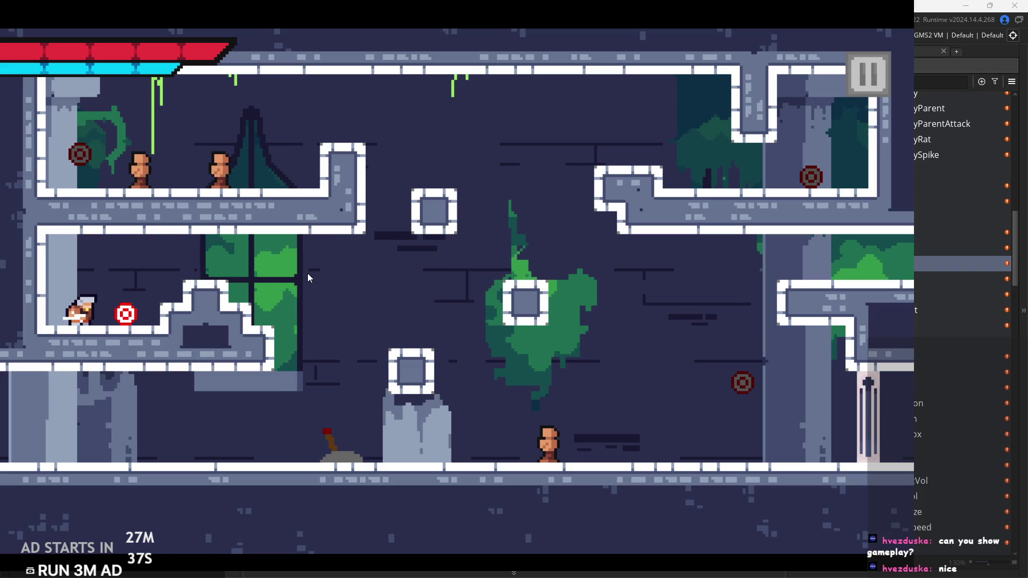
pyautogui.press('Right')
pyautogui.press('space')
# Strike the floor enemy and continue right into the spike-ceilinged chamber toward the enemies
pyautogui.press('Right')
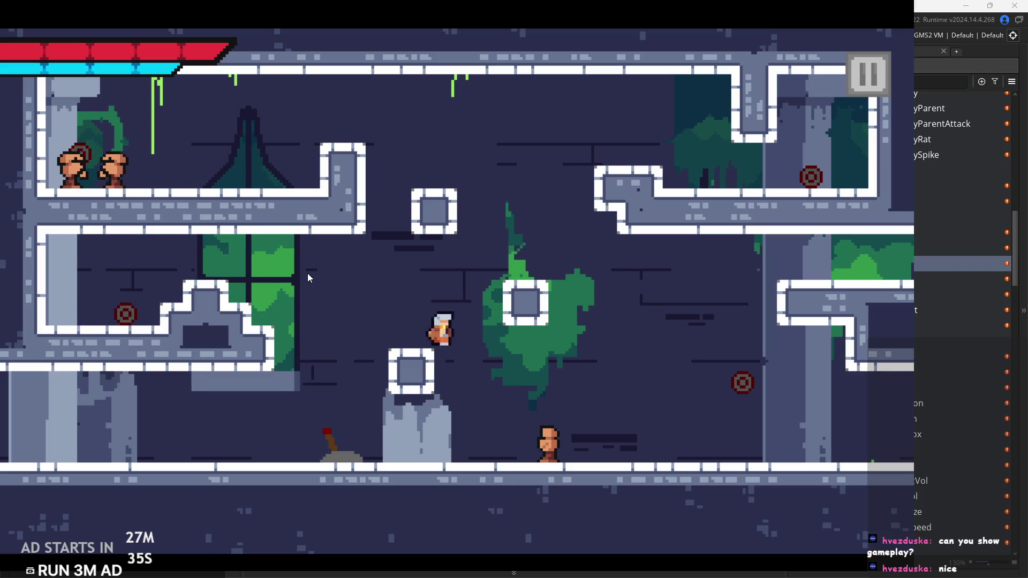
pyautogui.press('x')
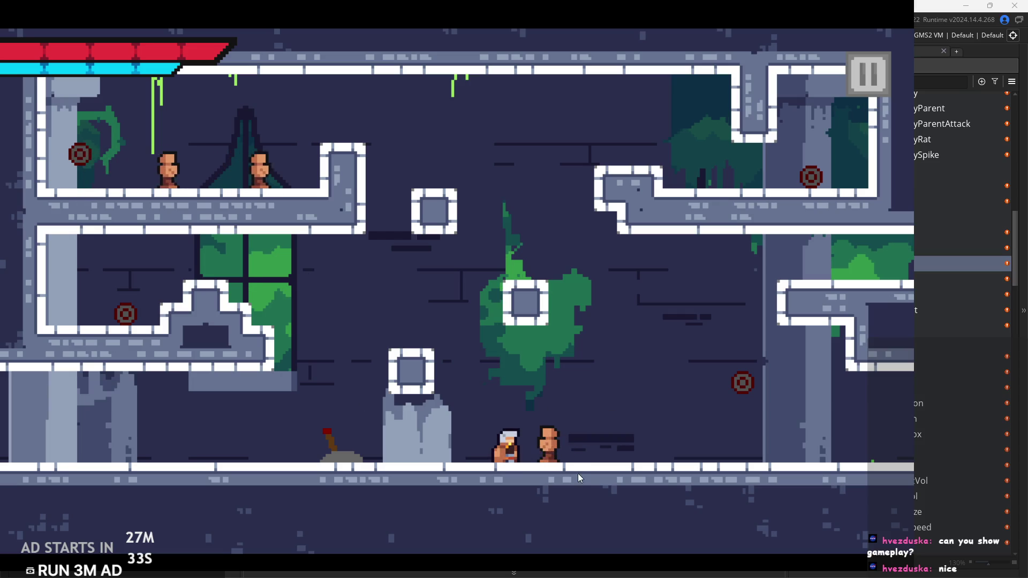
pyautogui.press('x')
pyautogui.press('x')
pyautogui.press('Right')
pyautogui.press('Right')
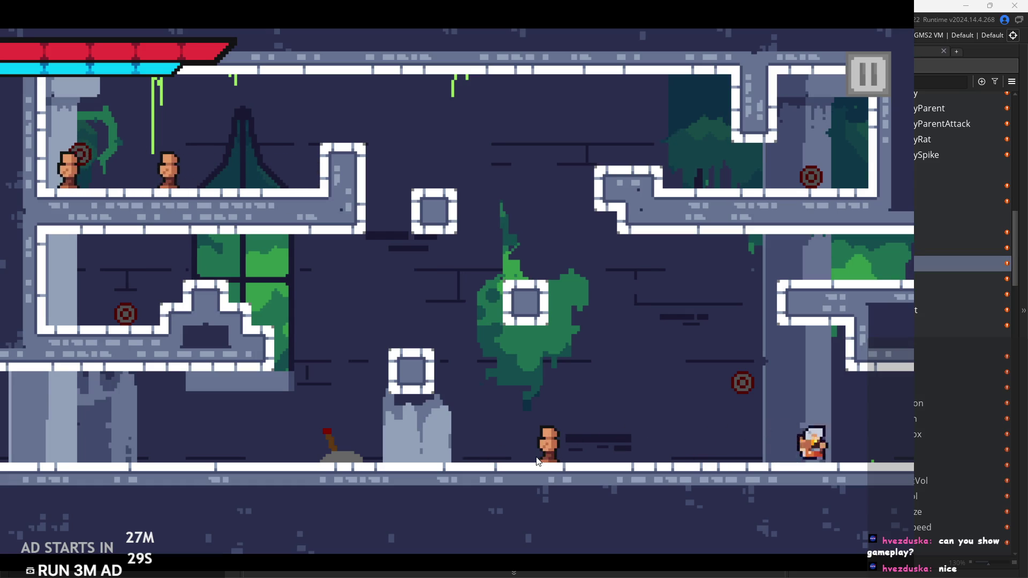
pyautogui.press('Right')
pyautogui.press('Right')
pyautogui.press('z')
pyautogui.press('Right')
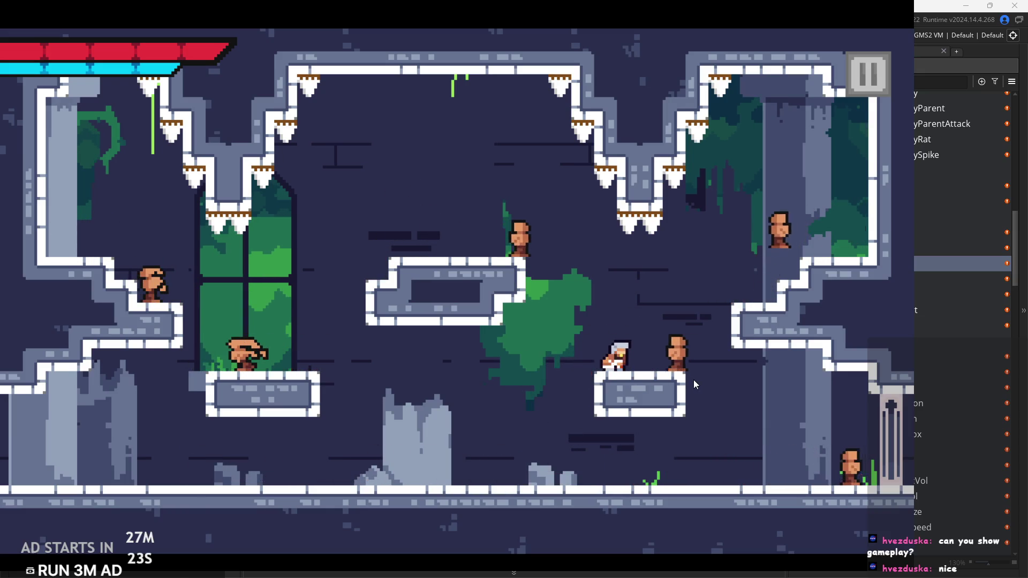
# Jump onto the right-hand platform, slash left, and wall-jump toward the lower-right platform
pyautogui.press('Right')
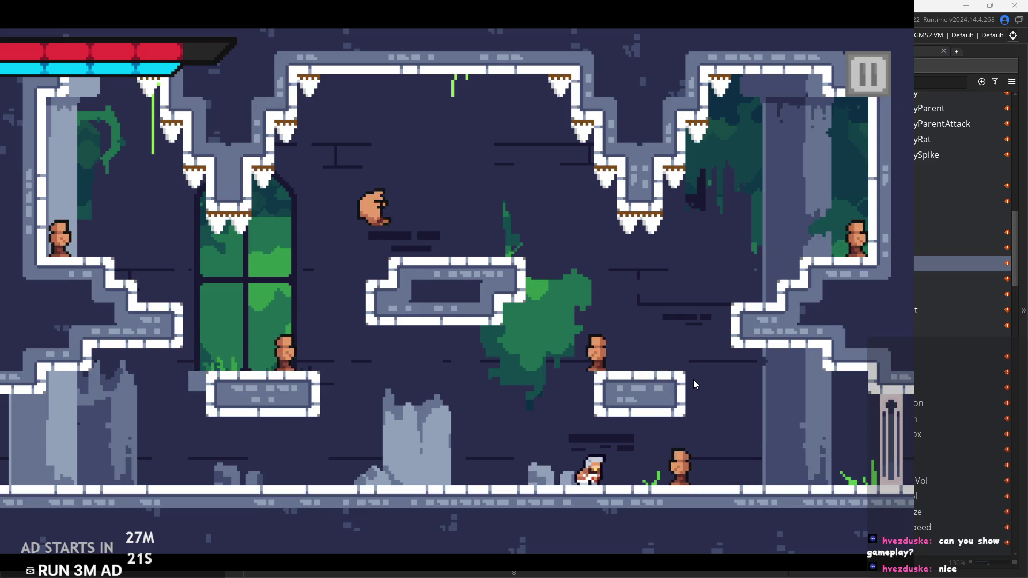
pyautogui.press('Right')
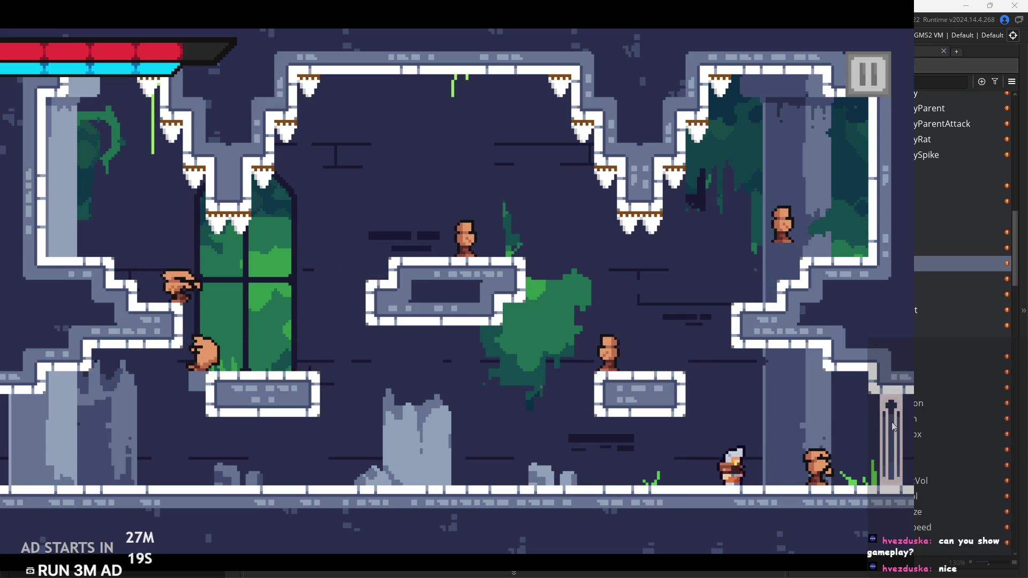
pyautogui.press('Left')
pyautogui.press('space')
pyautogui.press('x')
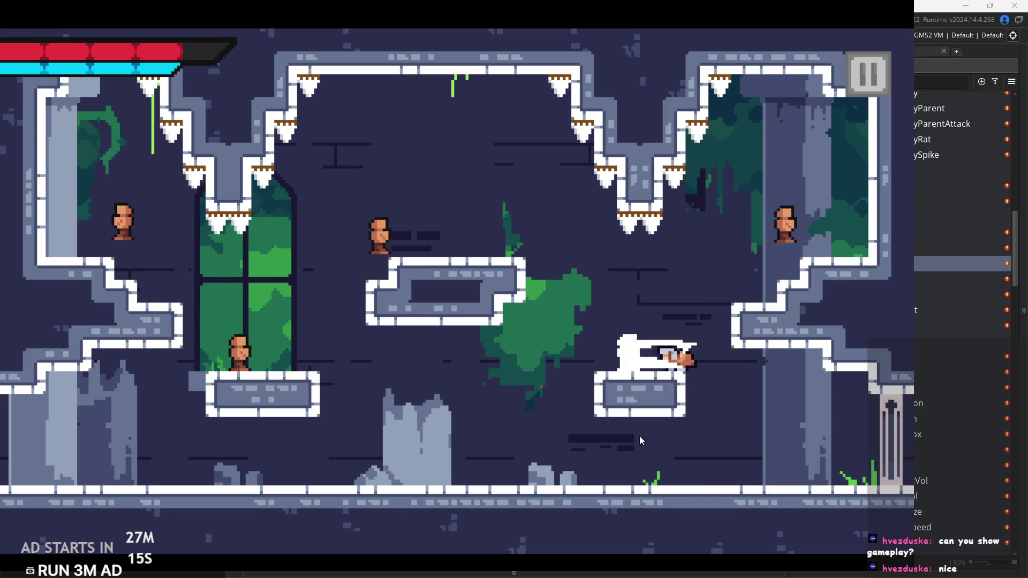
pyautogui.press('space')
pyautogui.press('Right')
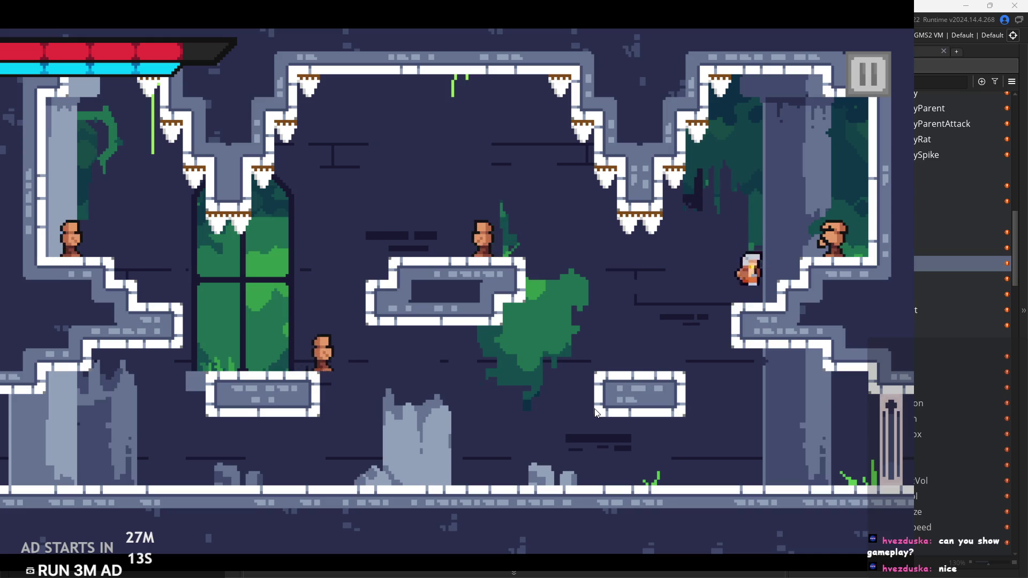
pyautogui.press('space')
pyautogui.press('Left')
pyautogui.press('Left')
pyautogui.press('space')
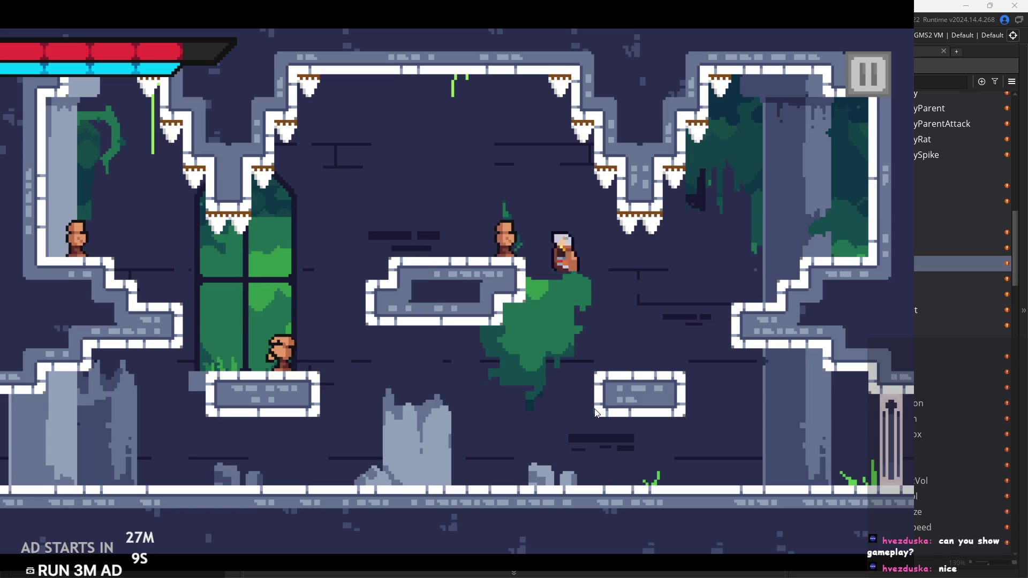
pyautogui.press('space')
pyautogui.press('space')
pyautogui.press('Left')
pyautogui.press('Left')
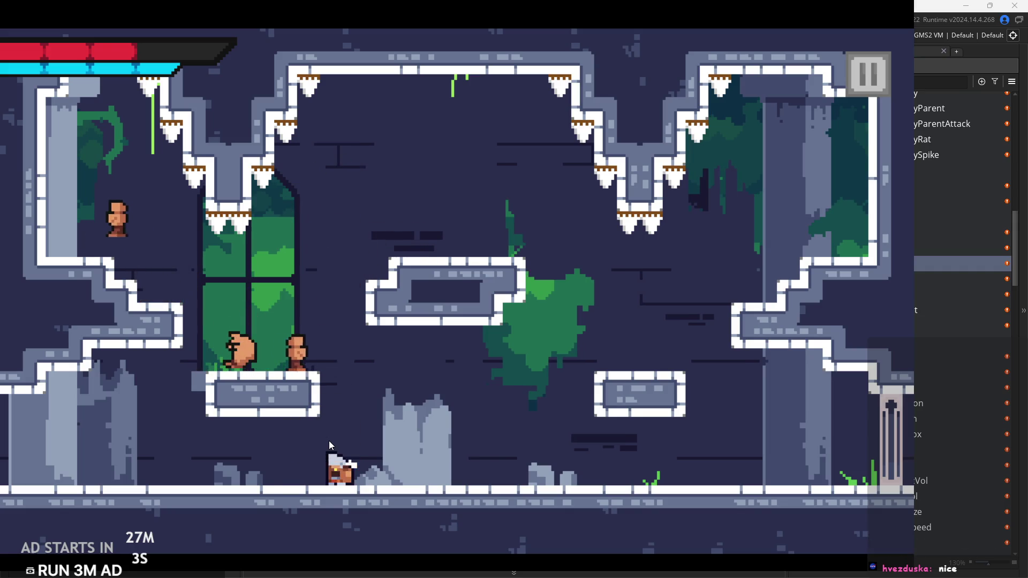
# Slash the enemies on the lower-left platform and upper-left corner, then run out the right exit
pyautogui.press('space')
pyautogui.press('Left')
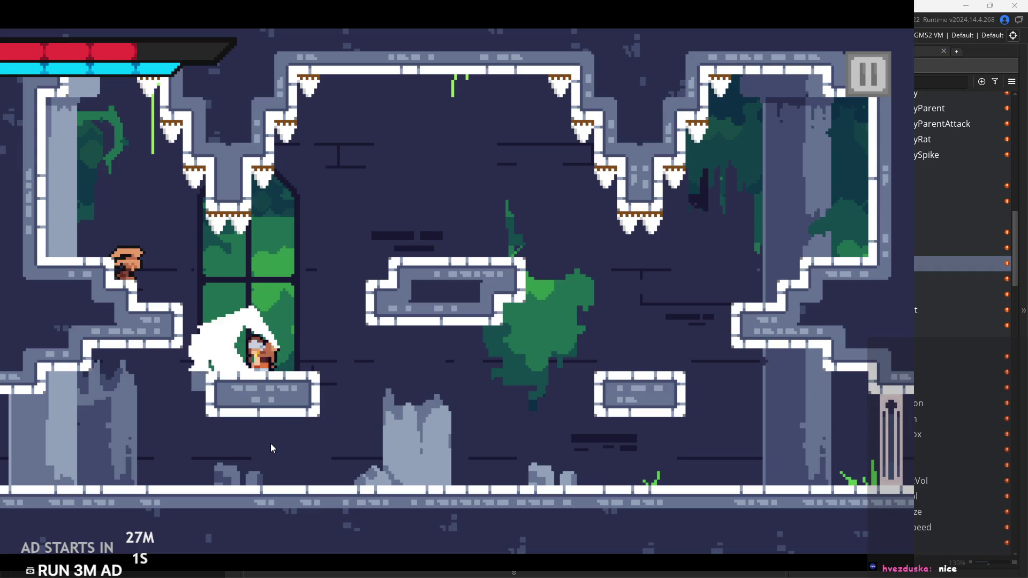
pyautogui.press('Left')
pyautogui.press('space')
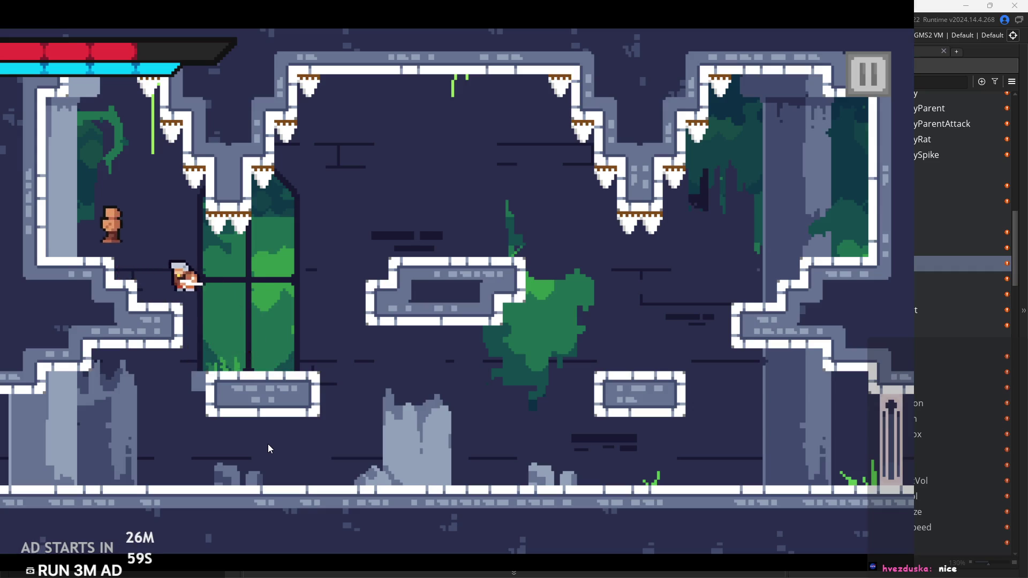
pyautogui.press('space')
pyautogui.press('Left')
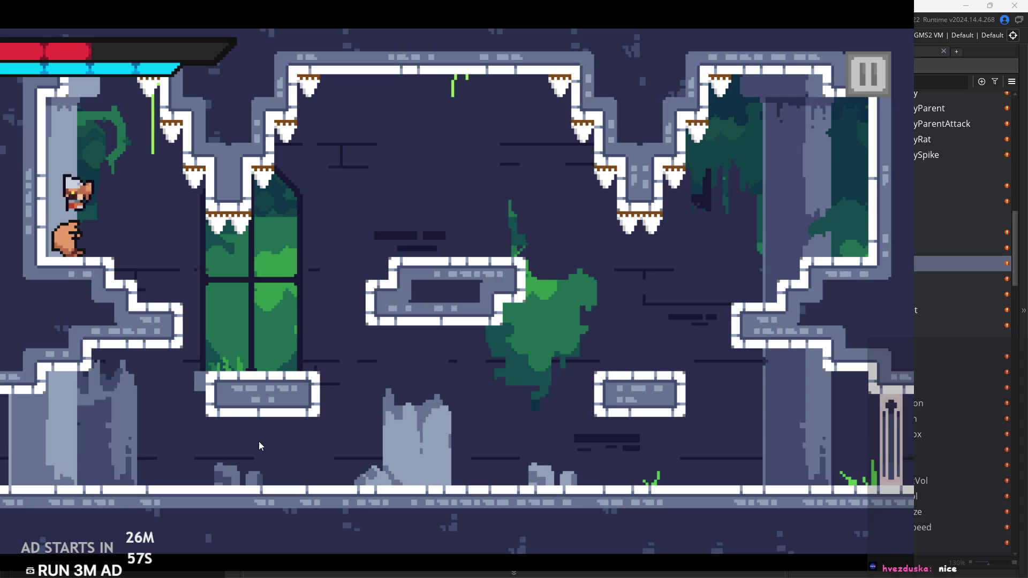
pyautogui.press('Left')
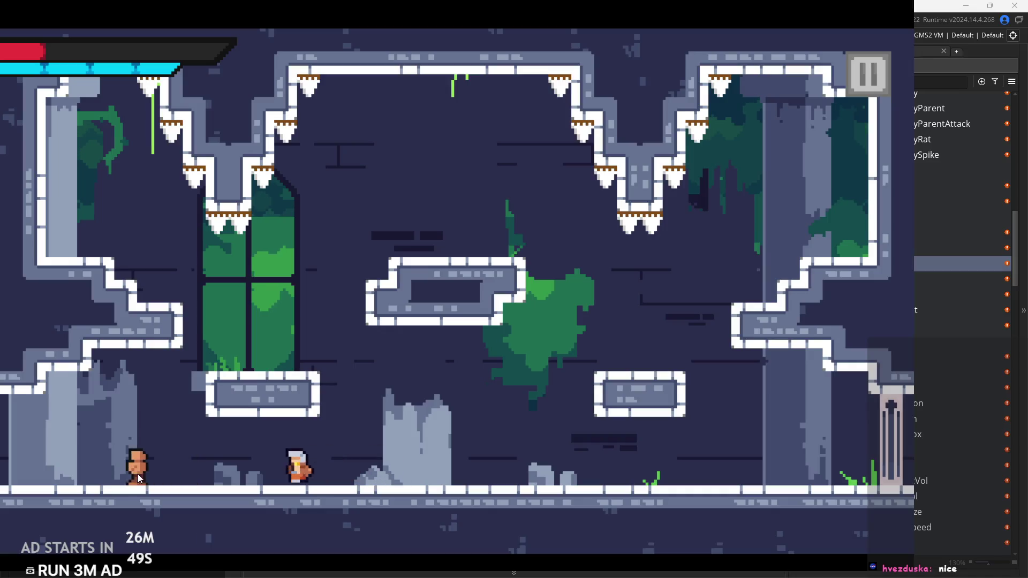
pyautogui.press('Right')
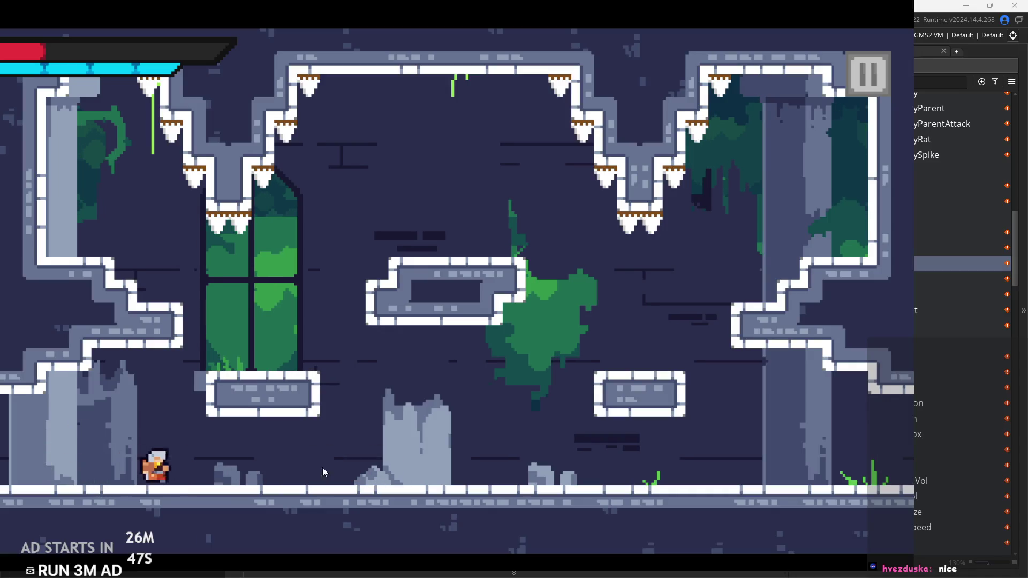
pyautogui.press('Right')
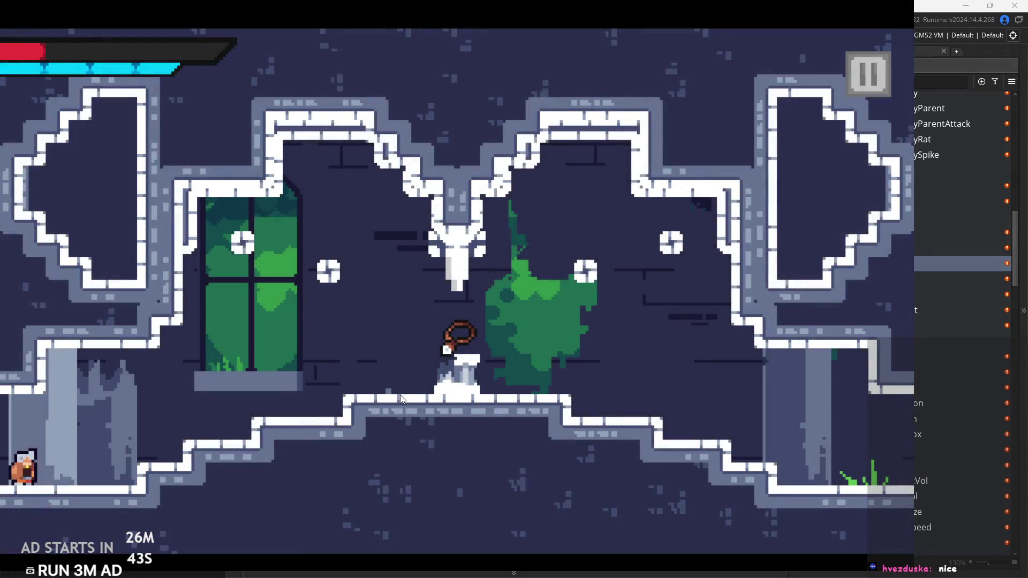
# Enter the altar room and jump up the raised step toward the whip pickup
pyautogui.press('Right')
pyautogui.press('Right')
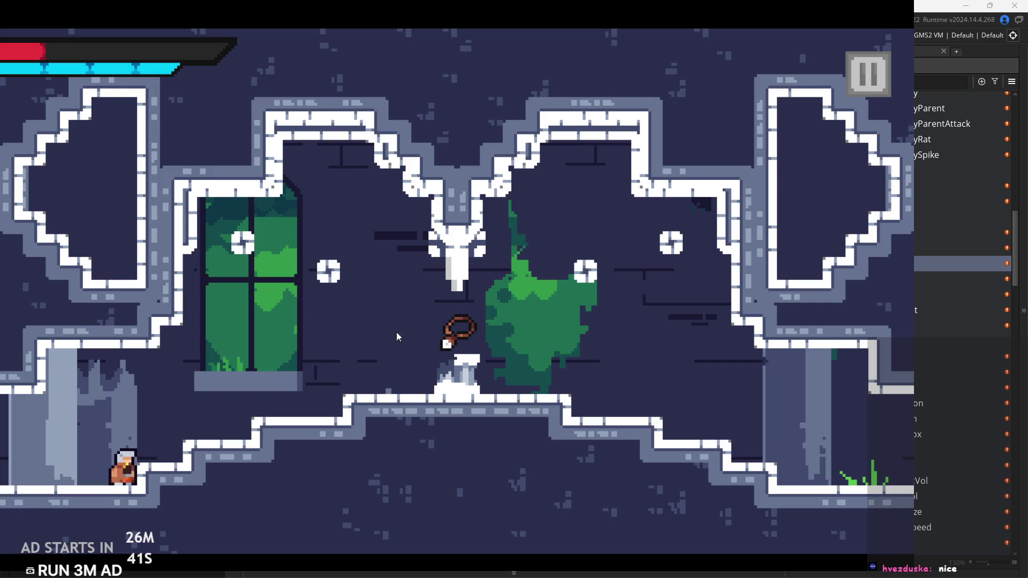
pyautogui.press('space')
pyautogui.press('space')
pyautogui.press('Right')
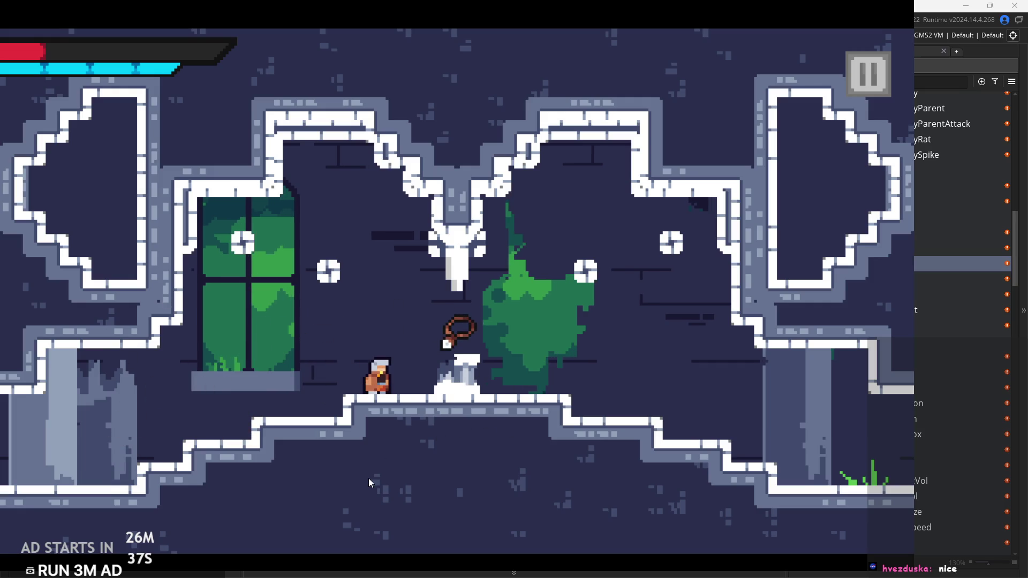
pyautogui.press('Right')
pyautogui.press('Left')
pyautogui.press('space')
# Walk over the whip pedestal to claim the item, then pause the game
pyautogui.press('Right')
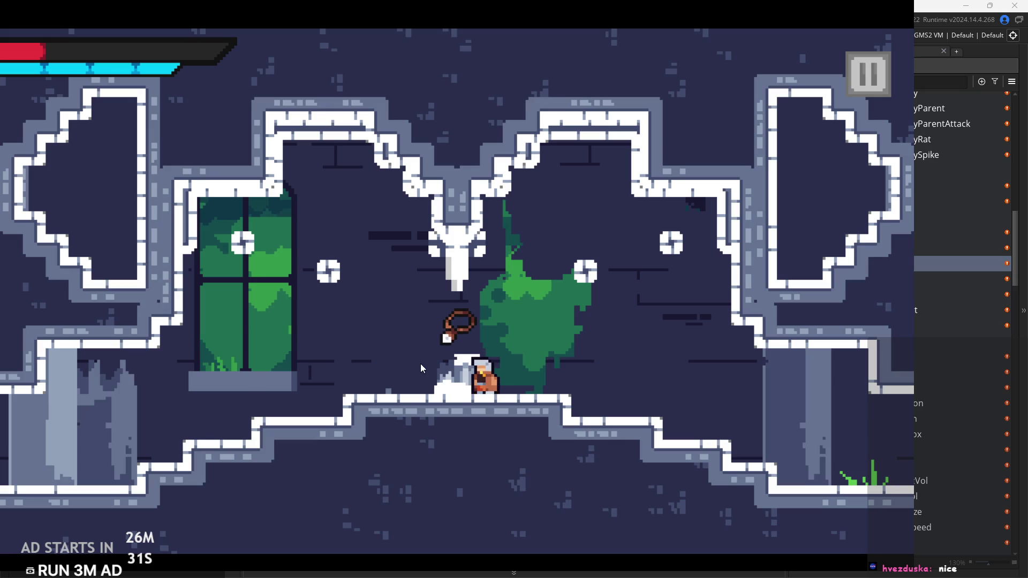
pyautogui.press('Left')
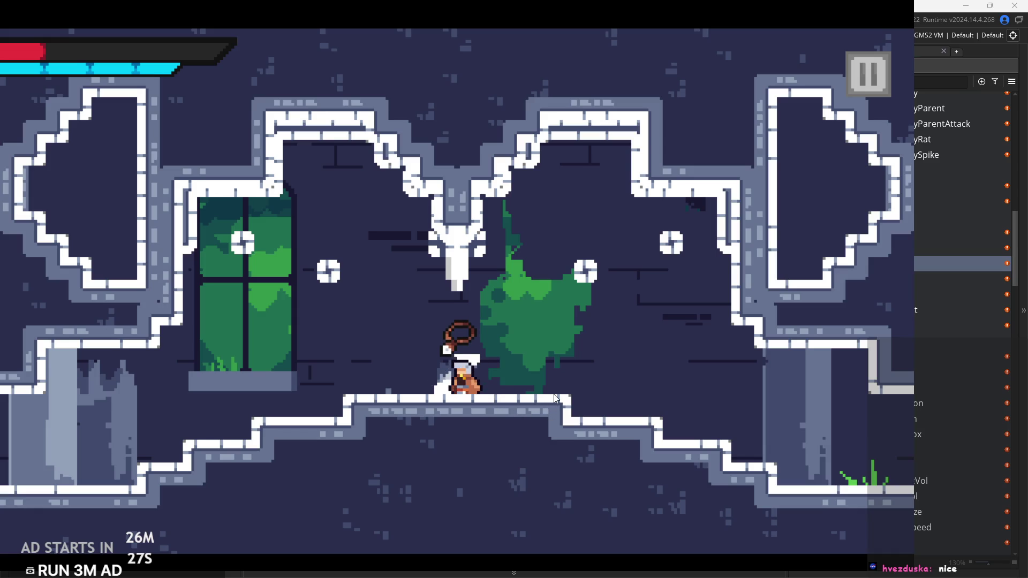
pyautogui.press('Left')
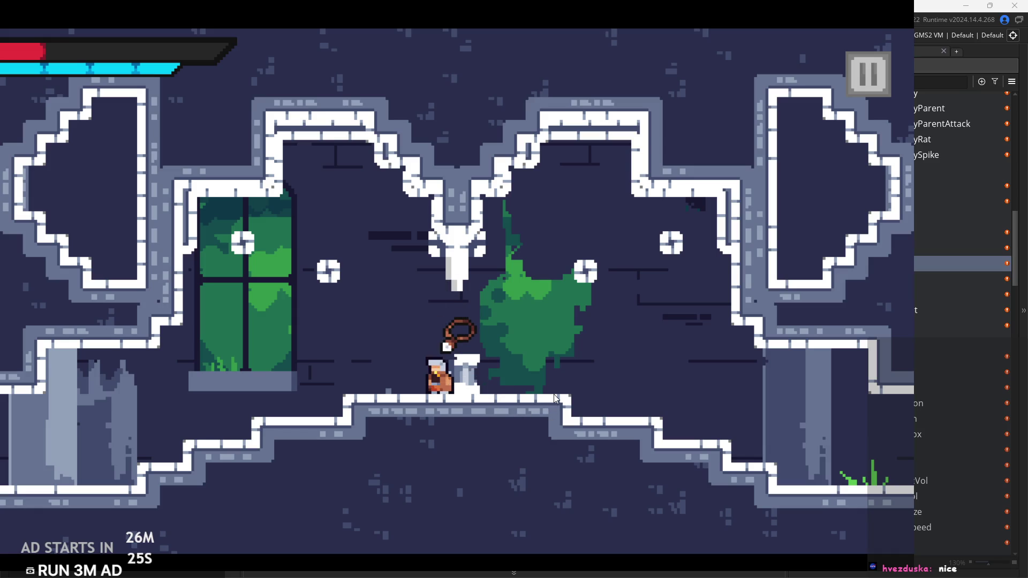
pyautogui.press('Right')
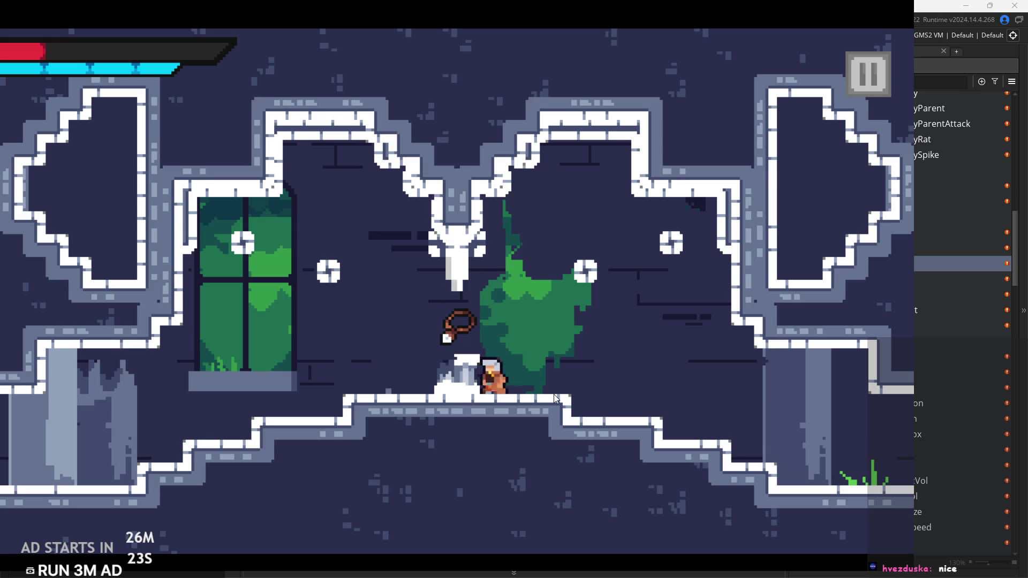
pyautogui.press('Right')
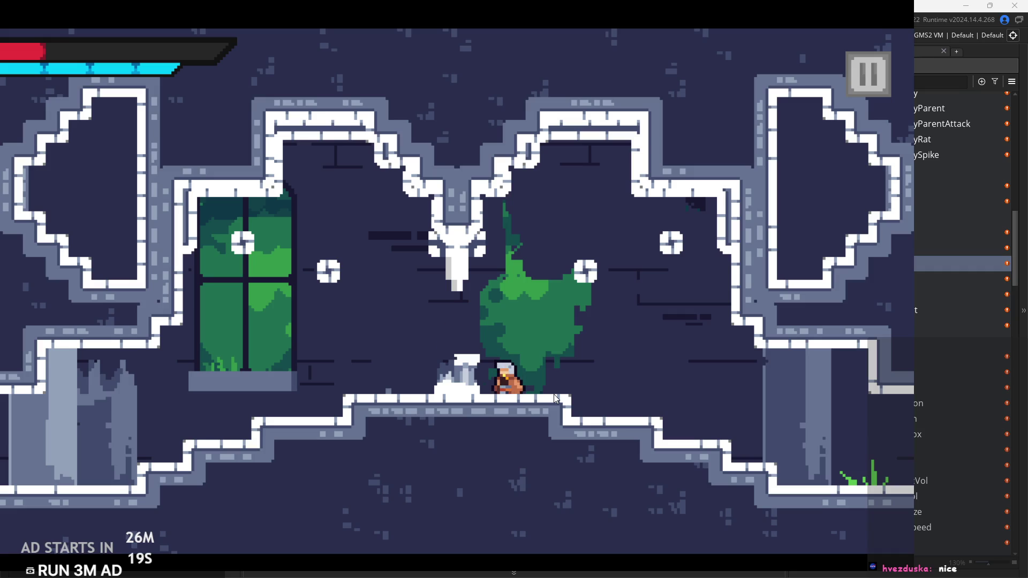
pyautogui.click(857, 53)
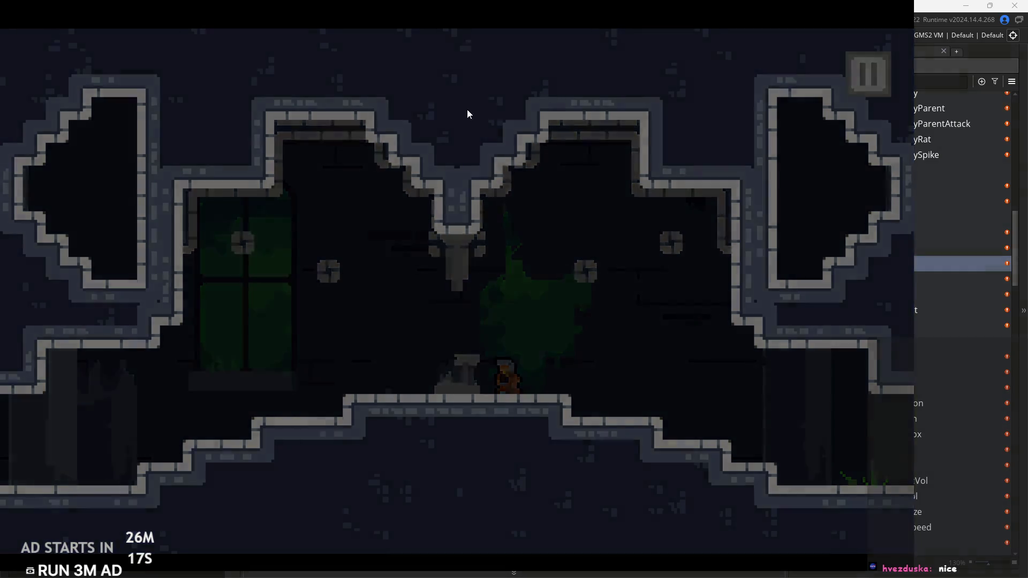
# Toggle the Debug Stats overlay on and back off, leaving the game paused again
pyautogui.click(174, 161)
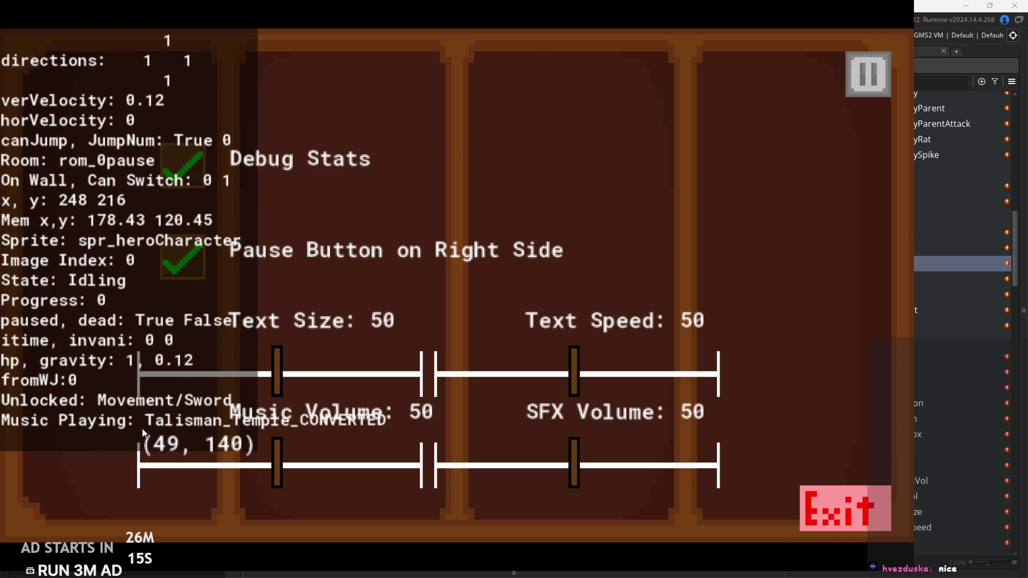
pyautogui.click(181, 172)
pyautogui.click(847, 93)
pyautogui.click(888, 71)
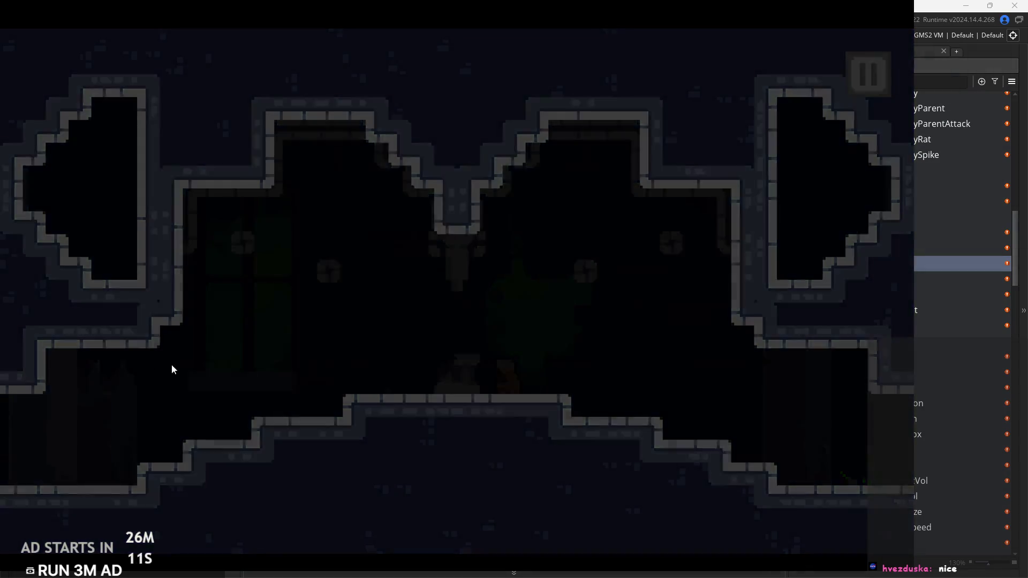
# Set Text Size 23, Music Volume 41 and SFX Volume 26, then resume play
pyautogui.moveTo(276, 372); pyautogui.dragTo(199, 378)
pyautogui.moveTo(275, 458)
pyautogui.mouseDown()
pyautogui.moveTo(230, 473)
pyautogui.moveTo(247, 468)
pyautogui.mouseUp()
pyautogui.moveTo(575, 480); pyautogui.dragTo(506, 478)
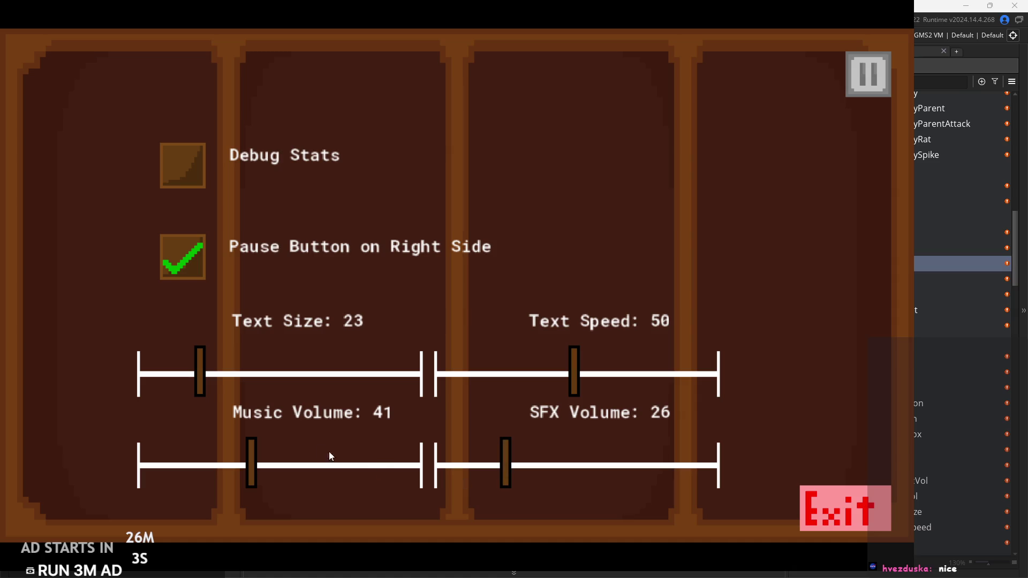
pyautogui.click(850, 81)
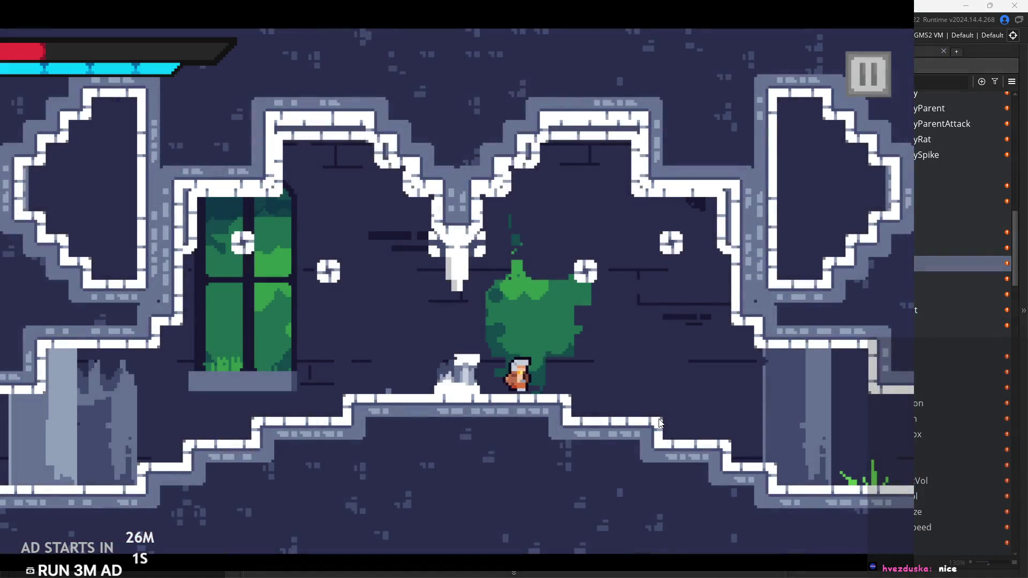
# Walk into the next temple room and wall-jump up past the spike ledge onto the crates
pyautogui.press('Right')
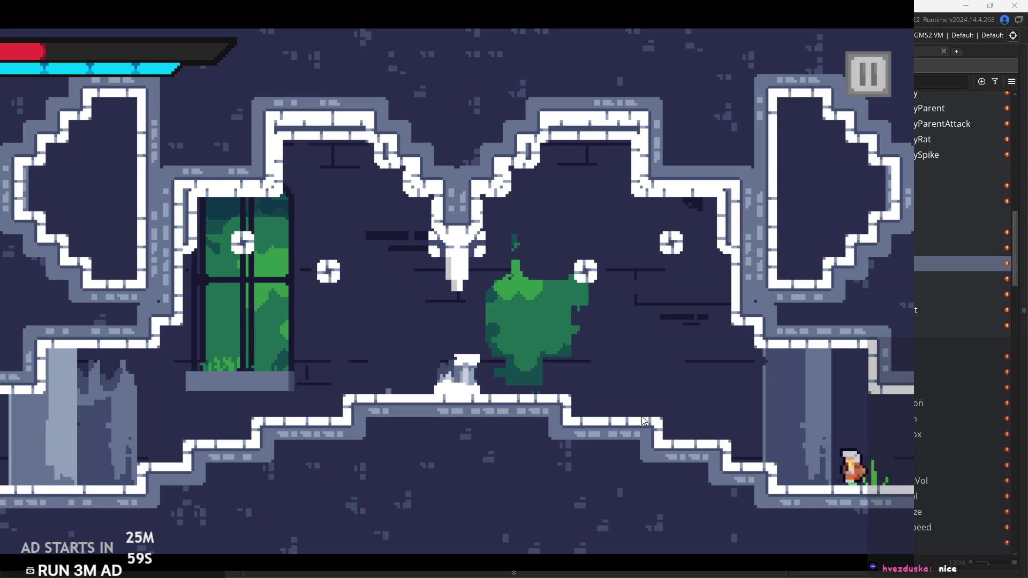
pyautogui.press('Right')
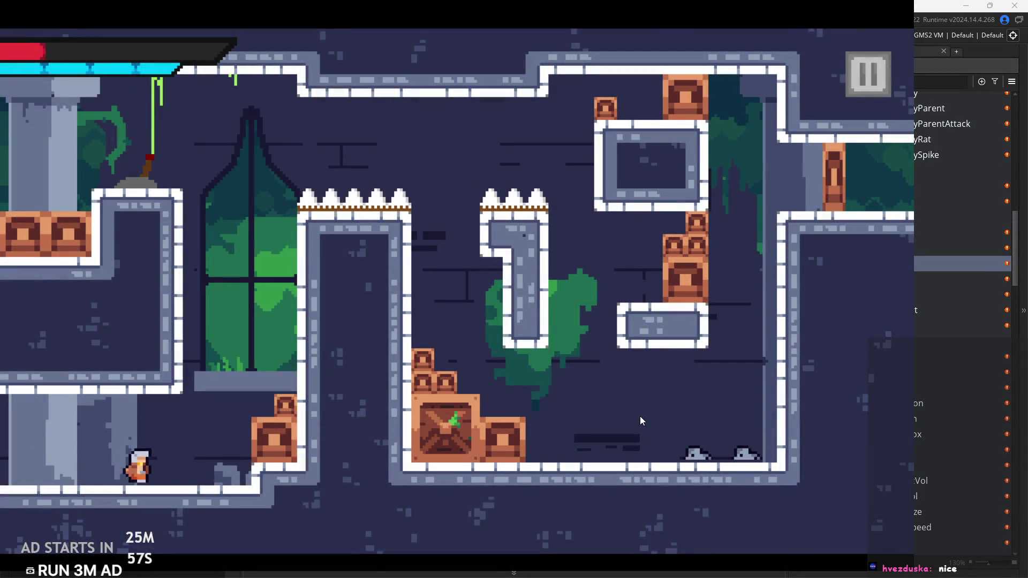
pyautogui.press('space')
pyautogui.press('Right')
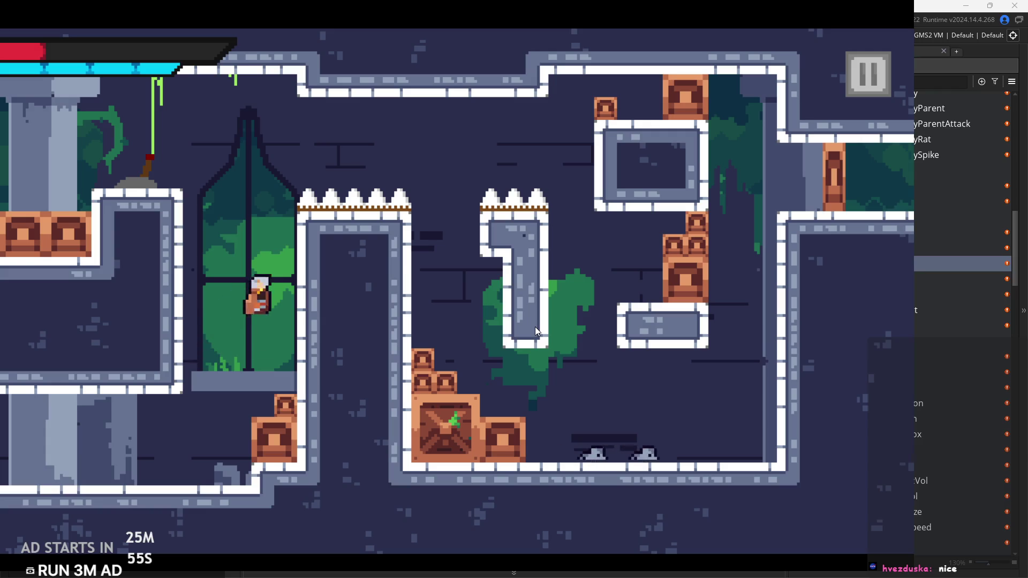
pyautogui.press('space')
pyautogui.press('Right')
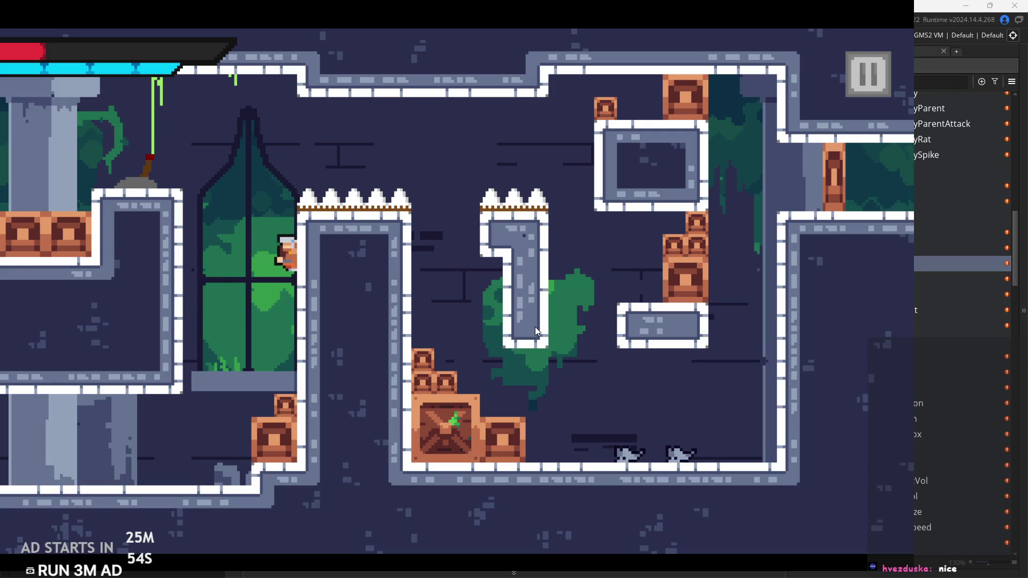
pyautogui.press('space')
pyautogui.press('Right')
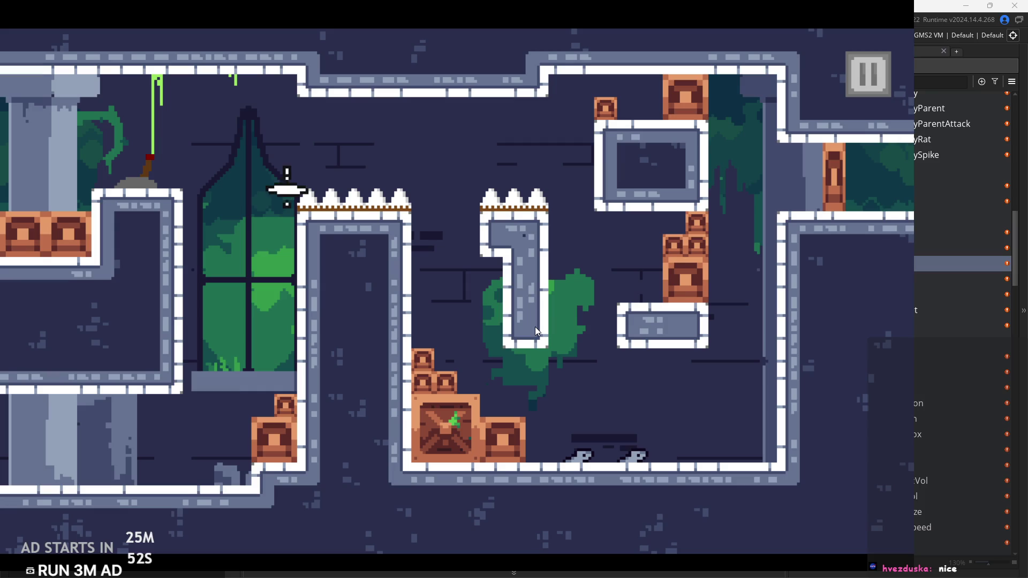
pyautogui.press('Right')
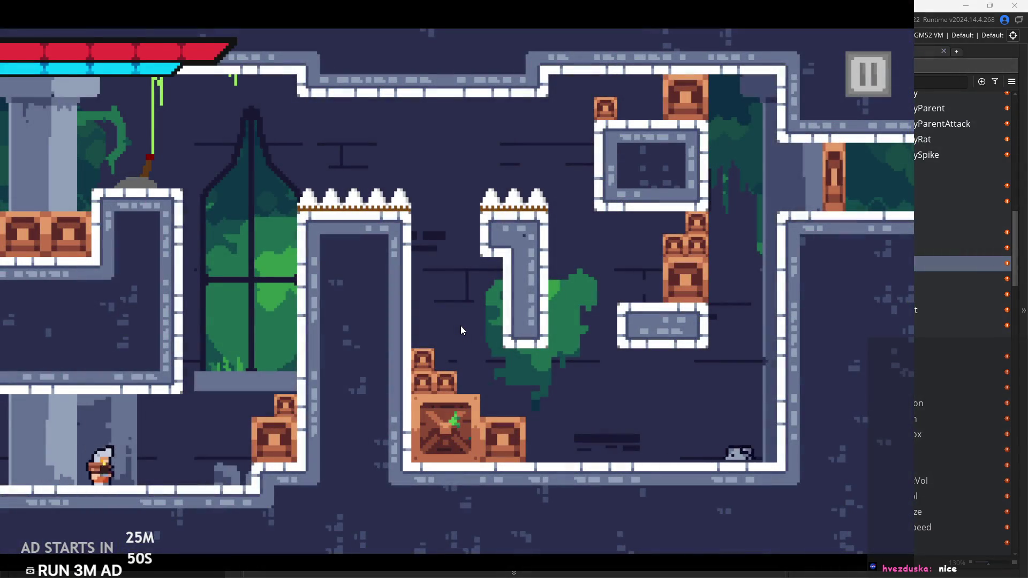
pyautogui.press('space')
# Wall-jump between the wall and window, flip the lever on the left ledge, and dash right
pyautogui.press('space')
pyautogui.press('Left')
pyautogui.press('Right')
pyautogui.press('space')
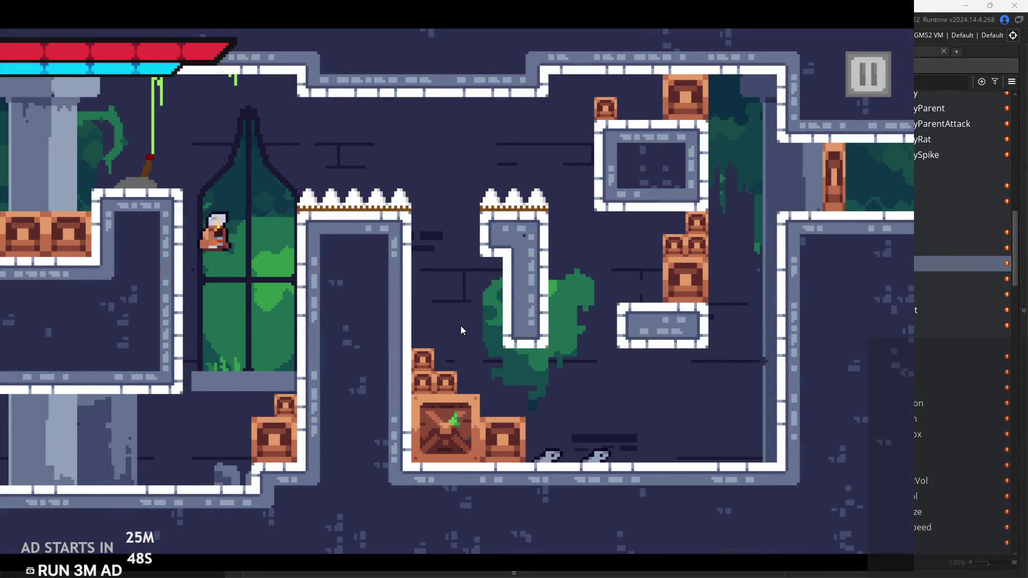
pyautogui.press('Left')
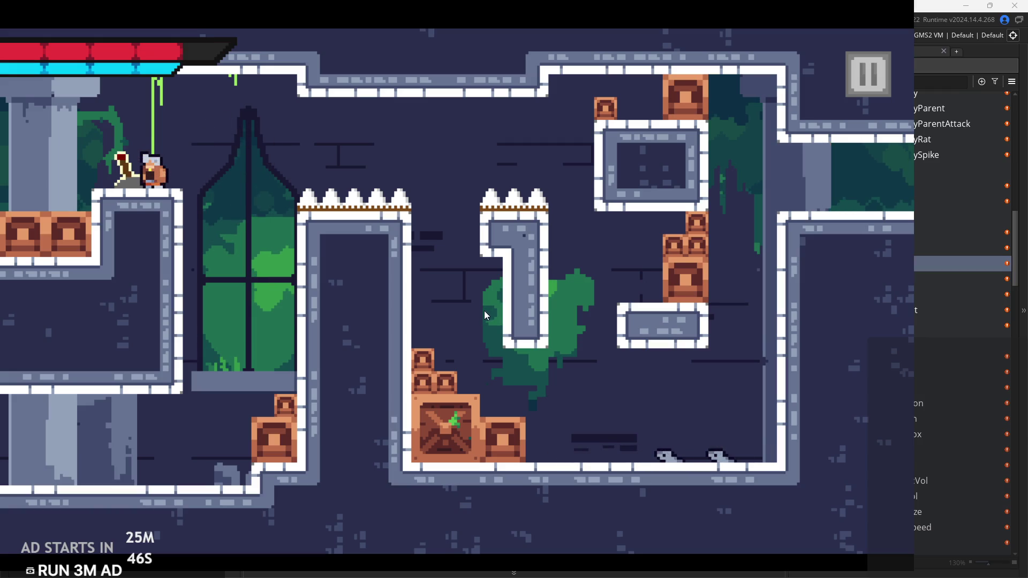
pyautogui.press('space')
pyautogui.press('Right')
pyautogui.press('Left')
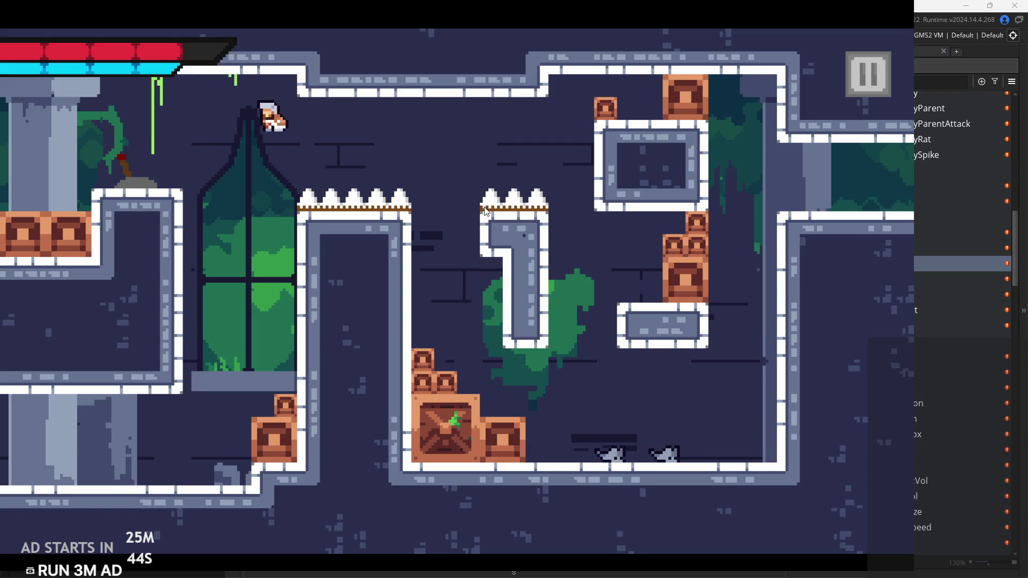
pyautogui.press('Right')
pyautogui.press('space')
pyautogui.press('Right')
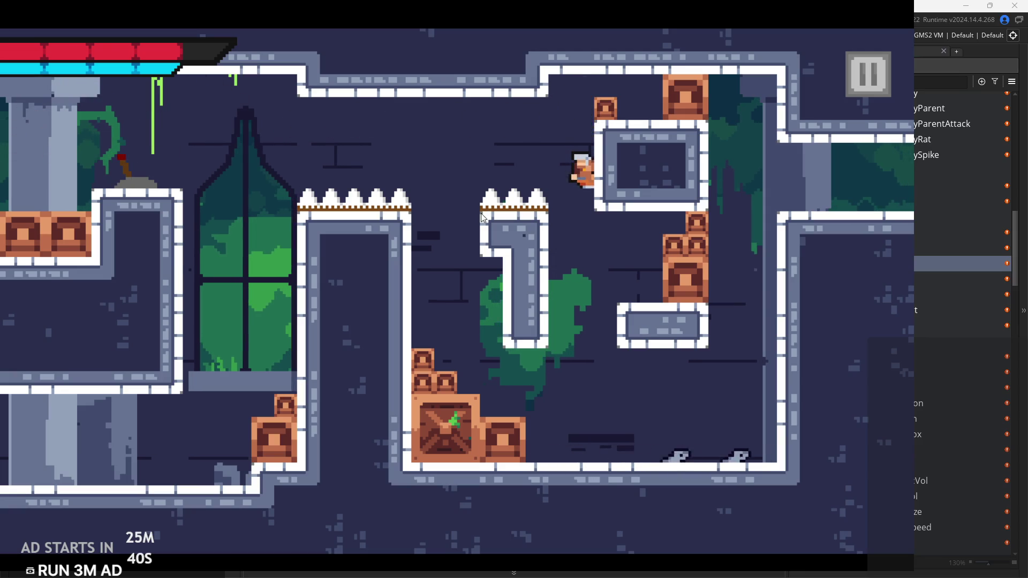
# Cross back to the pillar, attack the rats, and climb the right ledge into the forest room
pyautogui.press('Left')
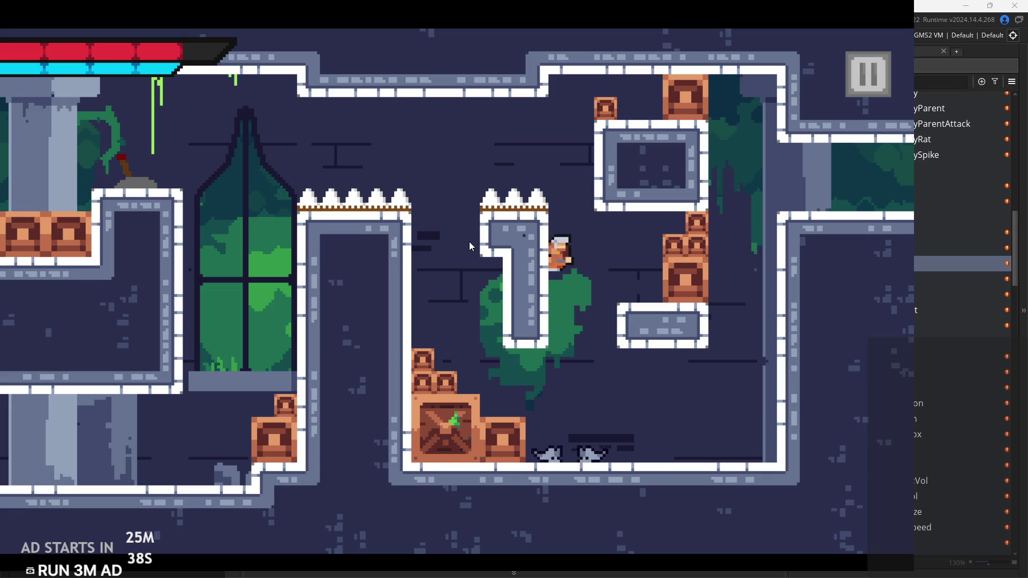
pyautogui.press('Right')
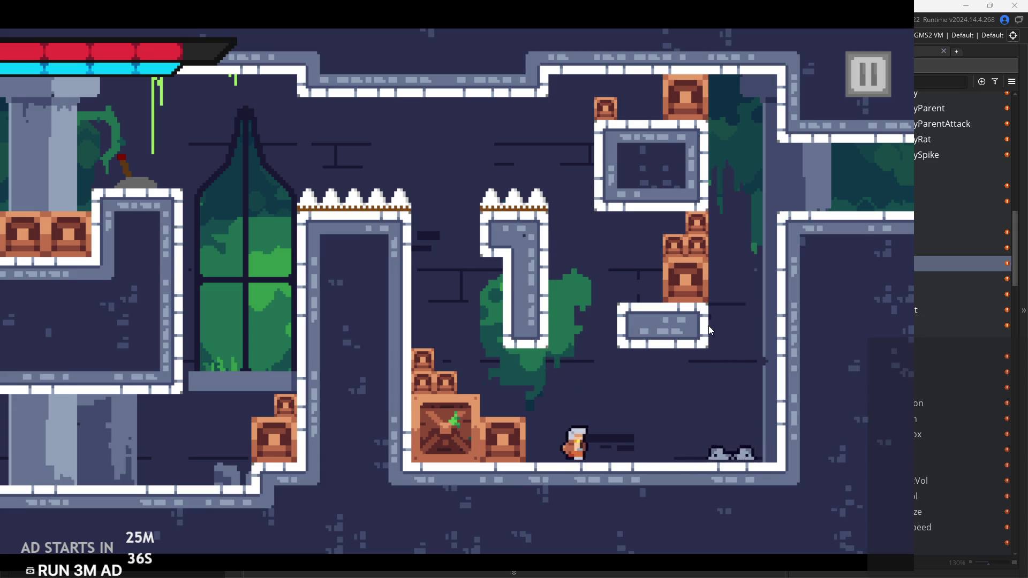
pyautogui.press('Right')
pyautogui.press('space')
pyautogui.press('space')
pyautogui.press('Right')
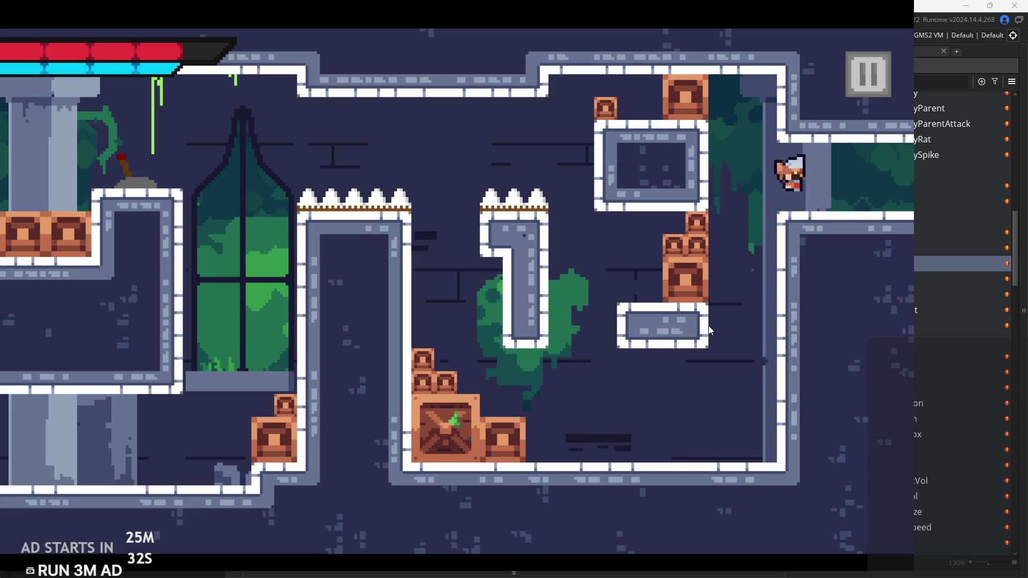
pyautogui.press('Right')
pyautogui.press('space')
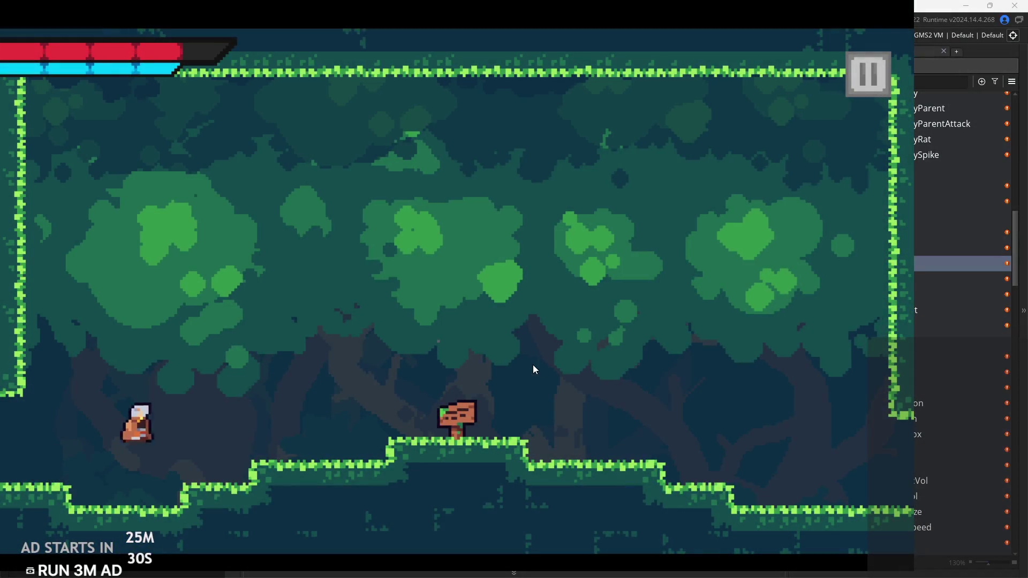
# Walk up to the wooden sign and read its 'Town of Ira is Due East' message twice
pyautogui.press('Right')
pyautogui.press('space')
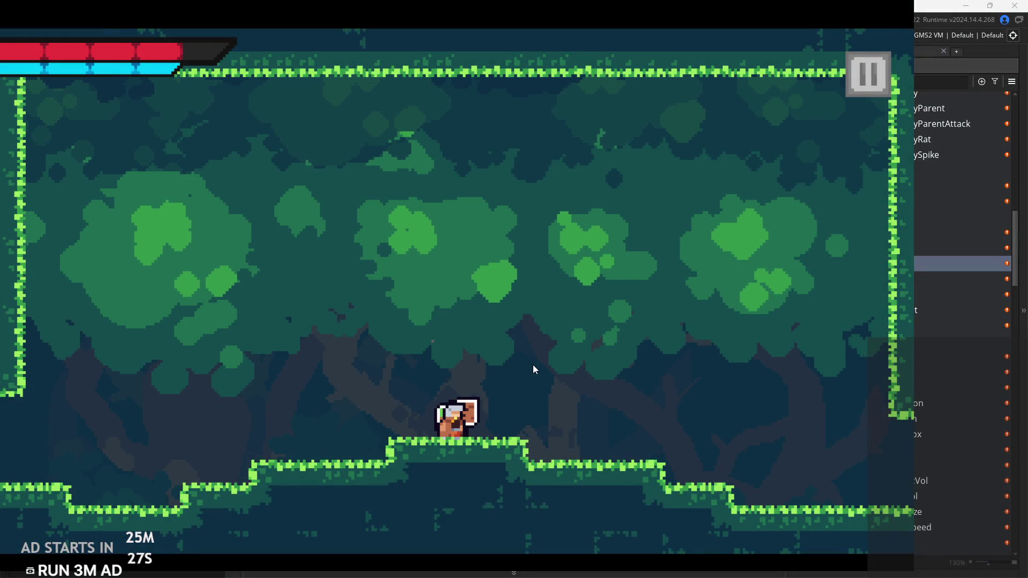
pyautogui.press('Up')
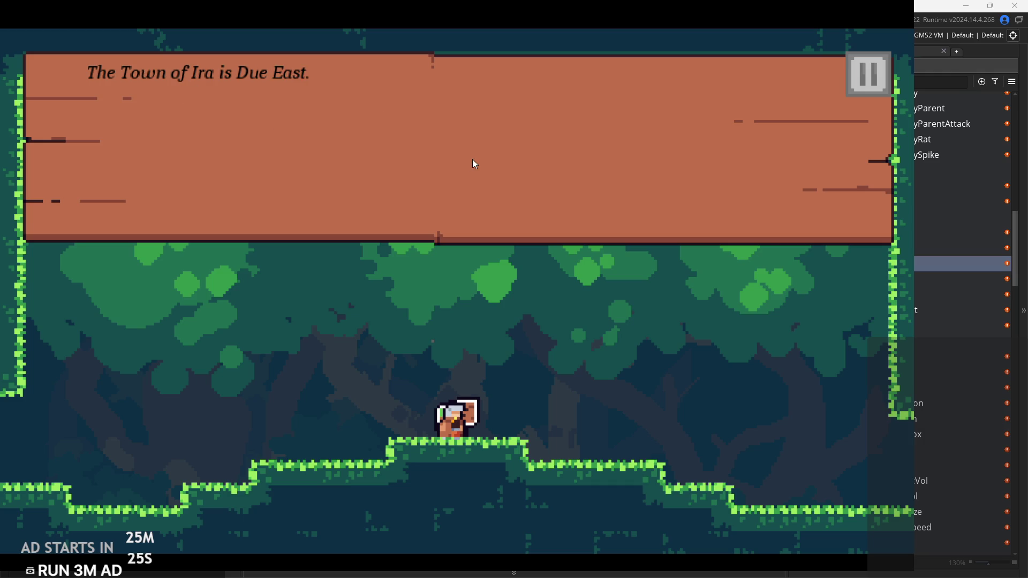
pyautogui.press('Up')
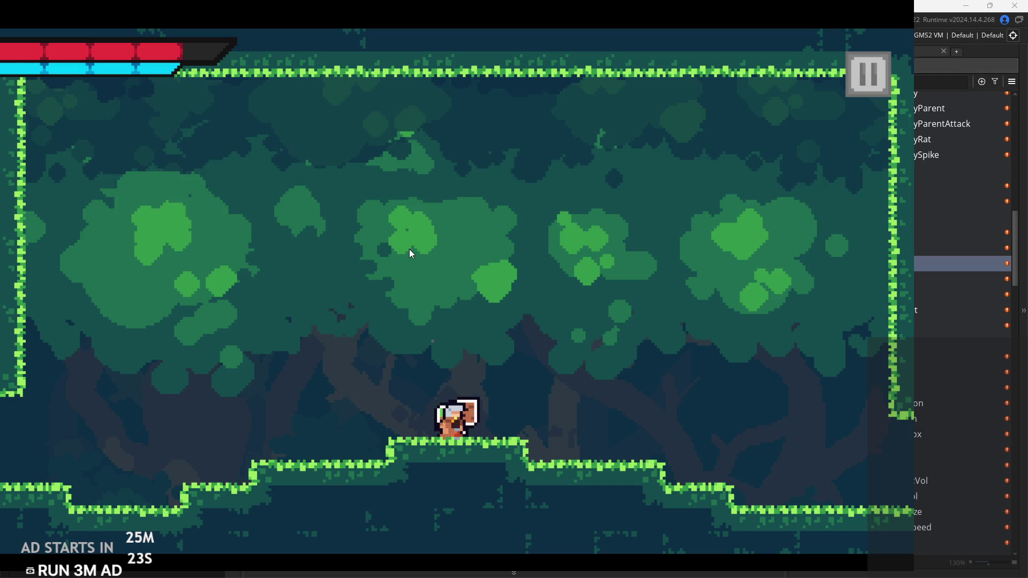
pyautogui.press('Up')
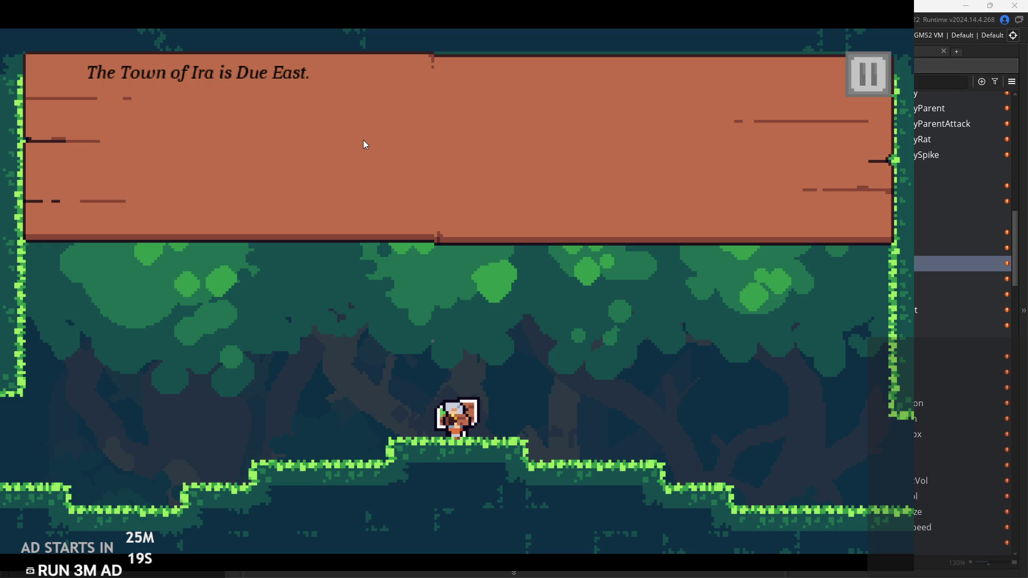
# Dismiss the sign and run off the forest room's right edge until the code error appears
pyautogui.press('Up')
pyautogui.press('Right')
pyautogui.press('space')
pyautogui.press('Right')
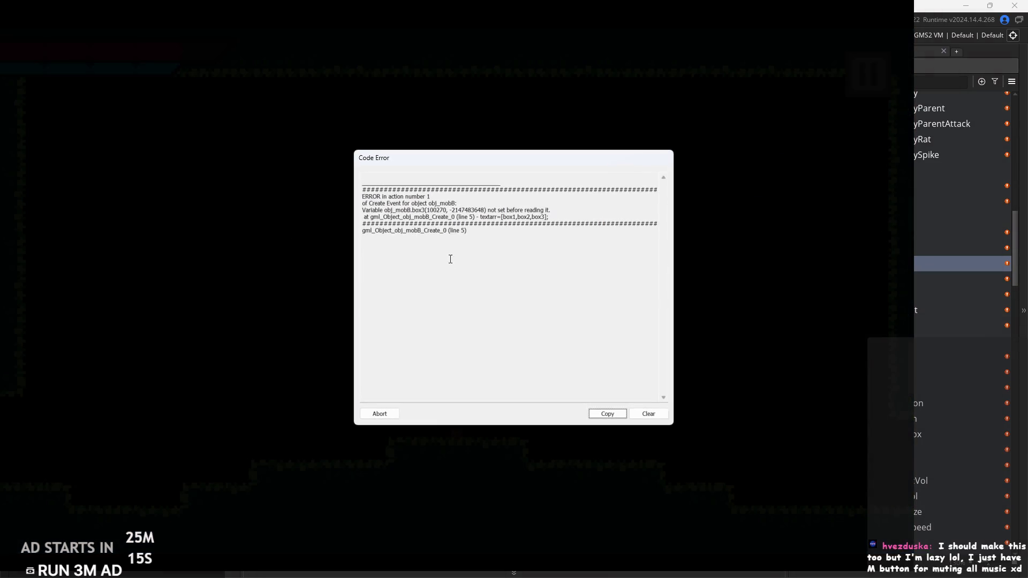
# Abort the code error and change obj_mobB's line 5 to textarr=[box1];
pyautogui.click(389, 415)
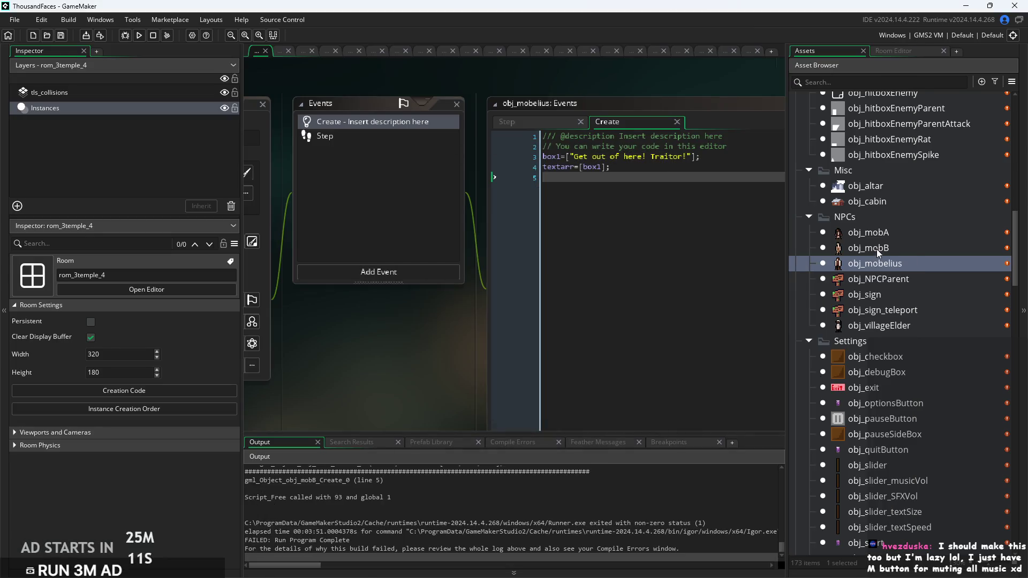
pyautogui.doubleClick(878, 249)
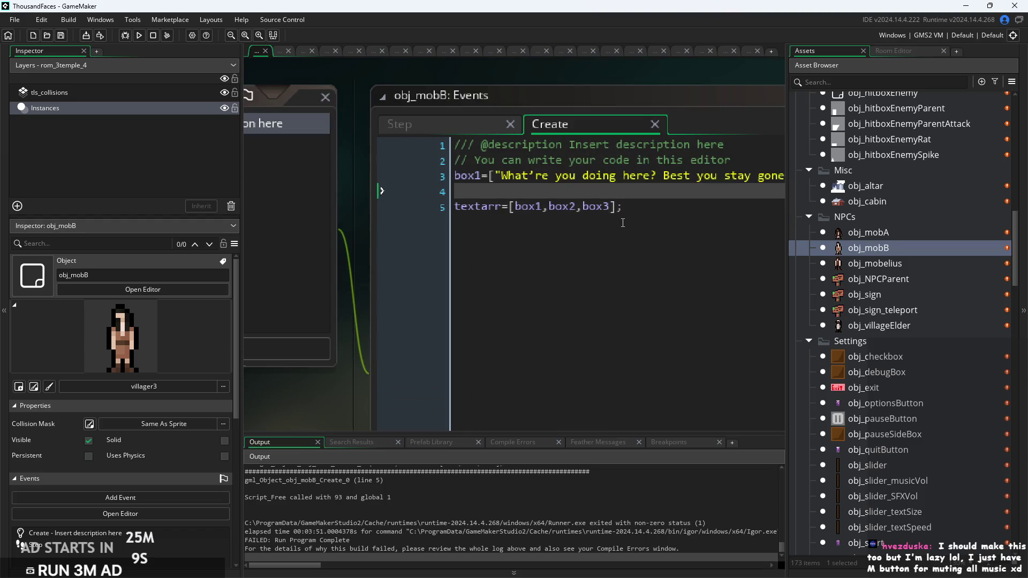
pyautogui.click(605, 209)
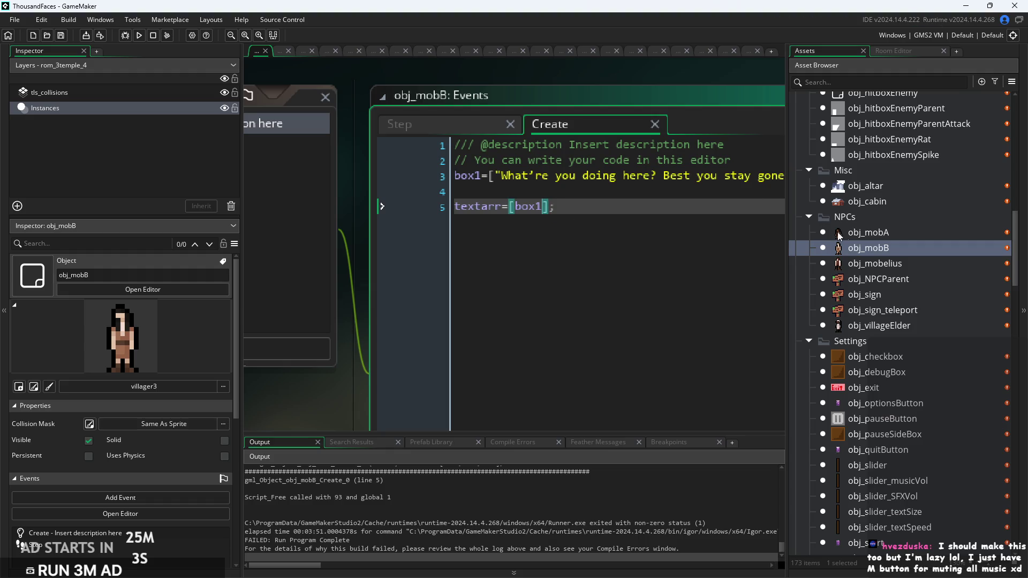
# Compare obj_mobelius and obj_mobA's creation code, then rebuild and run the game
pyautogui.doubleClick(873, 262)
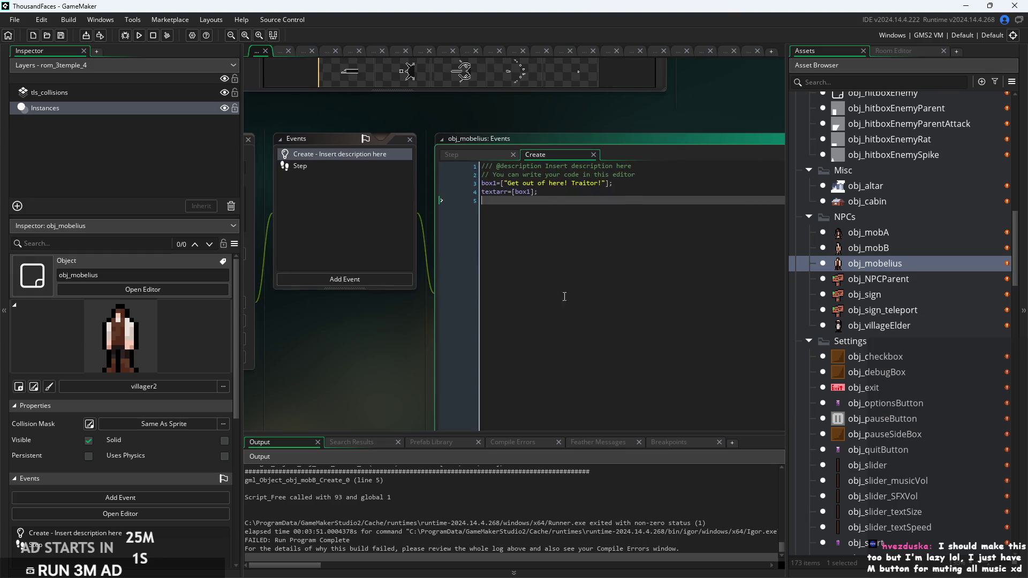
pyautogui.doubleClick(866, 233)
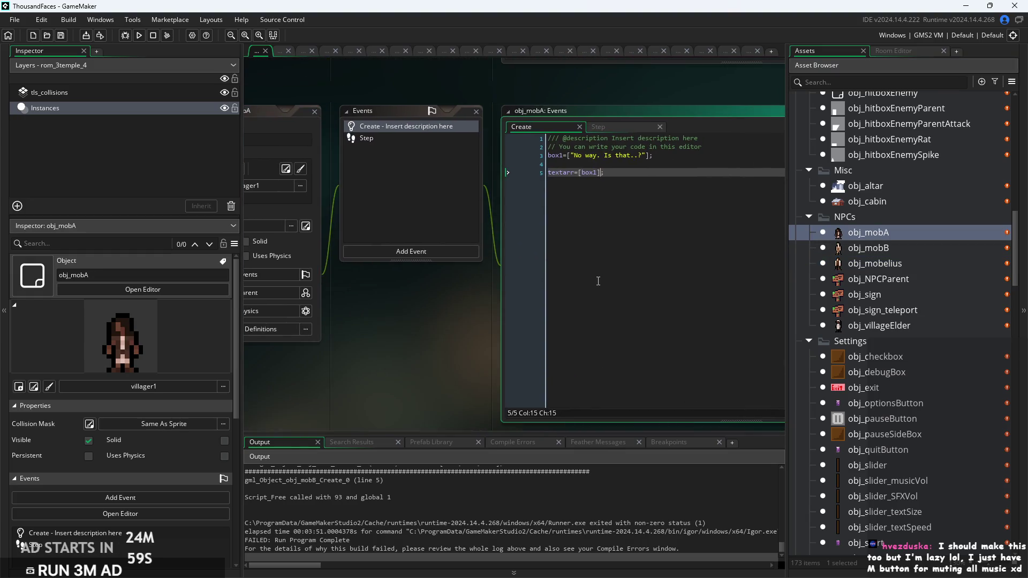
pyautogui.click(142, 33)
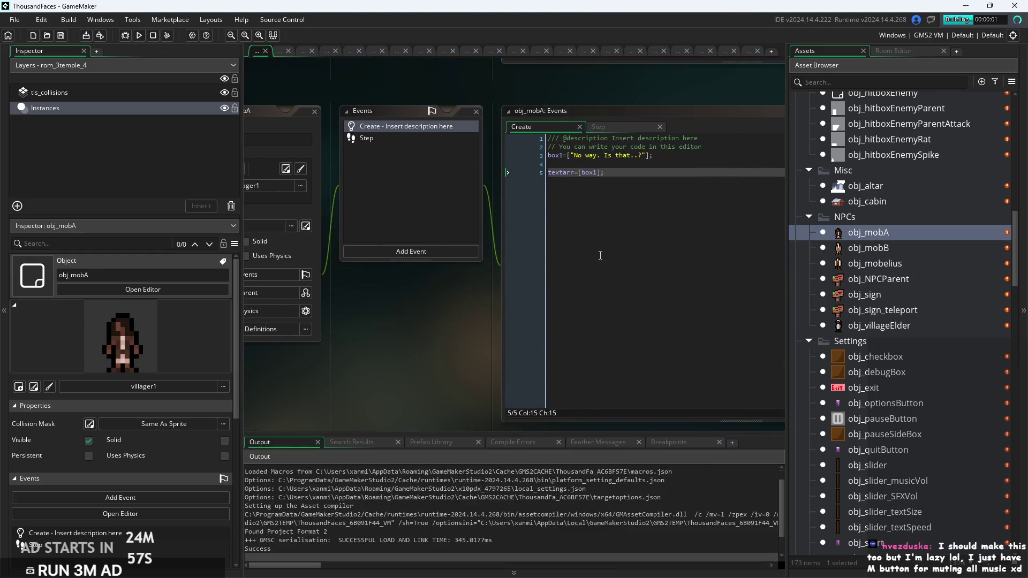
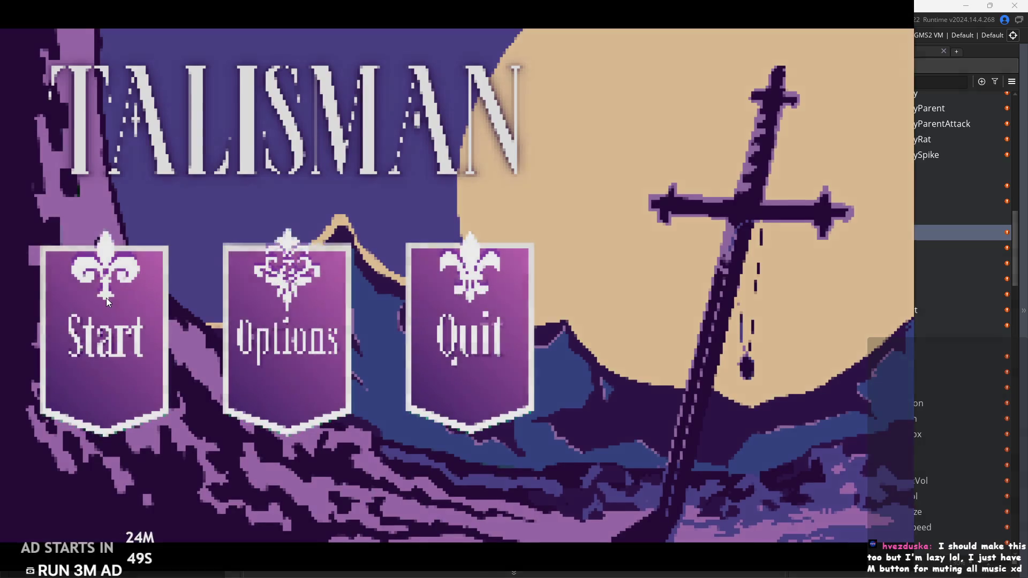
# Start the game, set Music Volume to 48 in the settings menu, and resume play
pyautogui.click(107, 298)
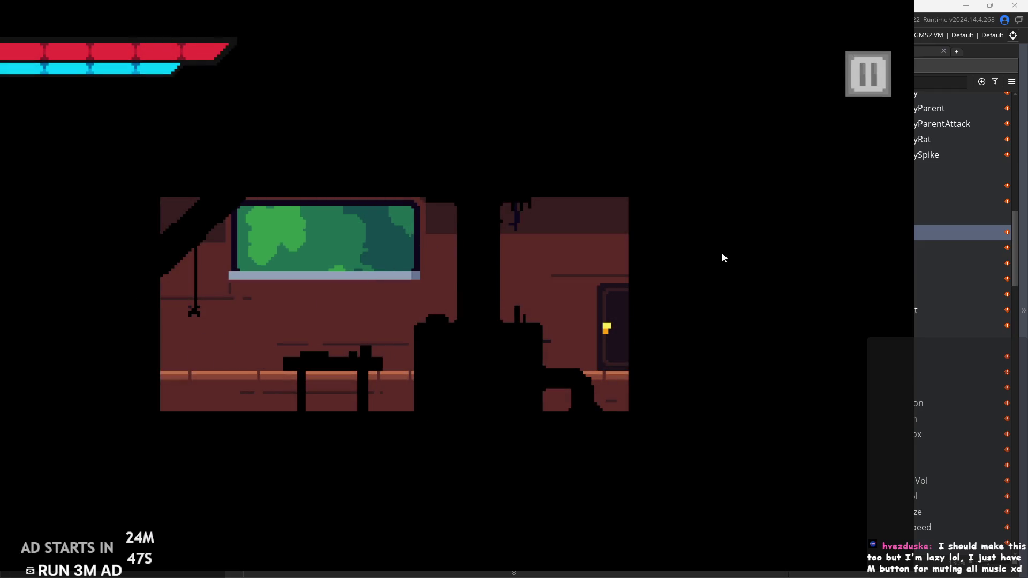
pyautogui.click(867, 75)
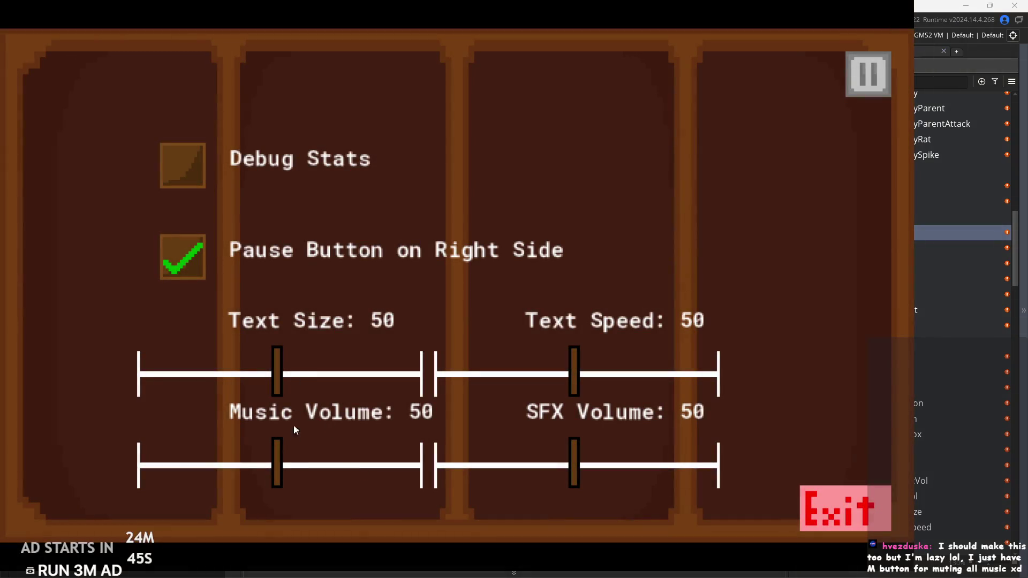
pyautogui.moveTo(284, 470)
pyautogui.mouseDown()
pyautogui.moveTo(183, 474)
pyautogui.moveTo(305, 462)
pyautogui.moveTo(246, 474)
pyautogui.moveTo(265, 478)
pyautogui.moveTo(227, 486)
pyautogui.moveTo(278, 481)
pyautogui.moveTo(220, 494)
pyautogui.mouseUp()
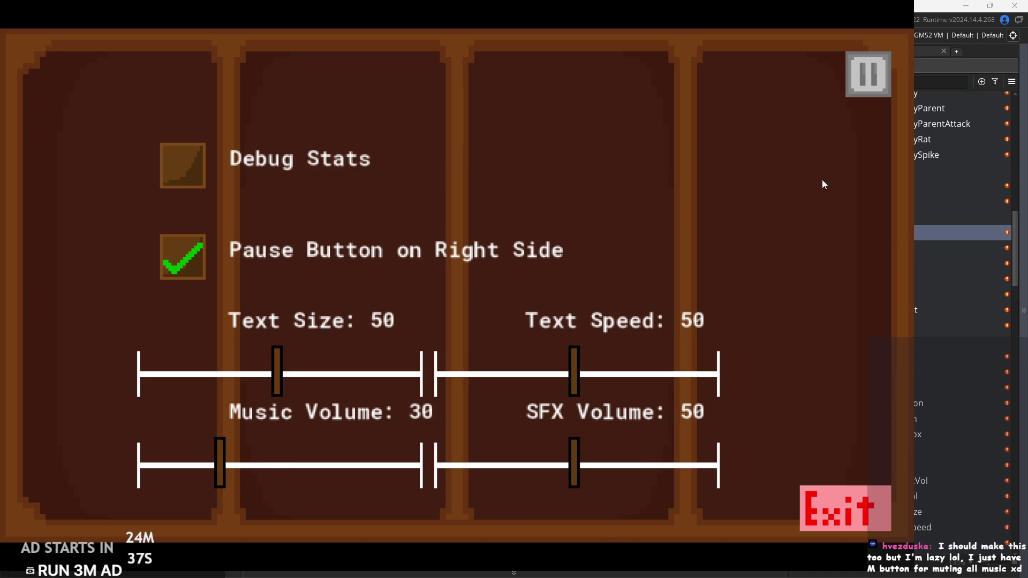
pyautogui.click(852, 89)
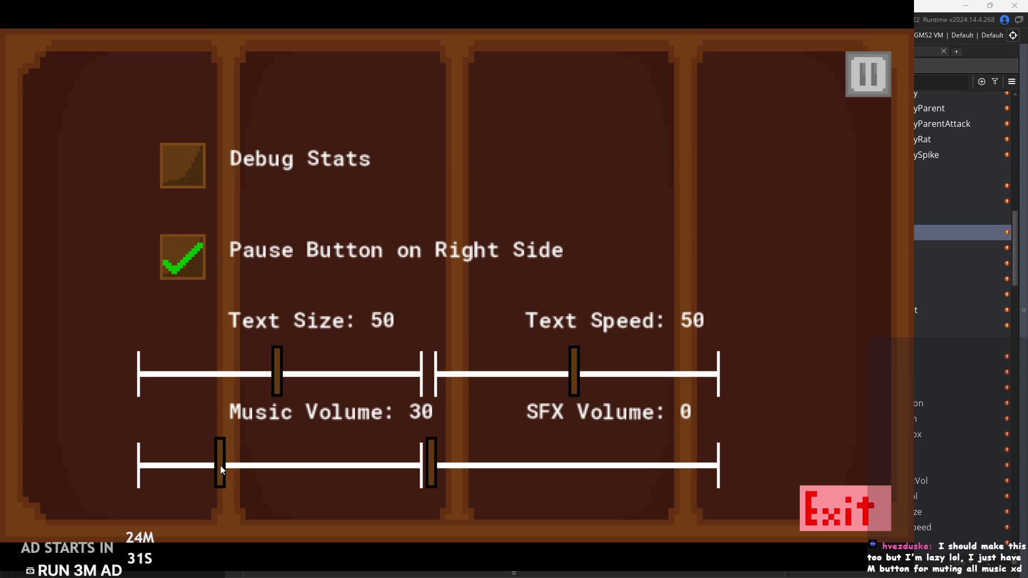
pyautogui.moveTo(220, 465)
pyautogui.mouseDown()
pyautogui.moveTo(298, 462)
pyautogui.moveTo(257, 458)
pyautogui.moveTo(269, 461)
pyautogui.mouseUp()
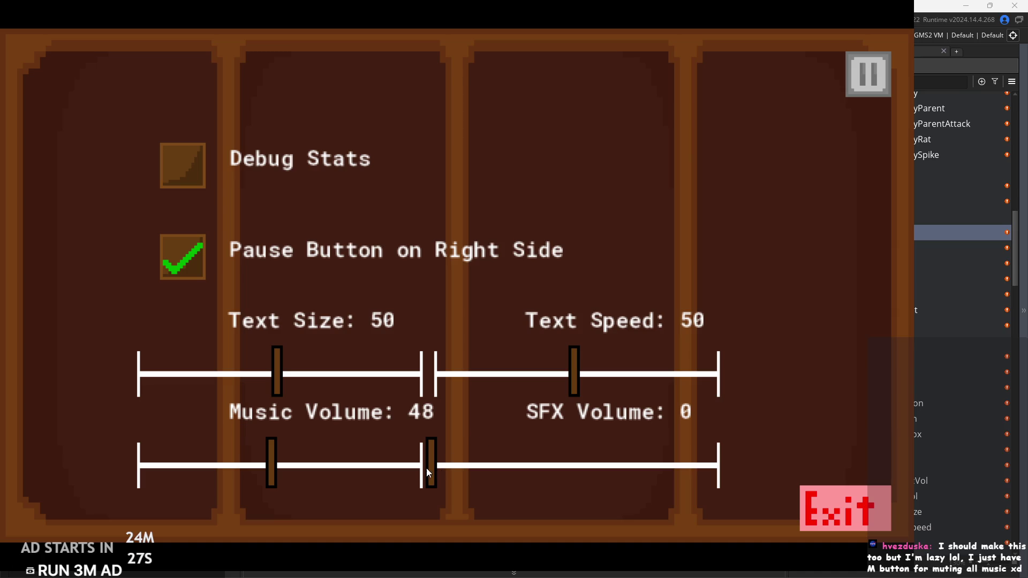
pyautogui.click(860, 89)
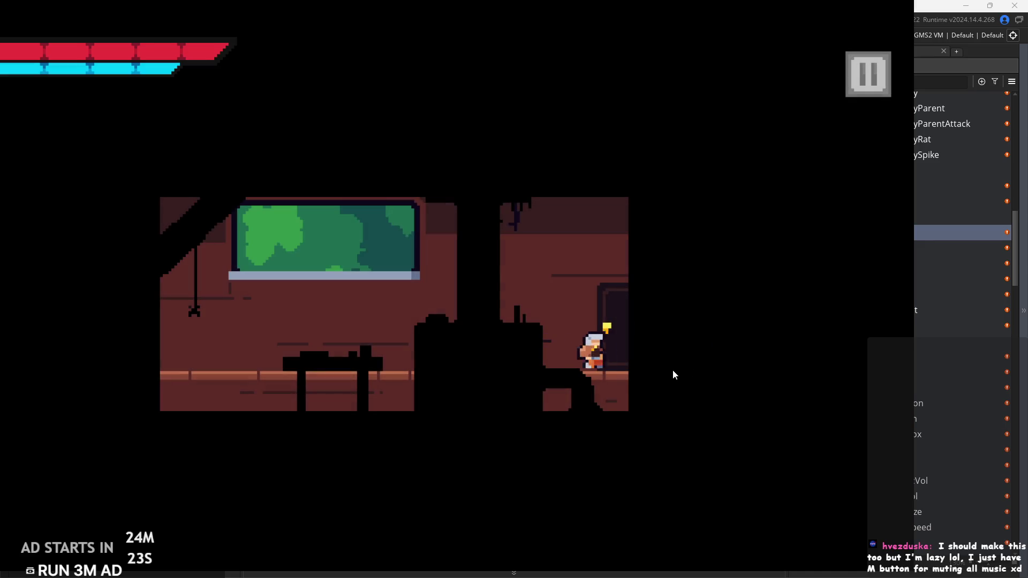
# Walk out into the forest, jump over the wooden sign, and enter the village room
pyautogui.press('Up')
pyautogui.press('Right')
pyautogui.press('Right')
pyautogui.press('Right')
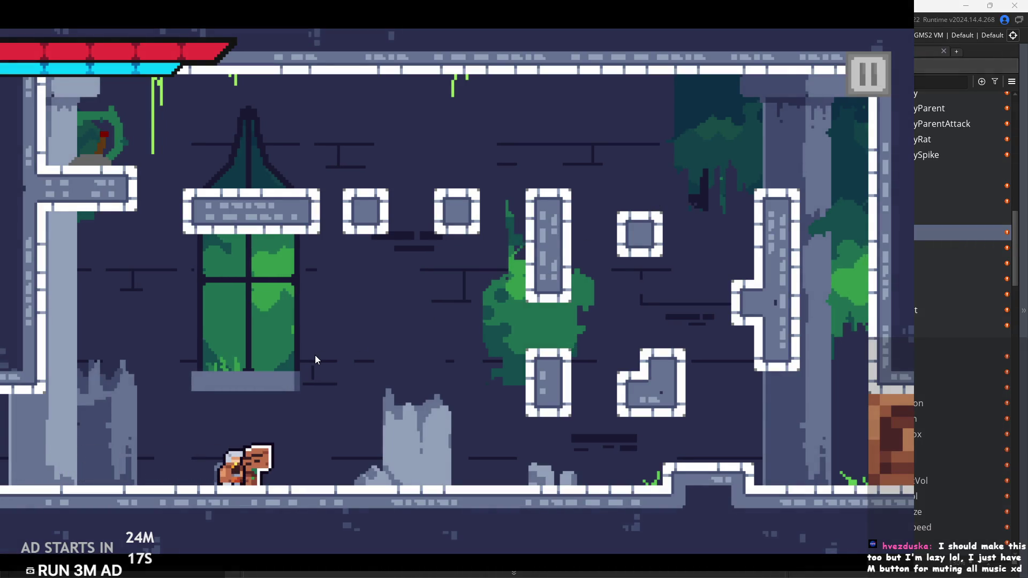
pyautogui.press('Right')
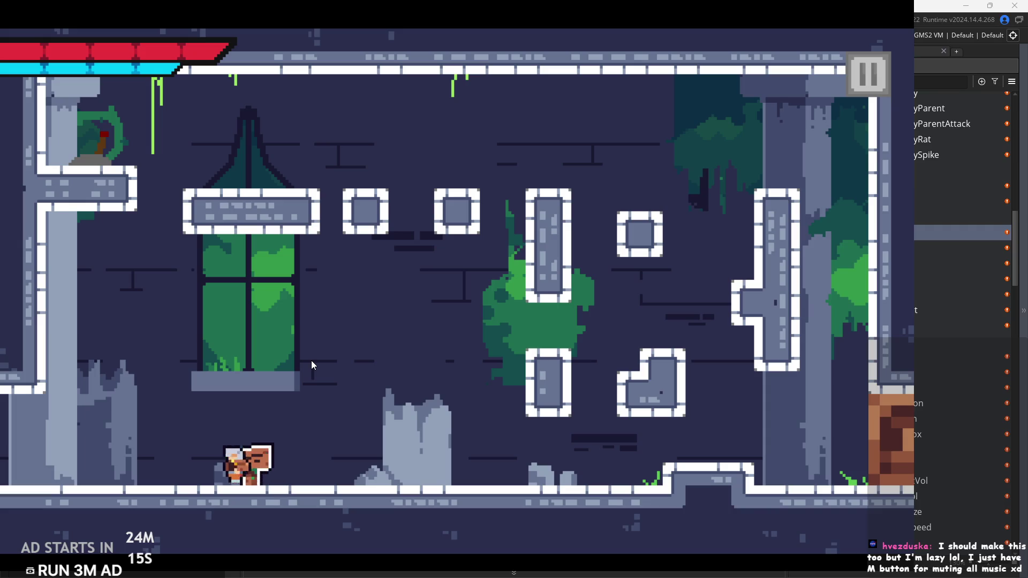
pyautogui.press('Left')
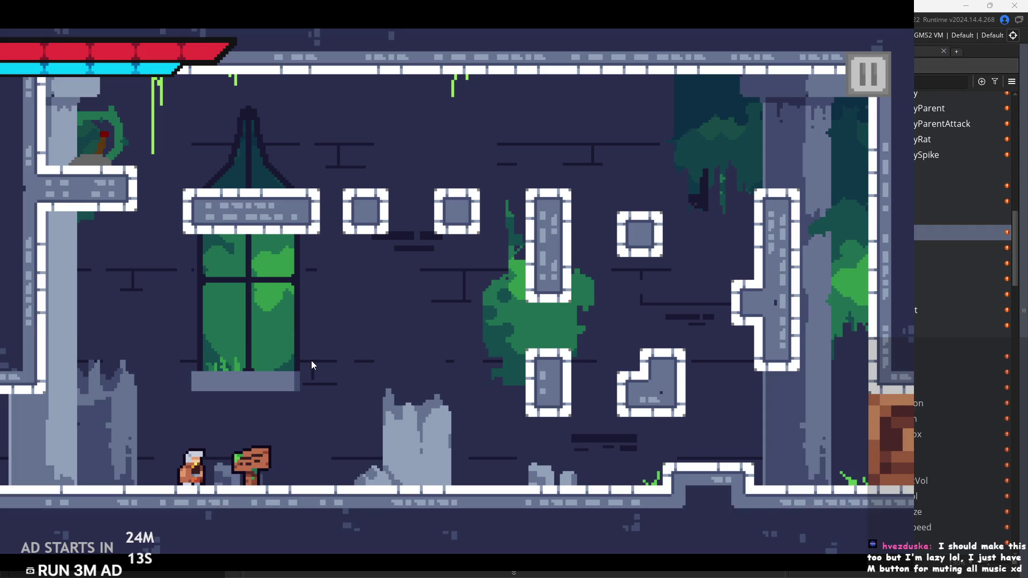
pyautogui.press('Right')
pyautogui.press('space')
pyautogui.press('Right')
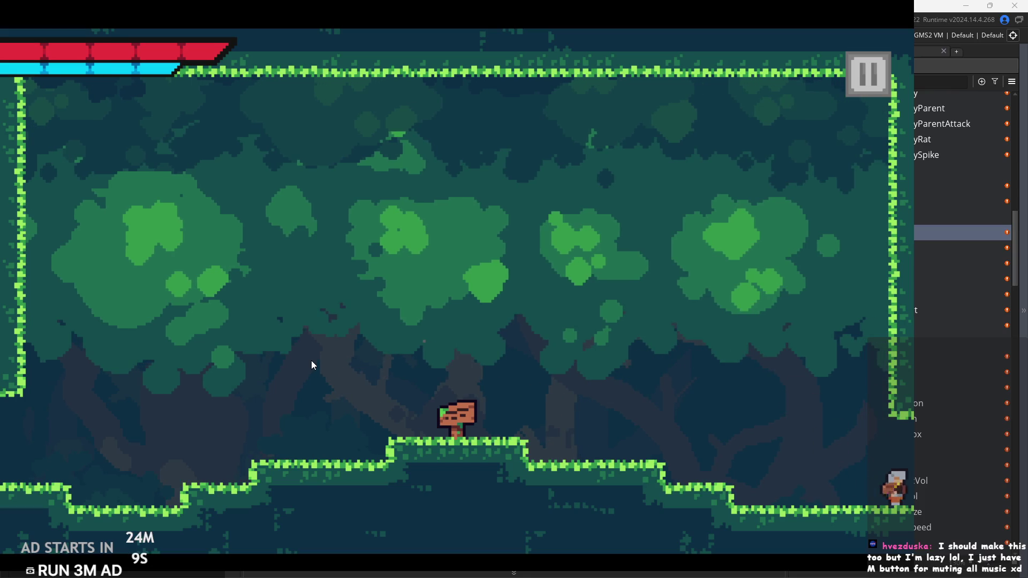
# Talk to the villagers on the village ground, closing each dialogue in turn
pyautogui.press('Right')
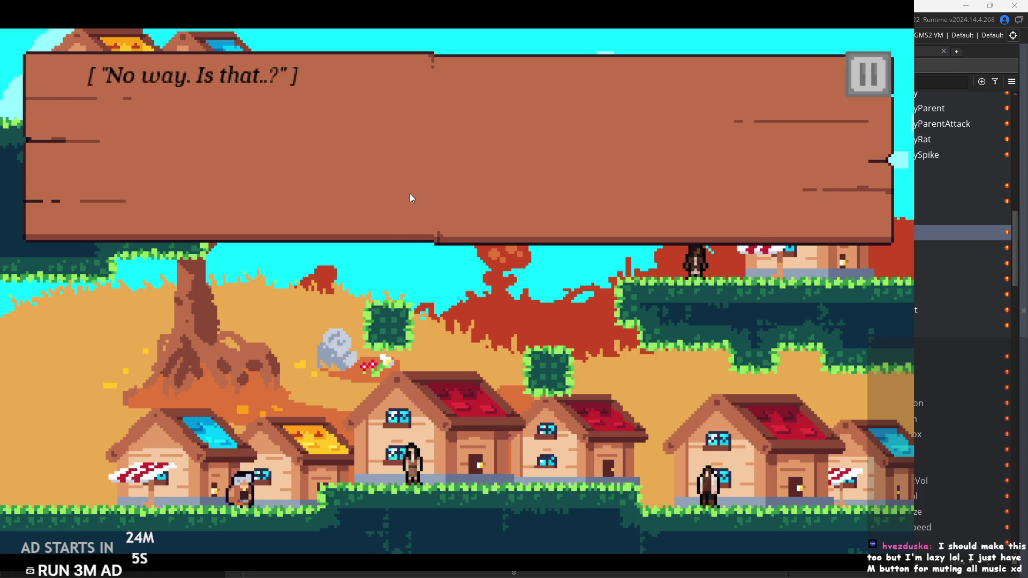
pyautogui.press('space')
pyautogui.press('Right')
pyautogui.press('Left')
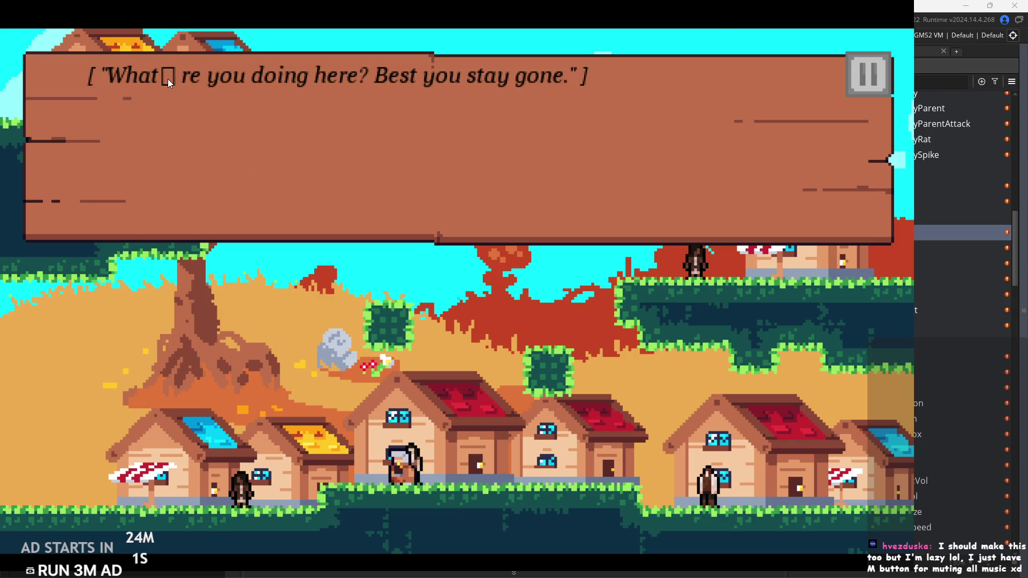
pyautogui.press('space')
pyautogui.press('Right')
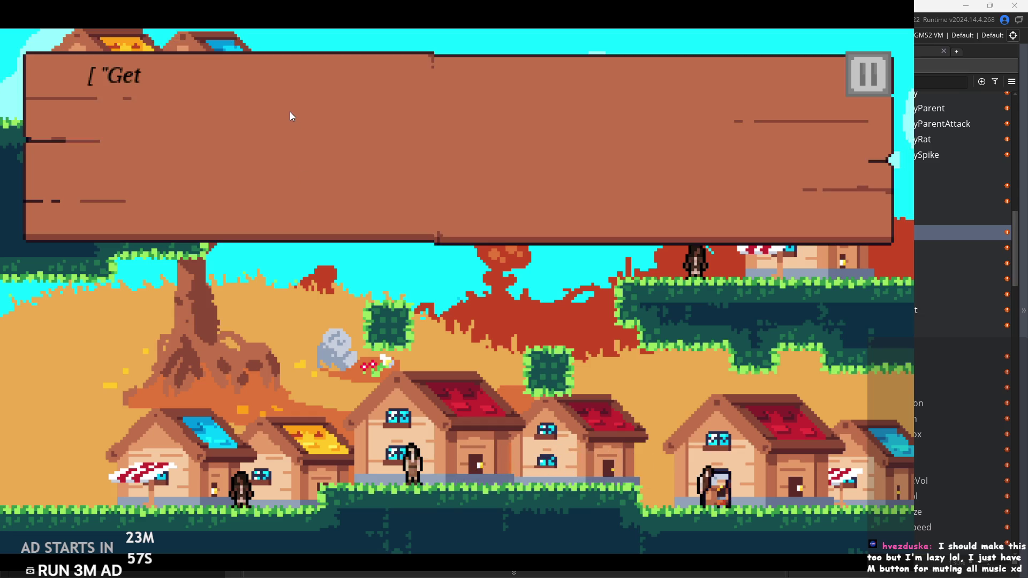
pyautogui.press('space')
pyautogui.press('Left')
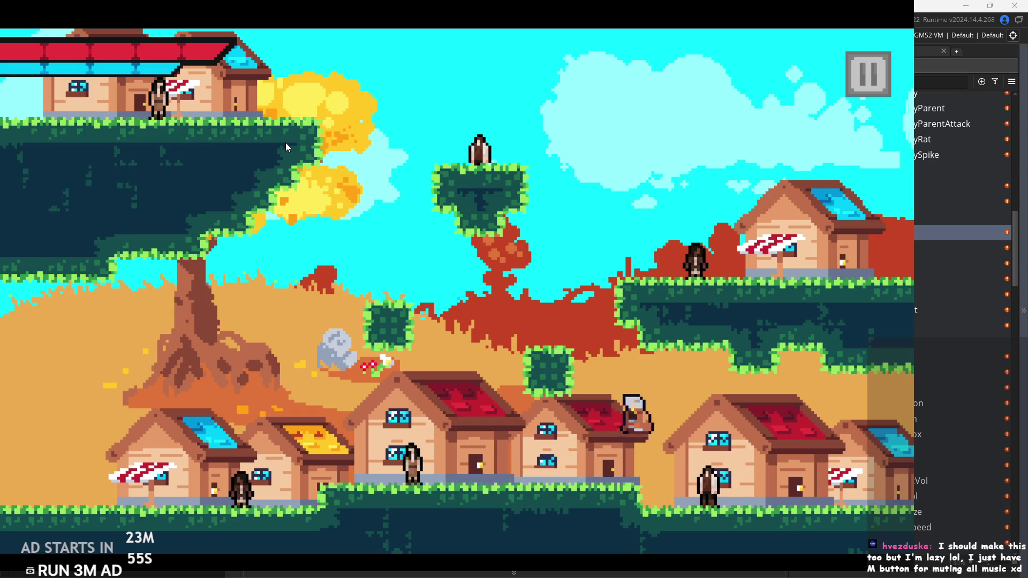
pyautogui.press('space')
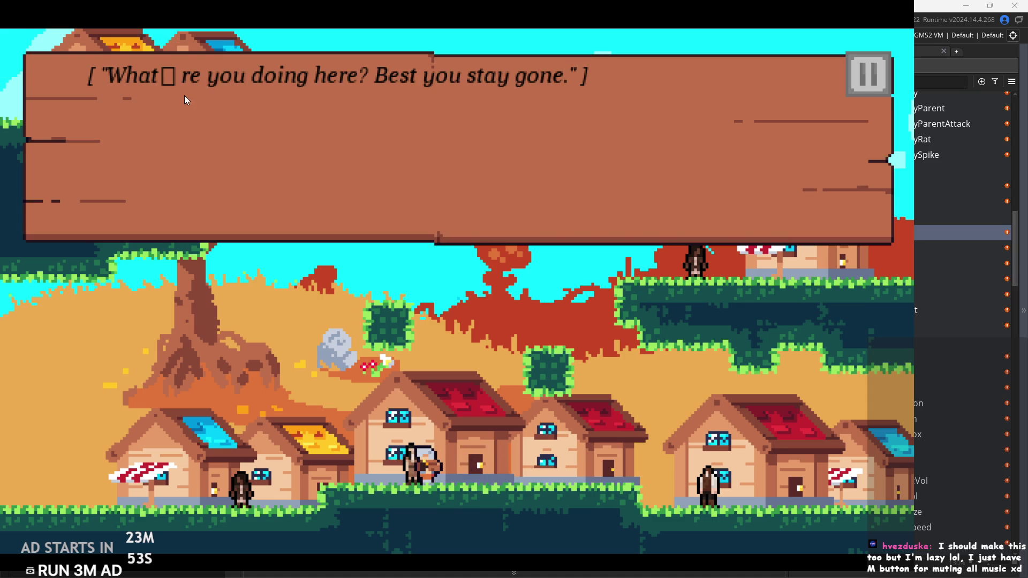
pyautogui.press('space')
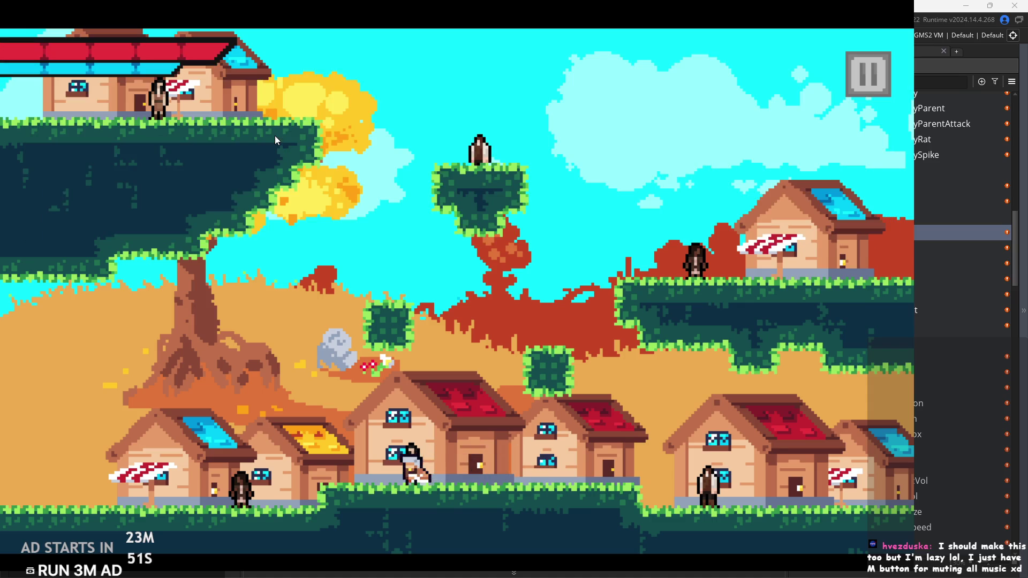
pyautogui.press('Right')
pyautogui.press('Up')
# Jump over the houses onto the upper ledges and talk to the ledge villagers
pyautogui.press('Left')
pyautogui.press('Right')
pyautogui.press('Up')
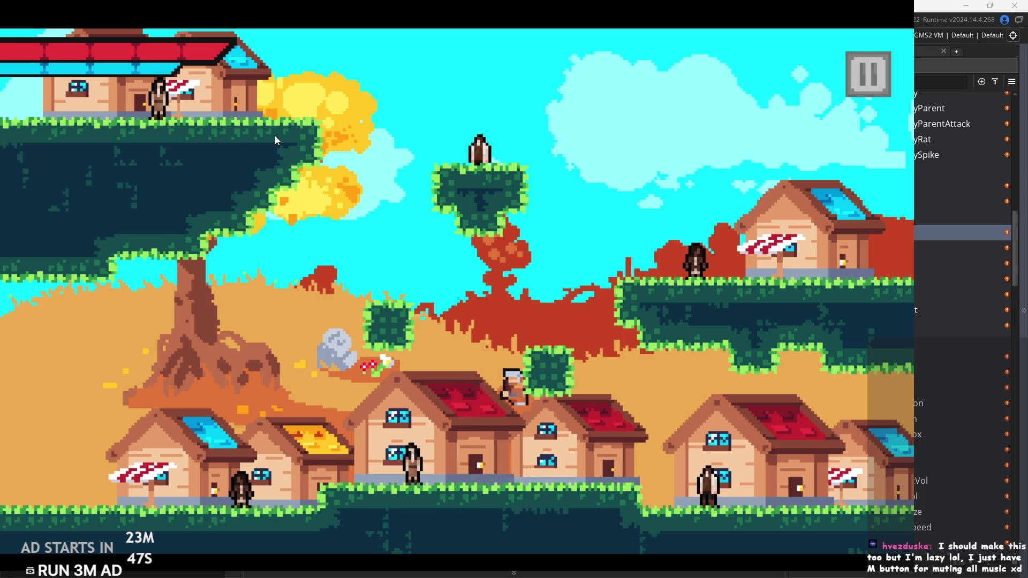
pyautogui.press('Right')
pyautogui.press('Up')
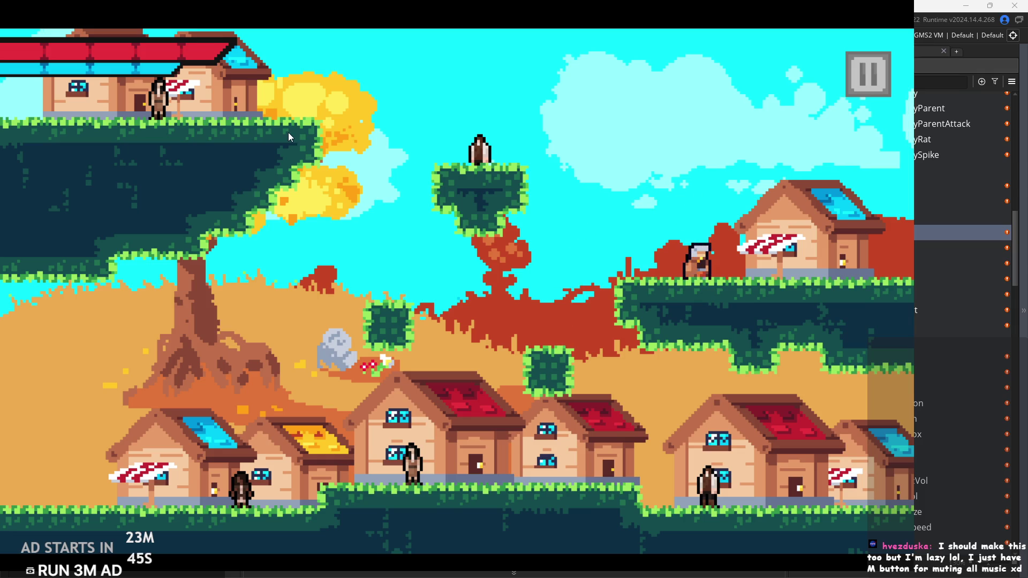
pyautogui.press('space')
pyautogui.press('Left')
pyautogui.press('Up')
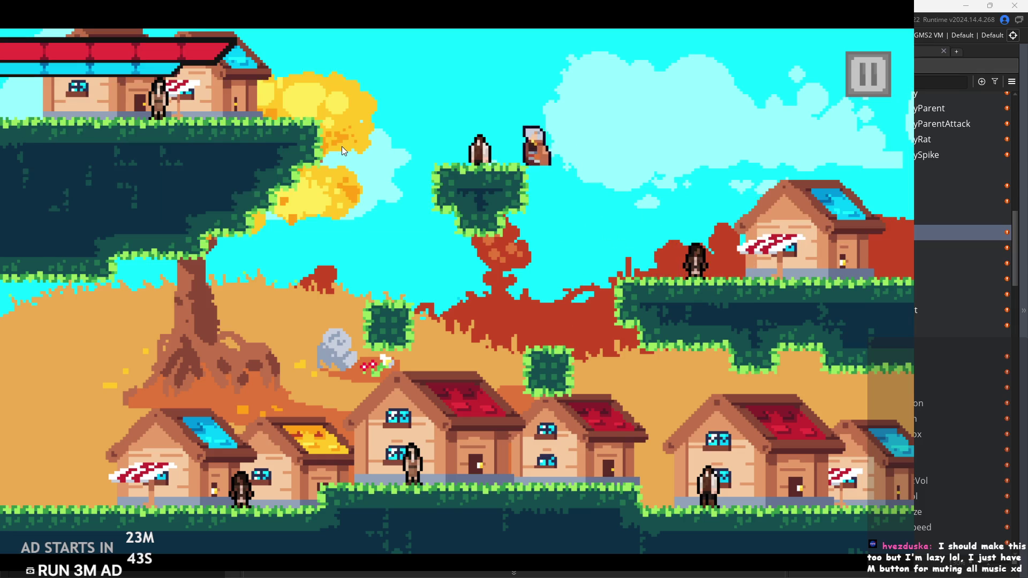
pyautogui.press('space')
pyautogui.press('Left')
pyautogui.press('Up')
pyautogui.press('Left')
pyautogui.press('Up')
pyautogui.press('space')
# Cross the floating grass platform, drop to the ground, and run right out of the village
pyautogui.press('Right')
pyautogui.press('Up')
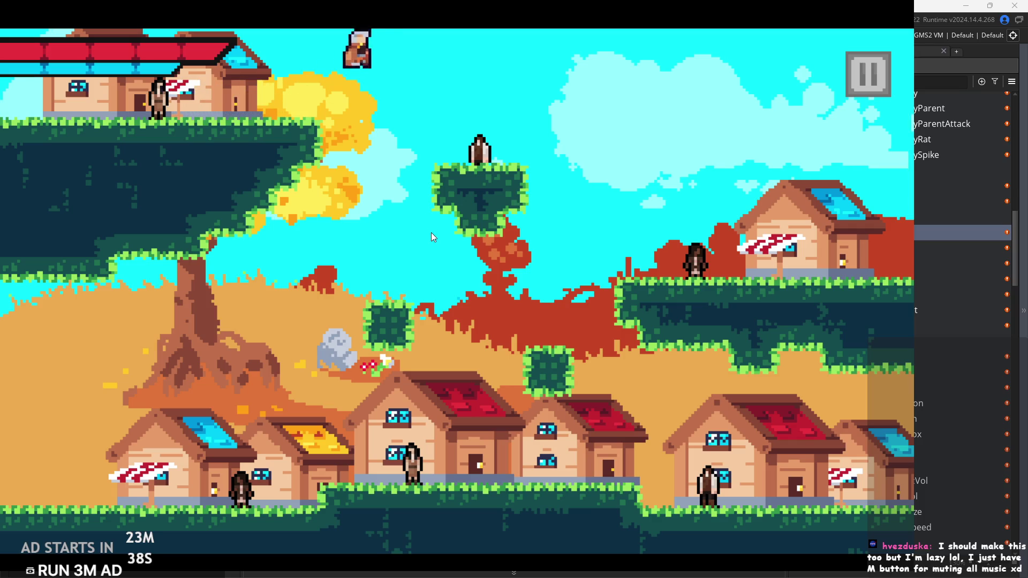
pyautogui.press('Left')
pyautogui.press('Right')
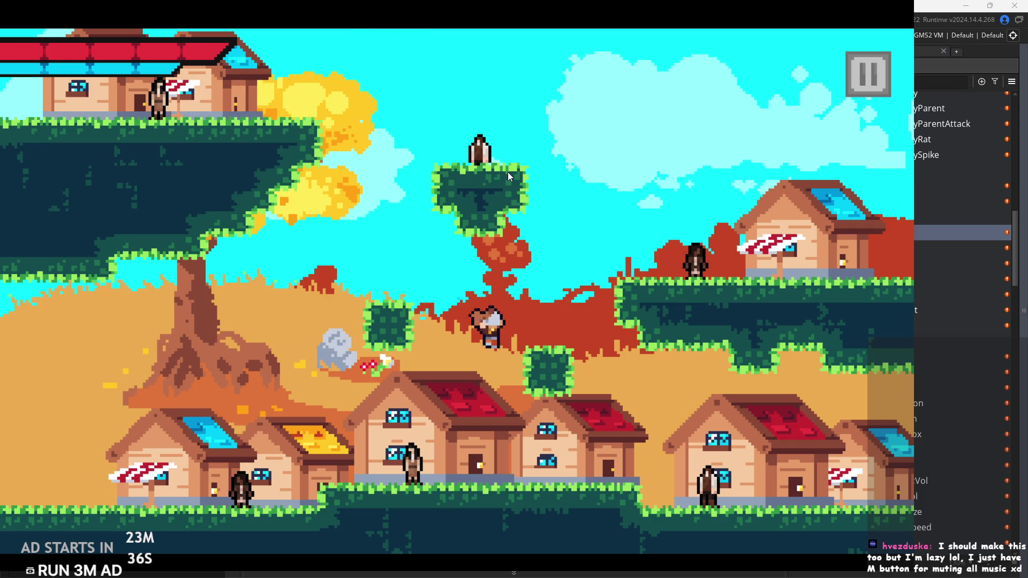
pyautogui.press('Right')
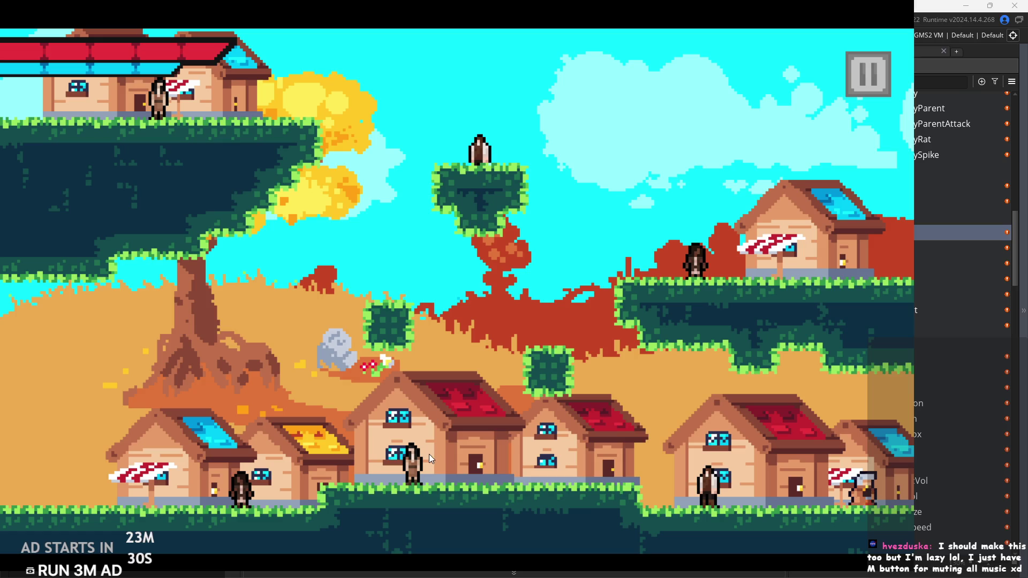
pyautogui.press('Right')
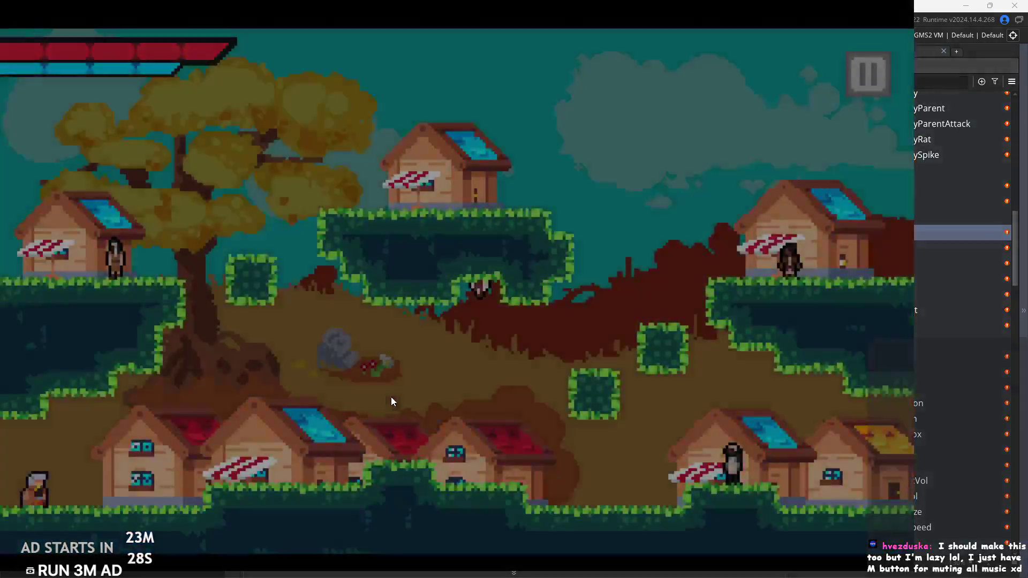
# Run right over the sloped ground up to the villager above and close their dialogue
pyautogui.press('Up')
pyautogui.press('Right')
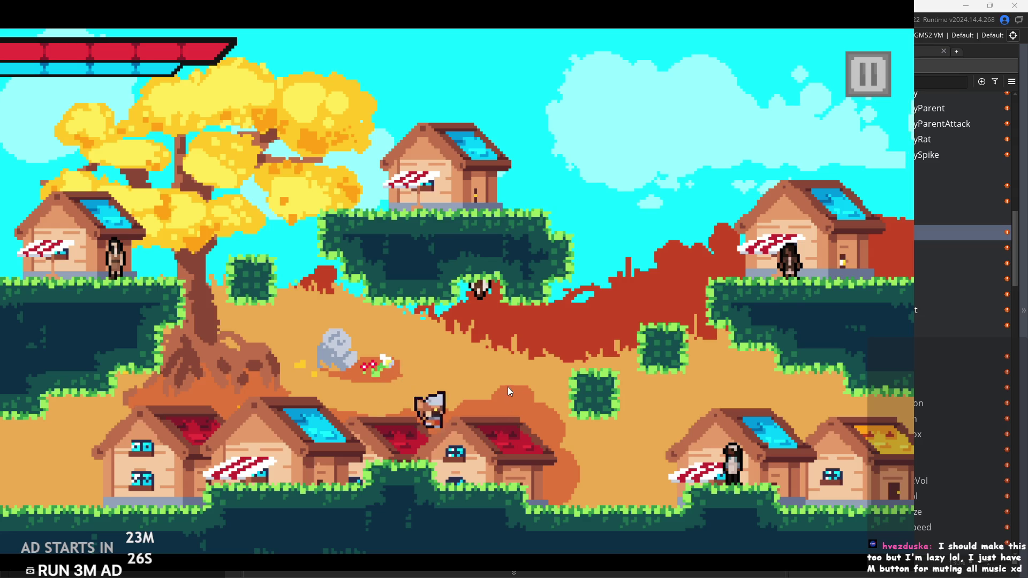
pyautogui.press('Up')
pyautogui.press('Up')
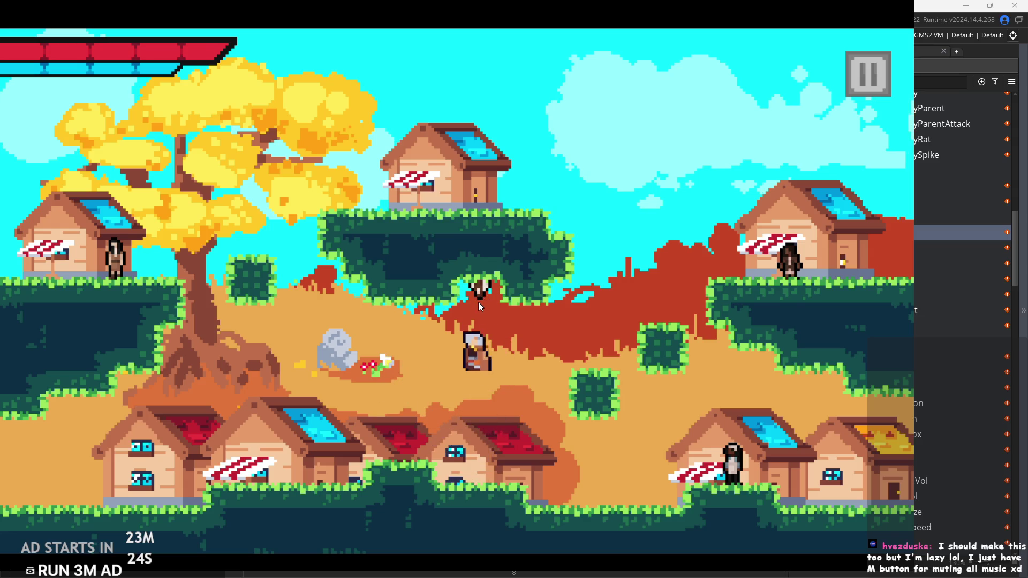
pyautogui.press('Right')
pyautogui.press('Up')
pyautogui.press('Left')
pyautogui.press('Up')
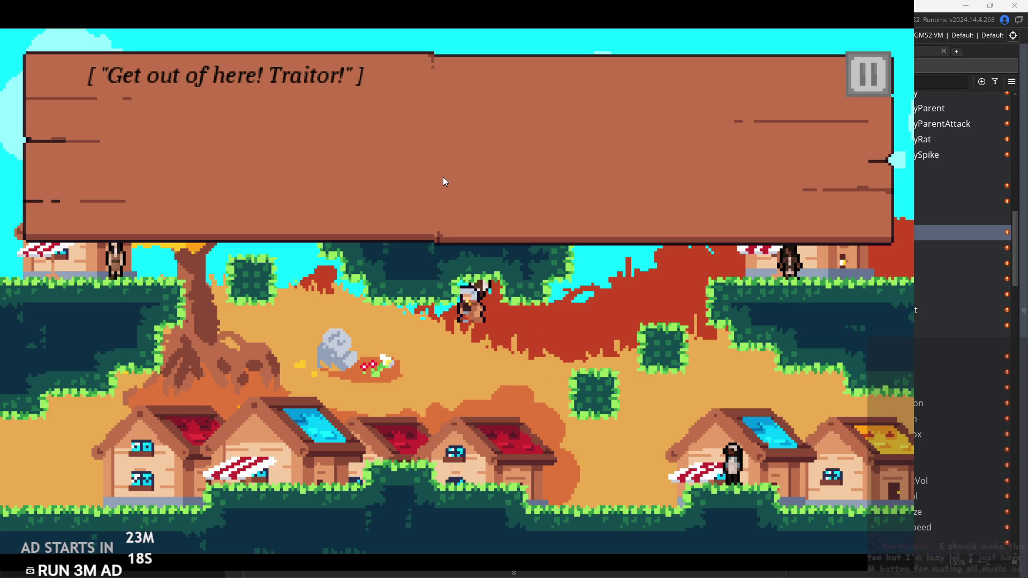
pyautogui.press('Return')
# Lower the music volume to 27 in the settings menu and resume play
pyautogui.click(865, 73)
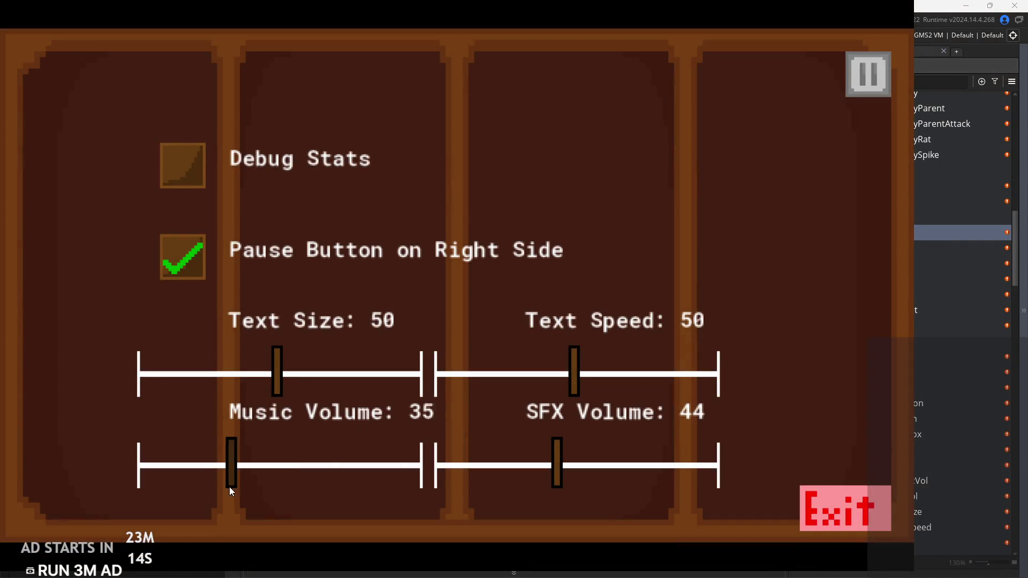
pyautogui.moveTo(231, 491); pyautogui.dragTo(210, 491)
pyautogui.click(848, 87)
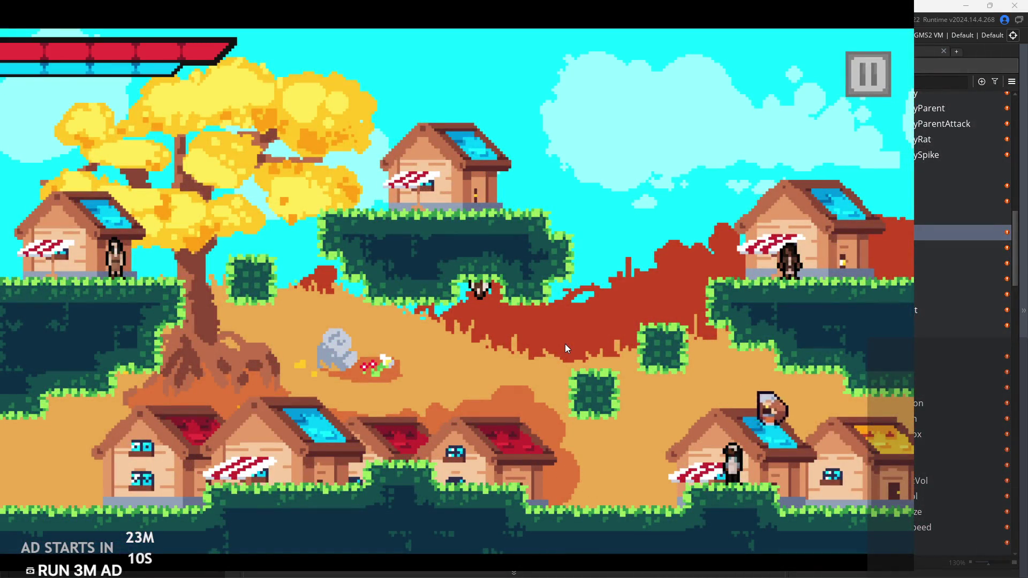
# Talk to the lower villager, paging through the dialogue to box3, then jump away
pyautogui.press('Left')
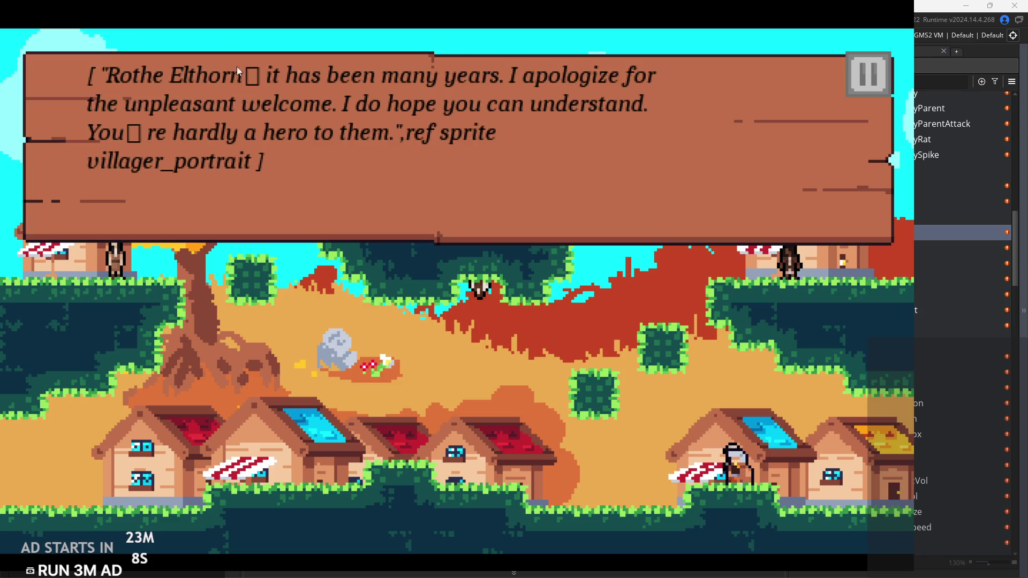
pyautogui.click(345, 114)
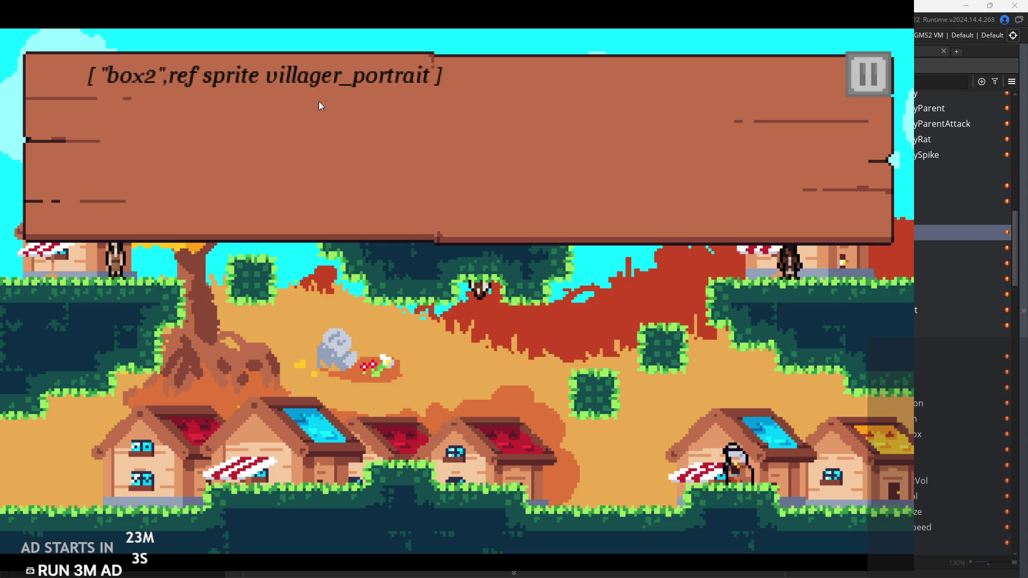
pyautogui.click(354, 114)
pyautogui.click(239, 134)
pyautogui.press('Left')
pyautogui.press('space')
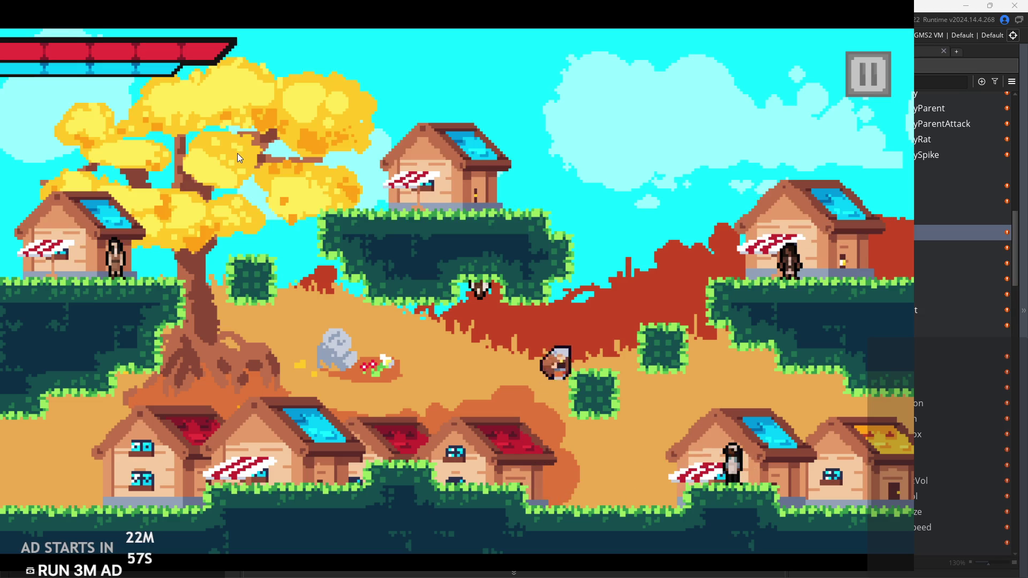
# Climb onto the red ledge and dismiss the top-right and left villagers' dialogs
pyautogui.press('Right')
pyautogui.press('space')
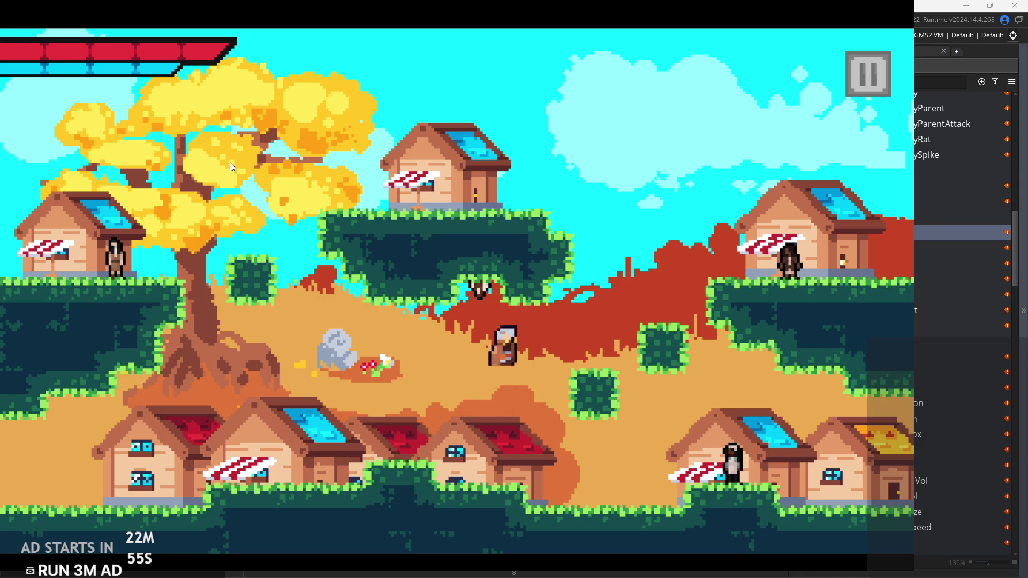
pyautogui.press('Right')
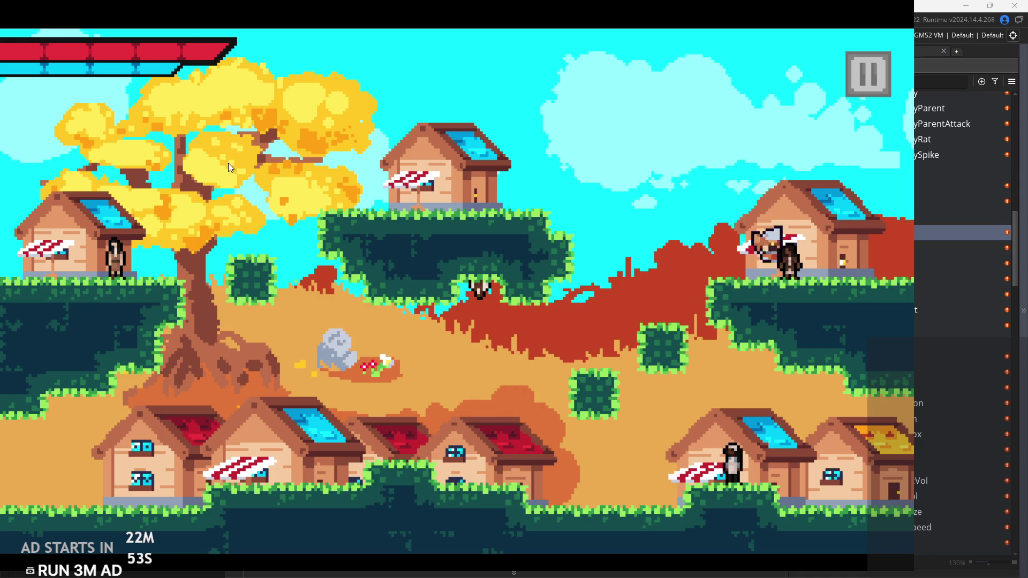
pyautogui.click(254, 120)
pyautogui.press('space')
pyautogui.press('Left')
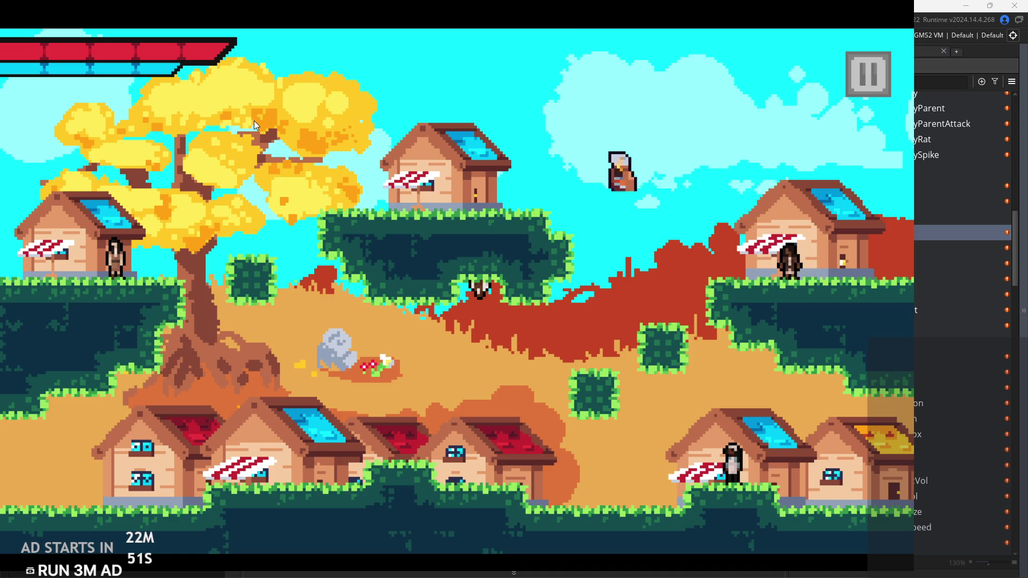
pyautogui.click(254, 121)
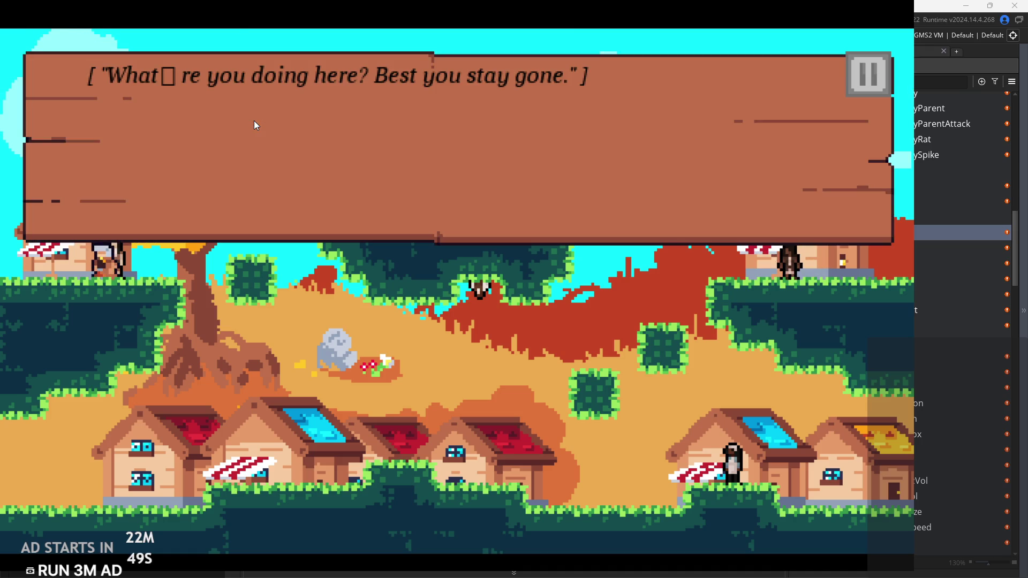
pyautogui.press('space')
pyautogui.press('Right')
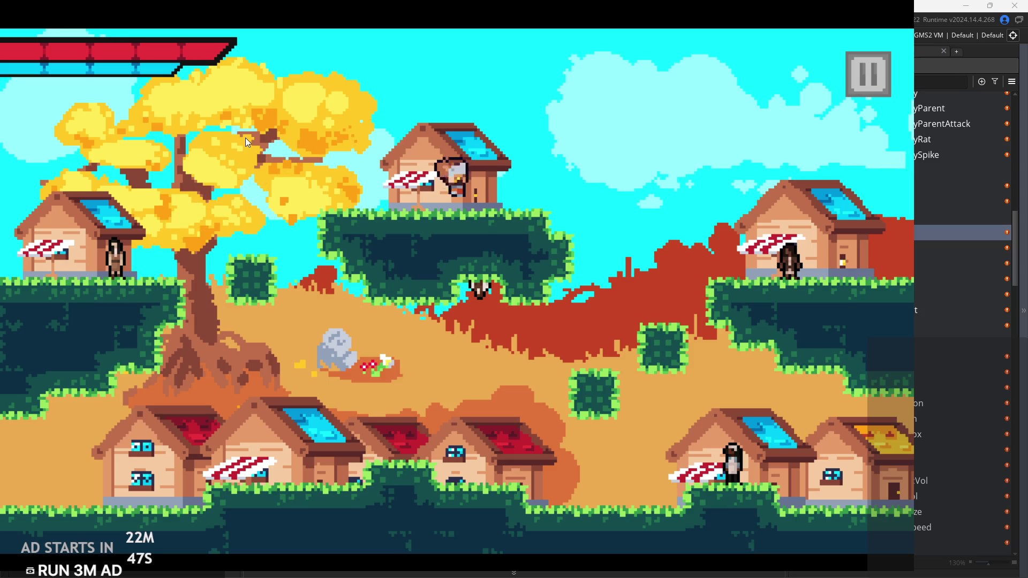
# Talk to the bottom-right elder and page through the first three dialog pages
pyautogui.press('Left')
pyautogui.press('Right')
pyautogui.click(253, 158)
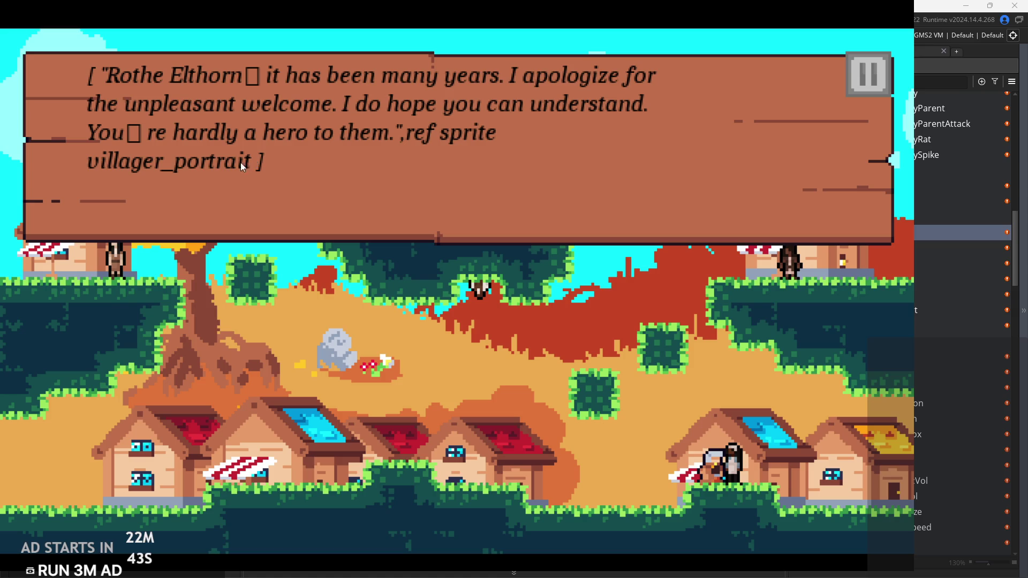
pyautogui.click(204, 159)
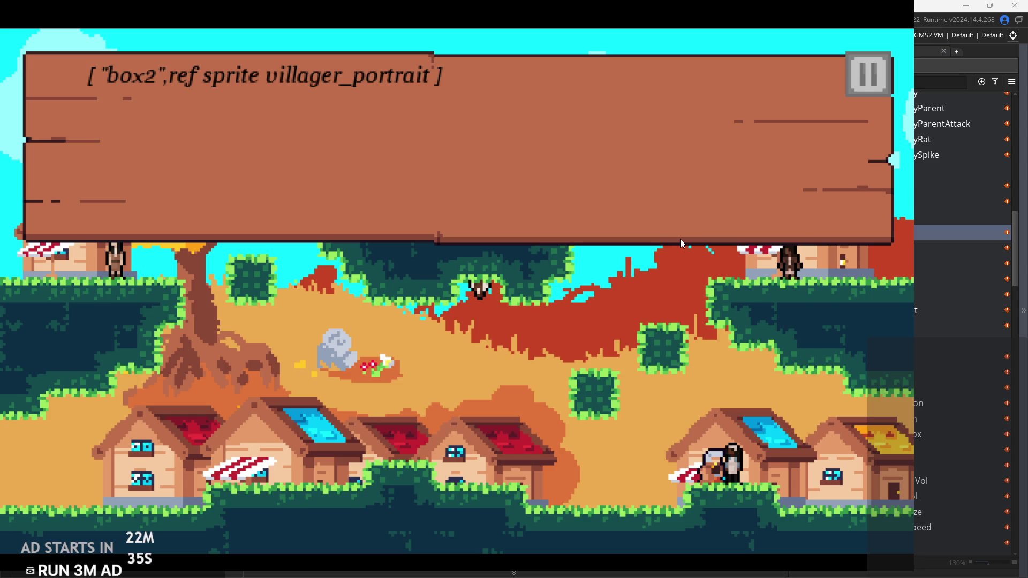
pyautogui.click(673, 201)
# Close the elder's dialog, jump across the rooftop and red ledge, and climb through the tree
pyautogui.click(674, 201)
pyautogui.press('Left')
pyautogui.press('space')
pyautogui.press('Right')
pyautogui.press('space')
pyautogui.press('space')
pyautogui.press('Left')
pyautogui.press('Left')
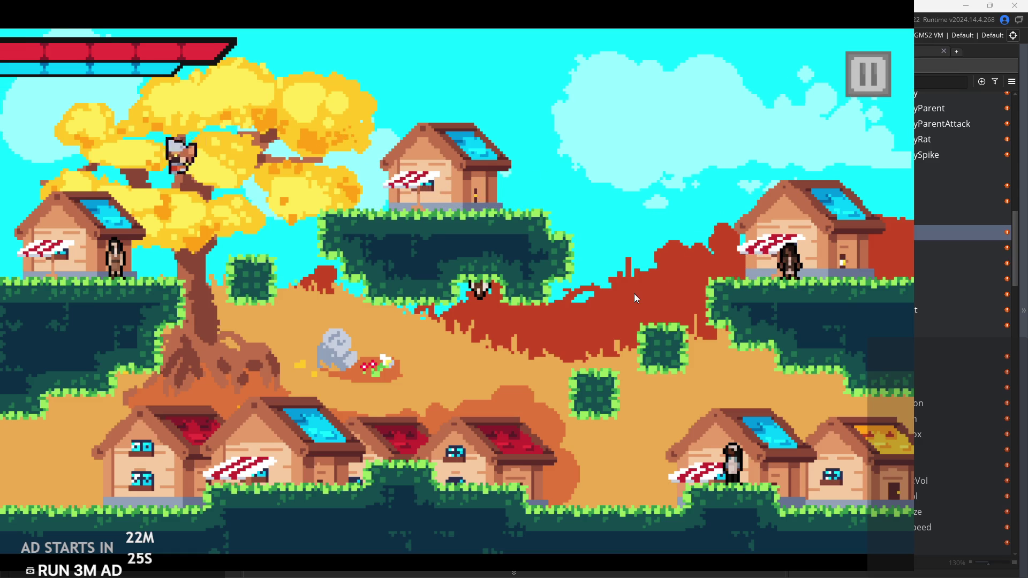
pyautogui.press('space')
pyautogui.press('Right')
pyautogui.press('Left')
# Hop up and down the stepped ground, dashing toward the stone and onto the upper ledge
pyautogui.press('Left')
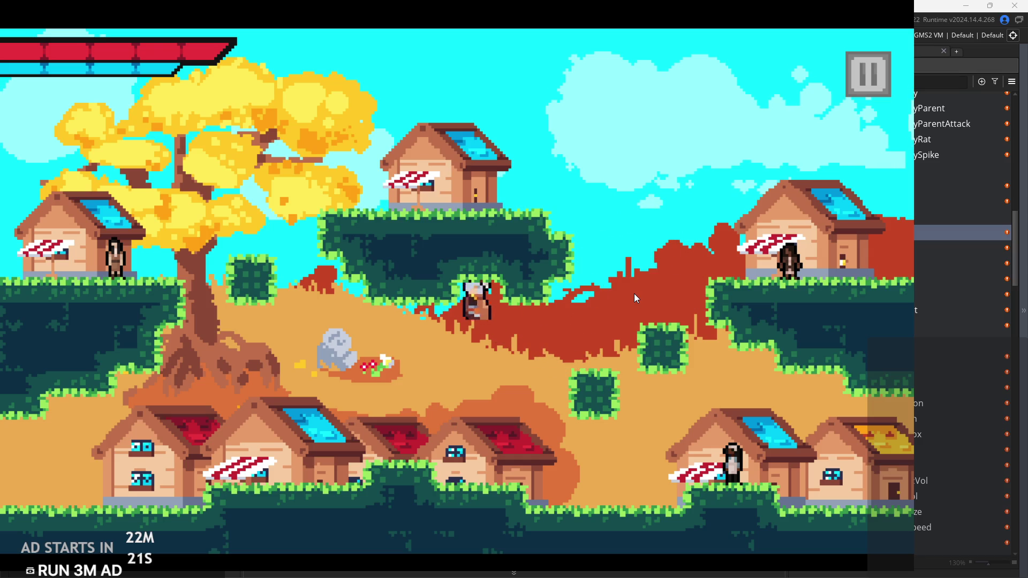
pyautogui.press('space')
pyautogui.press('Right')
pyautogui.press('Left')
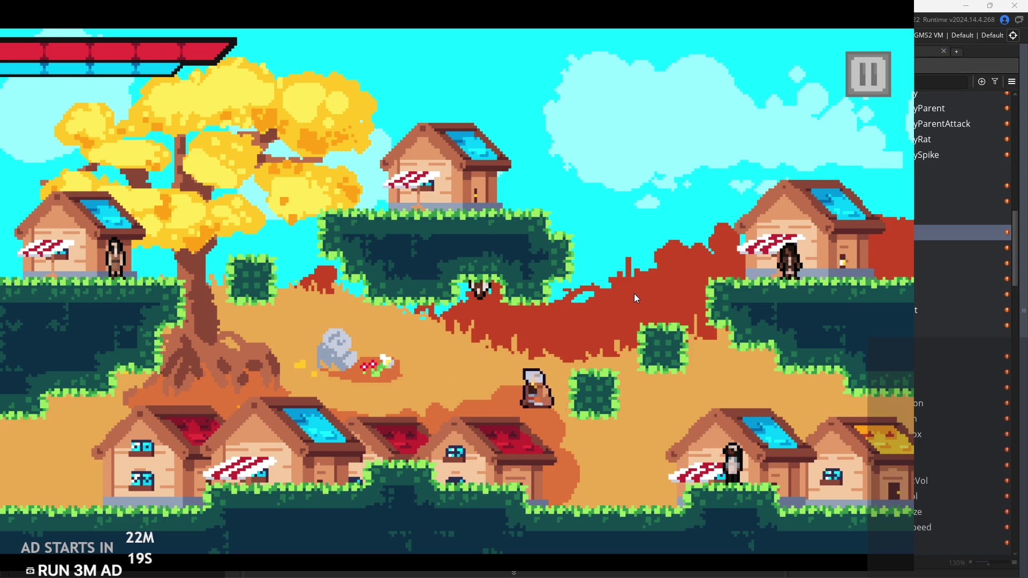
pyautogui.press('Right')
pyautogui.press('space')
pyautogui.press('Left')
pyautogui.press('Right')
pyautogui.press('Right')
pyautogui.press('space')
pyautogui.press('Left')
# Run the slope, jump up to the right ledge, and start talking to the villager there
pyautogui.press('Right')
pyautogui.press('Left')
pyautogui.press('Left')
pyautogui.press('Right')
pyautogui.press('space')
pyautogui.press('Left')
pyautogui.press('space')
pyautogui.press('Right')
pyautogui.press('space')
pyautogui.press('Left')
pyautogui.press('space')
pyautogui.press('Up')
pyautogui.press('Up')
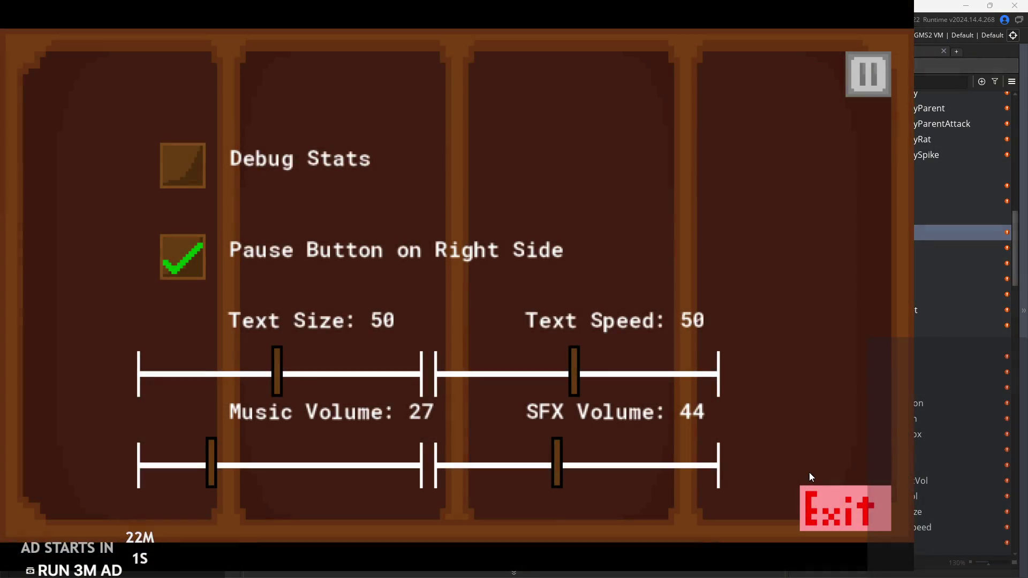
# Quit the game and inspect the textarr line in obj_mobelius's Create code
pyautogui.click(838, 499)
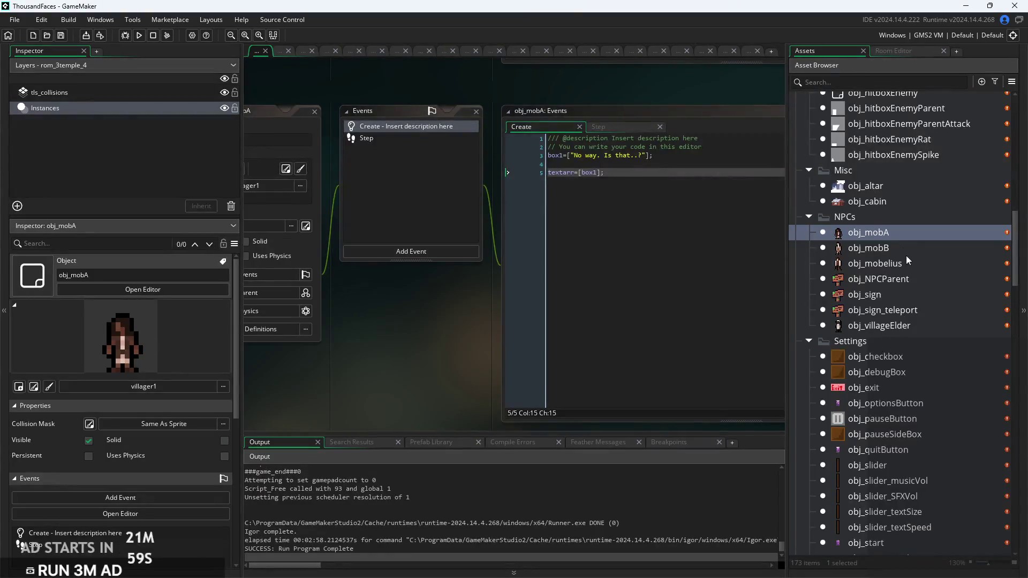
pyautogui.doubleClick(888, 257)
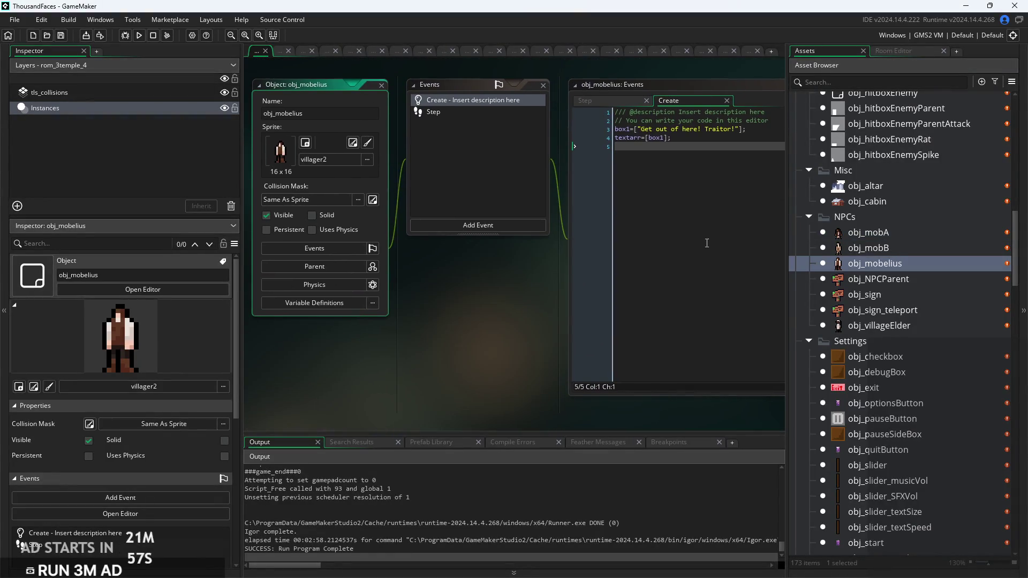
pyautogui.click(732, 137)
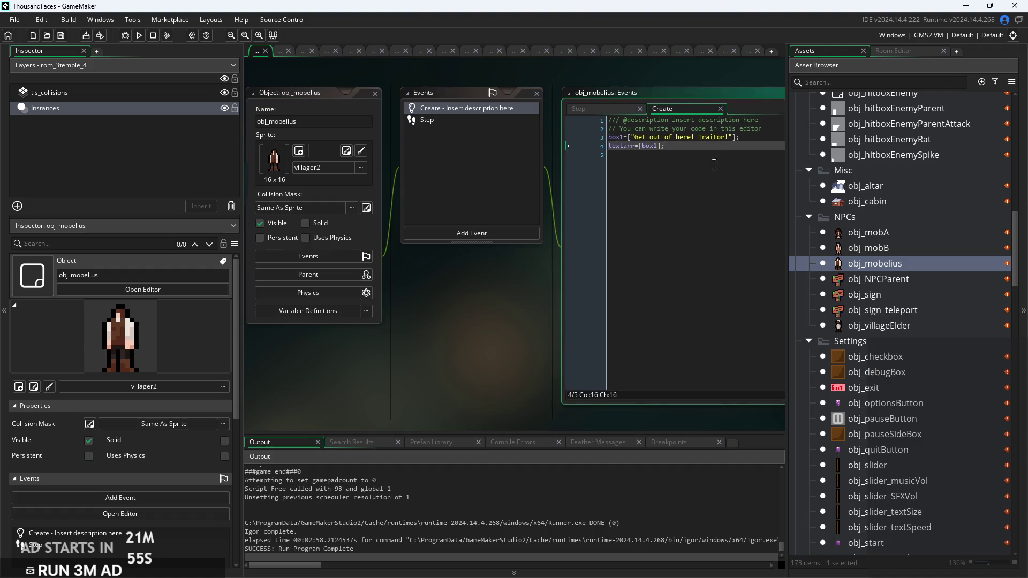
pyautogui.scroll(3, 723, 150)
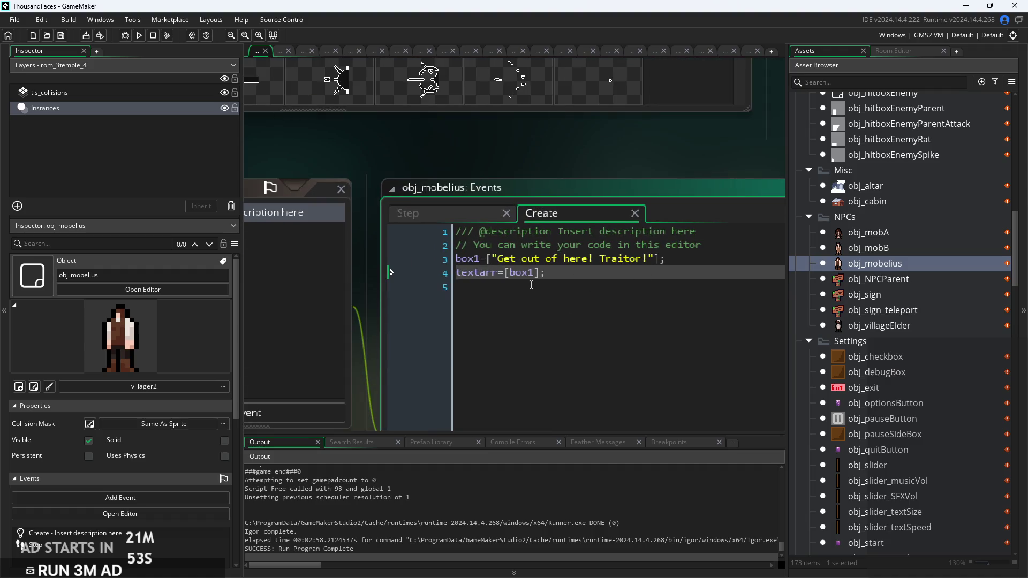
pyautogui.scroll(1, 471, 278)
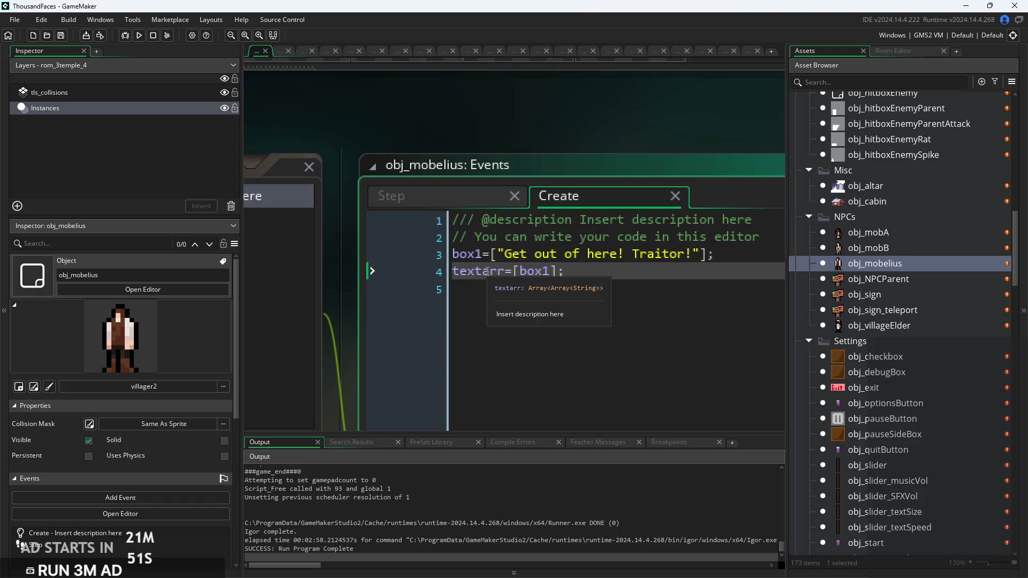
pyautogui.click(485, 271)
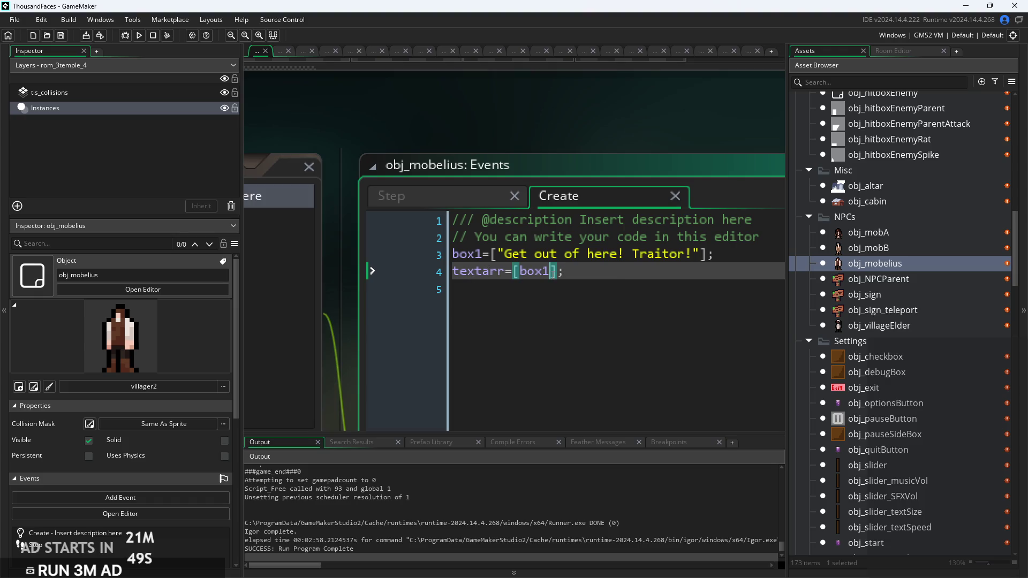
# Review obj_mobelius's Step event code, return to its Create code, and rerun the game
pyautogui.click(456, 196)
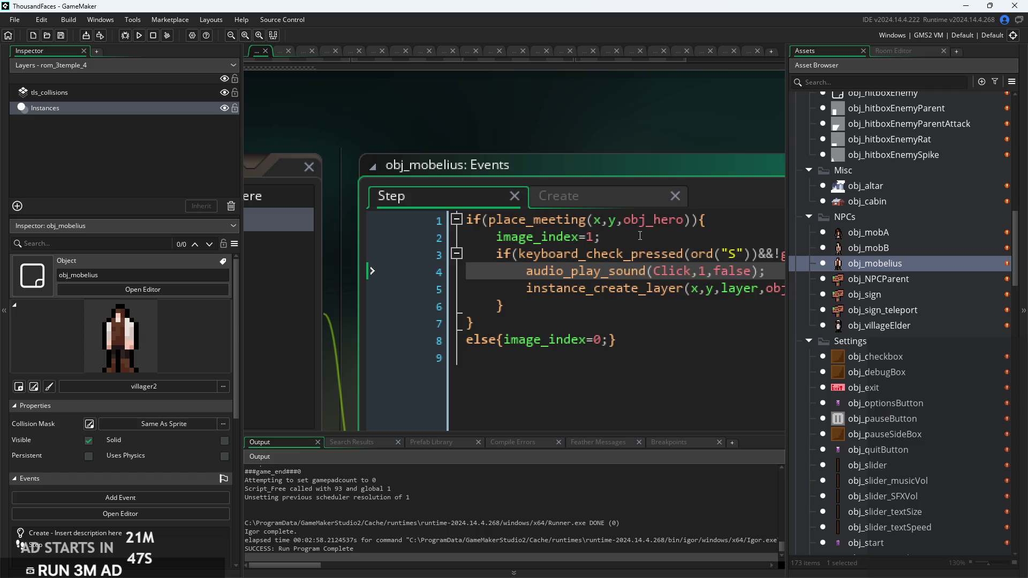
pyautogui.click(642, 237)
pyautogui.scroll(-1, 642, 238)
pyautogui.moveTo(642, 237); pyautogui.dragTo(348, 215)
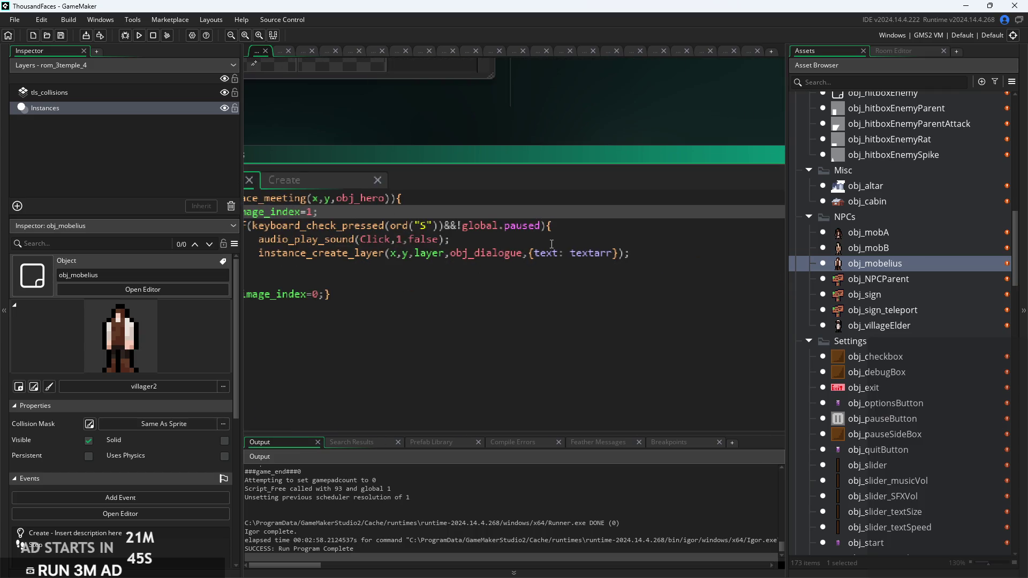
pyautogui.click(314, 184)
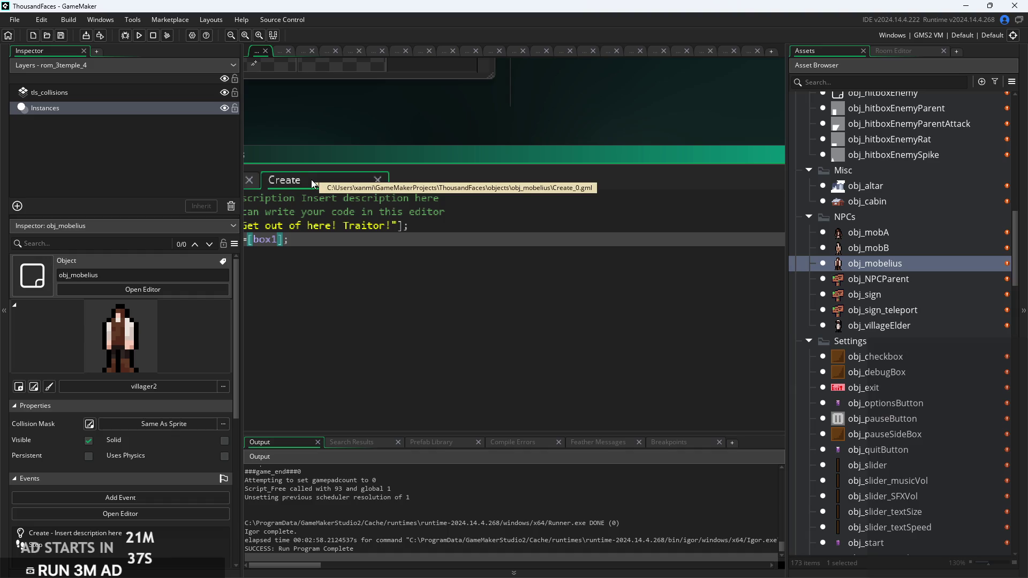
pyautogui.scroll(-2, 594, 213)
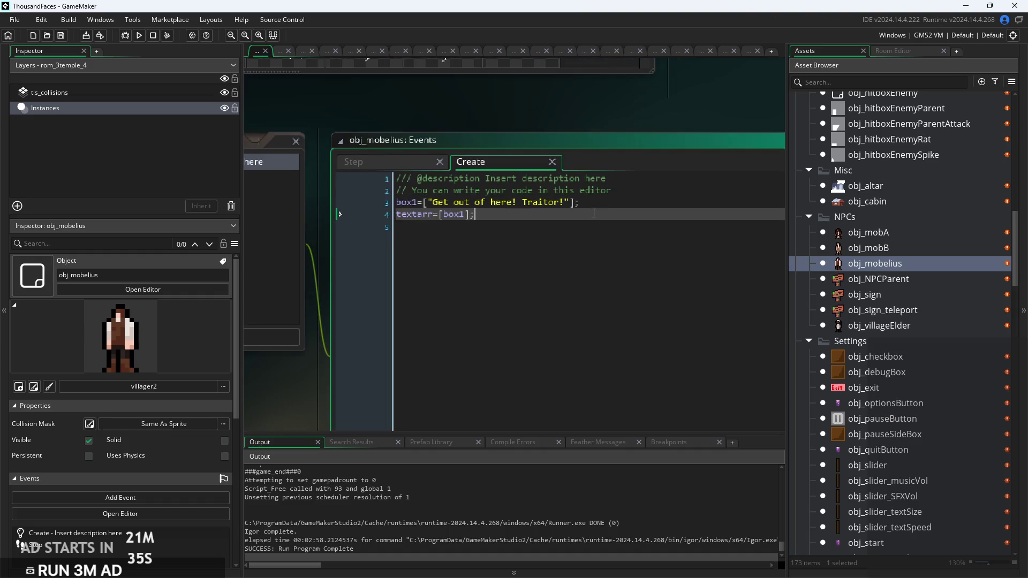
pyautogui.click(139, 35)
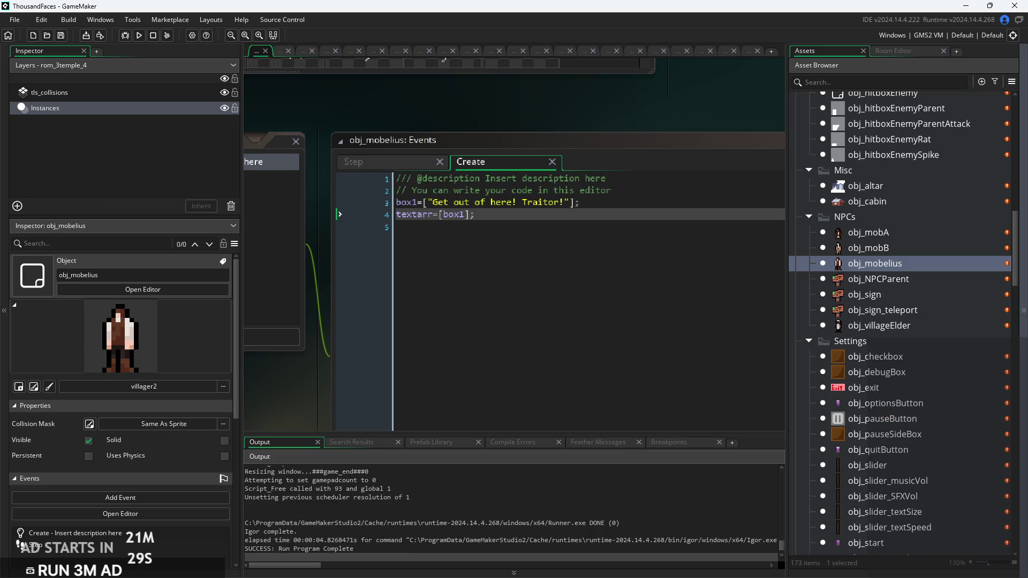
# Remove the stray opening bracket from box1 in obj_mobelius's and obj_mobB's Create code
pyautogui.click(429, 202)
pyautogui.press('BackSpace')
pyautogui.click(570, 202)
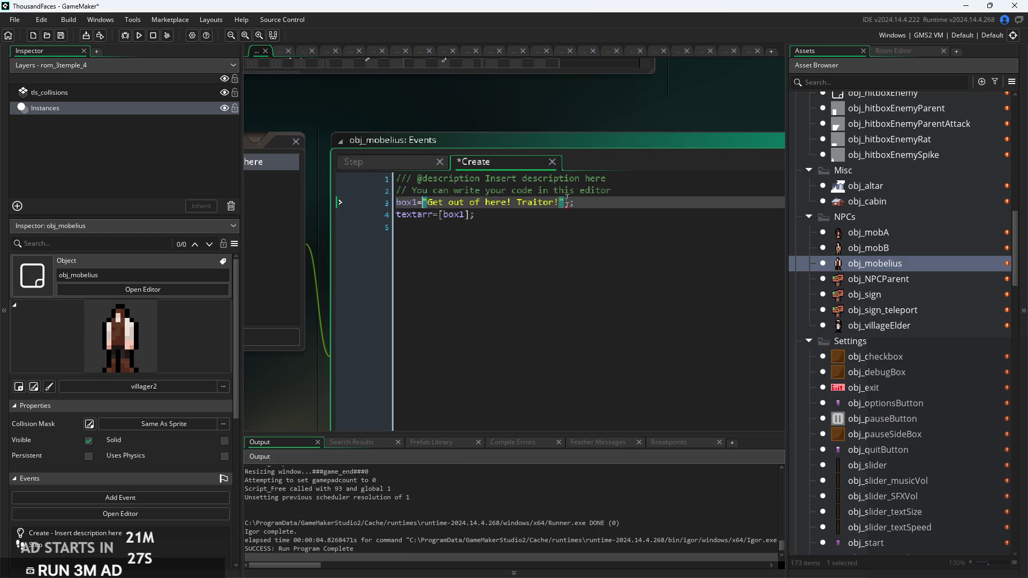
pyautogui.doubleClick(886, 250)
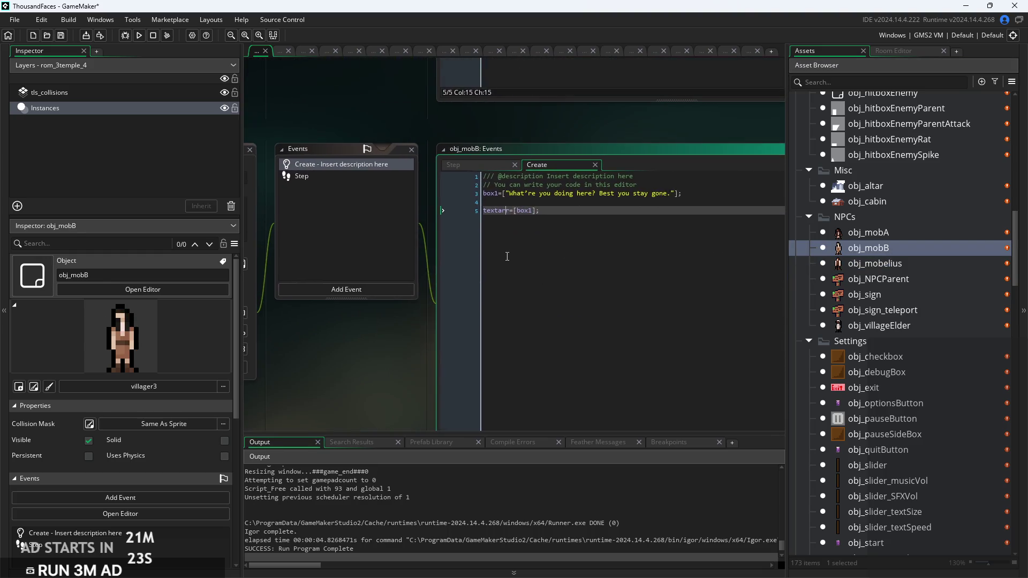
pyautogui.click(504, 194)
pyautogui.press('BackSpace')
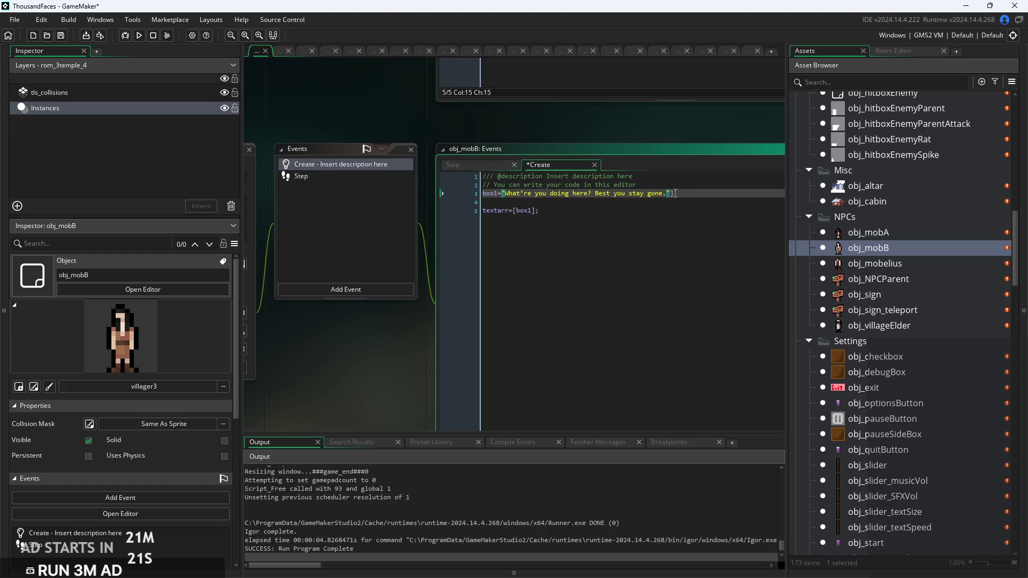
# Delete the opening and closing brackets around obj_mobA's box1 string
pyautogui.doubleClick(869, 232)
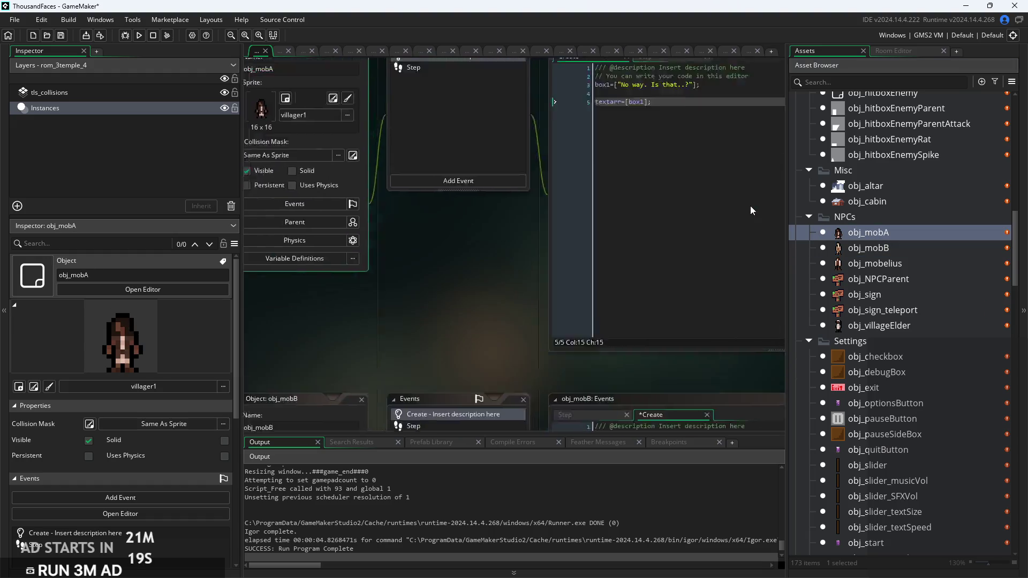
pyautogui.click(461, 185)
pyautogui.press('BackSpace')
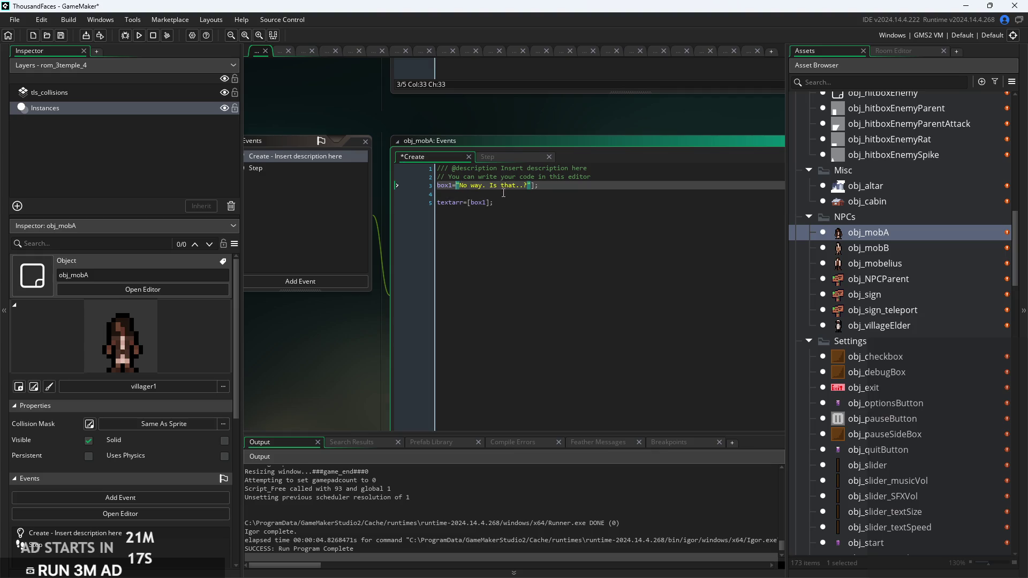
pyautogui.press('Delete')
pyautogui.keyDown('ctrl'); pyautogui.scroll(2, 528, 246); pyautogui.keyUp('ctrl')
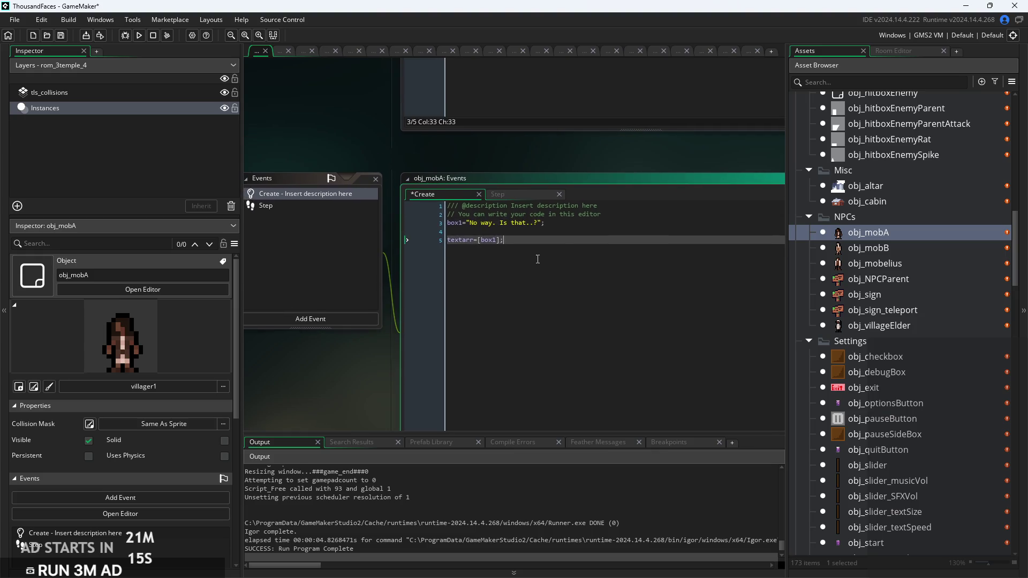
pyautogui.doubleClick(883, 325)
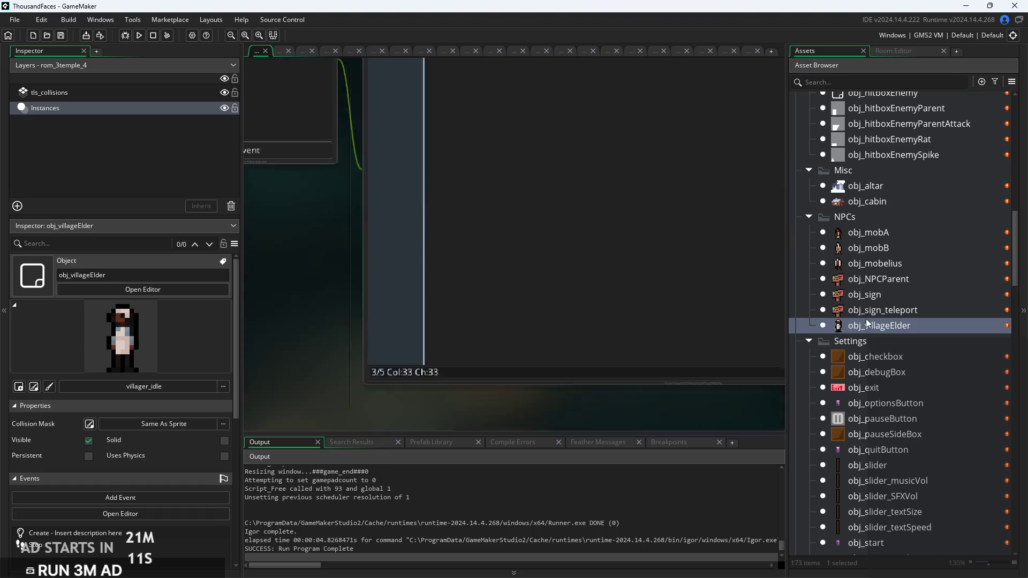
# Replace the garbled ellipsis in the elder's box1 dialogue line with '...'
pyautogui.keyDown('ctrl'); pyautogui.scroll(5, 615, 228); pyautogui.keyUp('ctrl')
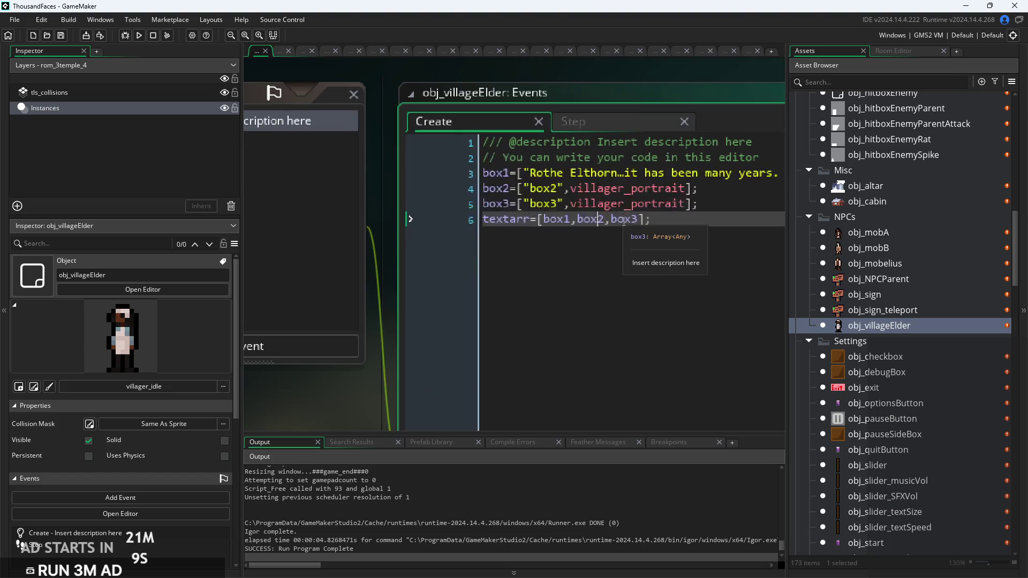
pyautogui.moveTo(598, 233)
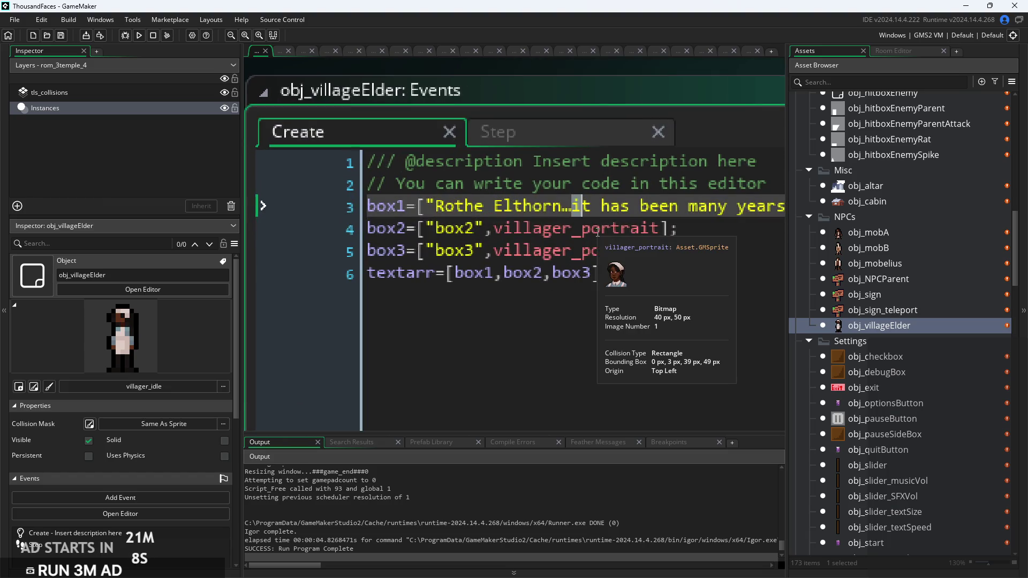
pyautogui.press('BackSpace')
pyautogui.write('...')
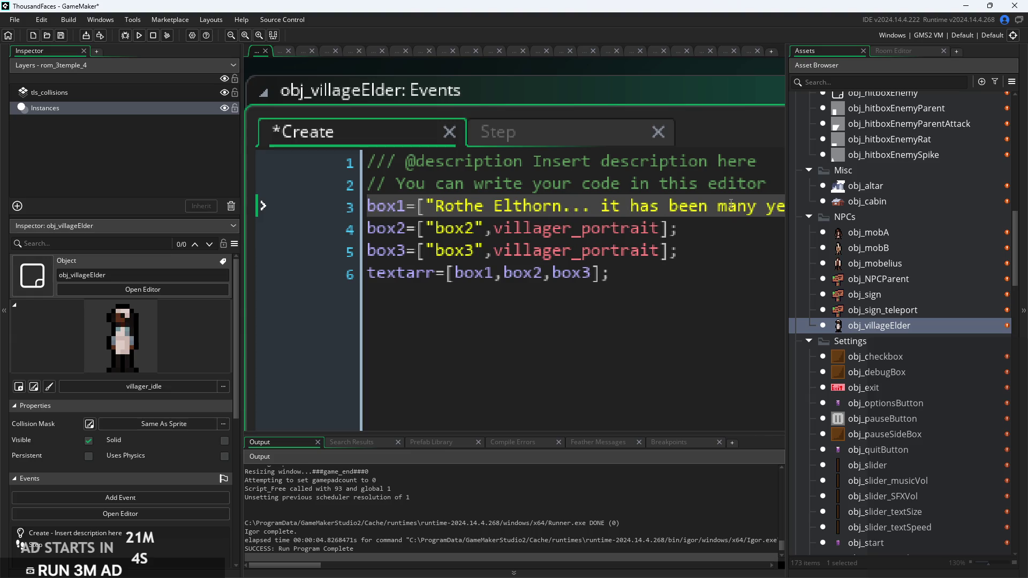
# Look over the elder's dialogue code, then open obj_mobelius and its Create event
pyautogui.keyDown('ctrl'); pyautogui.scroll(-5, 728, 206); pyautogui.keyUp('ctrl')
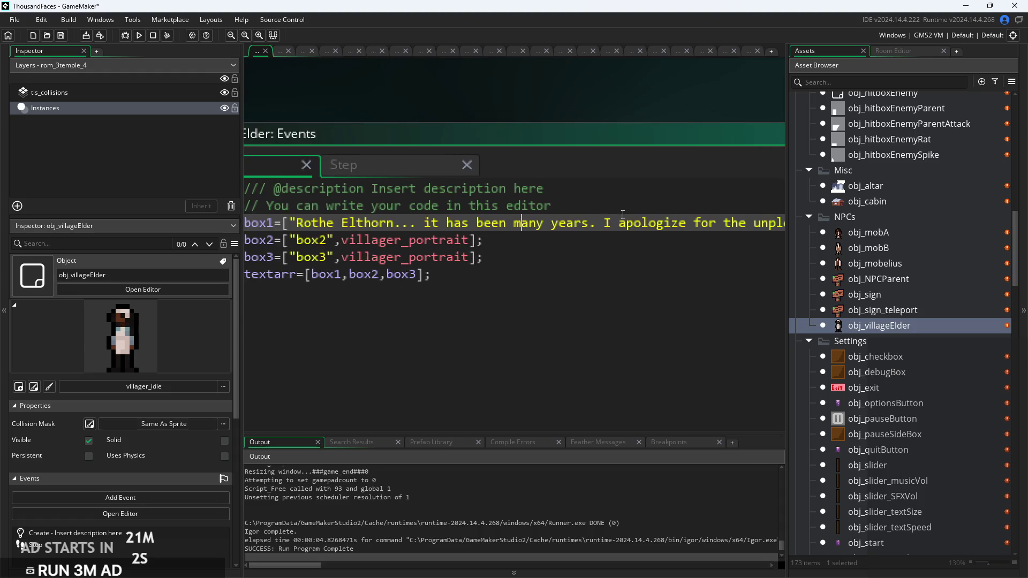
pyautogui.hscroll(5, 520, 228)
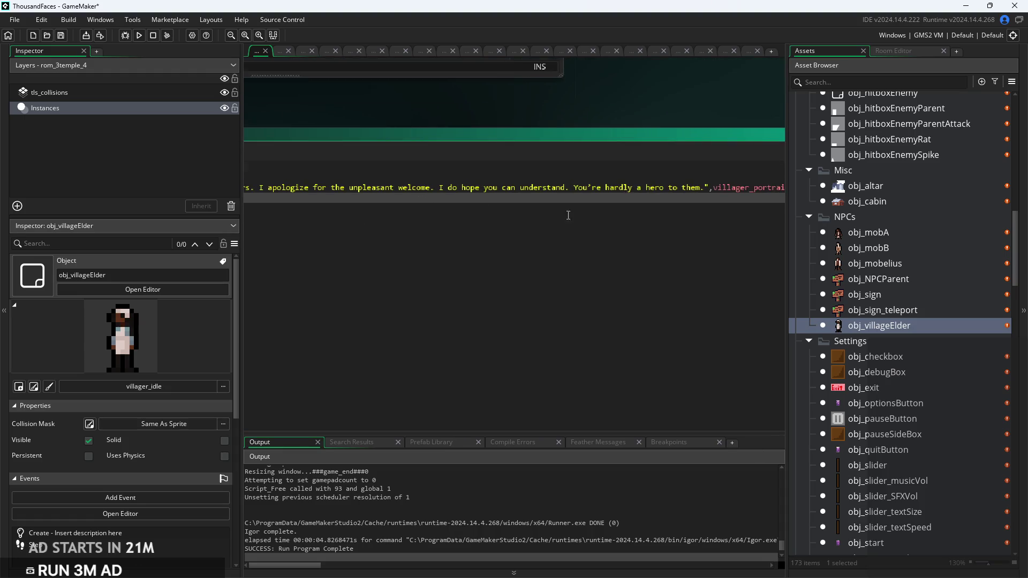
pyautogui.keyDown('ctrl'); pyautogui.scroll(2, 466, 236); pyautogui.keyUp('ctrl')
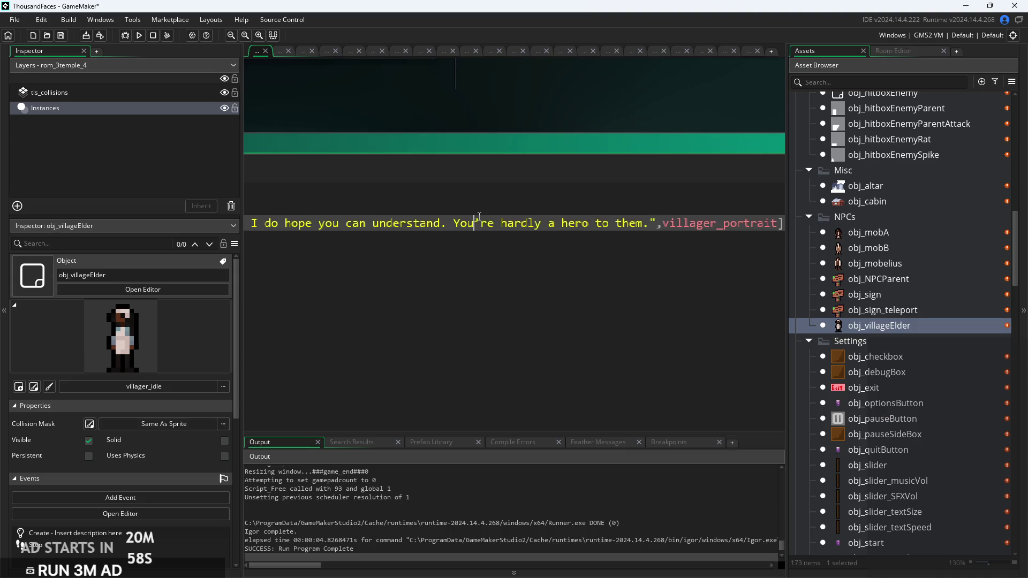
pyautogui.keyDown('ctrl'); pyautogui.scroll(2, 482, 220); pyautogui.keyUp('ctrl')
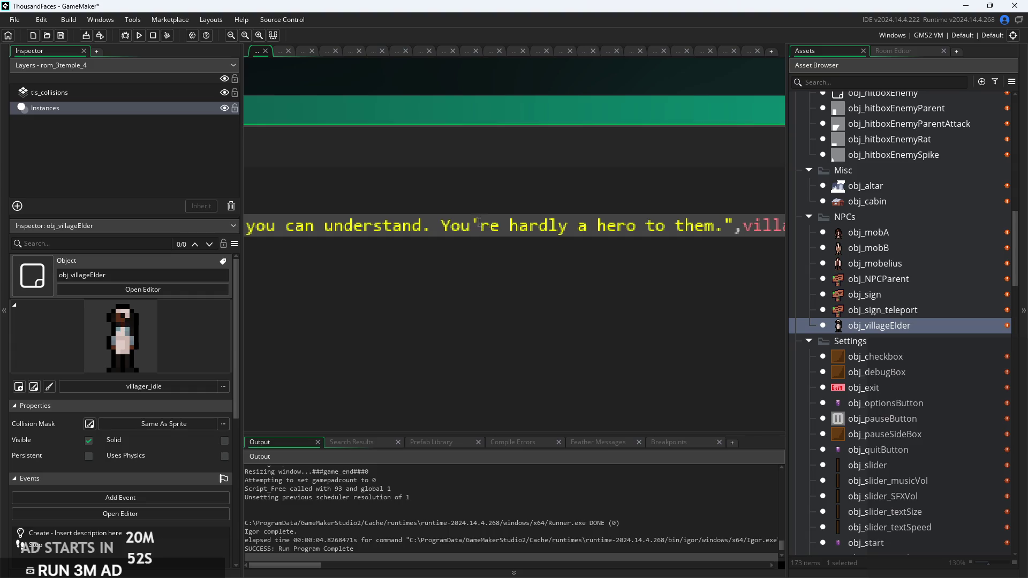
pyautogui.click(649, 238)
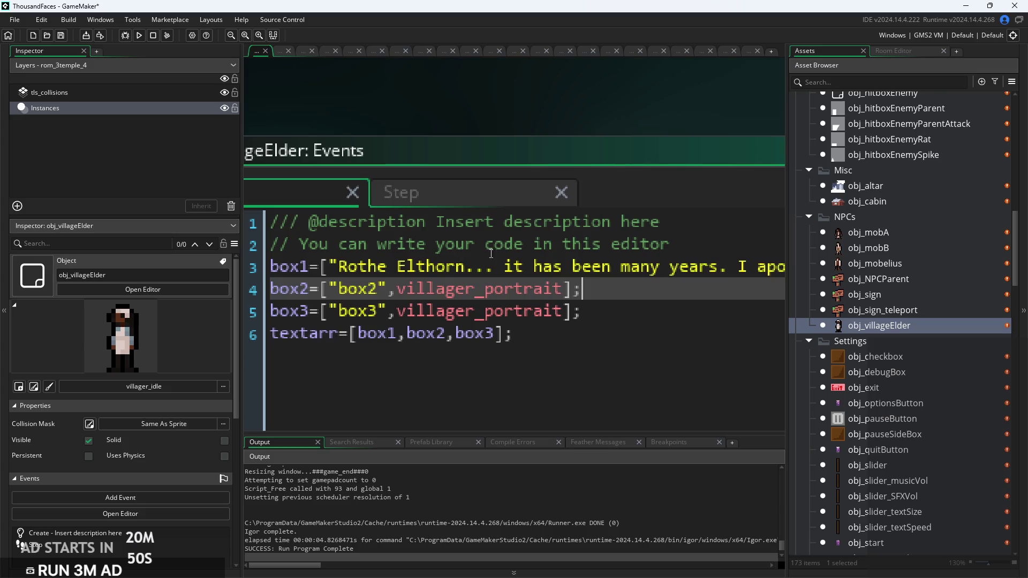
pyautogui.click(551, 234)
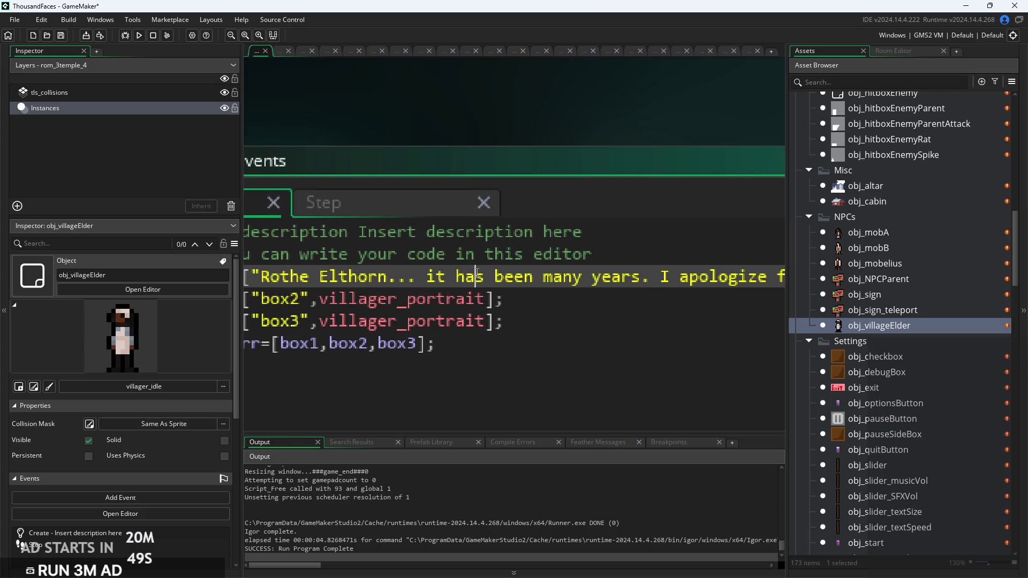
pyautogui.doubleClick(888, 263)
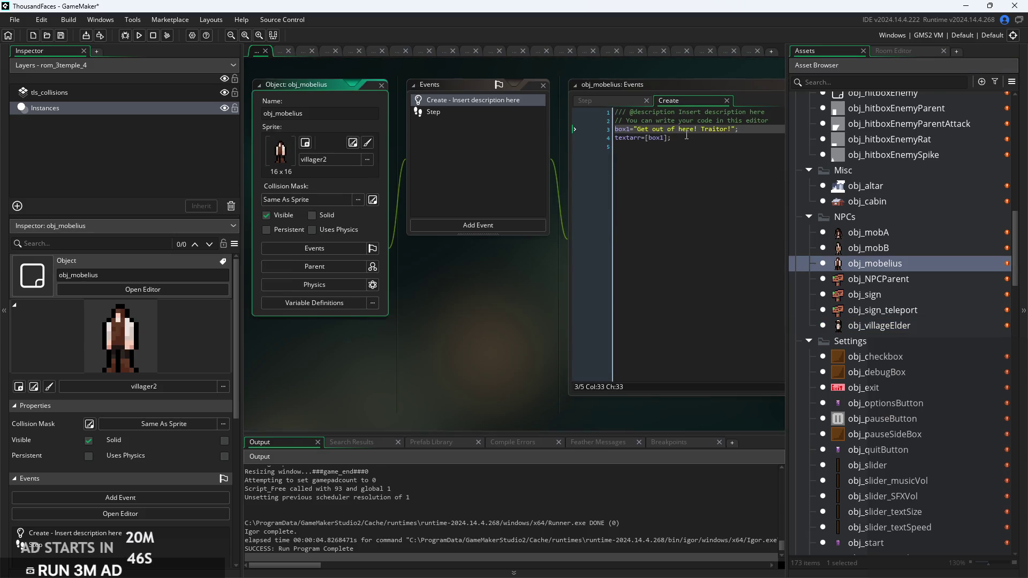
# In obj_mobB, retype the curly apostrophe in "What're you doing here?" as a straight one and save
pyautogui.doubleClick(884, 251)
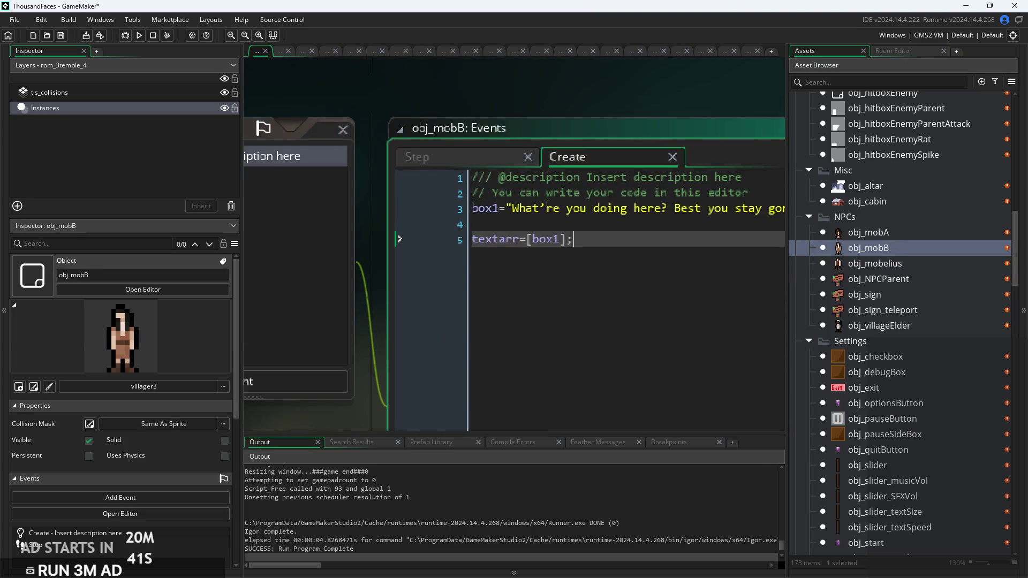
pyautogui.click(547, 208)
pyautogui.press('BackSpace')
pyautogui.write("'")
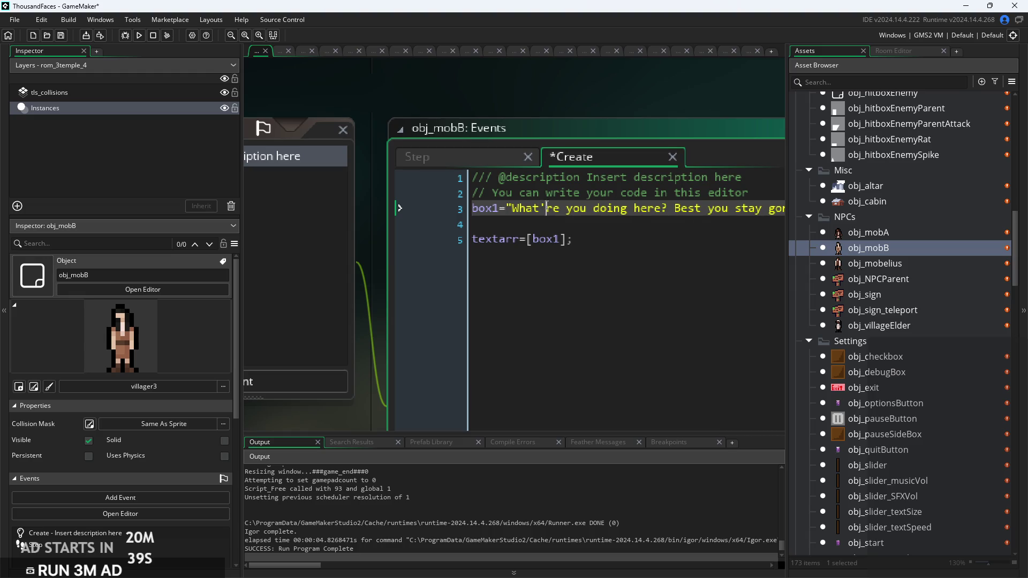
pyautogui.click(602, 227)
pyautogui.keyDown('ctrl'); pyautogui.scroll(-1, 602, 231); pyautogui.keyUp('ctrl')
pyautogui.hotkey('ctrl', 's')
# Review obj_mobB's box1 and textarr lines, check obj_mobA's code, then reopen obj_villageElder's Create code
pyautogui.keyDown('ctrl'); pyautogui.scroll(-1, 602, 231); pyautogui.keyUp('ctrl')
pyautogui.keyDown('ctrl'); pyautogui.scroll(-1, 561, 267); pyautogui.keyUp('ctrl')
pyautogui.click(562, 266)
pyautogui.keyDown('ctrl'); pyautogui.scroll(3, 562, 266); pyautogui.keyUp('ctrl')
pyautogui.click(605, 236)
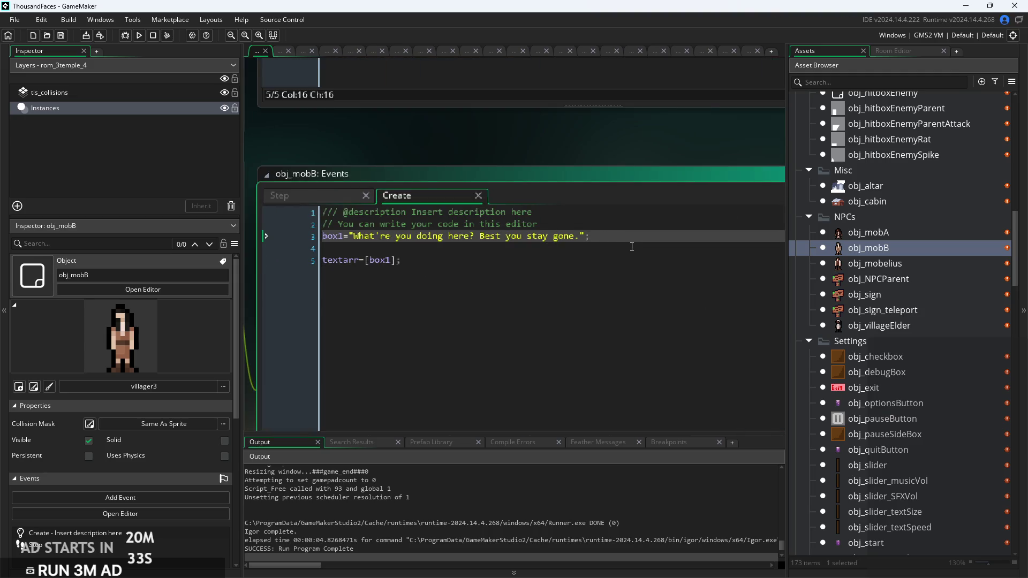
pyautogui.keyDown('ctrl'); pyautogui.scroll(-1, 632, 247); pyautogui.keyUp('ctrl')
pyautogui.doubleClick(904, 233)
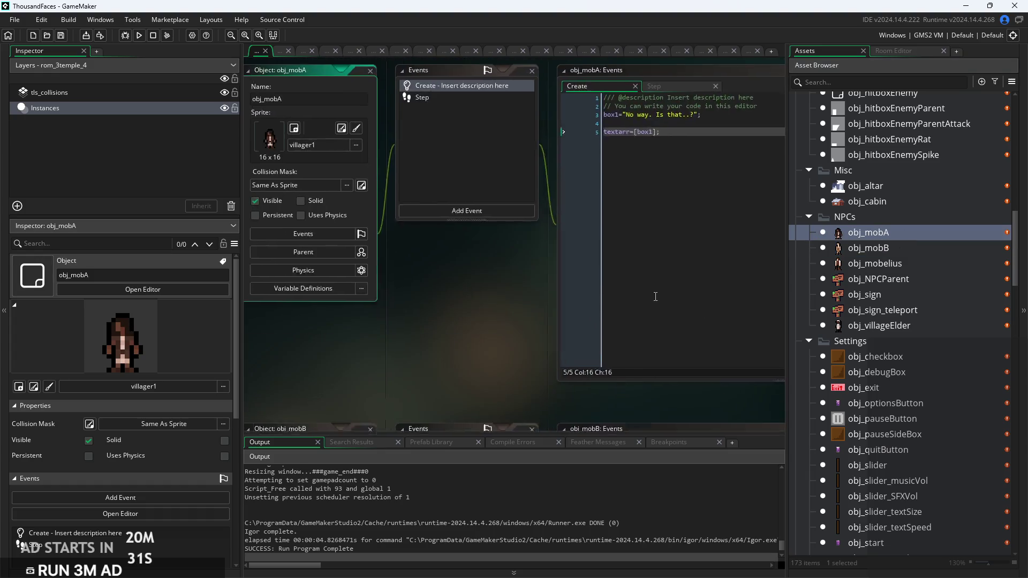
pyautogui.keyDown('ctrl'); pyautogui.scroll(-2, 655, 297); pyautogui.keyUp('ctrl')
pyautogui.click(605, 394)
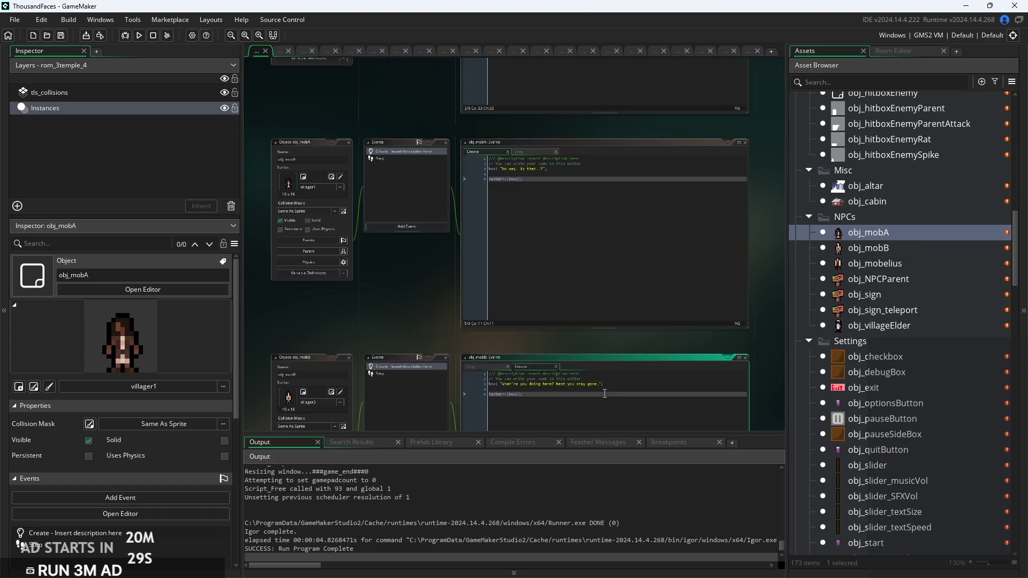
pyautogui.doubleClick(902, 326)
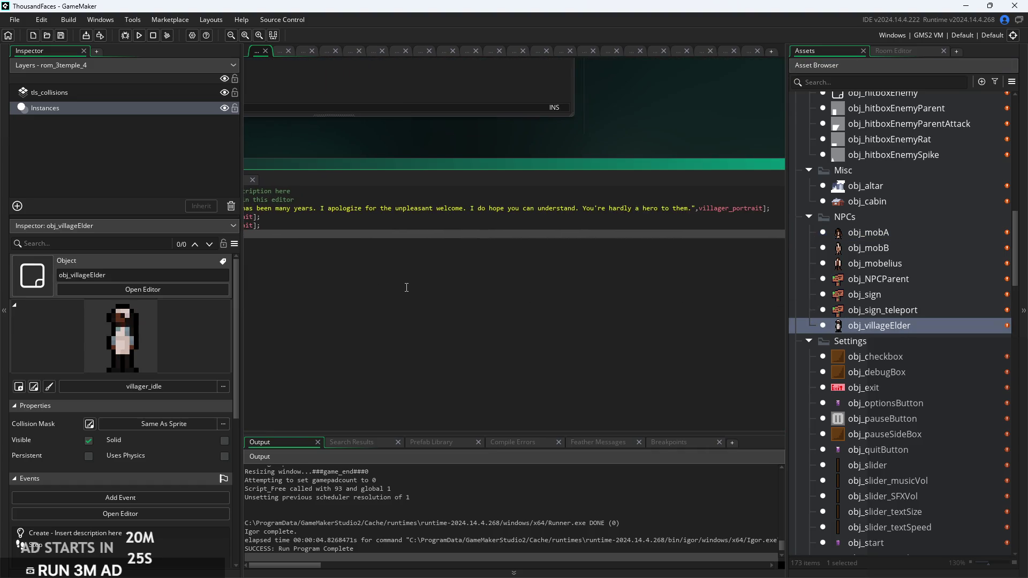
pyautogui.scroll(2, 523, 257)
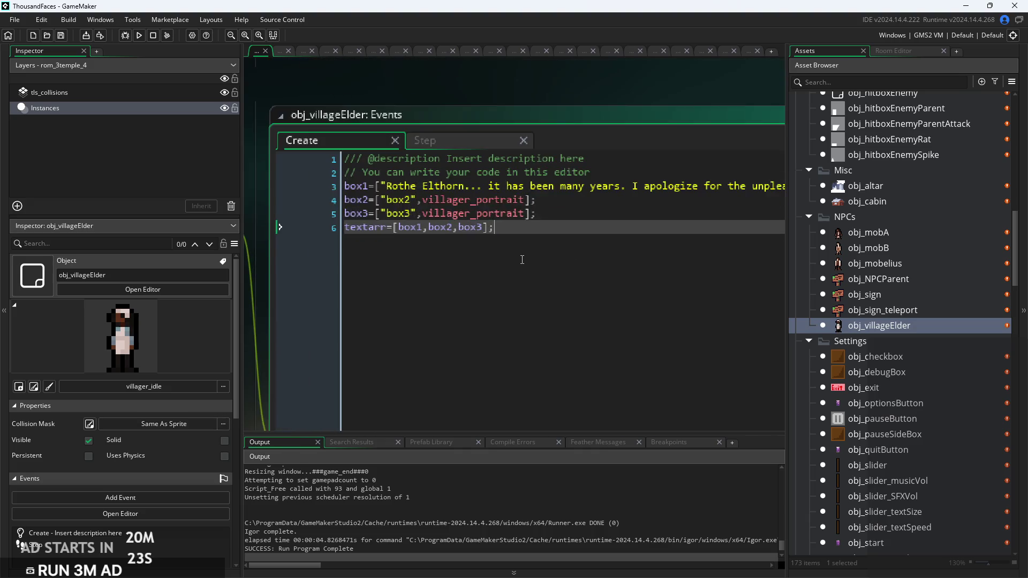
# Insert blank lines before the box2 and box3 lines in the elder's code
pyautogui.click(417, 210)
pyautogui.hscroll(5, 535, 204)
pyautogui.hscroll(-5, 600, 209)
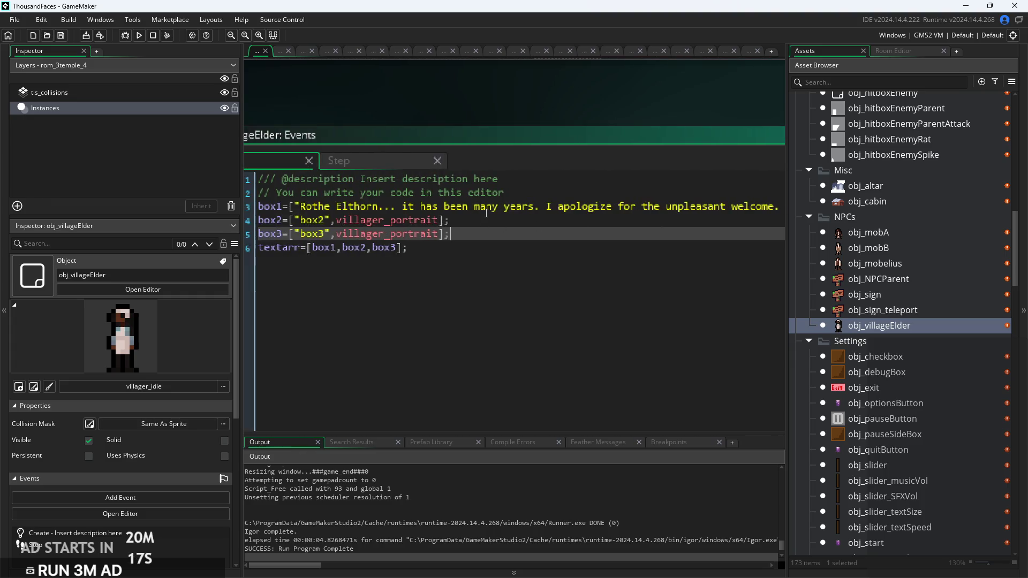
pyautogui.click(467, 224)
pyautogui.click(267, 222)
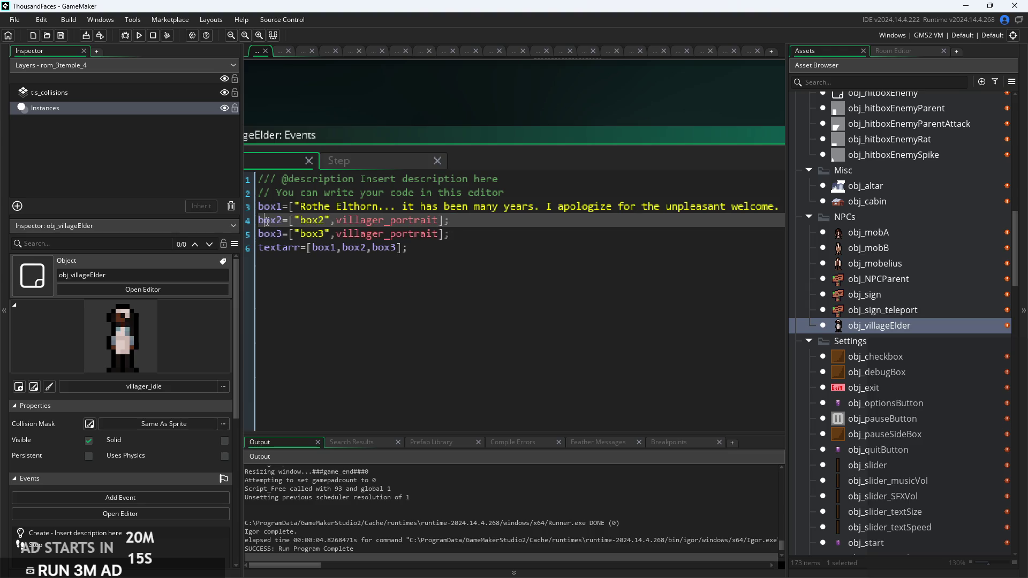
pyautogui.press('Return')
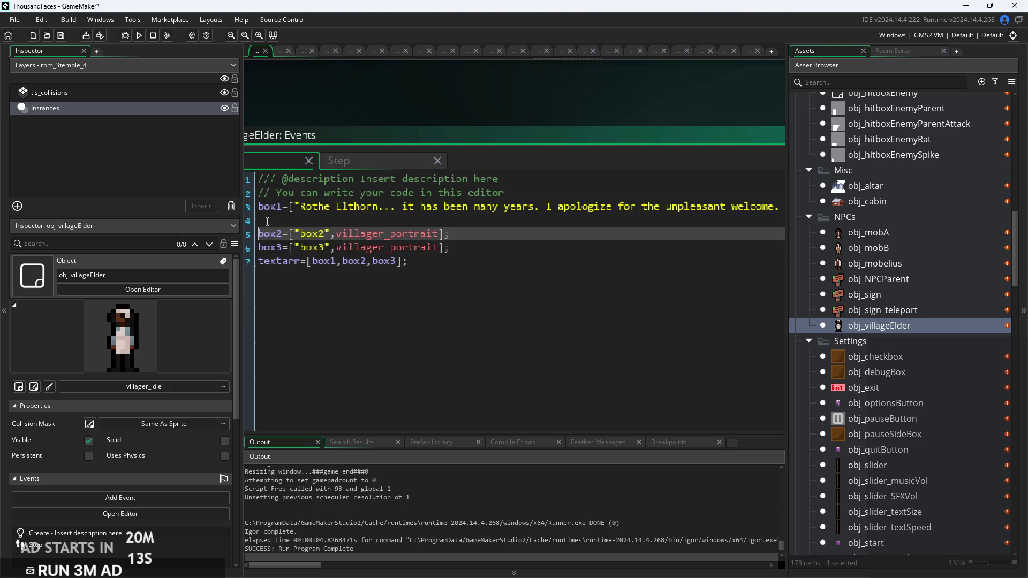
pyautogui.press('Down')
pyautogui.press('Return')
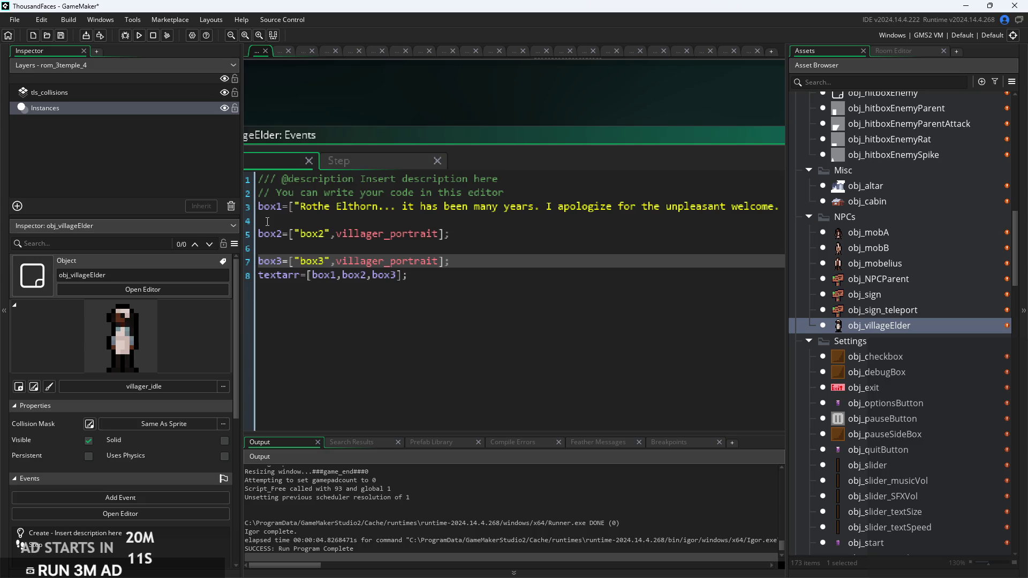
# Restore the blank line above box2, add one after box3, and select box2's placeholder text
pyautogui.click(273, 238)
pyautogui.press('BackSpace')
pyautogui.press('Return')
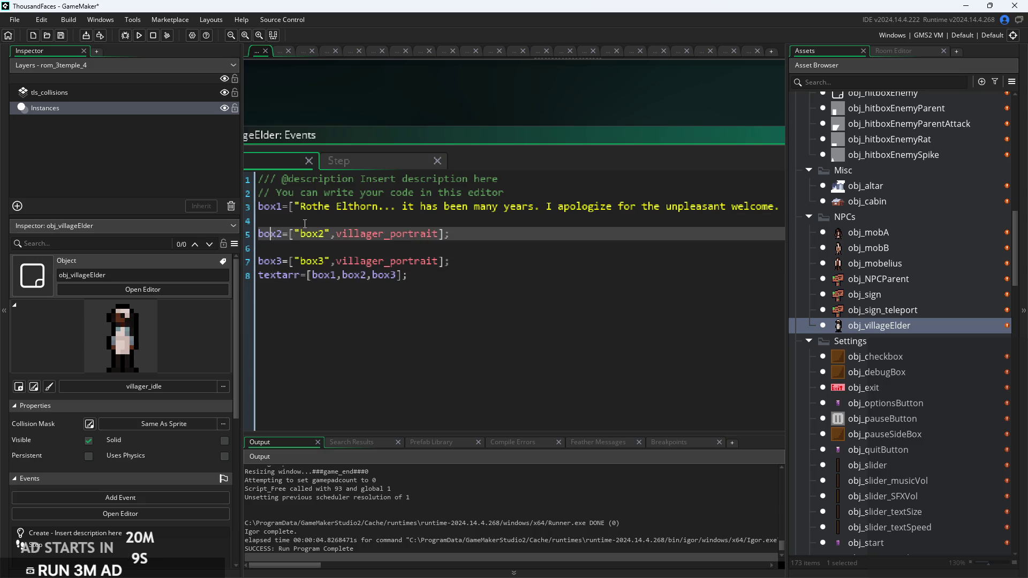
pyautogui.press('Up')
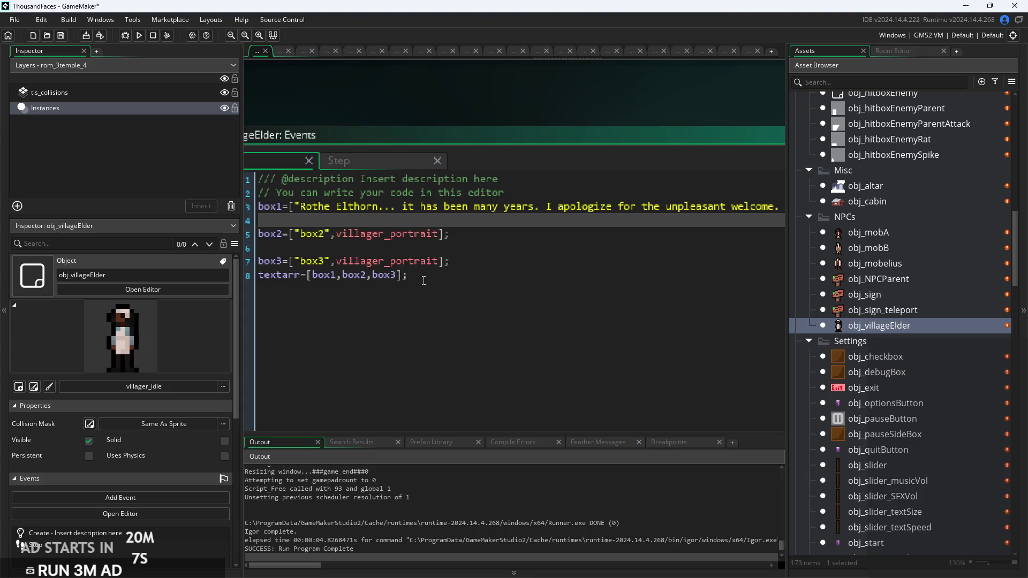
pyautogui.click(460, 262)
pyautogui.press('Return')
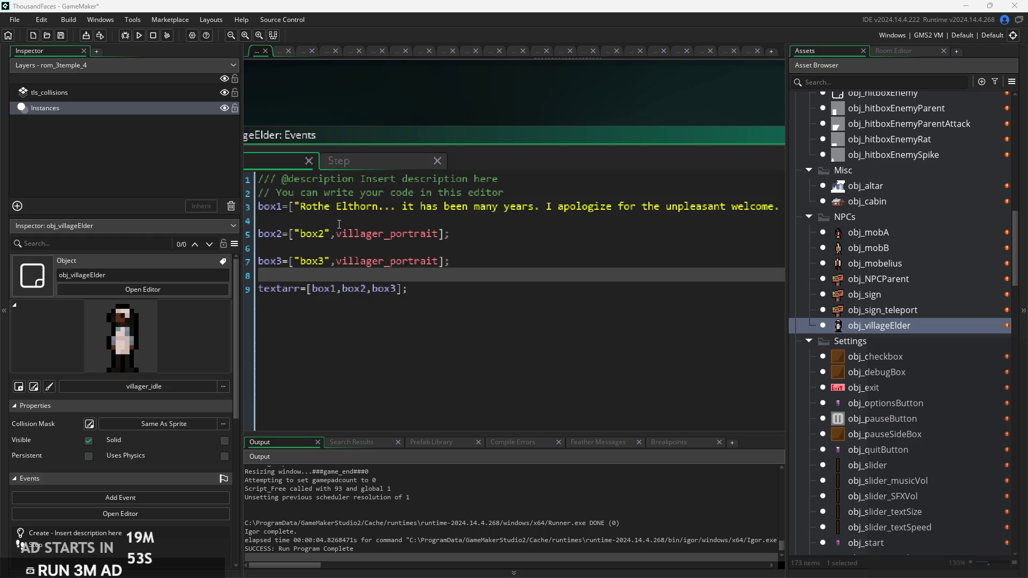
pyautogui.doubleClick(311, 235)
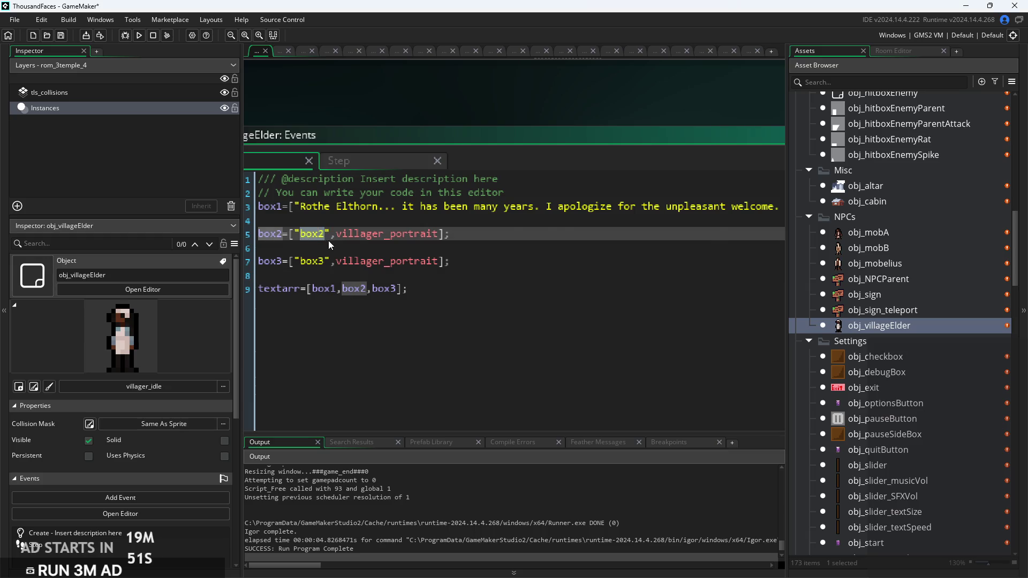
# Paste the hero's urgent-visit reply into box2 and change its portrait to hero_portrait
pyautogui.write('Elra. I’m sorry, but you know I wouldn’t be here if it wasn’t urgent.')
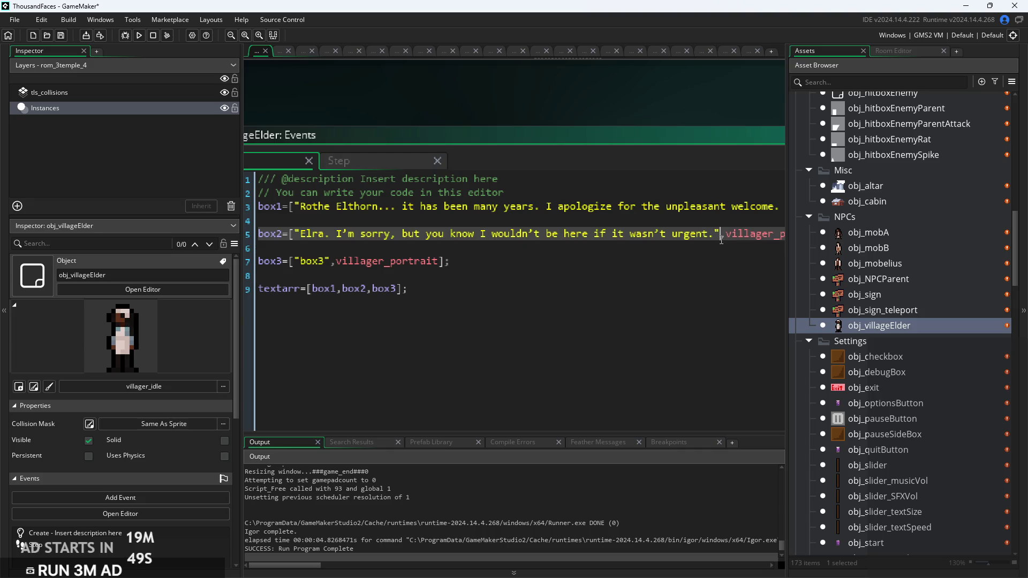
pyautogui.scroll(-2, 718, 241)
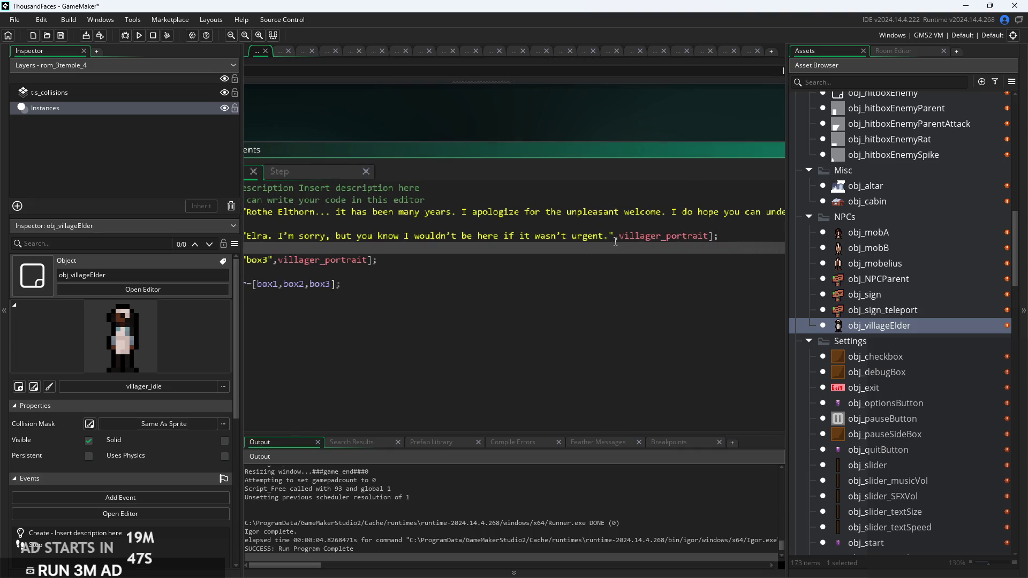
pyautogui.click(615, 236)
pyautogui.press('Down')
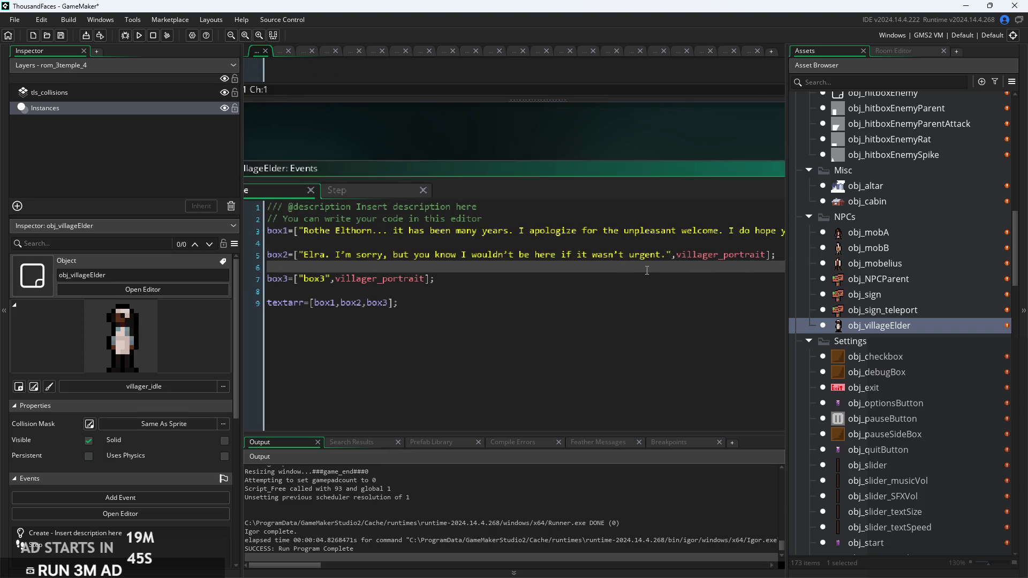
pyautogui.click(669, 255)
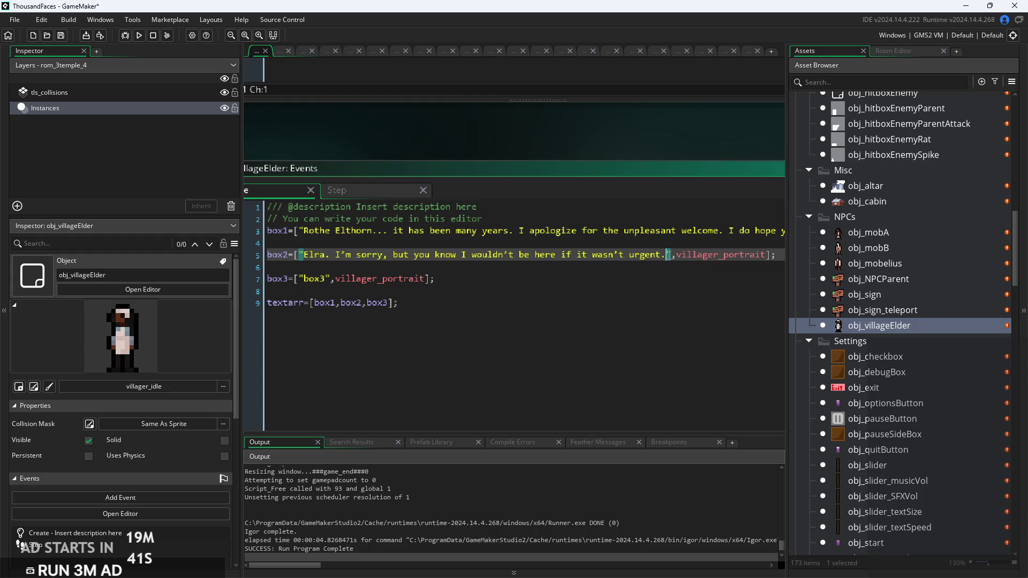
pyautogui.moveTo(731, 254)
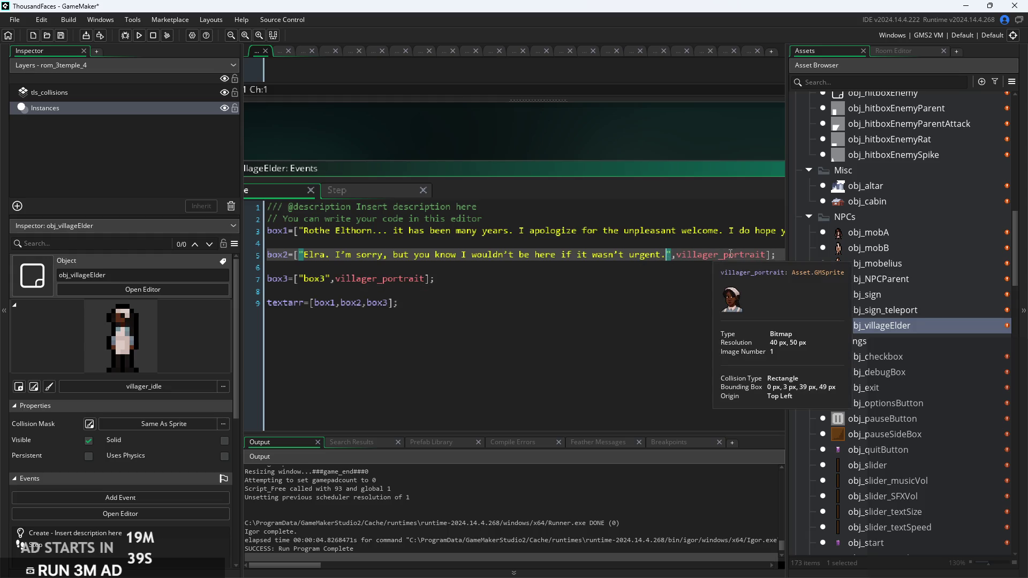
pyautogui.doubleClick(680, 256)
pyautogui.write('hero')
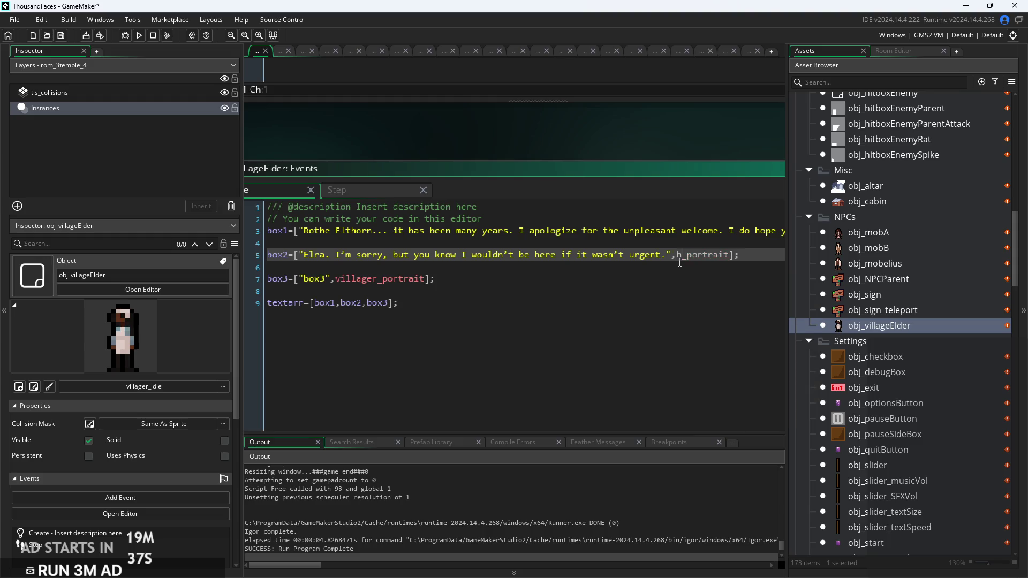
pyautogui.moveTo(687, 255)
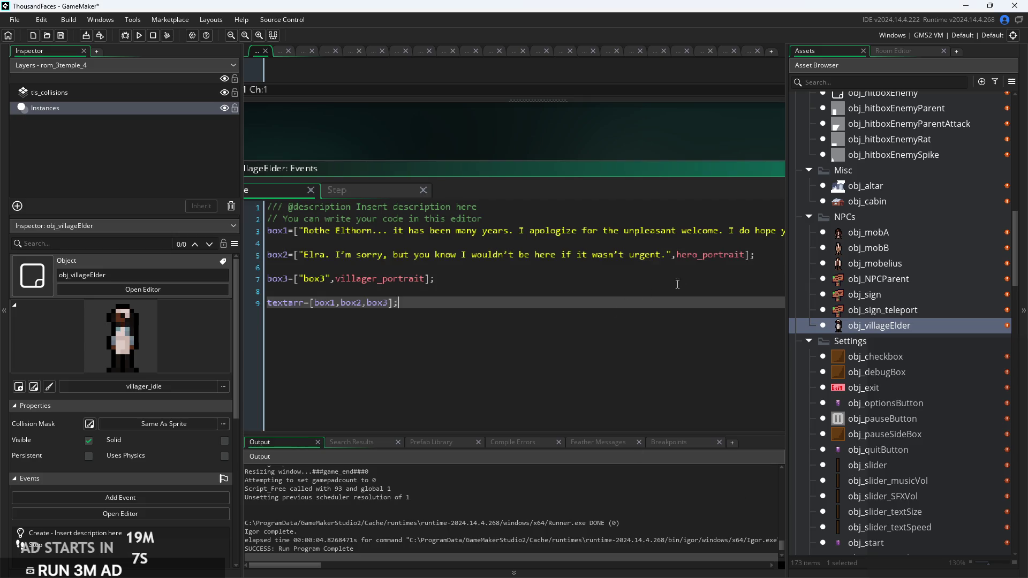
# Inspect the box3 placeholder and the textarr line, then scroll horizontally through box2's full line
pyautogui.click(702, 278)
pyautogui.click(614, 301)
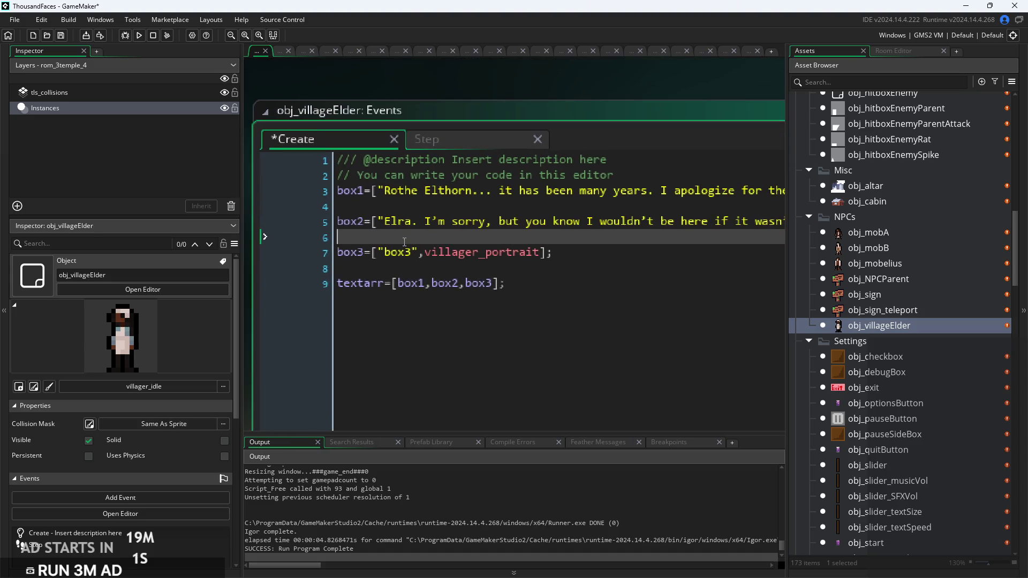
pyautogui.click(414, 252)
pyautogui.doubleClick(383, 259)
pyautogui.moveTo(509, 249)
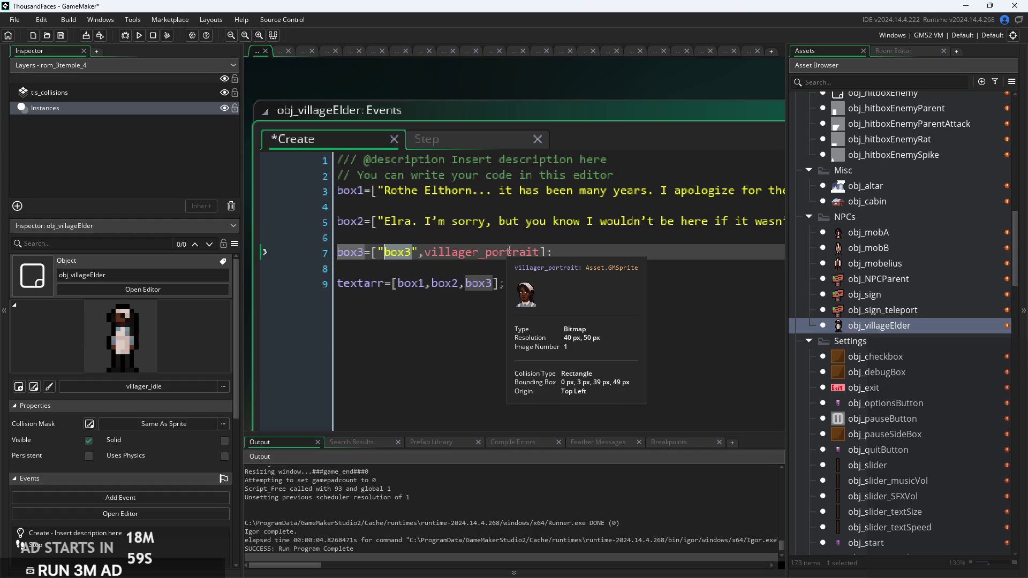
pyautogui.click(413, 256)
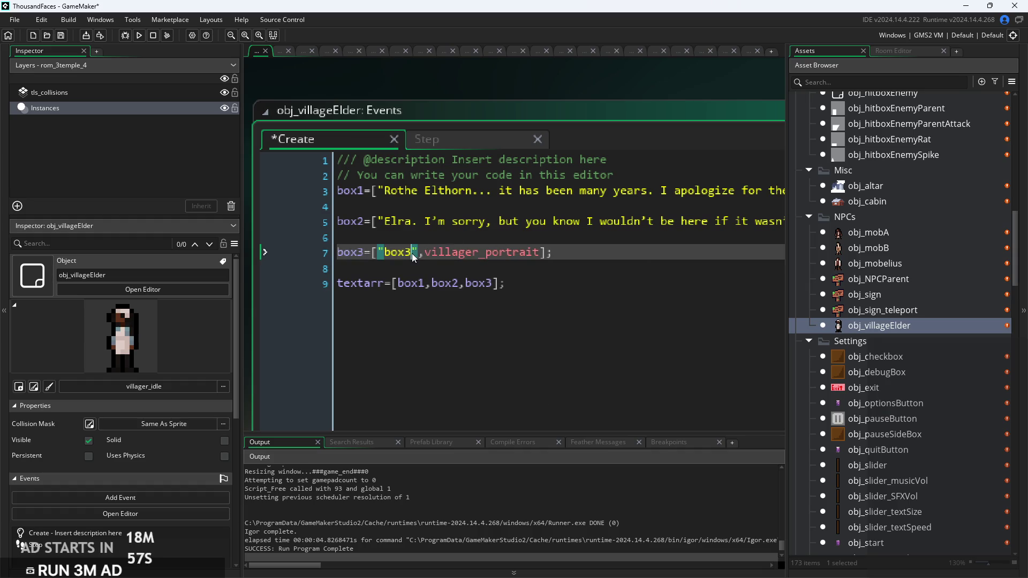
pyautogui.click(627, 210)
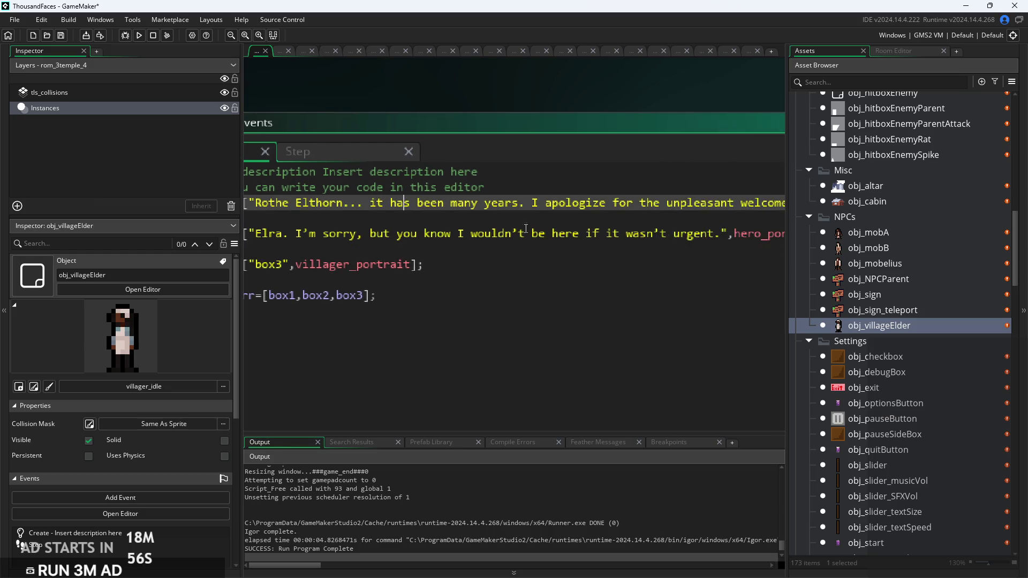
pyautogui.hscroll(10, 434, 241)
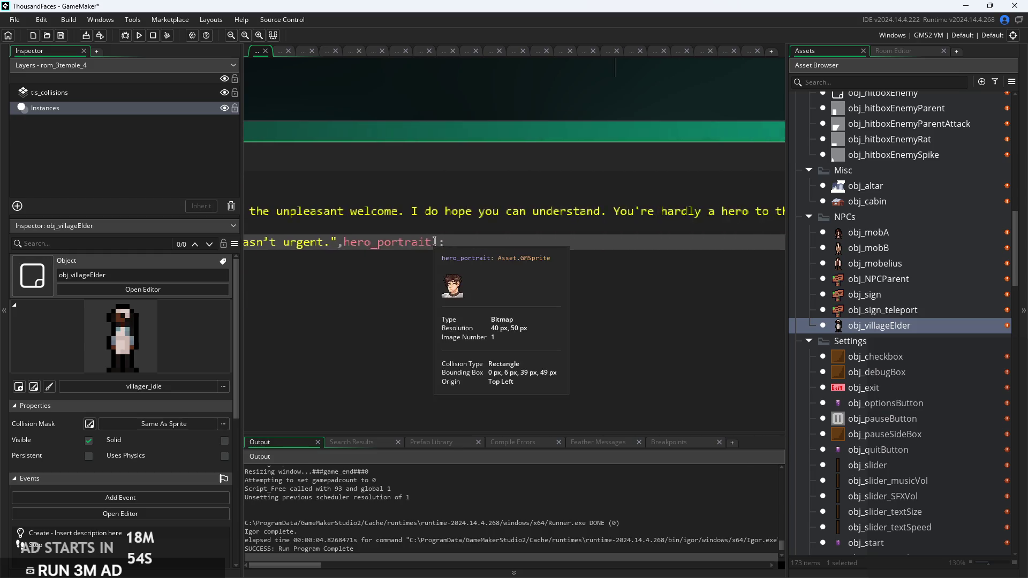
pyautogui.hscroll(5, 427, 232)
pyautogui.hscroll(-5, 412, 234)
pyautogui.hscroll(-15, 401, 236)
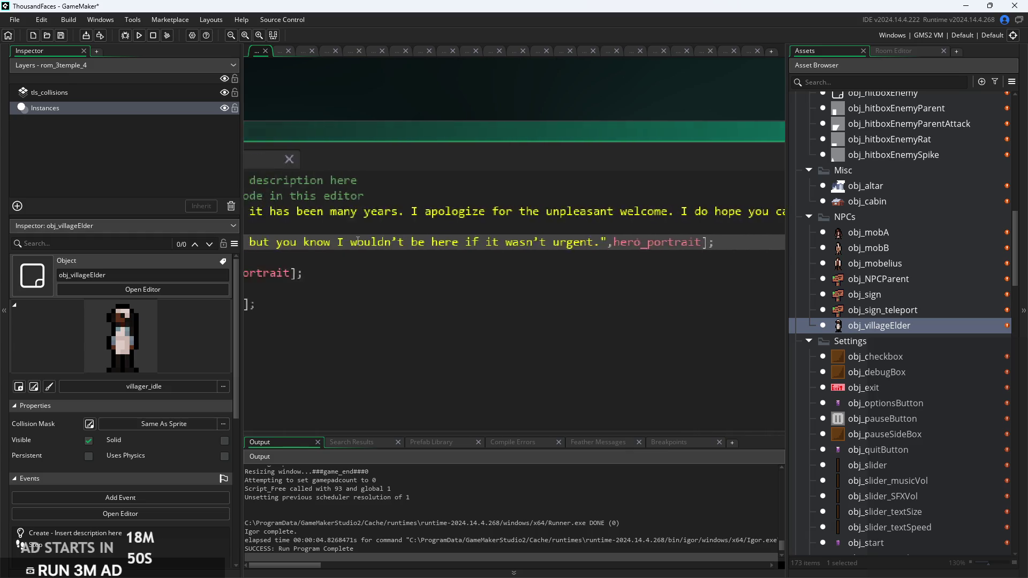
pyautogui.hscroll(6, 358, 241)
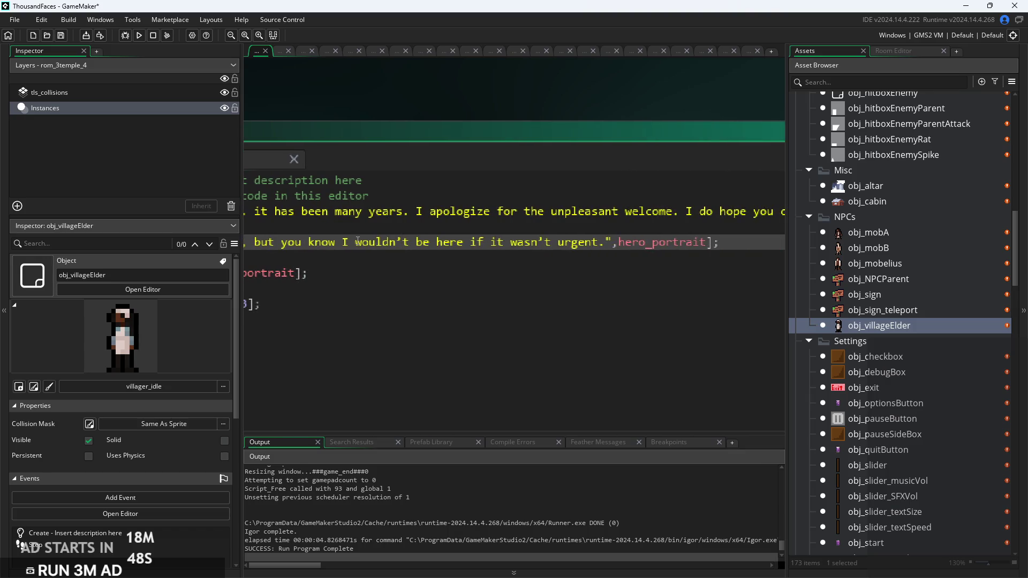
pyautogui.hscroll(-8, 358, 241)
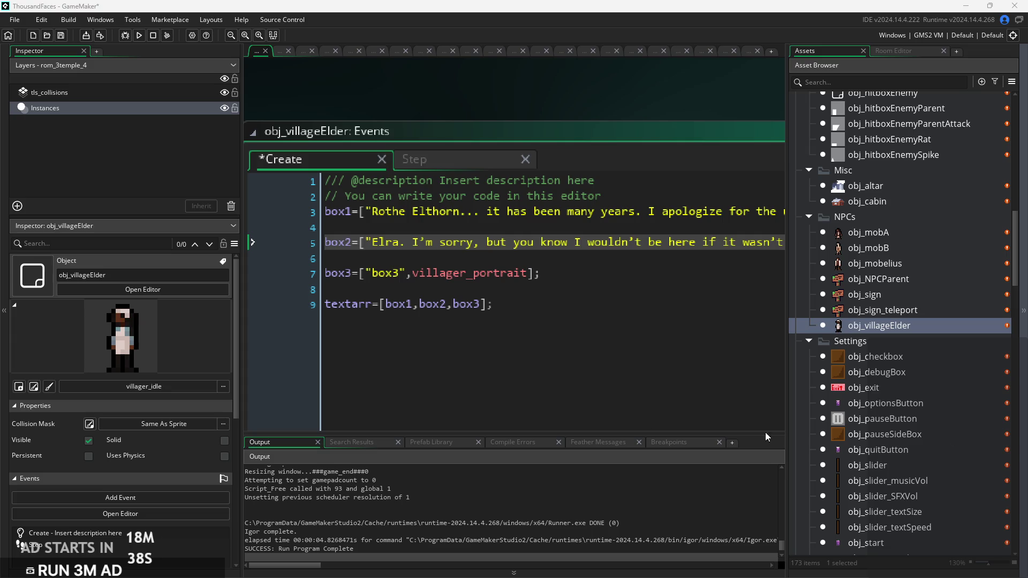
# Replace box3's placeholder with the question about the evil terrorizing the land
pyautogui.doubleClick(375, 278)
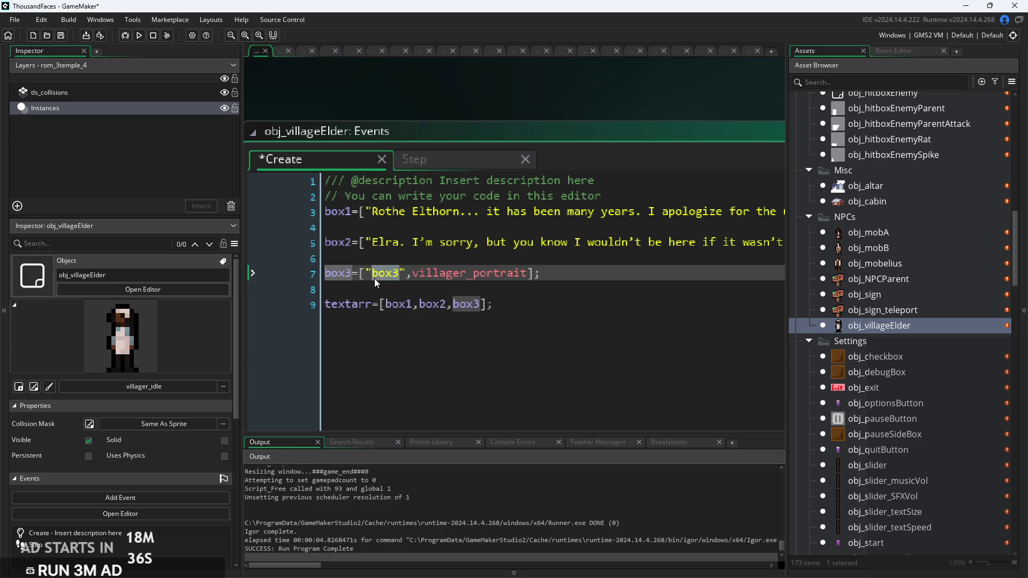
pyautogui.write('Would this have something to do with the evil terrorizing our land?')
pyautogui.click(416, 303)
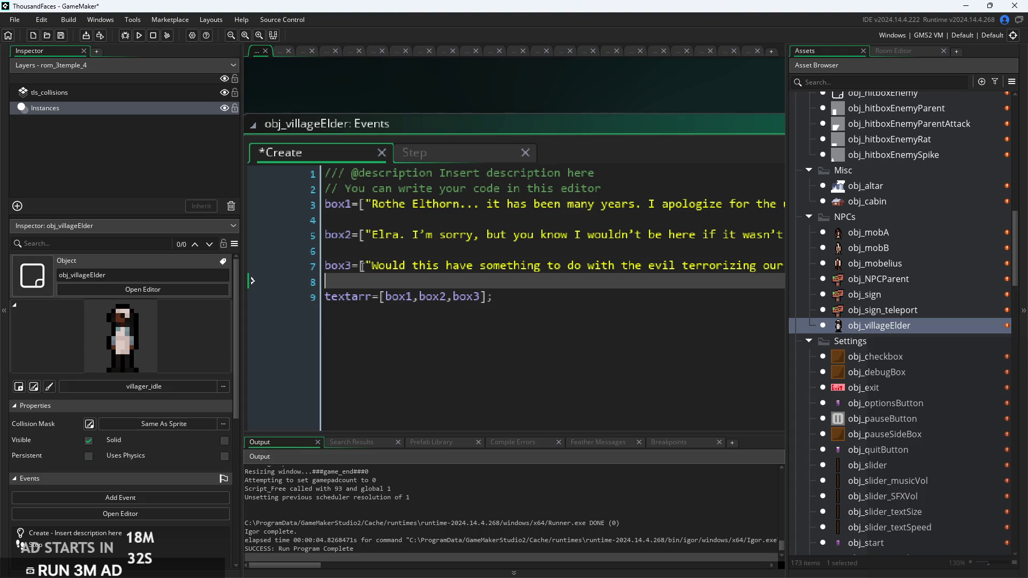
pyautogui.doubleClick(331, 266)
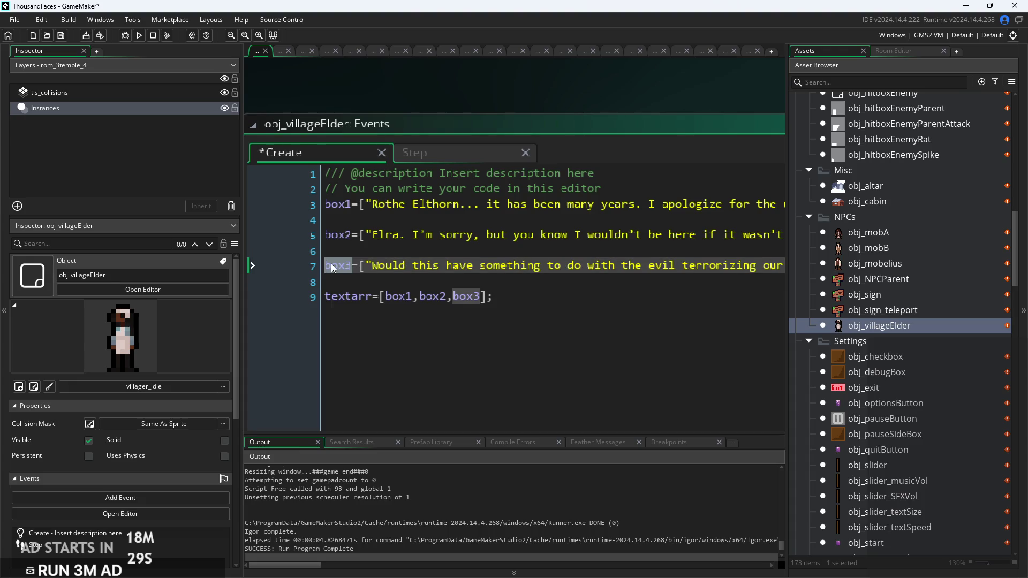
pyautogui.click(358, 282)
# Add an empty box4=["",]; line below box3, correcting the boc4 typo
pyautogui.press('Return')
pyautogui.write('boc4=[')
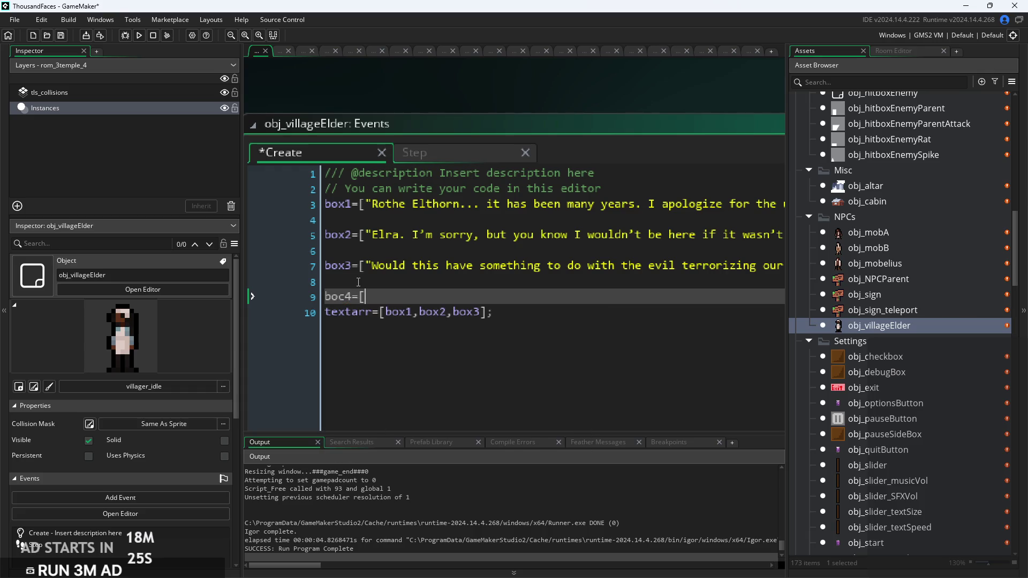
pyautogui.write('"",')
pyautogui.press('Right')
pyautogui.write(';')
pyautogui.doubleClick(349, 296)
pyautogui.write('box4')
pyautogui.moveTo(399, 296)
pyautogui.mouseDown()
pyautogui.moveTo(229, 287)
pyautogui.moveTo(226, 297)
pyautogui.mouseUp()
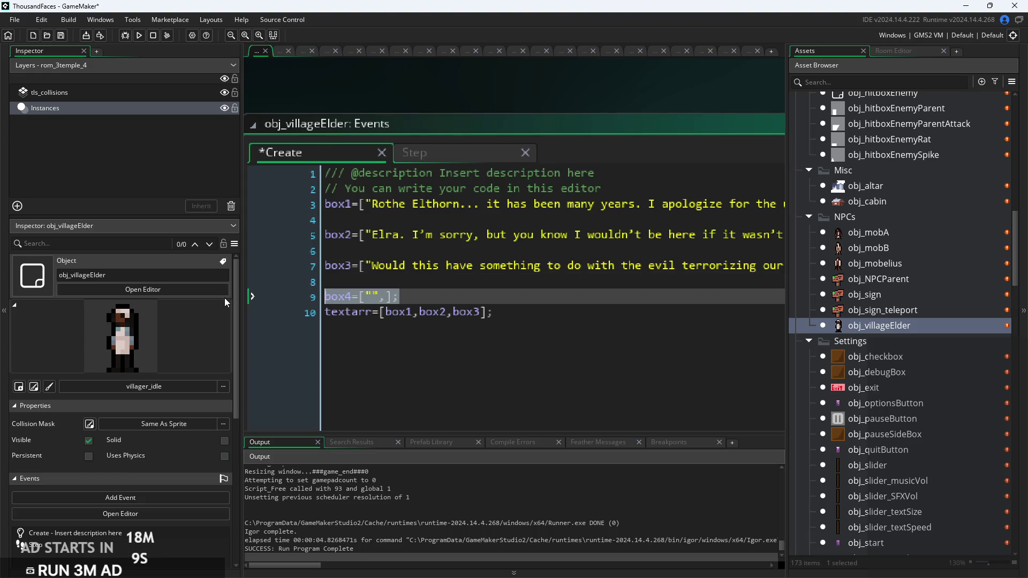
pyautogui.click(429, 297)
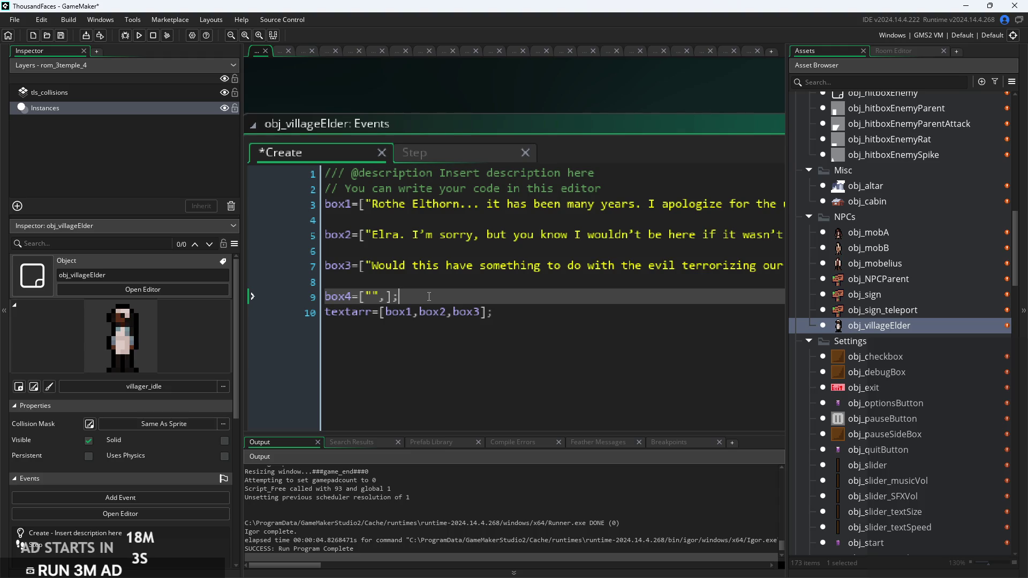
pyautogui.press('Return')
# Paste four copies of the empty box4 line, separated by blank lines
pyautogui.hotkey('ctrl', 'v')
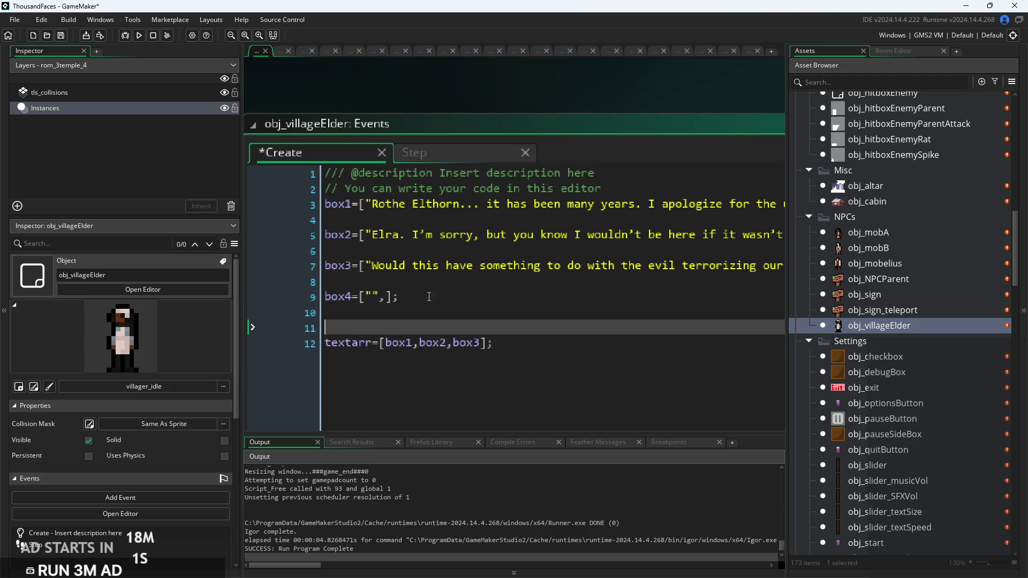
pyautogui.press('Return')
pyautogui.write('box4=["",];')
pyautogui.press('Return')
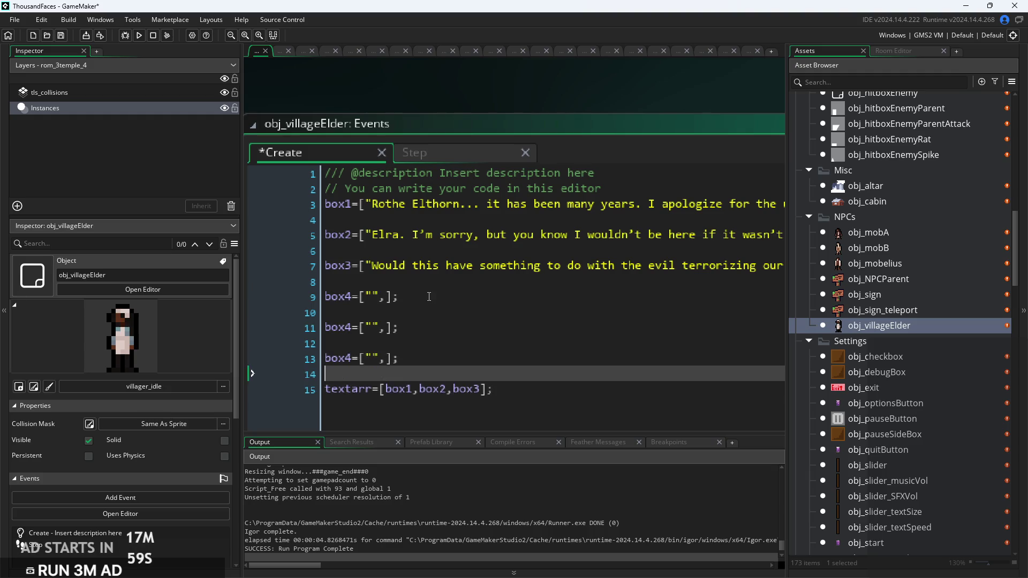
pyautogui.press('Return')
pyautogui.write('box4=["",];')
pyautogui.press('Return')
pyautogui.press('Return')
pyautogui.write('box4=["",];')
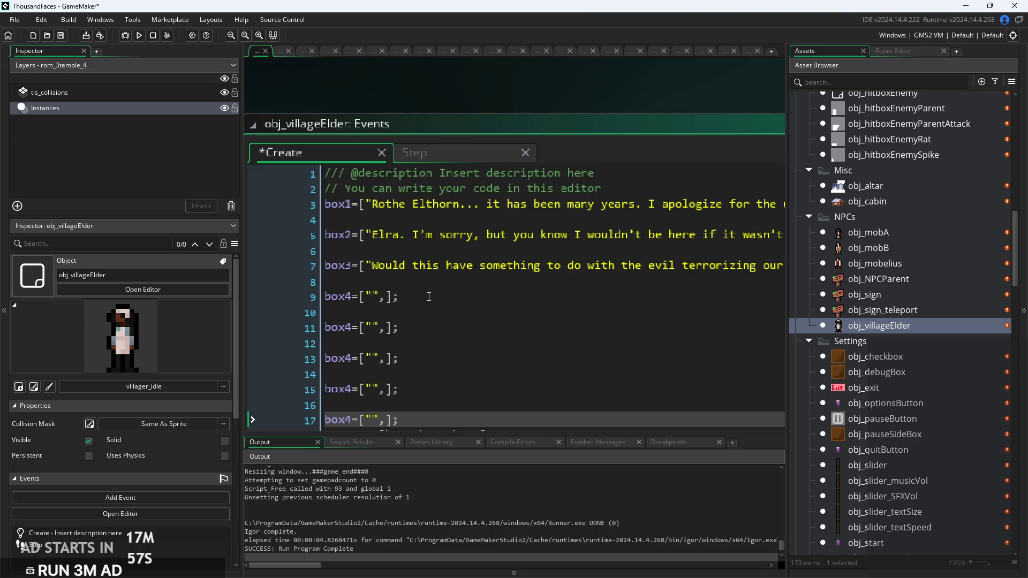
pyautogui.press('Return')
pyautogui.press('Return')
pyautogui.write('box4=["",];')
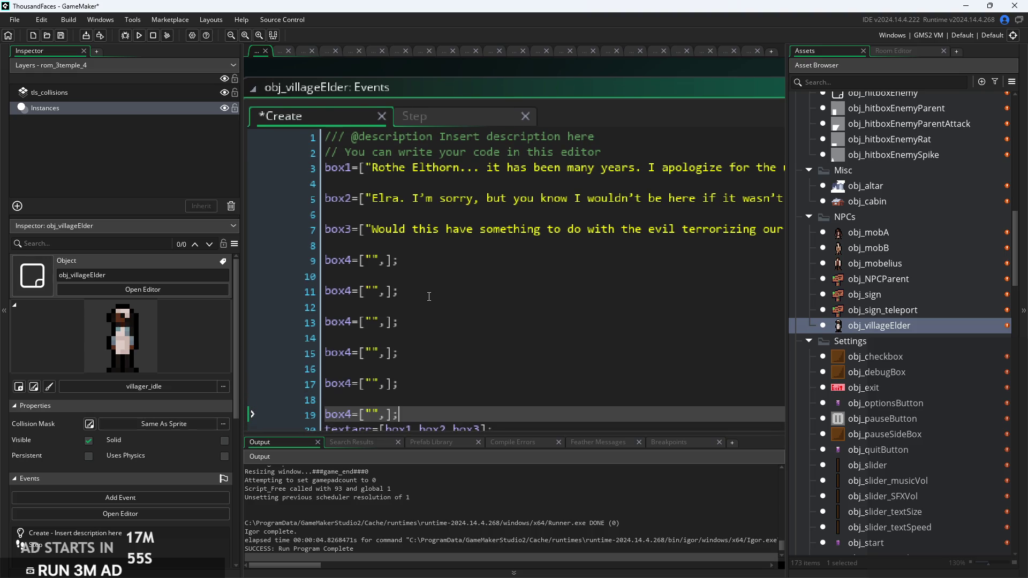
pyautogui.press('BackSpace')
pyautogui.press('BackSpace')
pyautogui.press('BackSpace')
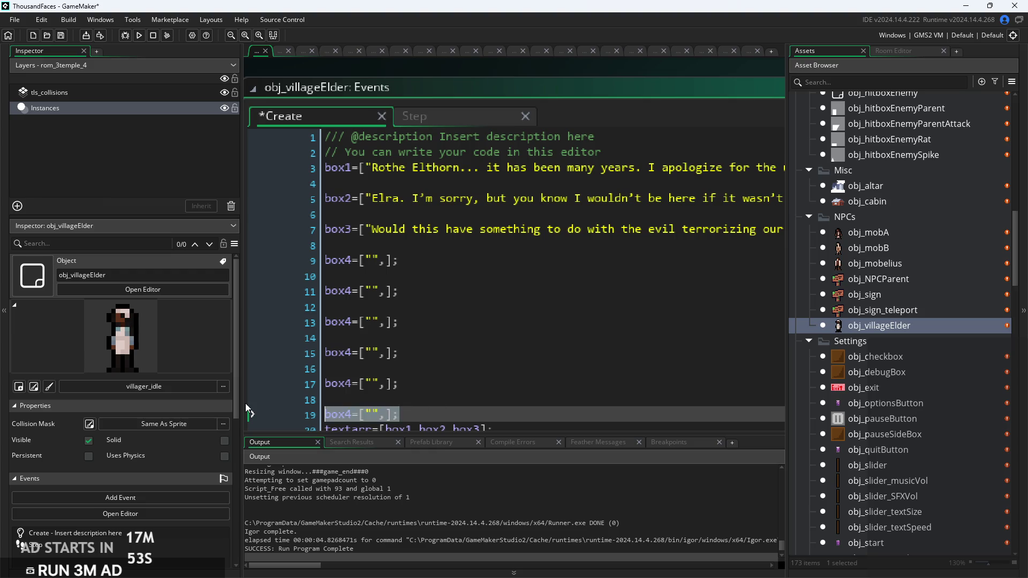
# Renumber the pasted copies to box5, box6, box7 and box8
pyautogui.click(376, 260)
pyautogui.keyDown('ctrl'); pyautogui.scroll(1, 377, 262); pyautogui.keyUp('ctrl')
pyautogui.doubleClick(377, 262)
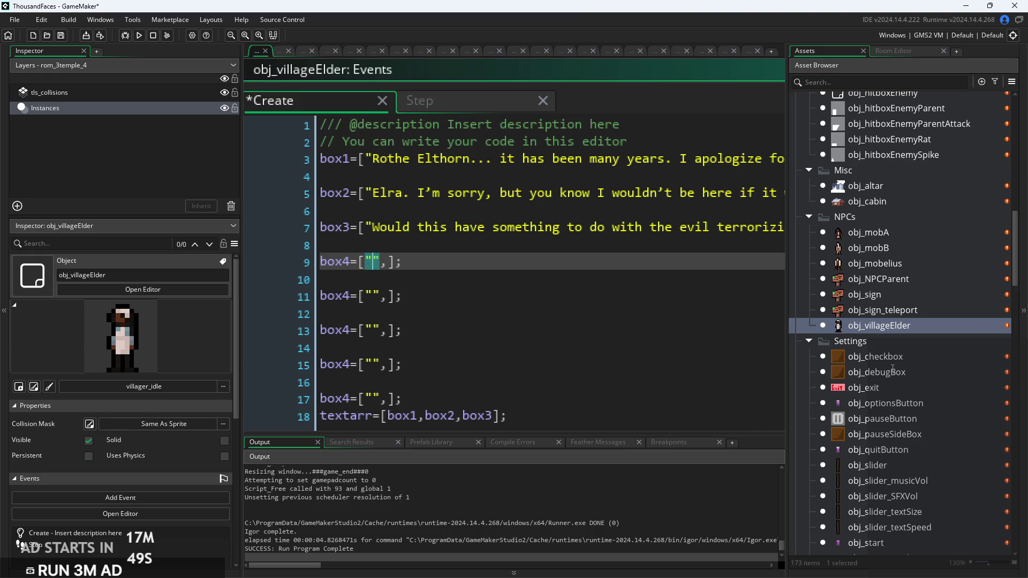
pyautogui.click(352, 297)
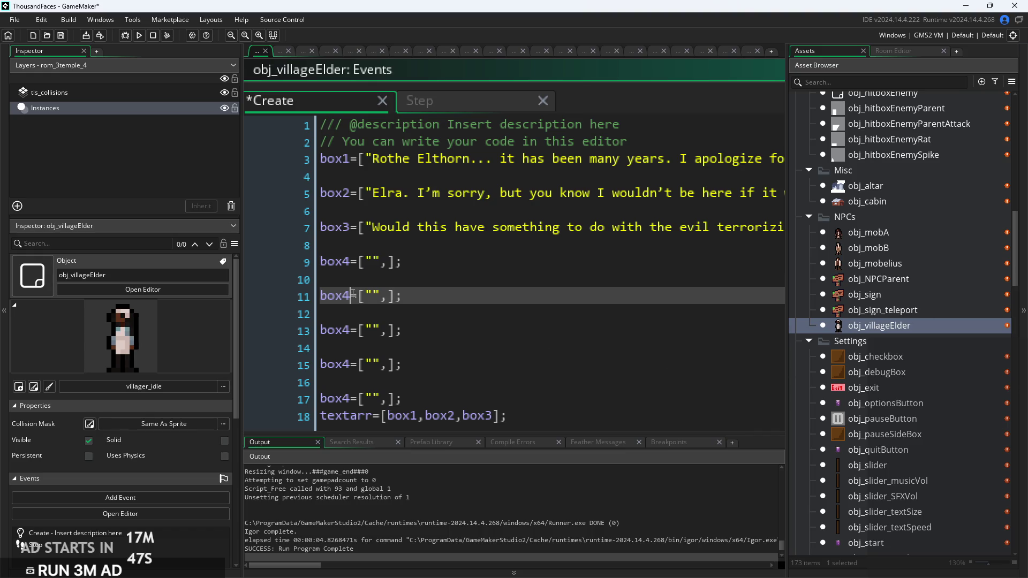
pyautogui.press('BackSpace')
pyautogui.write('5')
pyautogui.press('Down')
pyautogui.press('Down')
pyautogui.press('BackSpace')
pyautogui.write('6')
pyautogui.press('Down')
pyautogui.press('Down')
pyautogui.press('BackSpace')
pyautogui.write('7')
pyautogui.press('Down')
pyautogui.press('Down')
pyautogui.press('BackSpace')
pyautogui.write('8')
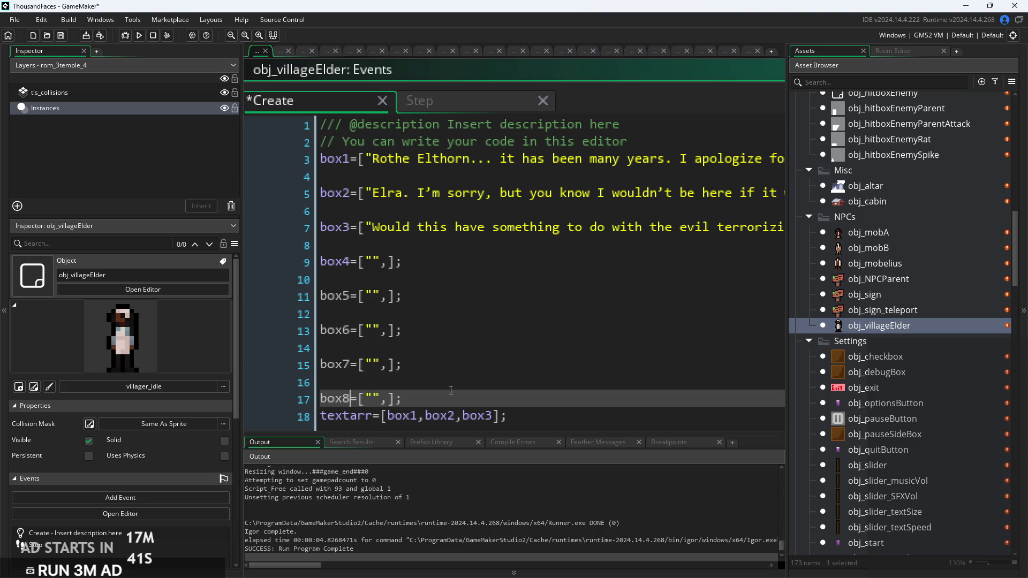
# Add a blank line before the textarr line and return to box4's empty quotes
pyautogui.click(451, 388)
pyautogui.press('Down')
pyautogui.press('Down')
pyautogui.press('Return')
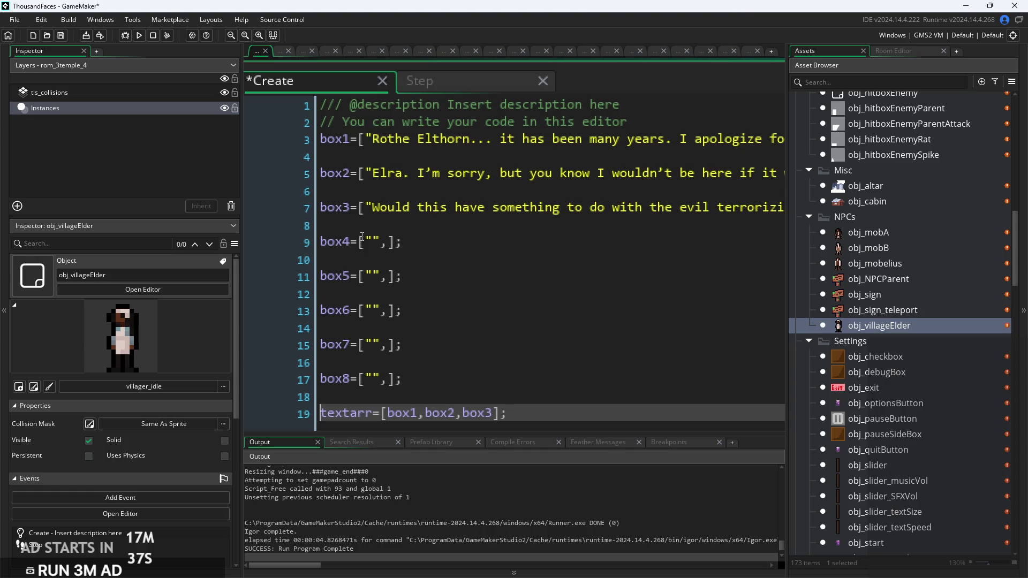
pyautogui.click(373, 242)
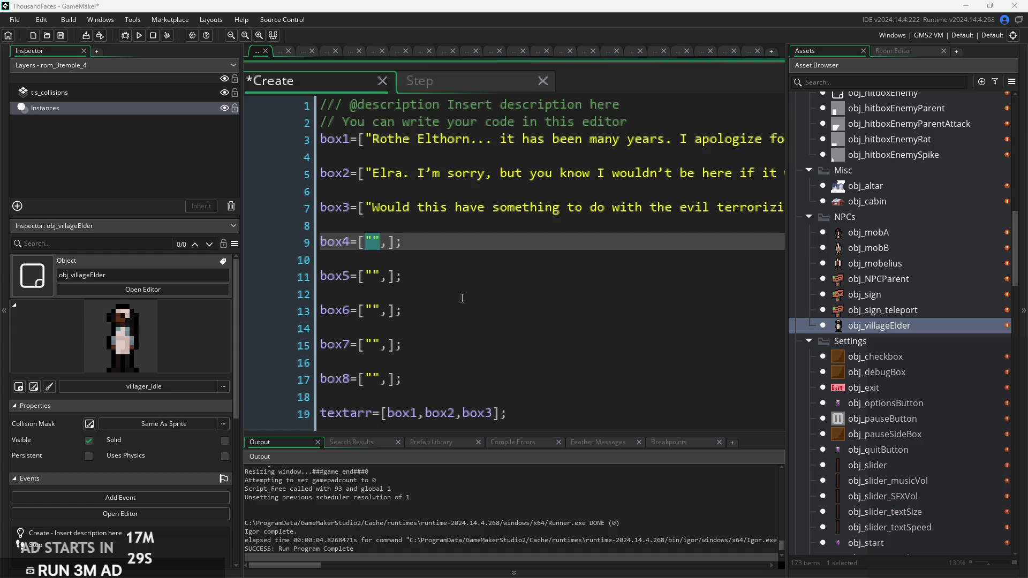
# Paste the elder's line into box4 and the reply into box5
pyautogui.hotkey('ctrl', 'v')
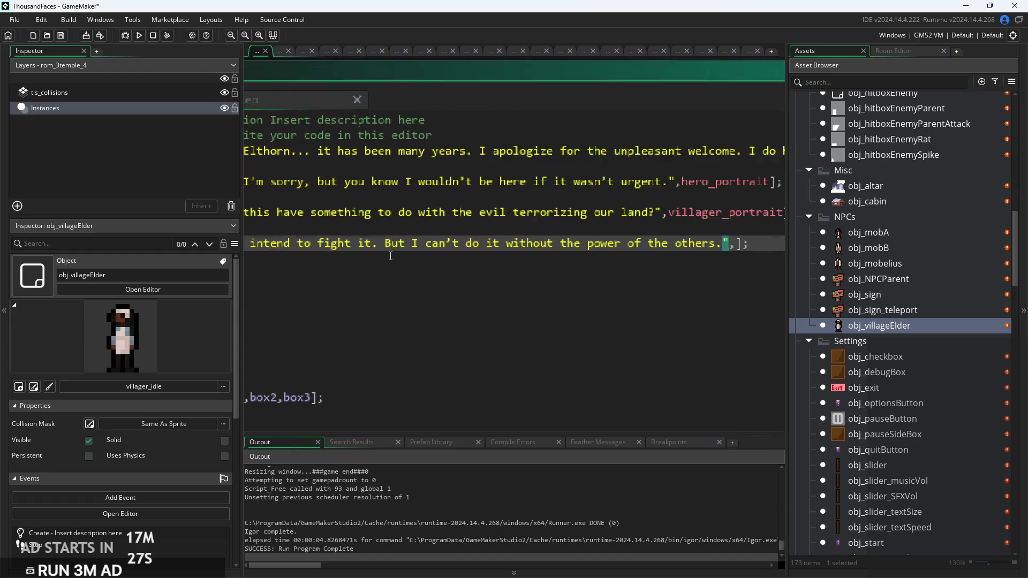
pyautogui.click(573, 252)
pyautogui.hscroll(5, 574, 252)
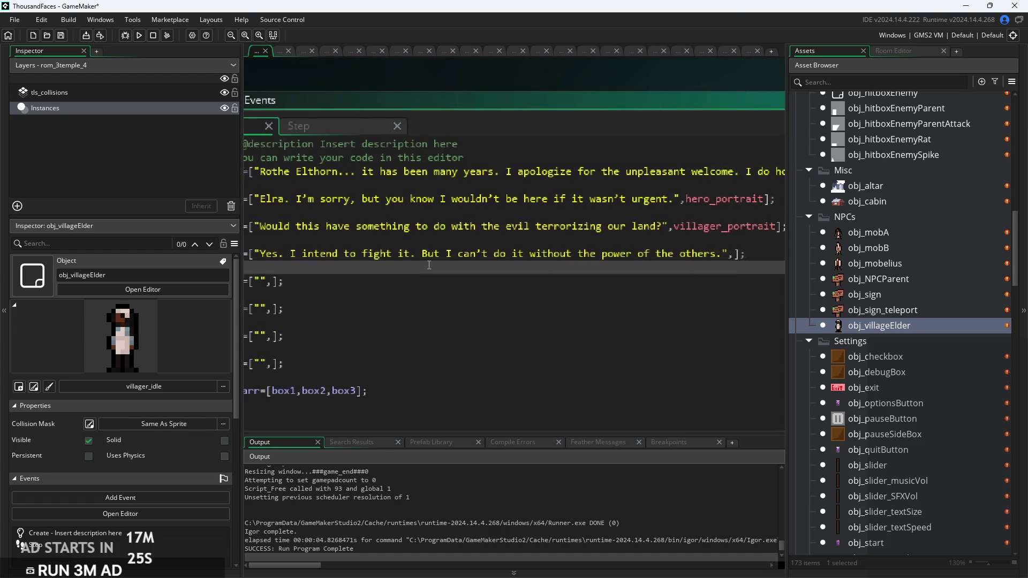
pyautogui.hscroll(-5, 459, 256)
pyautogui.doubleClick(396, 269)
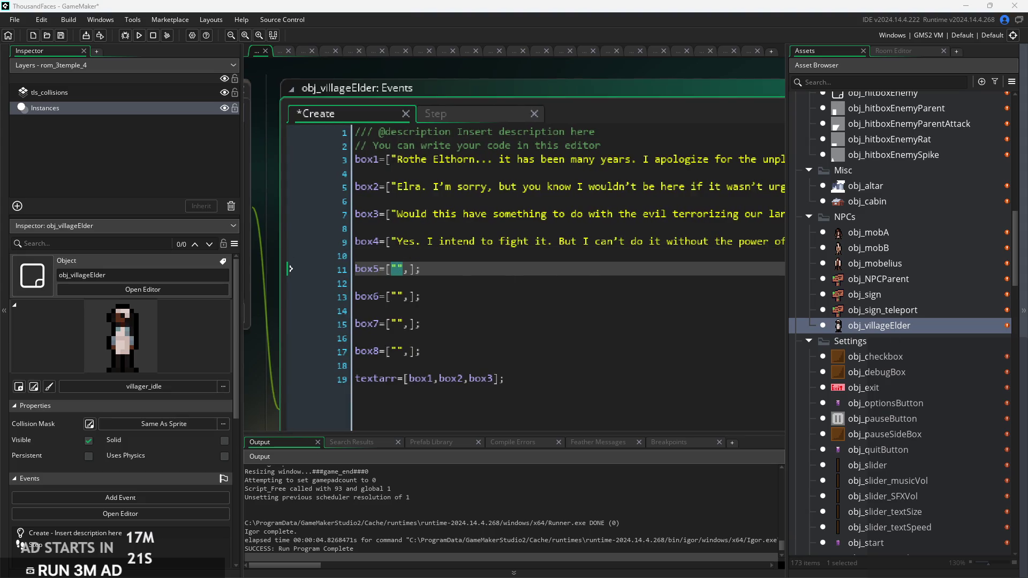
pyautogui.write('"You’re not saying…"')
pyautogui.hotkey('ctrl', 'z')
pyautogui.click(397, 269)
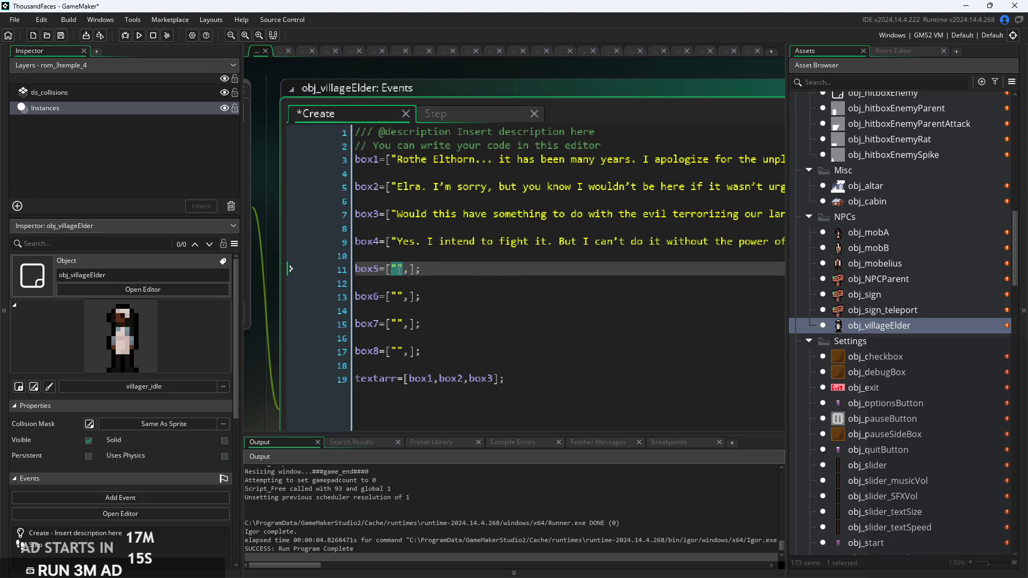
pyautogui.write('You’re not saying…')
# Fill box6 with "Please. For the kingdom." and box7 with the elder's monster-eradication condition
pyautogui.click(397, 296)
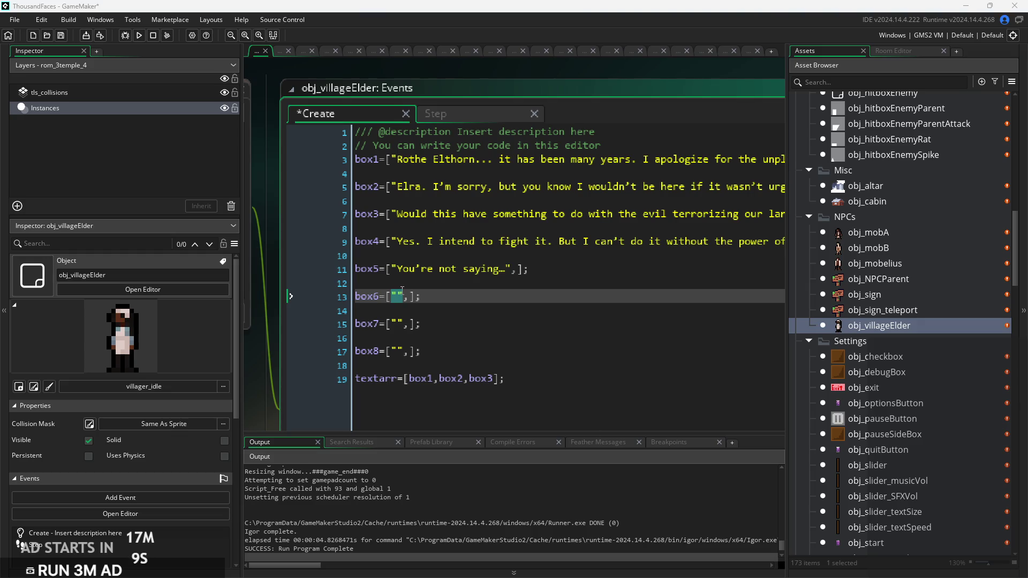
pyautogui.write('Please. For the kingdom.')
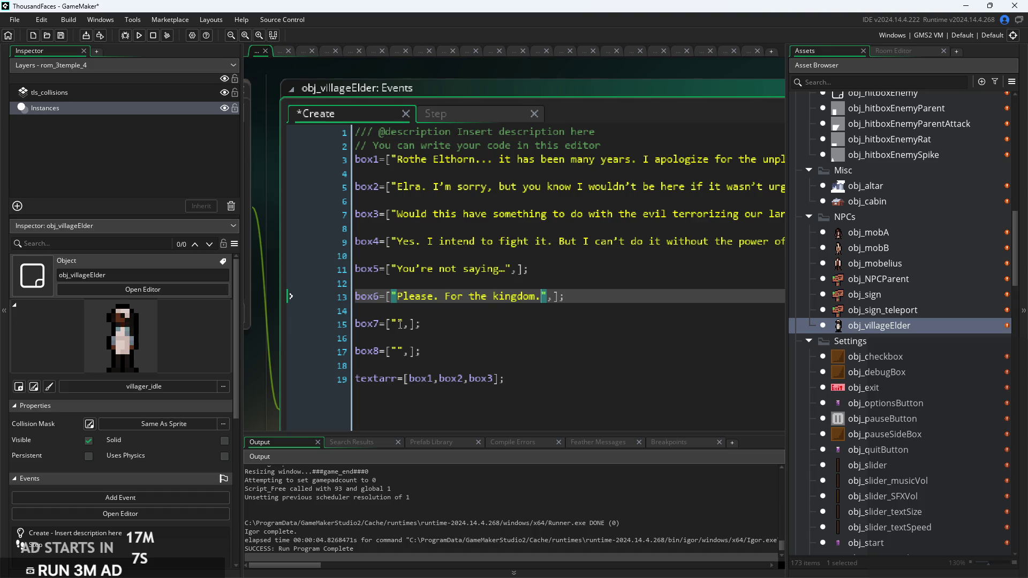
pyautogui.click(398, 324)
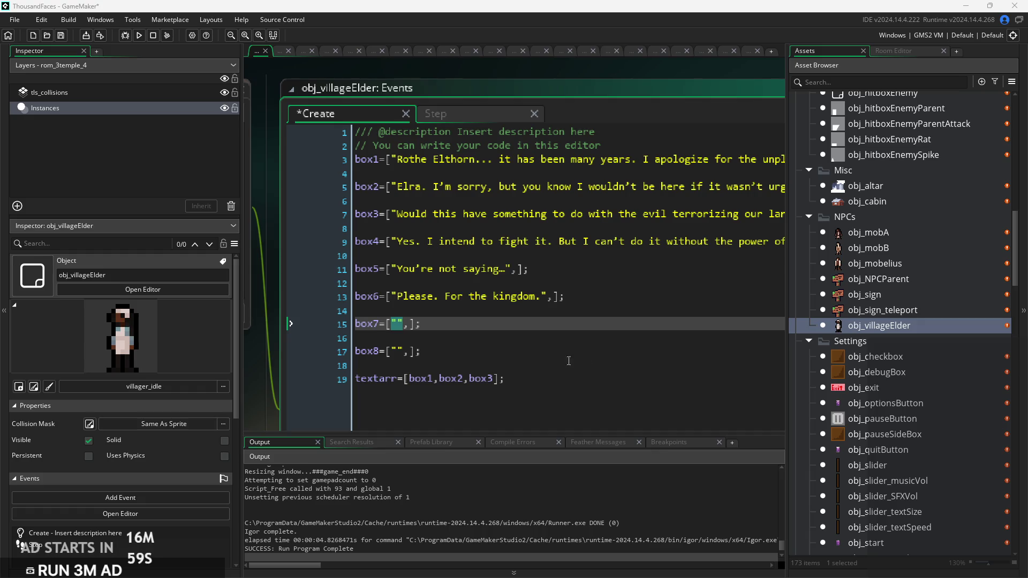
pyautogui.hotkey('ctrl', 'v')
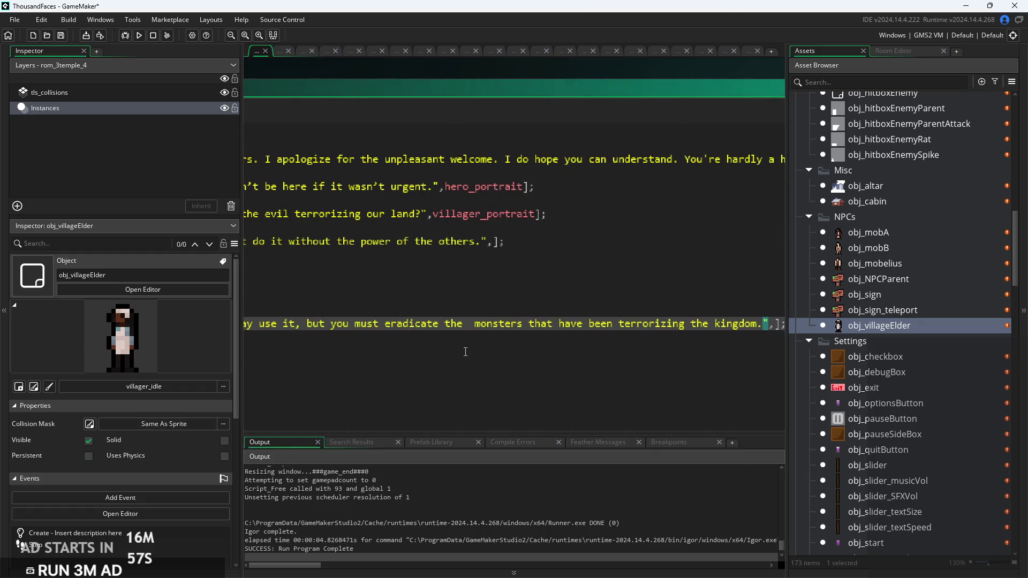
pyautogui.press('Down')
pyautogui.press('Down')
pyautogui.press('Home')
pyautogui.hotkey('shift', 'End')
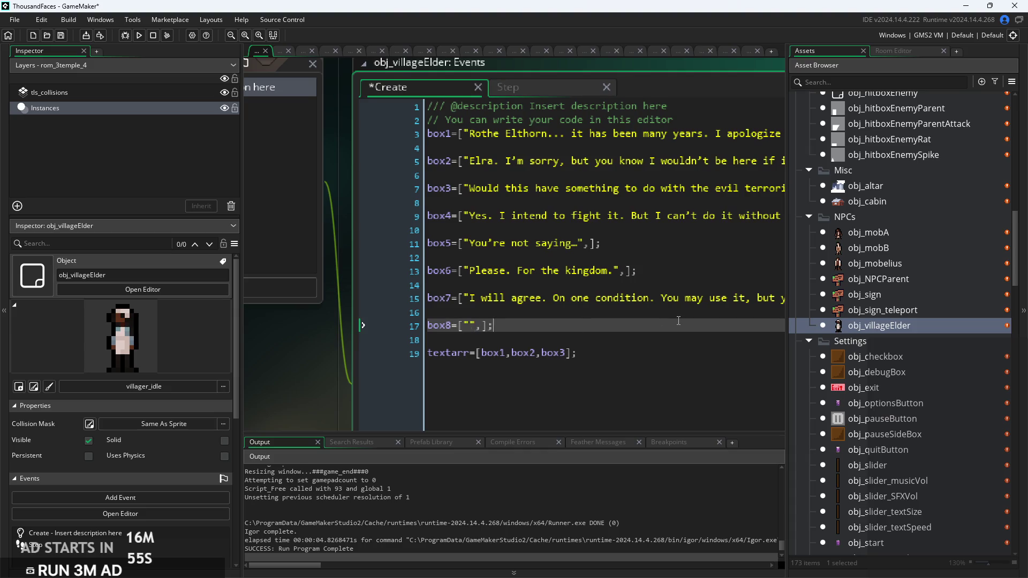
pyautogui.click(419, 330)
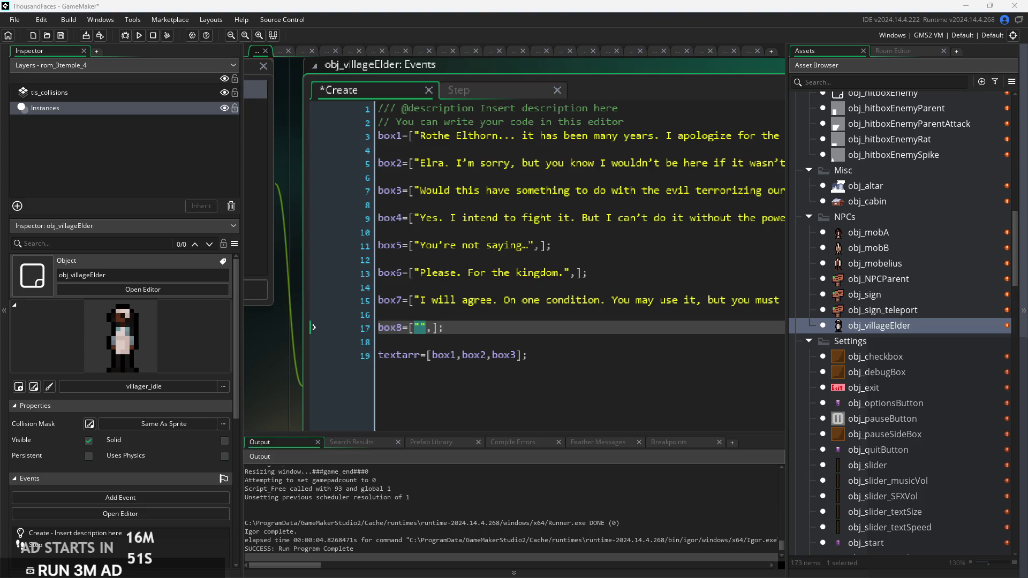
# Type "Of course, anything." into box8, then go to the end of the textarr line
pyautogui.click(422, 330)
pyautogui.write('Of course, anything.')
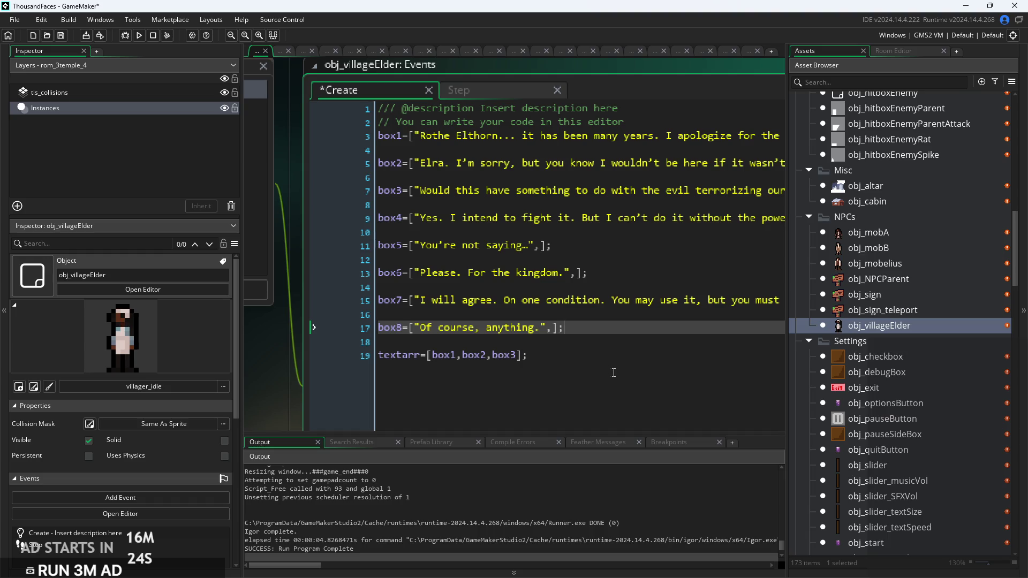
pyautogui.scroll(-2, 644, 324)
pyautogui.keyDown('ctrl'); pyautogui.scroll(-2, 644, 324); pyautogui.keyUp('ctrl')
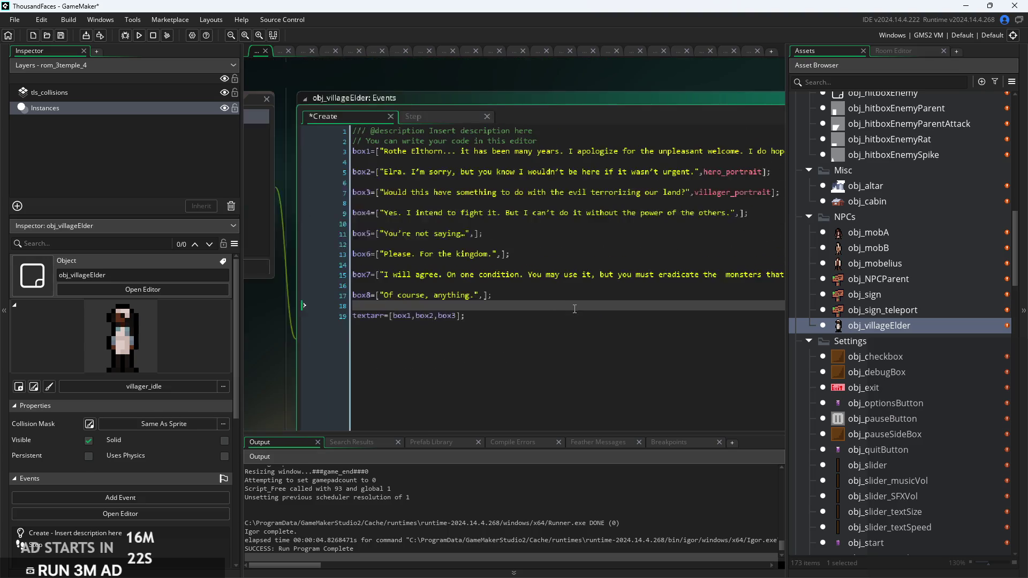
pyautogui.scroll(2, 644, 324)
pyautogui.press('Down')
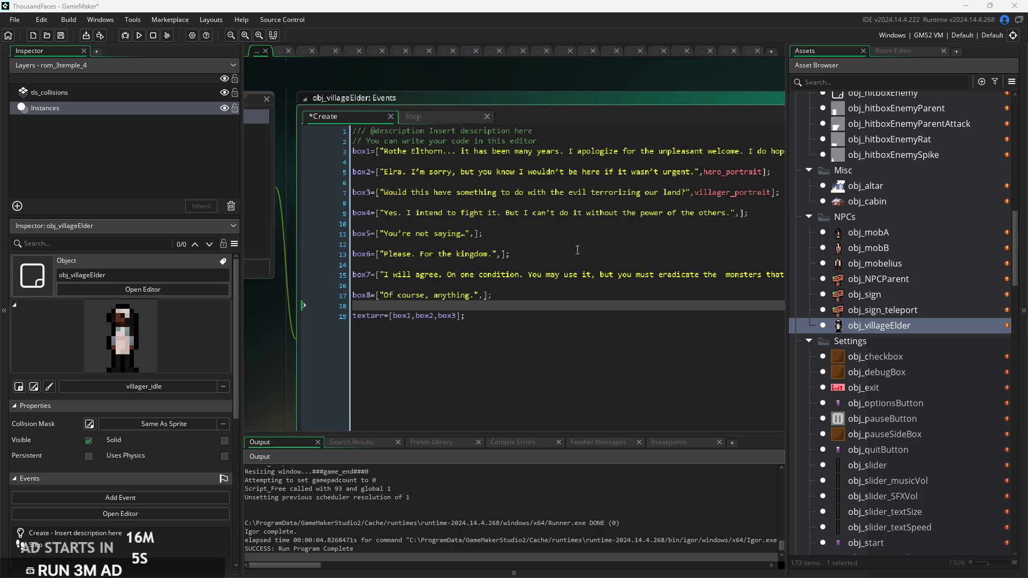
pyautogui.click(534, 312)
# Copy villager_portrait from the box3 line into the box5 and box7 portrait slots
pyautogui.scroll(-1, 534, 312)
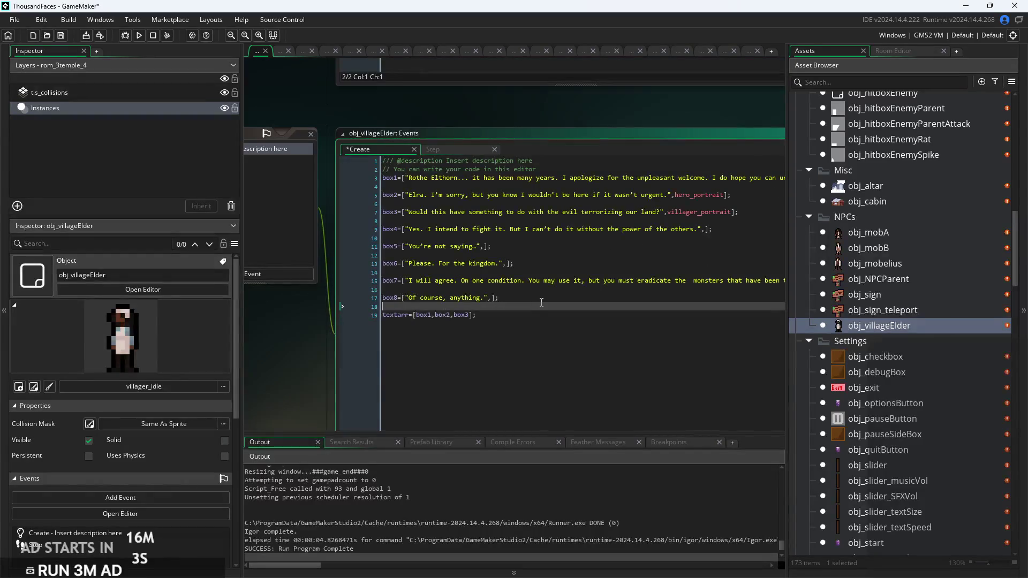
pyautogui.scroll(-1, 534, 295)
pyautogui.click(508, 268)
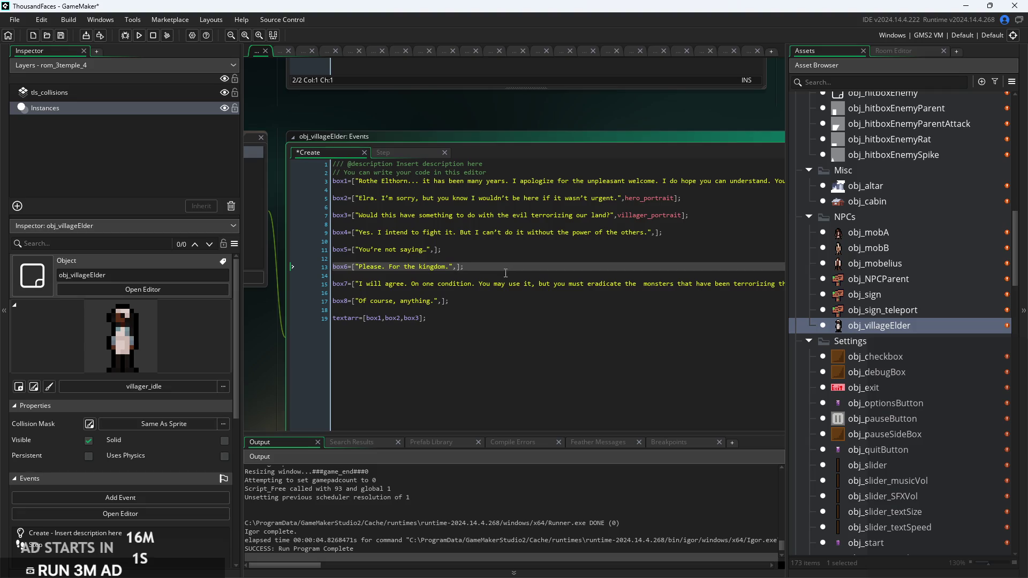
pyautogui.scroll(1, 506, 273)
pyautogui.press('Up')
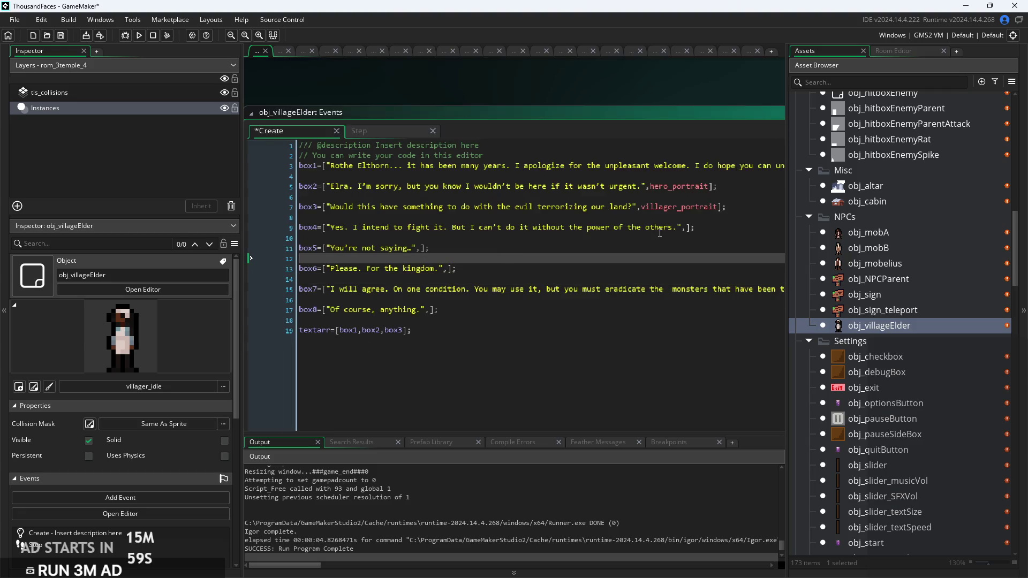
pyautogui.scroll(1, 660, 233)
pyautogui.click(571, 256)
pyautogui.scroll(-1, 577, 221)
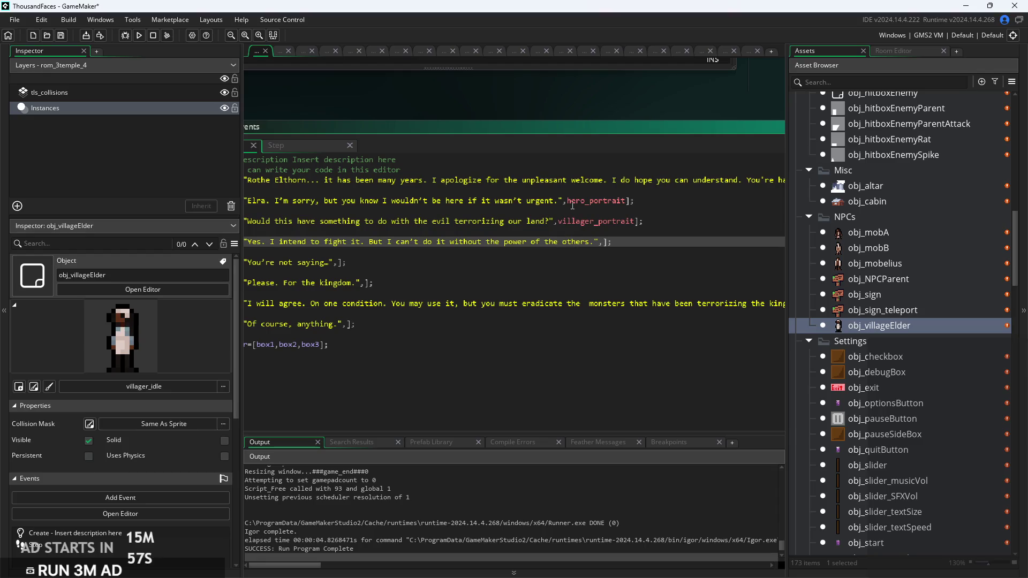
pyautogui.doubleClick(622, 223)
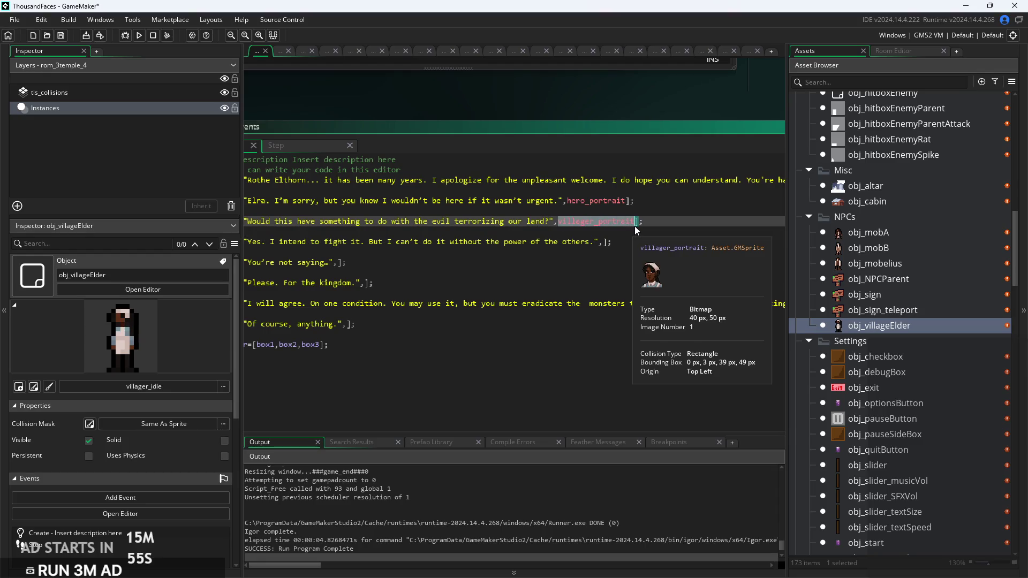
pyautogui.hotkey('ctrl', 'c')
pyautogui.click(338, 262)
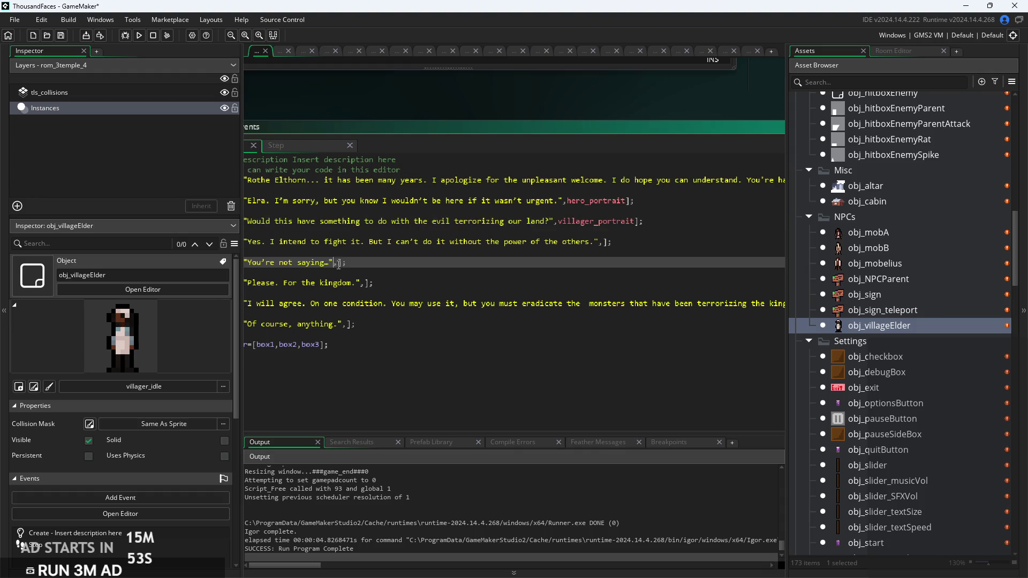
pyautogui.hotkey('ctrl', 'v')
pyautogui.click(411, 310)
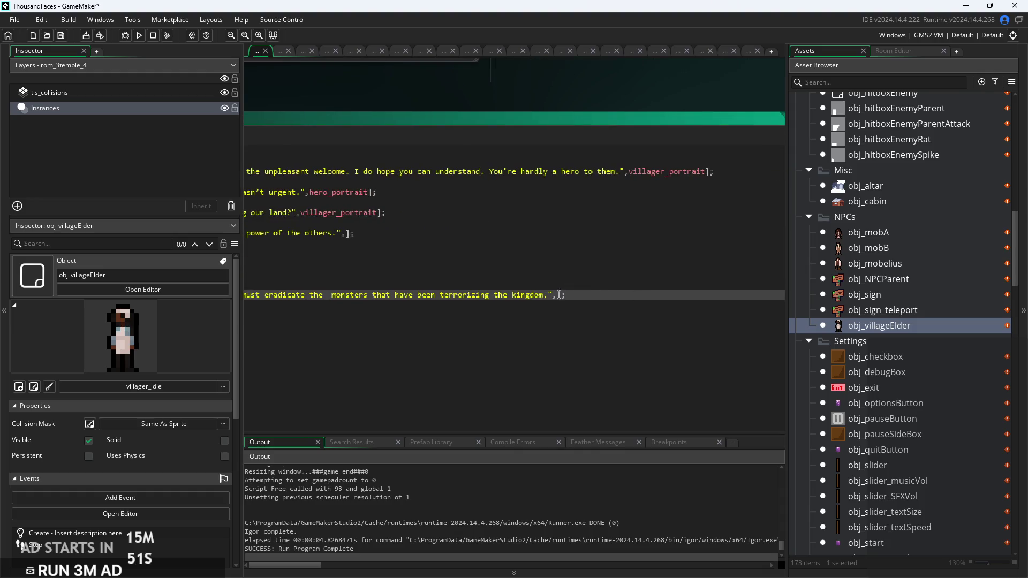
pyautogui.hotkey('ctrl', 'v')
# Paste hero_portrait from the box2 line into the box4, box6 and box8 portrait slots
pyautogui.click(429, 232)
pyautogui.moveTo(494, 204); pyautogui.dragTo(434, 205)
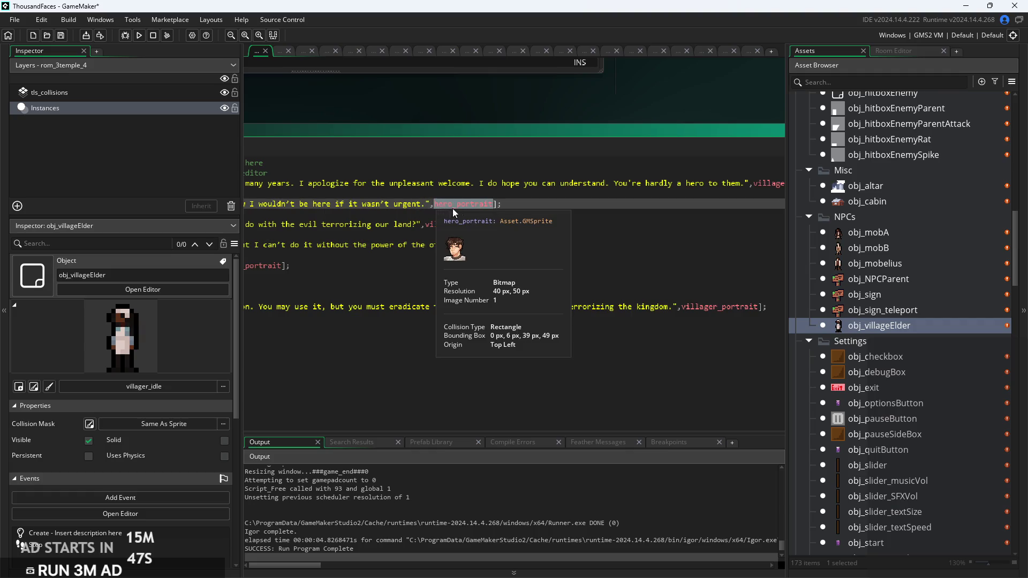
pyautogui.press('Right')
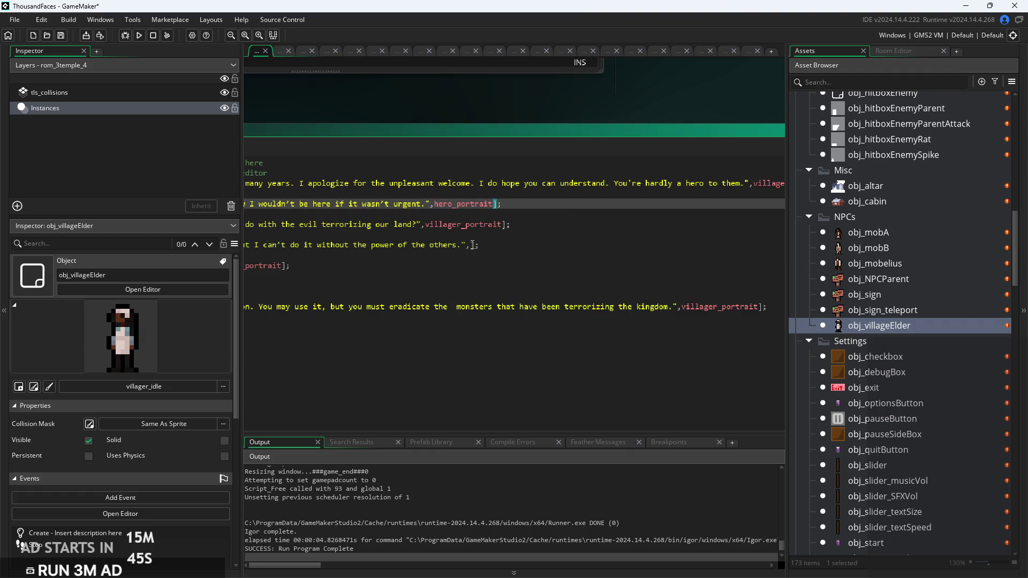
pyautogui.click(472, 245)
pyautogui.hotkey('ctrl', 'v')
pyautogui.press('Down')
pyautogui.press('Down')
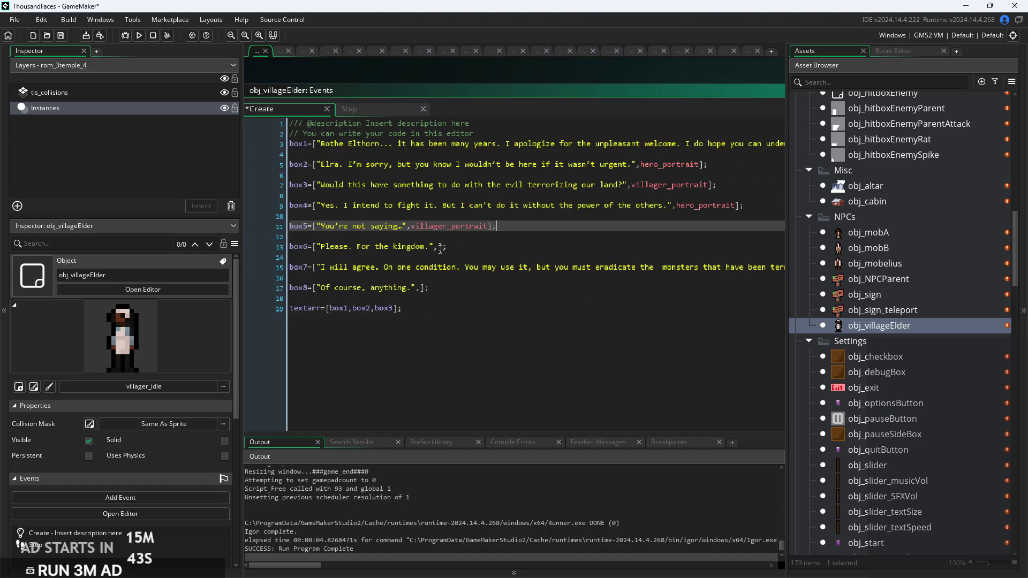
pyautogui.click(440, 247)
pyautogui.hotkey('ctrl', 'v')
pyautogui.click(422, 288)
pyautogui.hotkey('ctrl', 'v')
# Save the Create event code and place the caret inside the textarr brackets
pyautogui.hotkey('ctrl', 's')
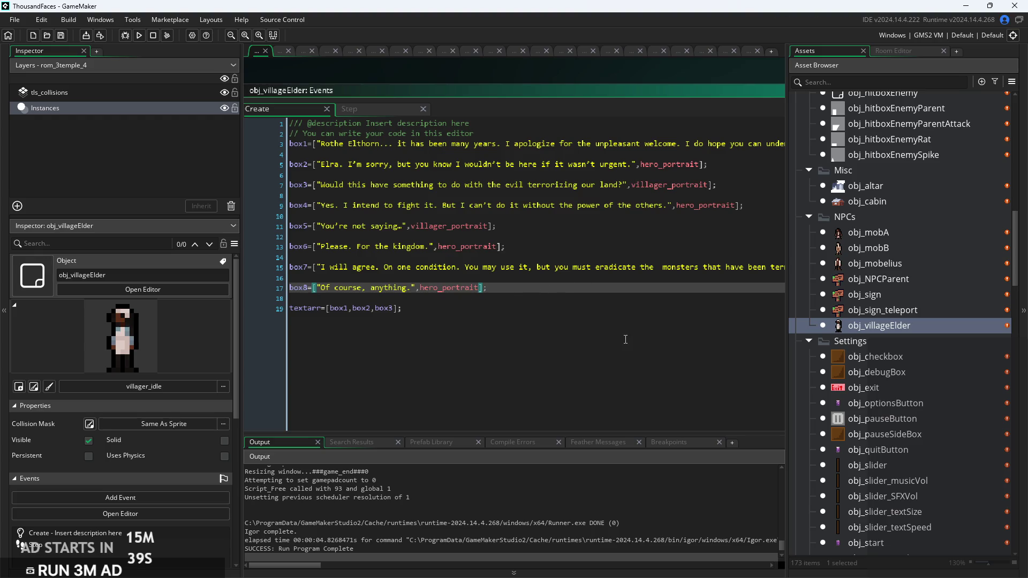
pyautogui.click(407, 308)
pyautogui.scroll(2, 536, 321)
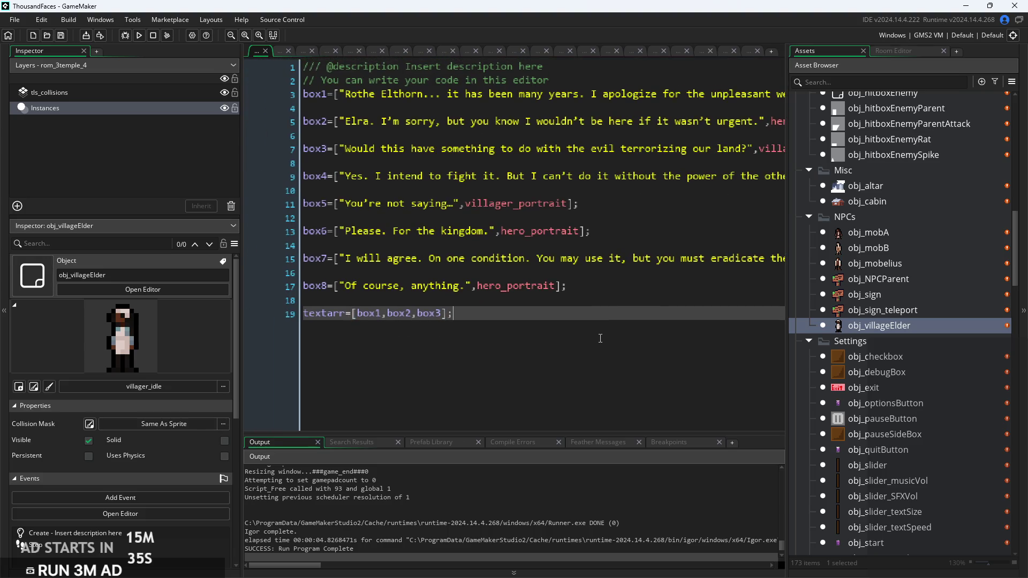
pyautogui.press('Left')
# Extend textarr=[box1,box2,box3] with box4 through box8, then restore the code editor size
pyautogui.write(',box')
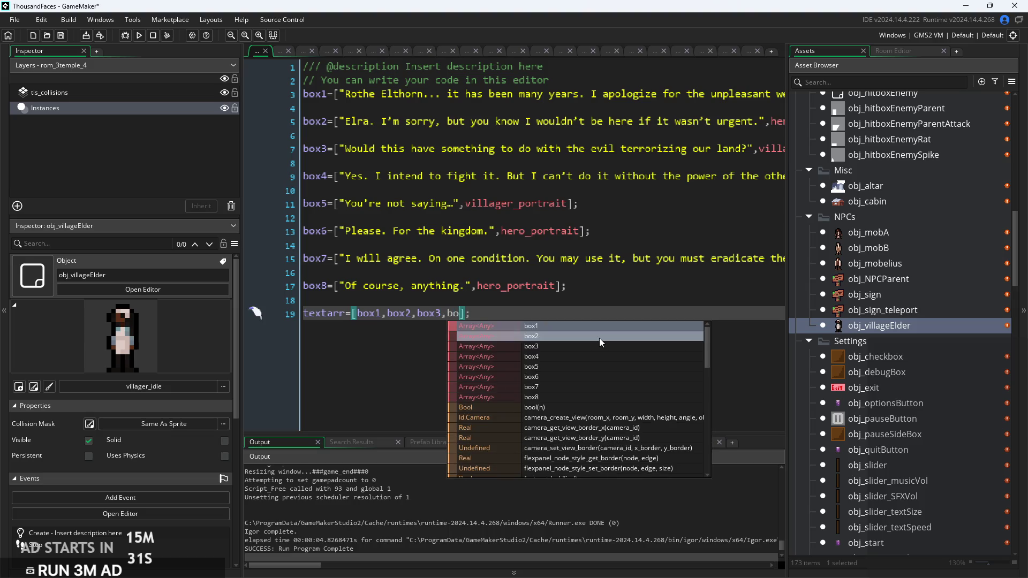
pyautogui.press('Left')
pyautogui.press('Left')
pyautogui.press('Left')
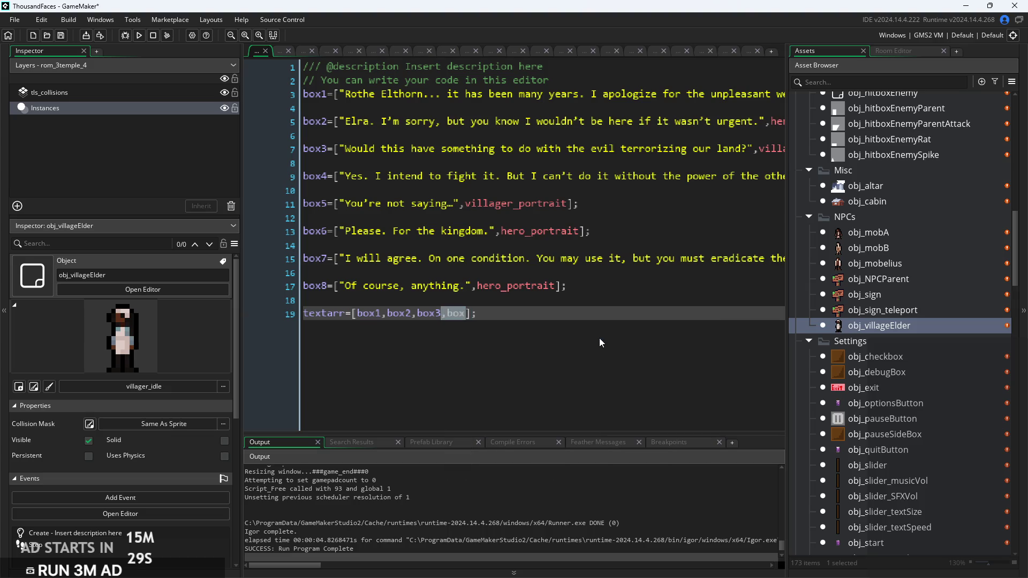
pyautogui.press('Right')
pyautogui.press('Right')
pyautogui.press('Right')
pyautogui.write('4,box5,box6')
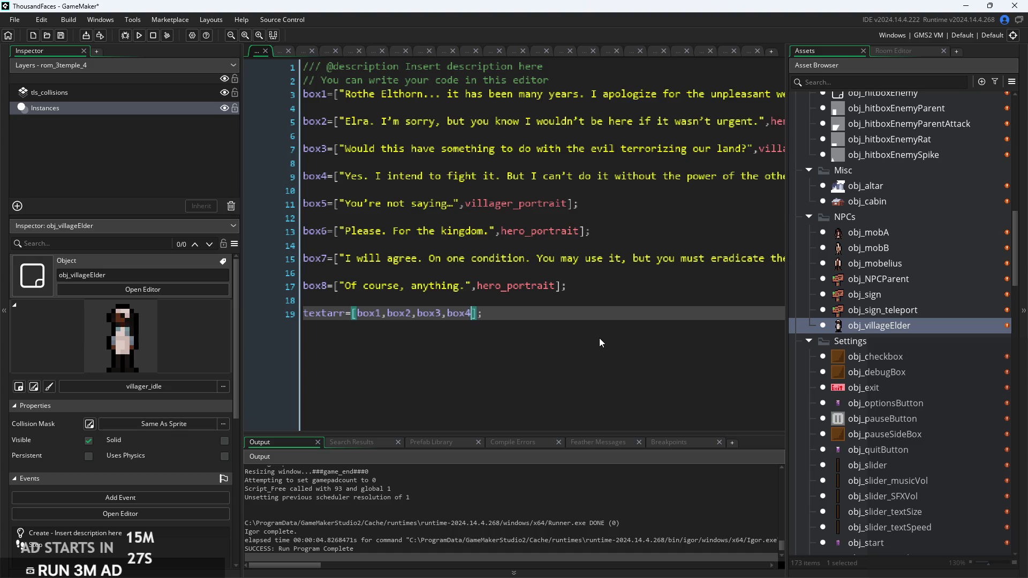
pyautogui.write(',box7,box7,box')
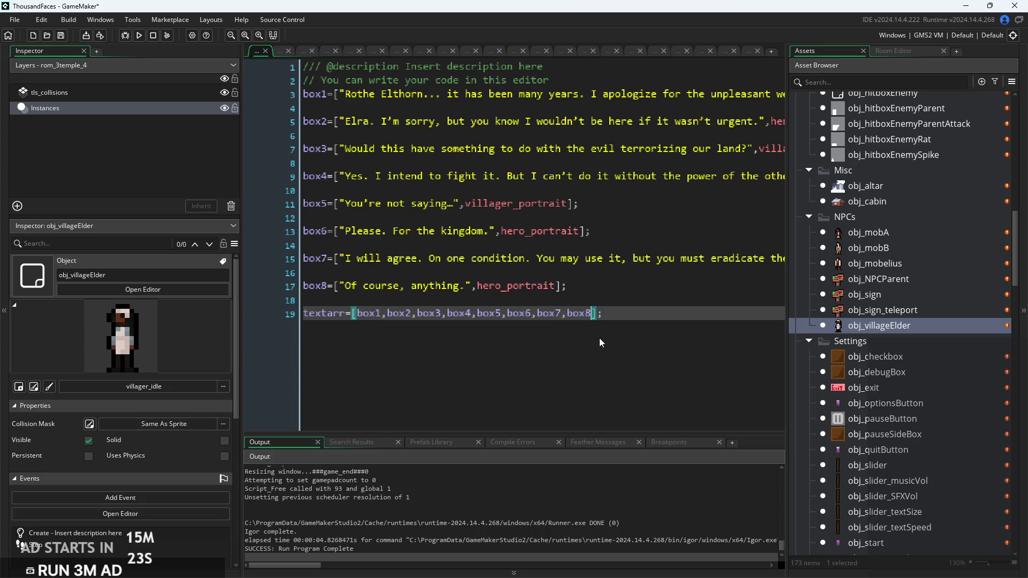
pyautogui.write('8')
pyautogui.click(634, 320)
pyautogui.press('Escape')
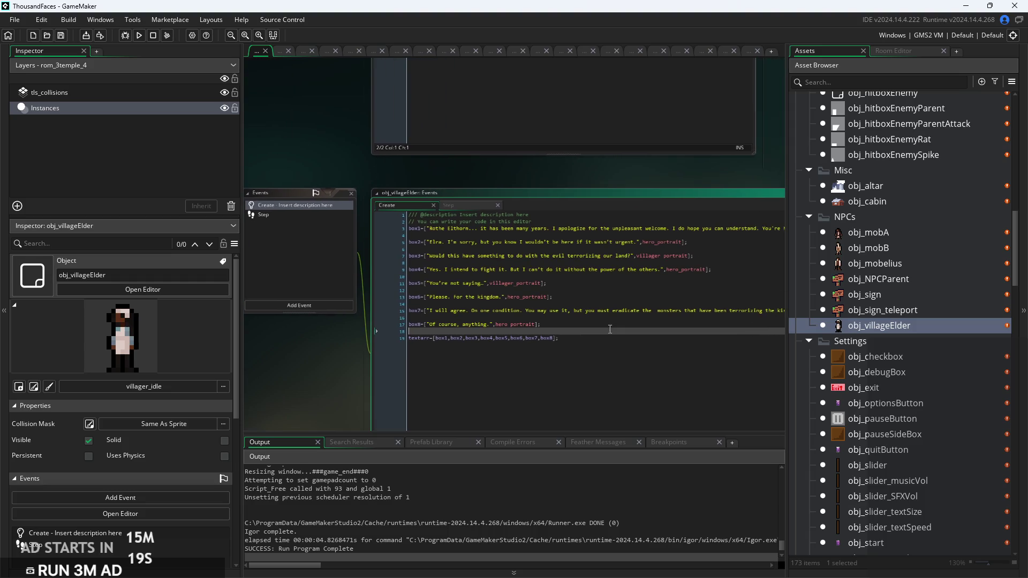
pyautogui.scroll(2, 896, 359)
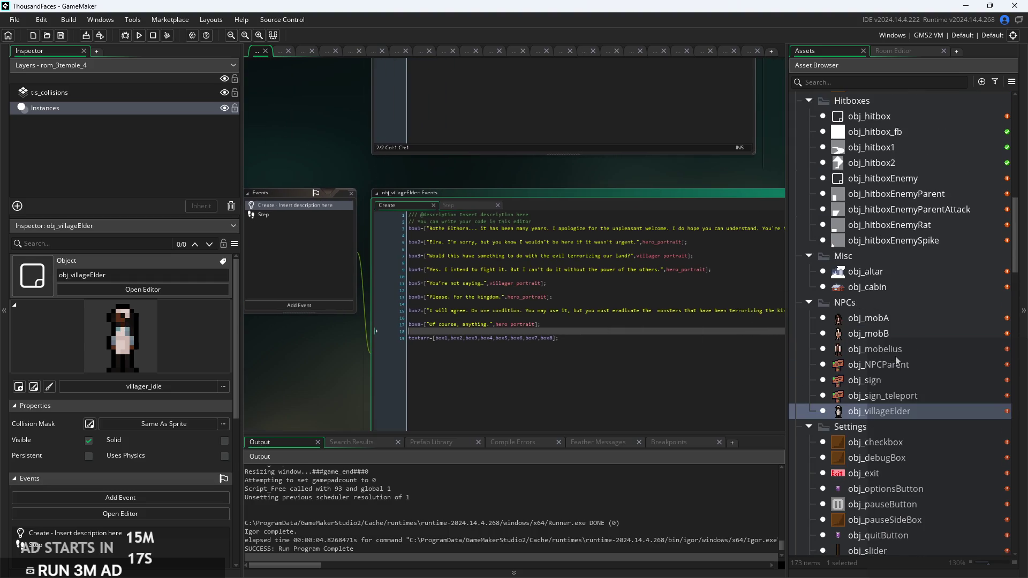
pyautogui.scroll(-2, 895, 358)
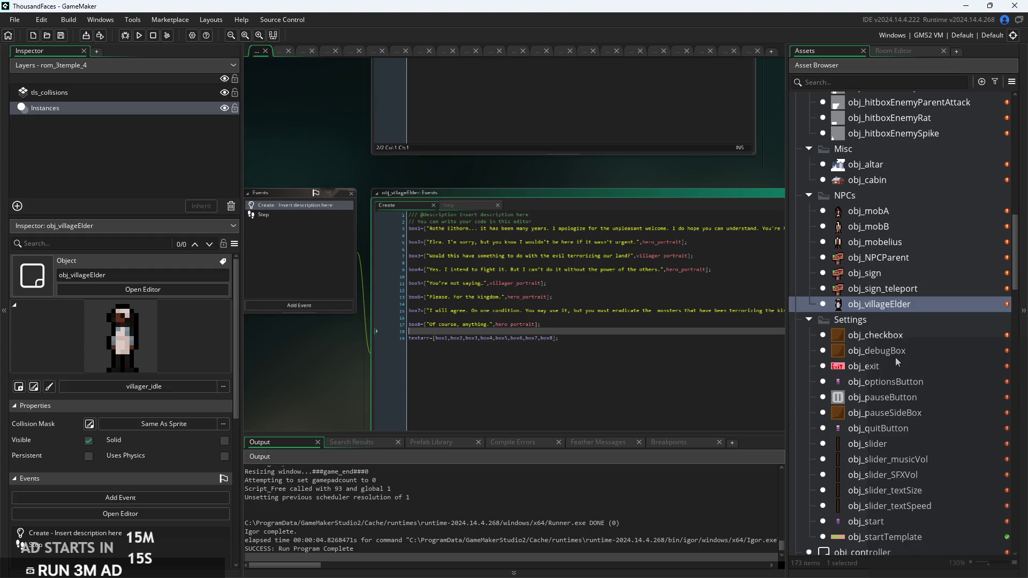
pyautogui.scroll(-4, 898, 371)
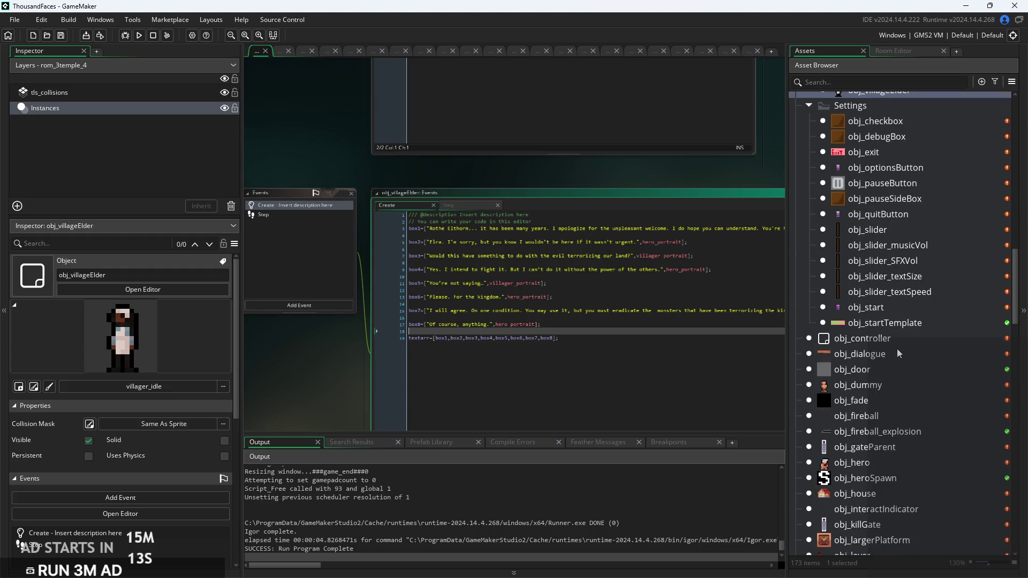
pyautogui.scroll(-1, 898, 348)
pyautogui.scroll(-2, 898, 349)
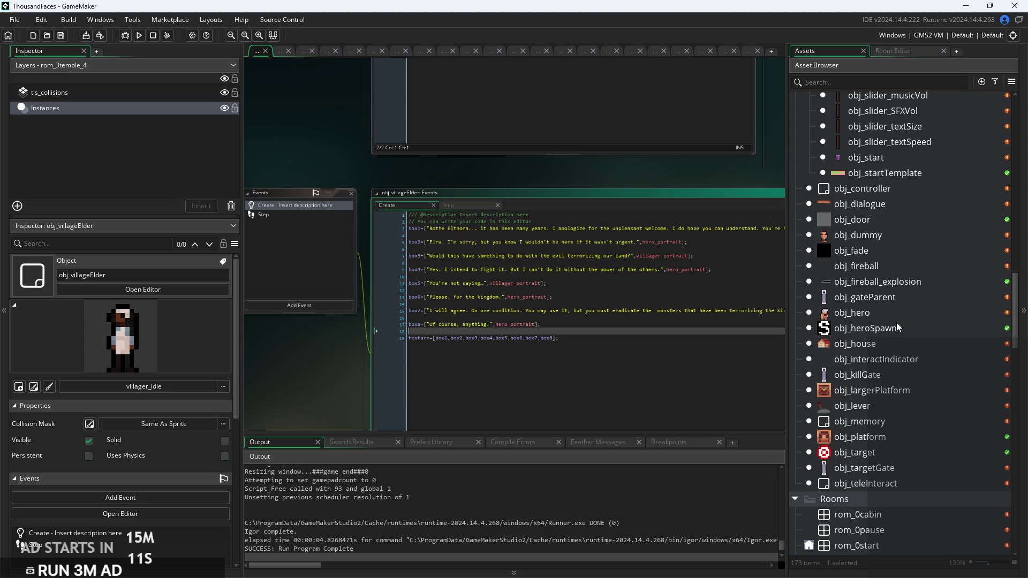
pyautogui.scroll(-1, 896, 323)
pyautogui.scroll(7, 895, 324)
pyautogui.scroll(2, 894, 318)
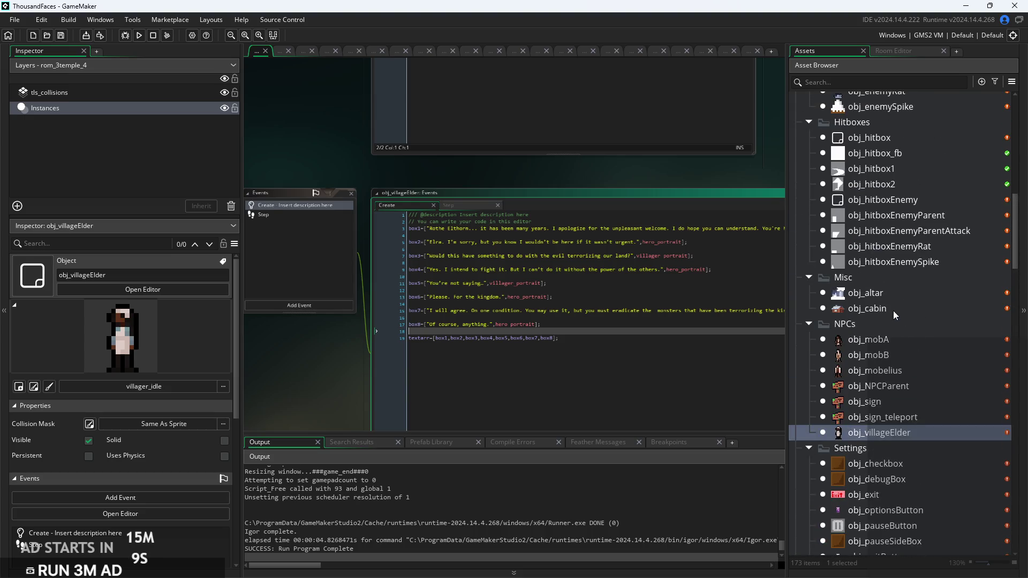
pyautogui.moveTo(307, 381); pyautogui.dragTo(339, 371)
pyautogui.scroll(-1, 339, 371)
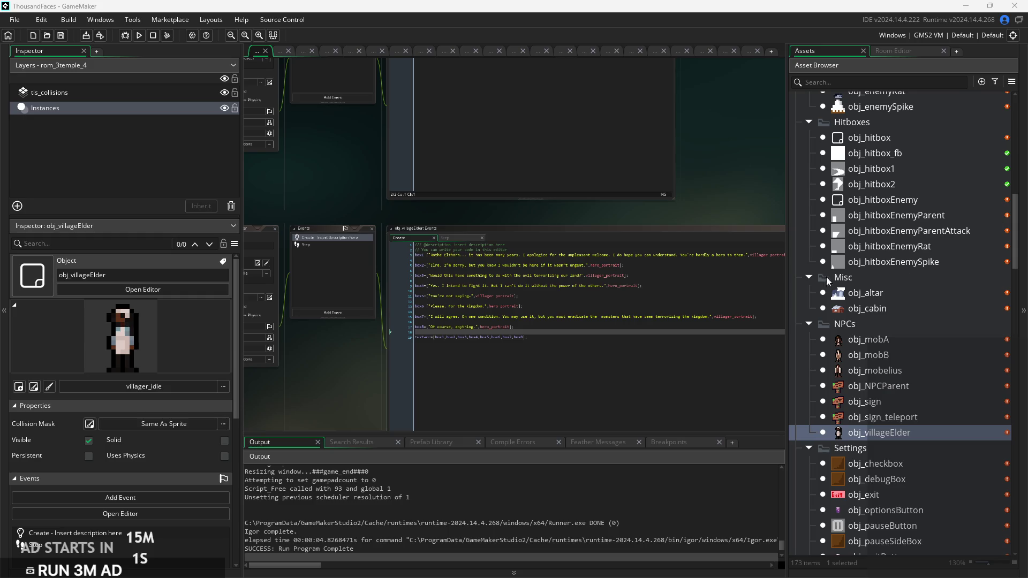
pyautogui.moveTo(749, 202); pyautogui.dragTo(690, 207)
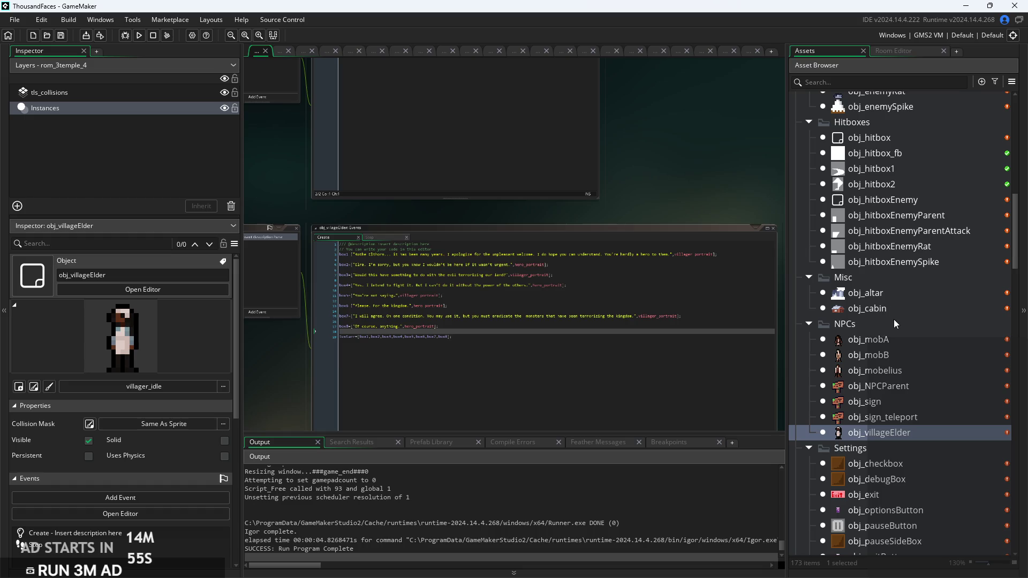
pyautogui.scroll(10, 900, 266)
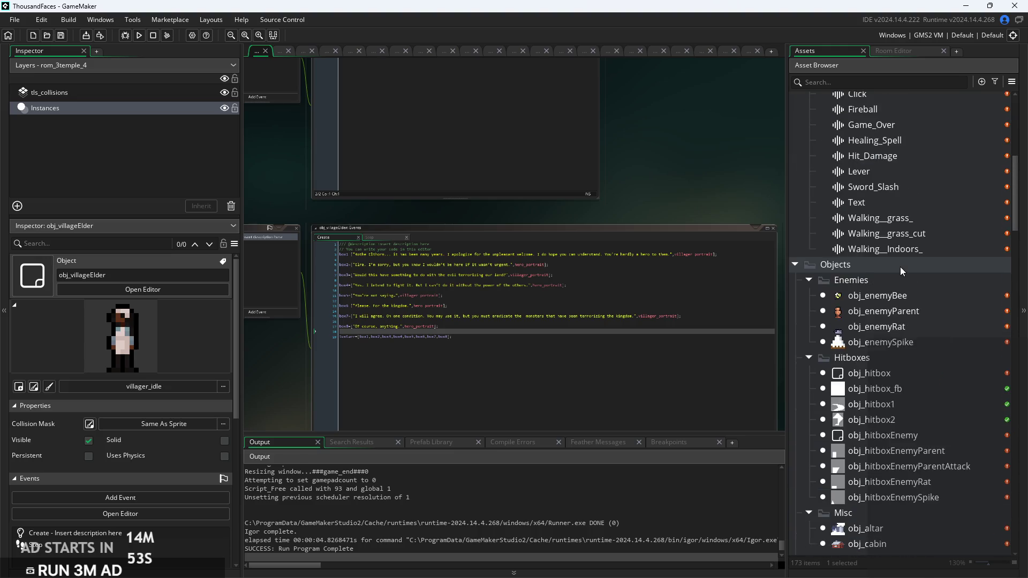
pyautogui.scroll(2, 900, 268)
pyautogui.scroll(-12, 899, 268)
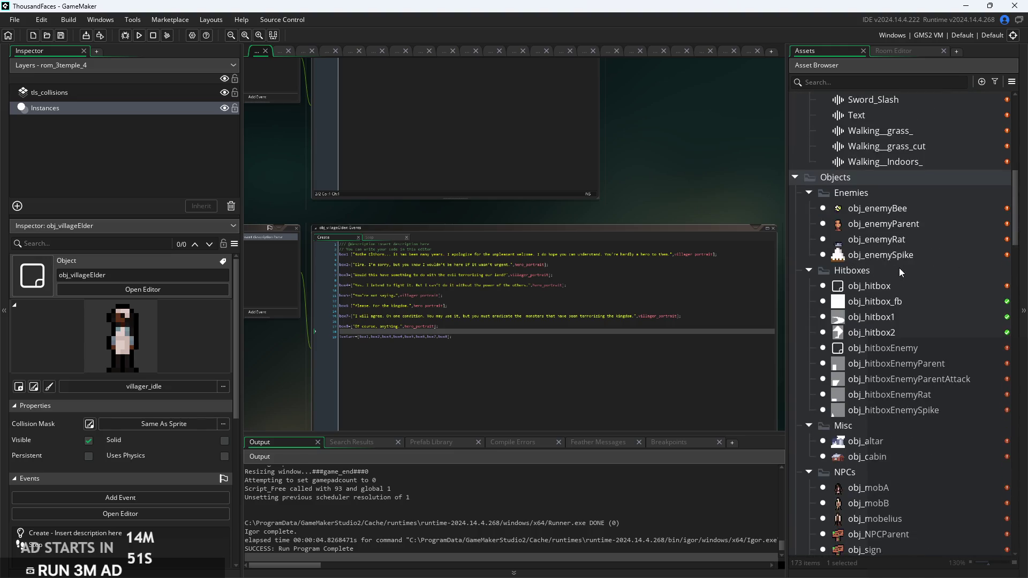
pyautogui.scroll(-5, 899, 268)
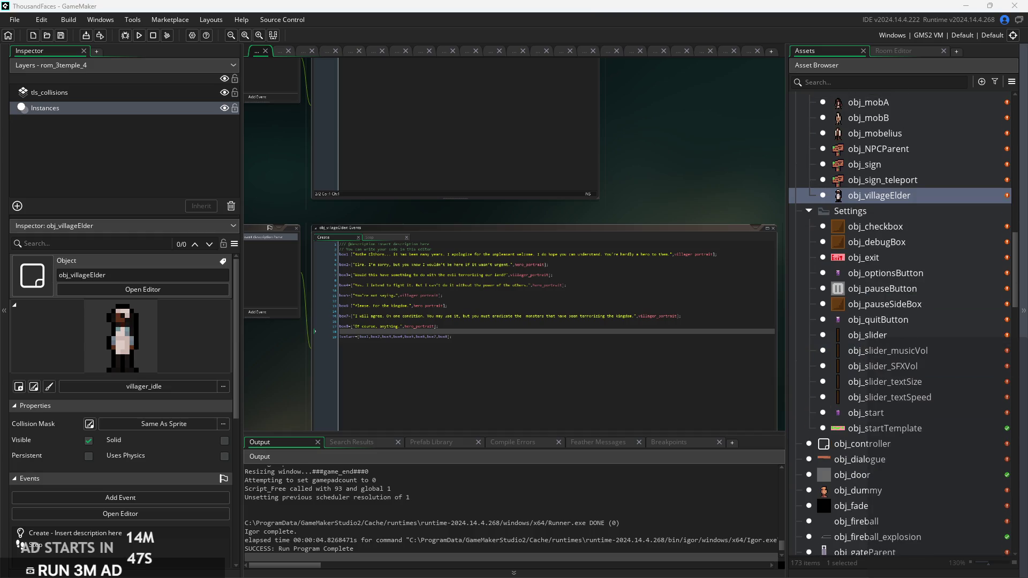
pyautogui.scroll(-5, 911, 322)
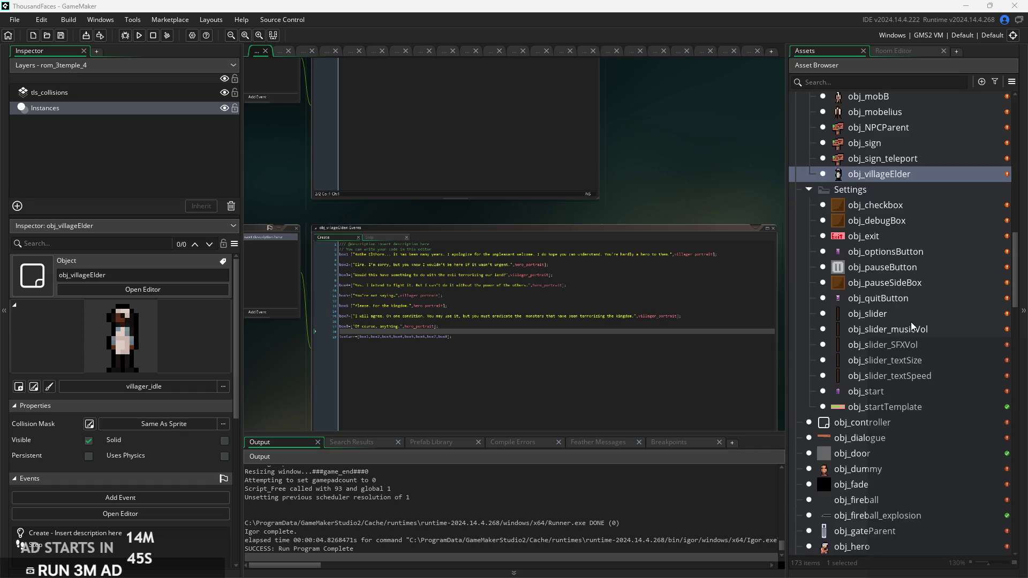
pyautogui.scroll(-20, 888, 365)
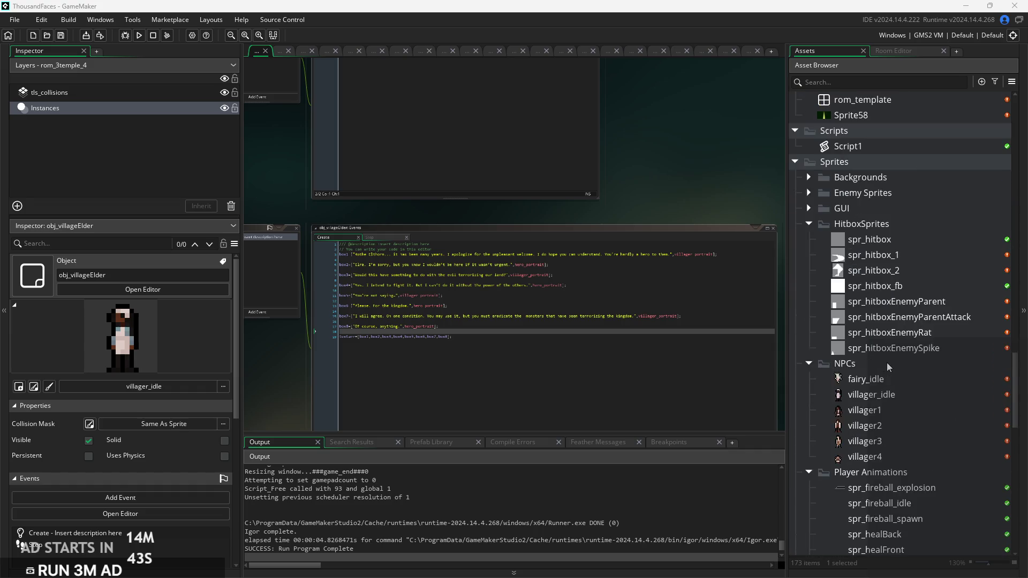
pyautogui.scroll(-10, 886, 366)
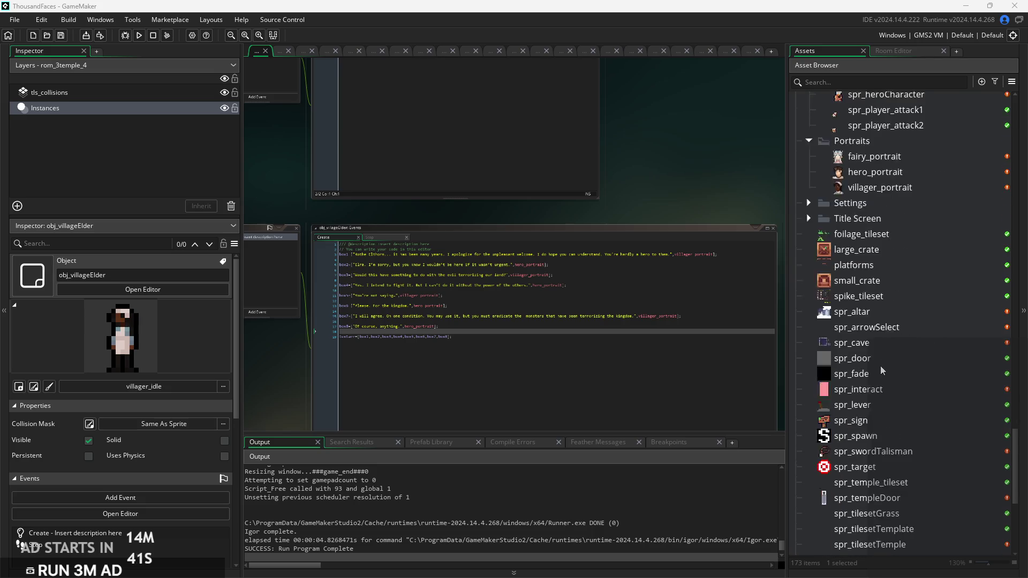
# Open the tls_grass tile set, then its source sprite spr_tilesetGrass
pyautogui.doubleClick(846, 467)
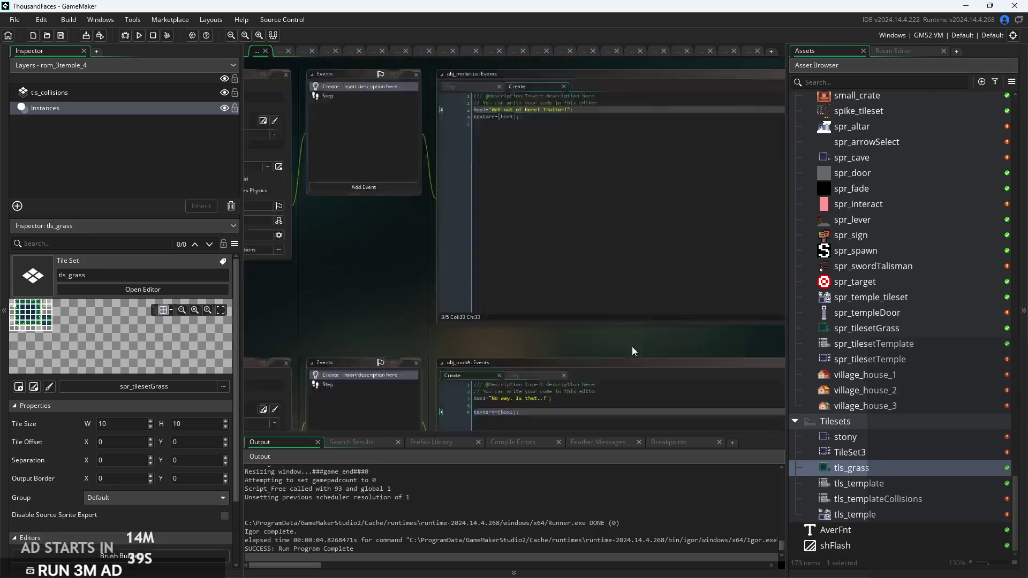
pyautogui.moveTo(489, 220); pyautogui.dragTo(538, 265)
pyautogui.scroll(8, 483, 204)
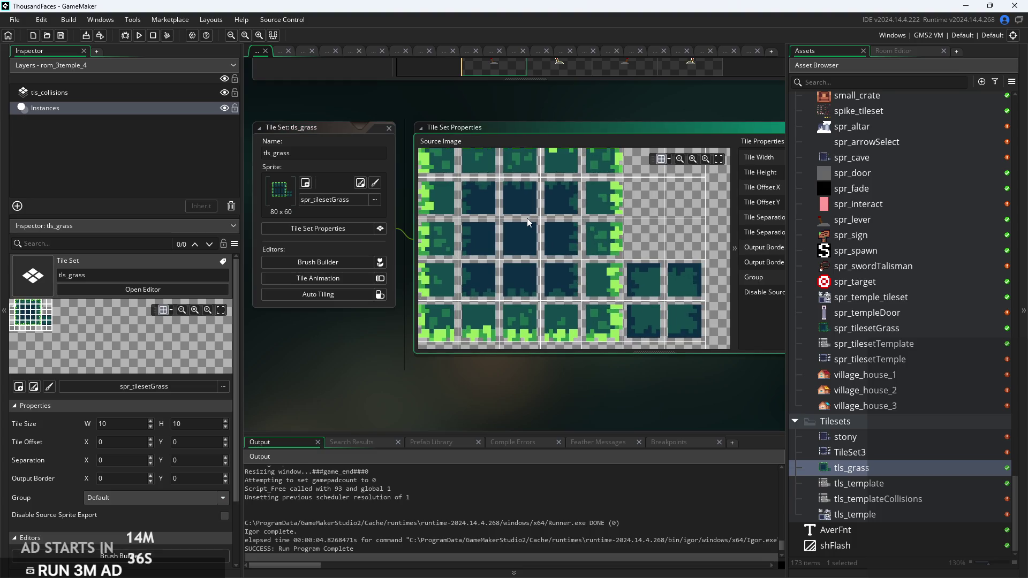
pyautogui.scroll(-2, 547, 227)
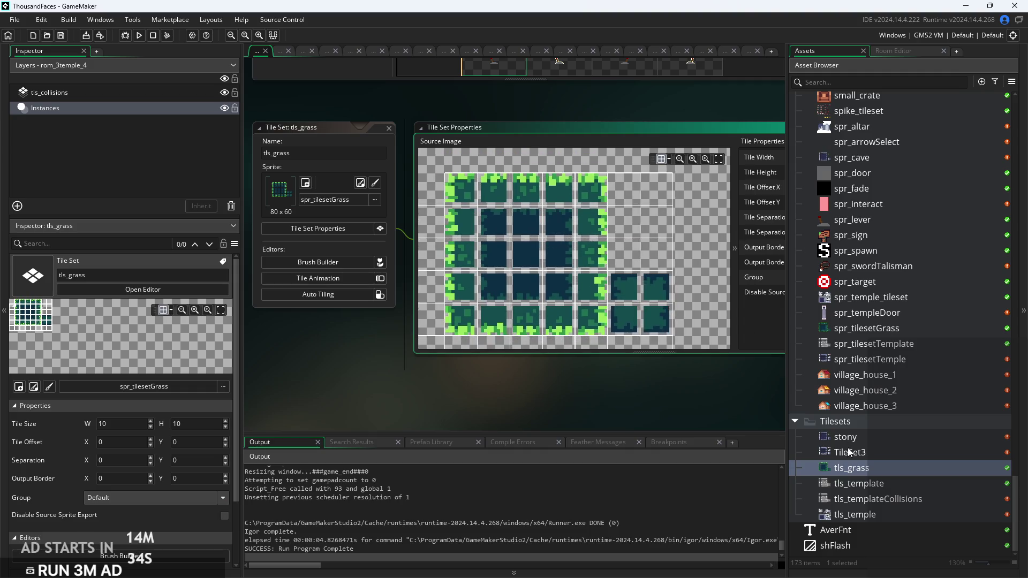
pyautogui.scroll(2, 855, 443)
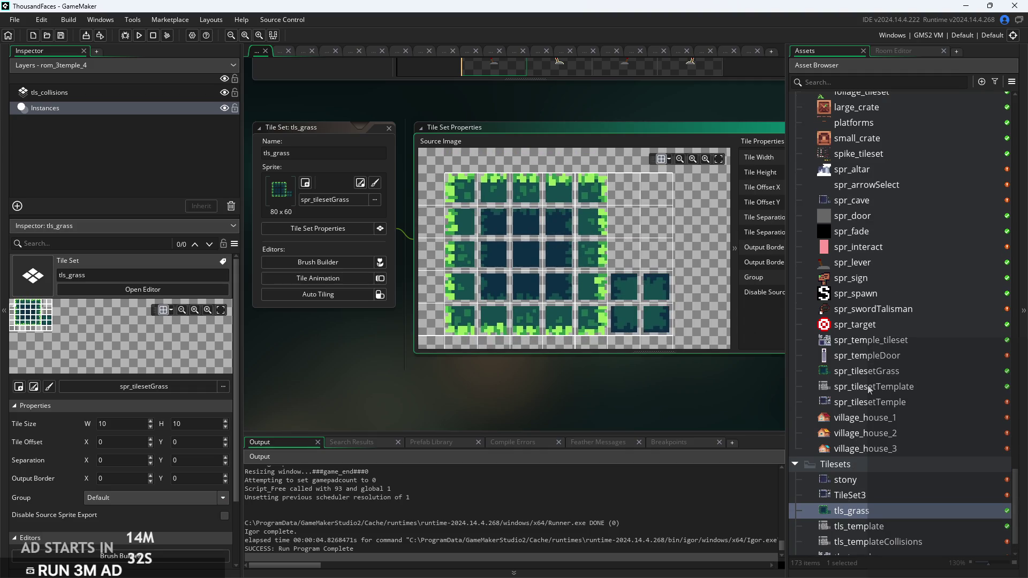
pyautogui.doubleClick(867, 371)
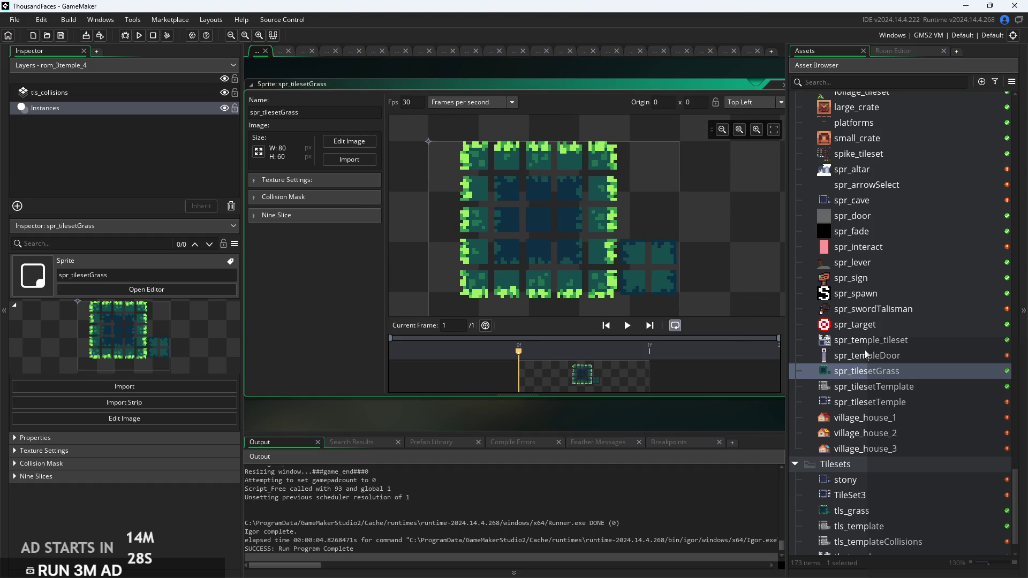
# Compare spr_cave with spr_tilesetGrass, then rename spr_cave to spr_tilesetCave
pyautogui.doubleClick(863, 201)
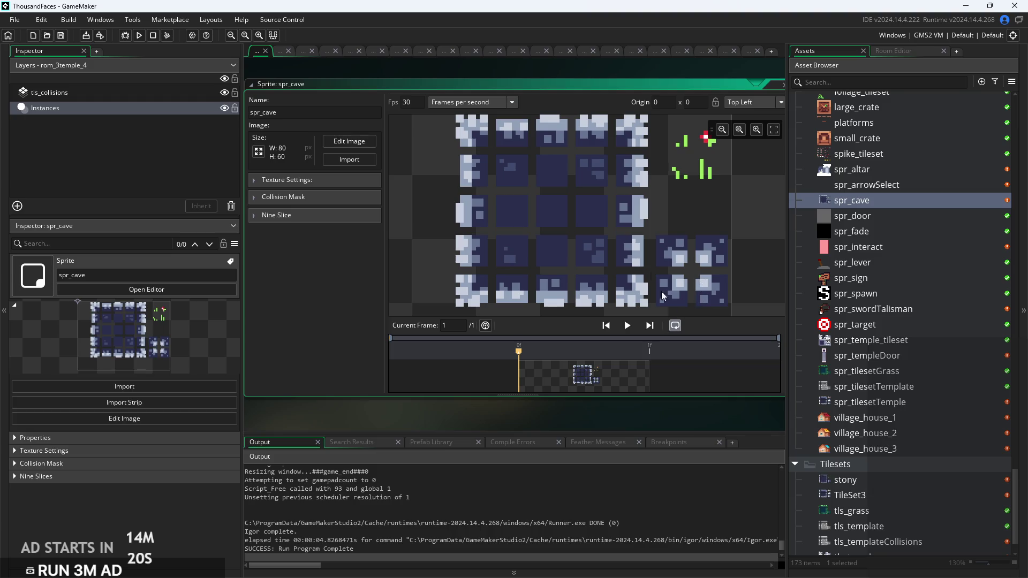
pyautogui.scroll(2, 624, 250)
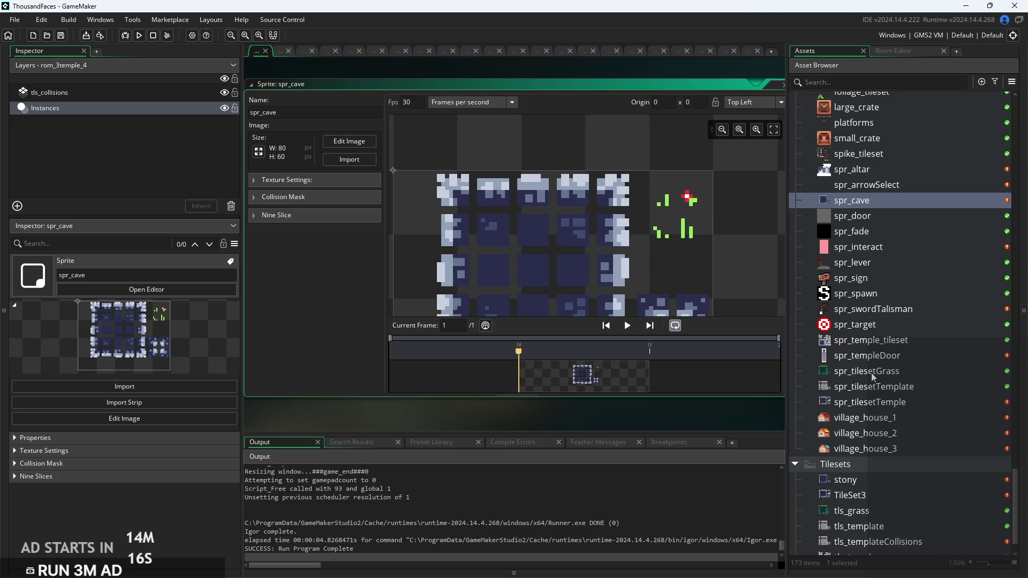
pyautogui.scroll(-3, 738, 223)
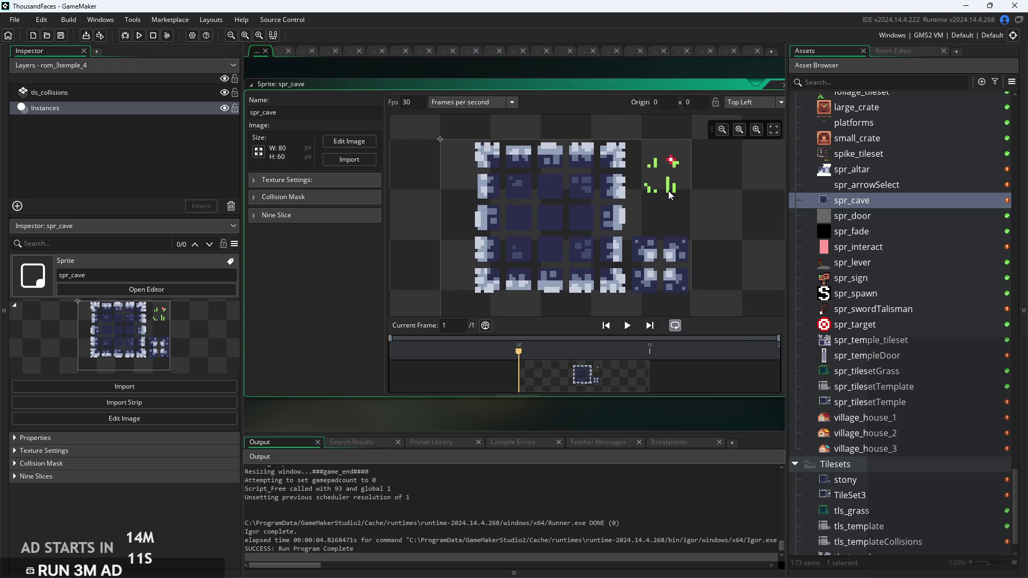
pyautogui.click(881, 373)
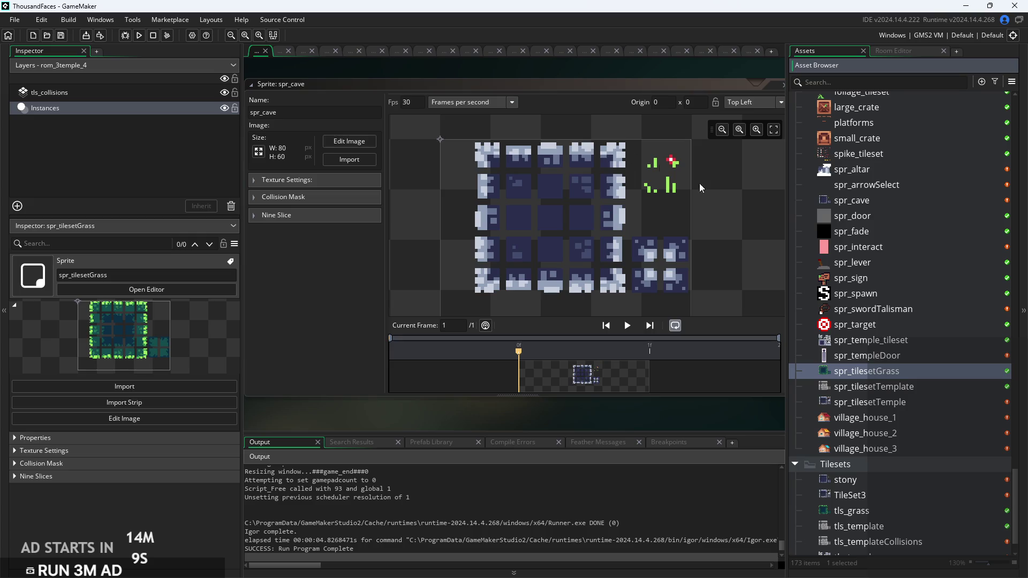
pyautogui.doubleClick(924, 372)
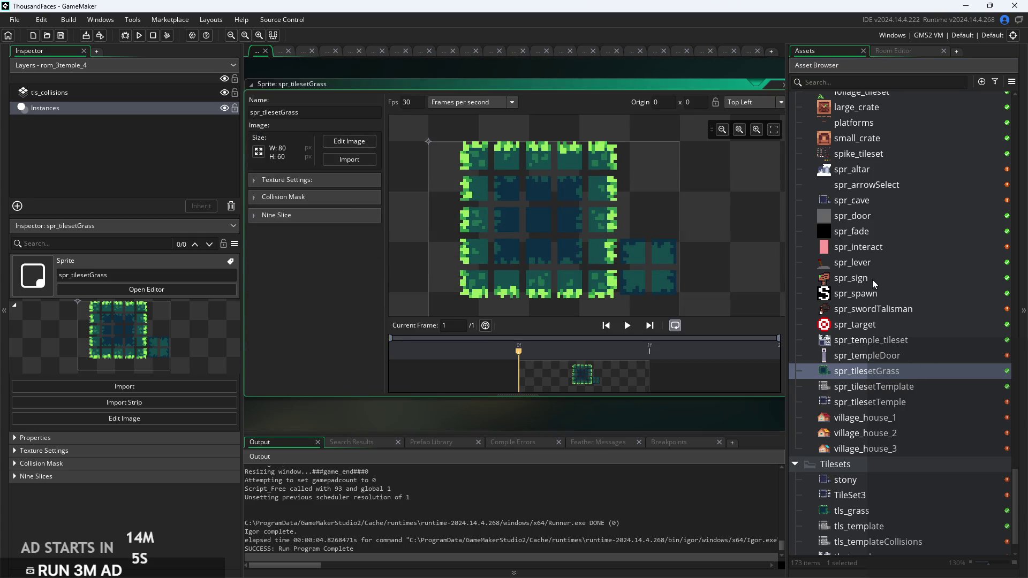
pyautogui.doubleClick(868, 204)
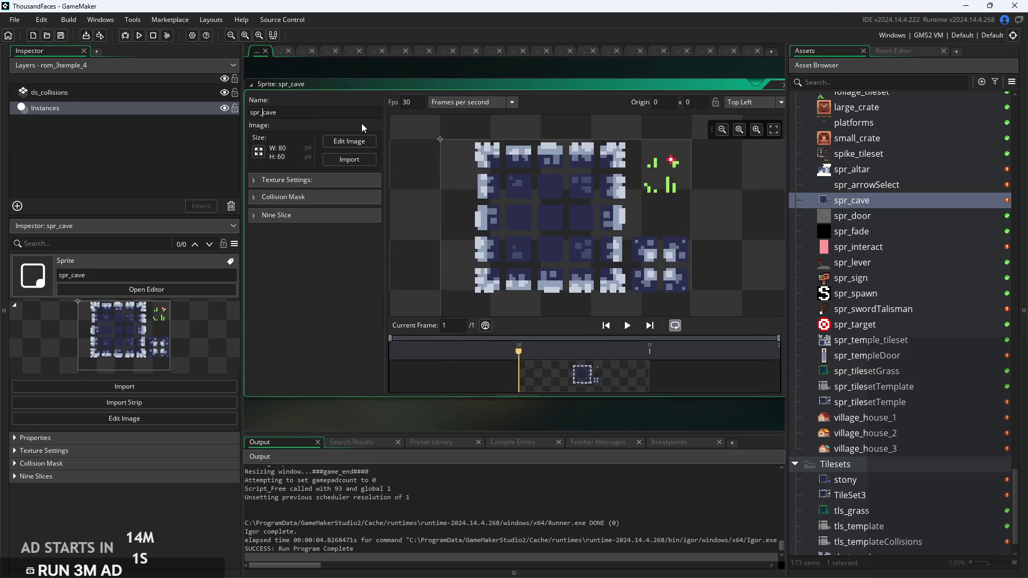
pyautogui.write('tileset')
pyautogui.press('Delete')
pyautogui.write('C')
pyautogui.press('Return')
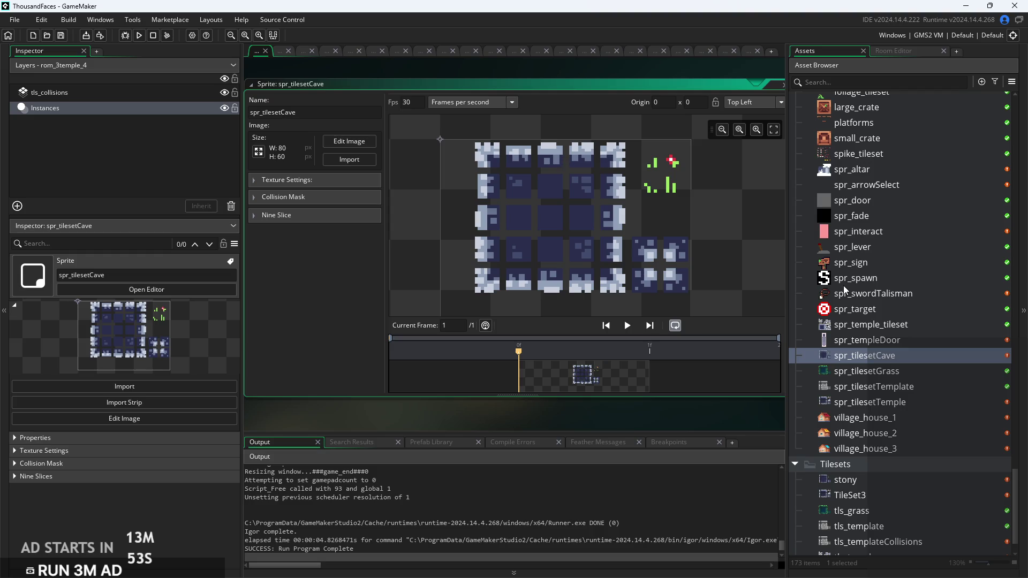
# Scroll up the Asset Browser and open obj_controller's event code
pyautogui.scroll(3, 888, 265)
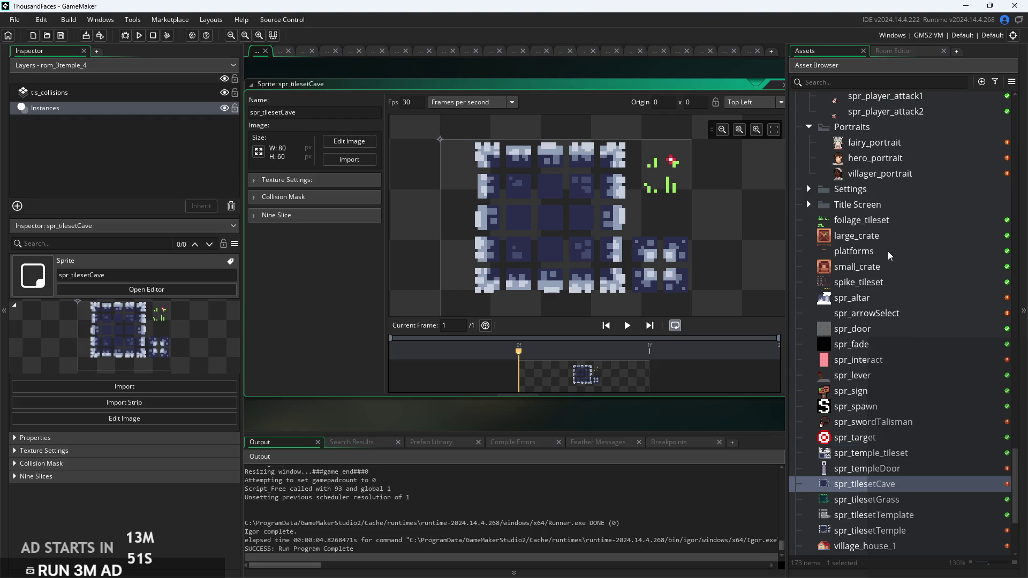
pyautogui.scroll(8, 878, 313)
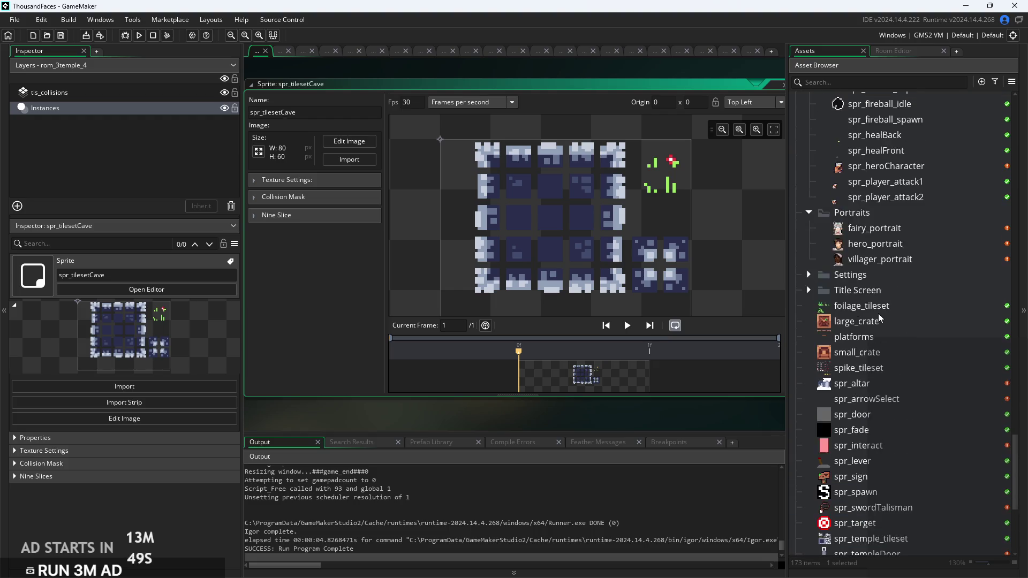
pyautogui.scroll(15, 879, 313)
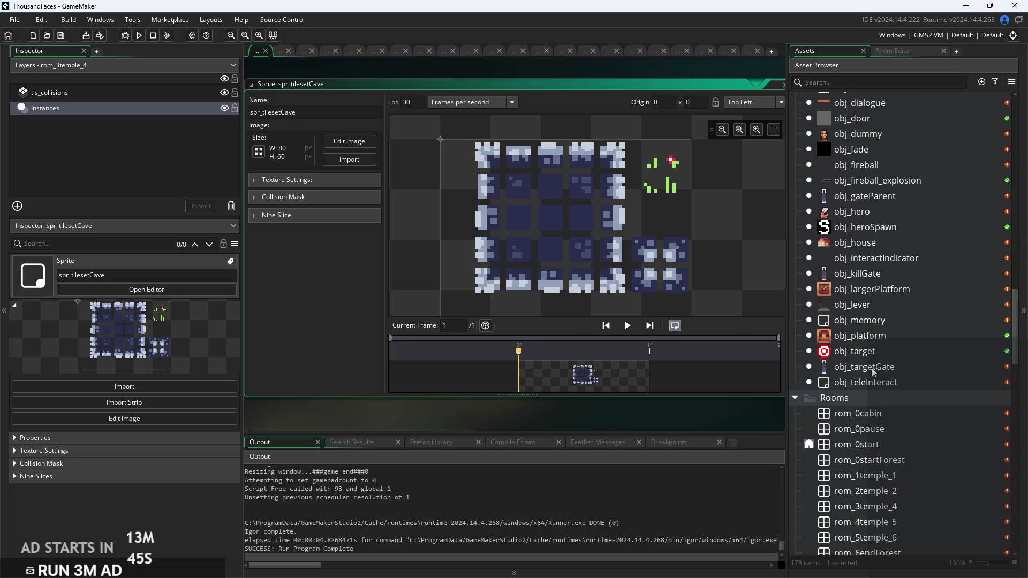
pyautogui.scroll(2, 872, 365)
pyautogui.scroll(1, 872, 255)
pyautogui.doubleClick(870, 217)
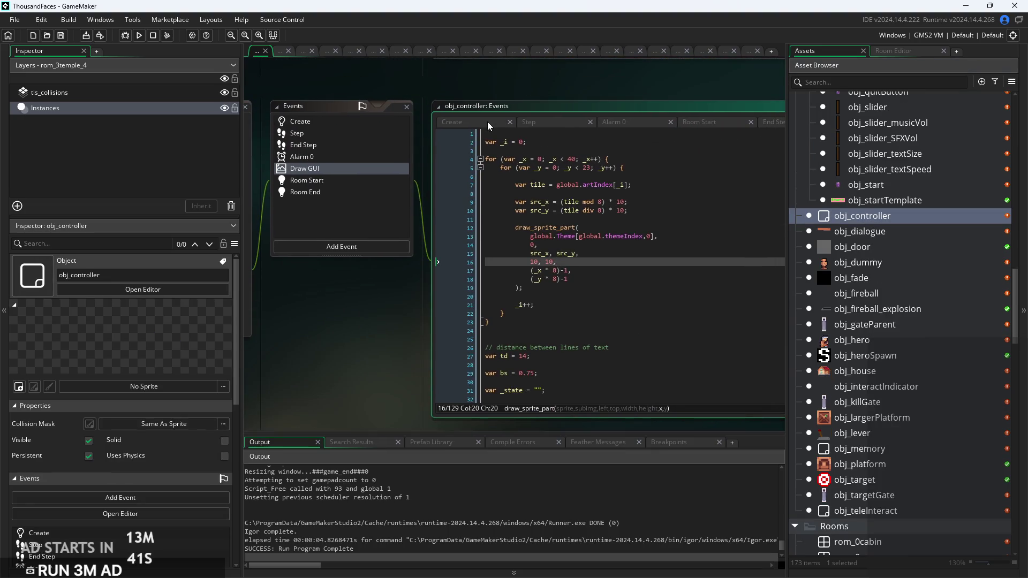
# Uncomment the cave theme line, using spr_tilesetCave, adding ,[] and removing the trailing comma
pyautogui.scroll(-10, 703, 243)
pyautogui.click(508, 266)
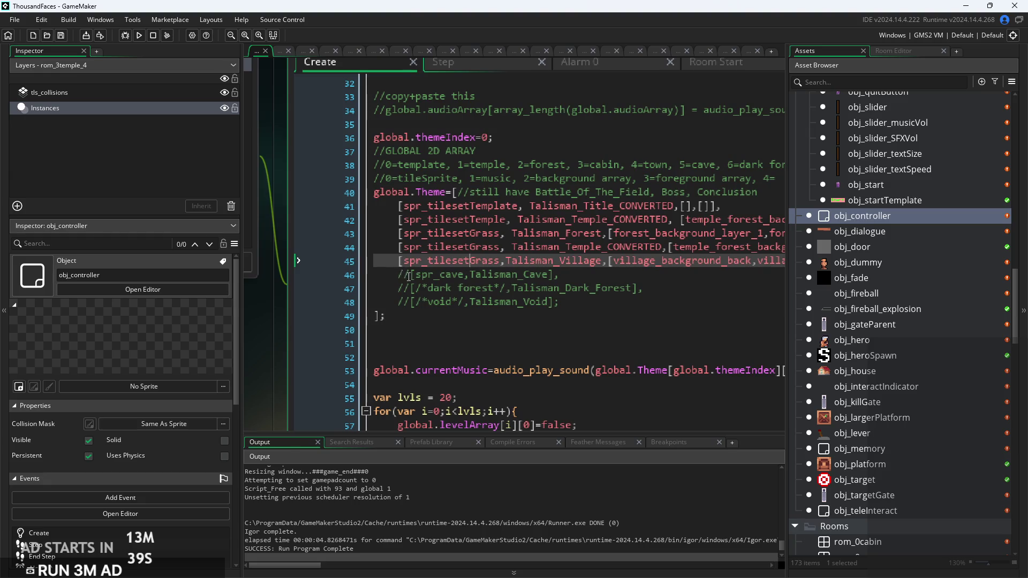
pyautogui.click(399, 274)
pyautogui.hotkey('ctrl', 'shift', 'k')
pyautogui.press('Delete')
pyautogui.click(439, 275)
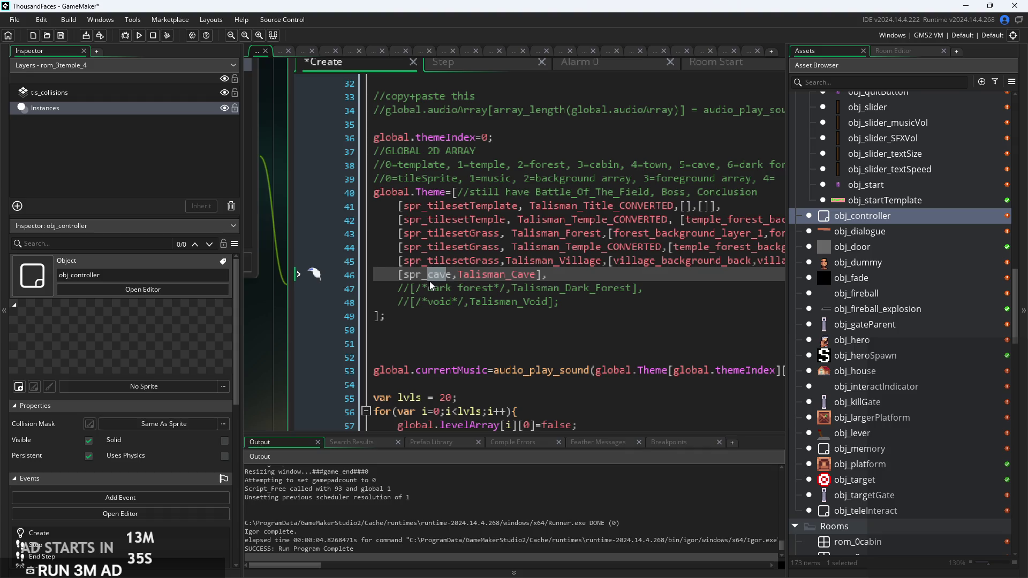
pyautogui.press('BackSpace')
pyautogui.press('BackSpace')
pyautogui.press('Delete')
pyautogui.press('Delete')
pyautogui.write('tilesetC')
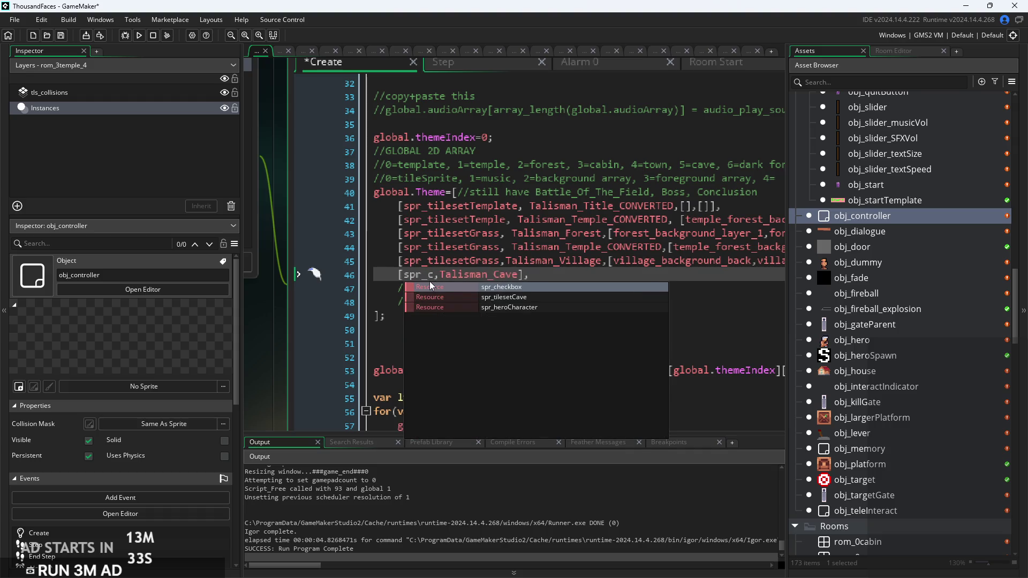
pyautogui.press('Return')
pyautogui.click(579, 276)
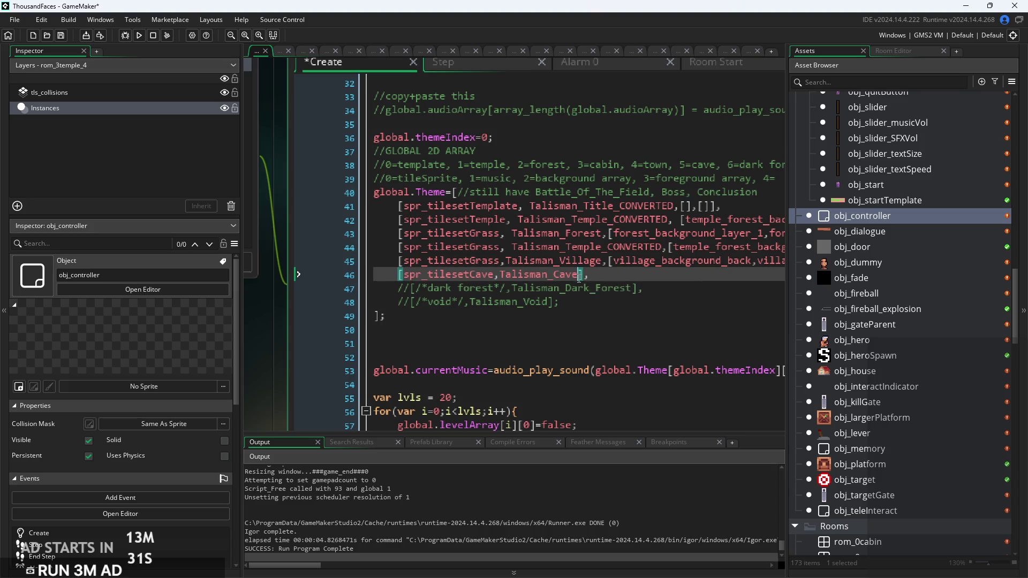
pyautogui.write(',[]')
pyautogui.press('End')
pyautogui.press('BackSpace')
# Add a comma after the village entry and a new [presetCave,Talisman_Cave,[]] line
pyautogui.hscroll(3, 616, 236)
pyautogui.hscroll(12, 616, 248)
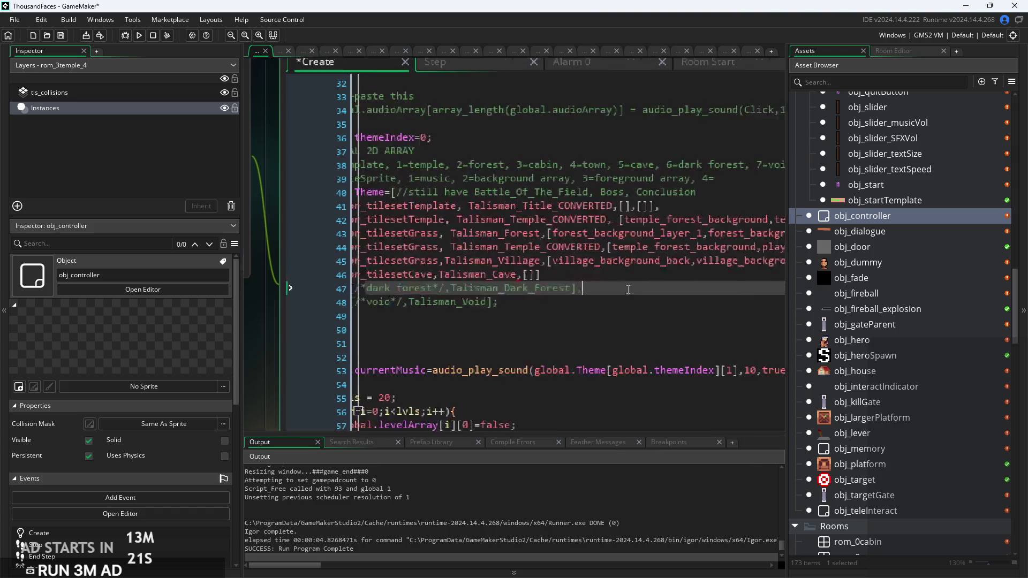
pyautogui.click(550, 278)
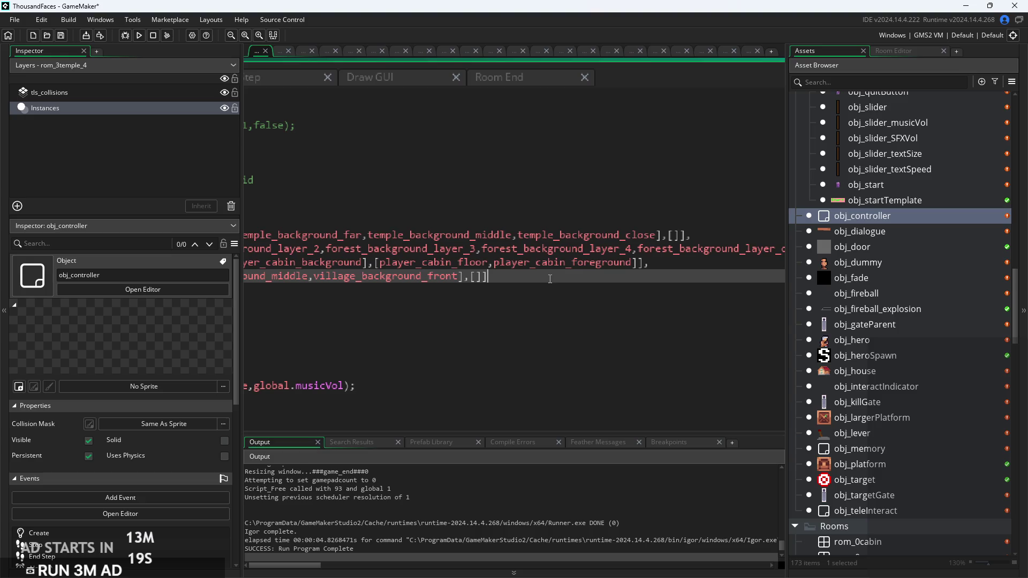
pyautogui.write(',')
pyautogui.press('Return')
pyautogui.write('[presetCave,Talisman_Cave,[]]')
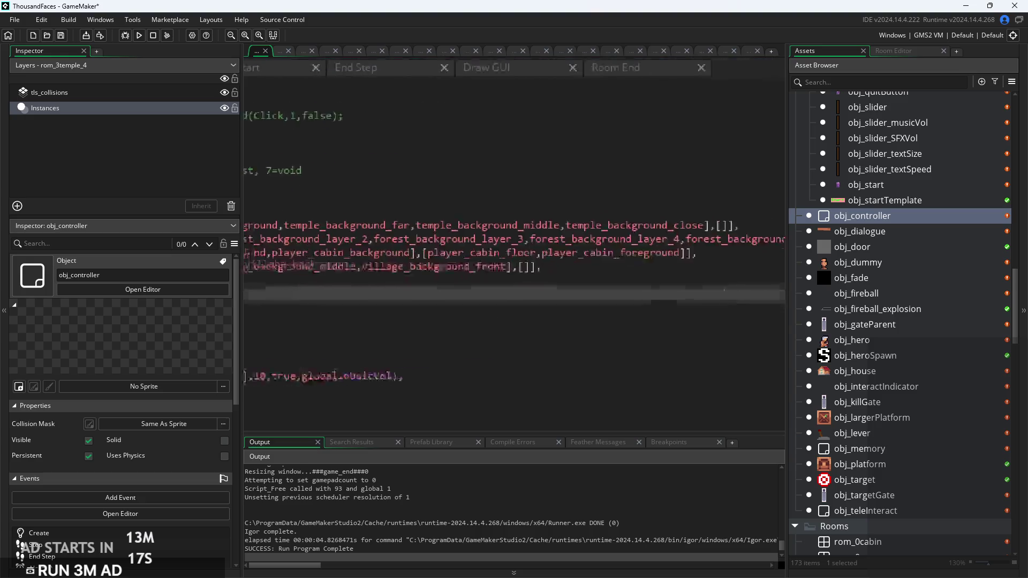
pyautogui.keyDown('ctrl'); pyautogui.scroll(2, 524, 264); pyautogui.keyUp('ctrl')
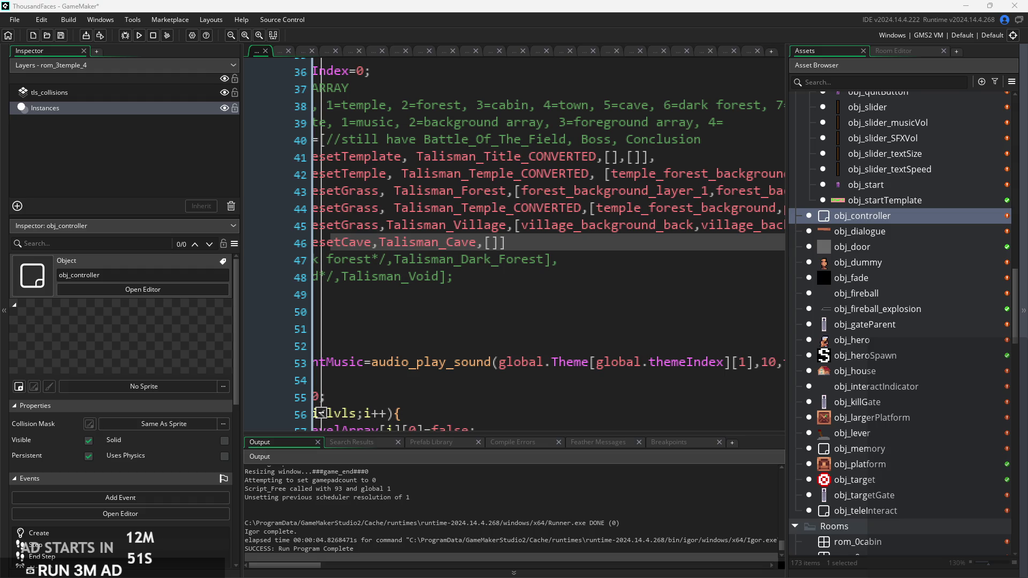
pyautogui.press('Home')
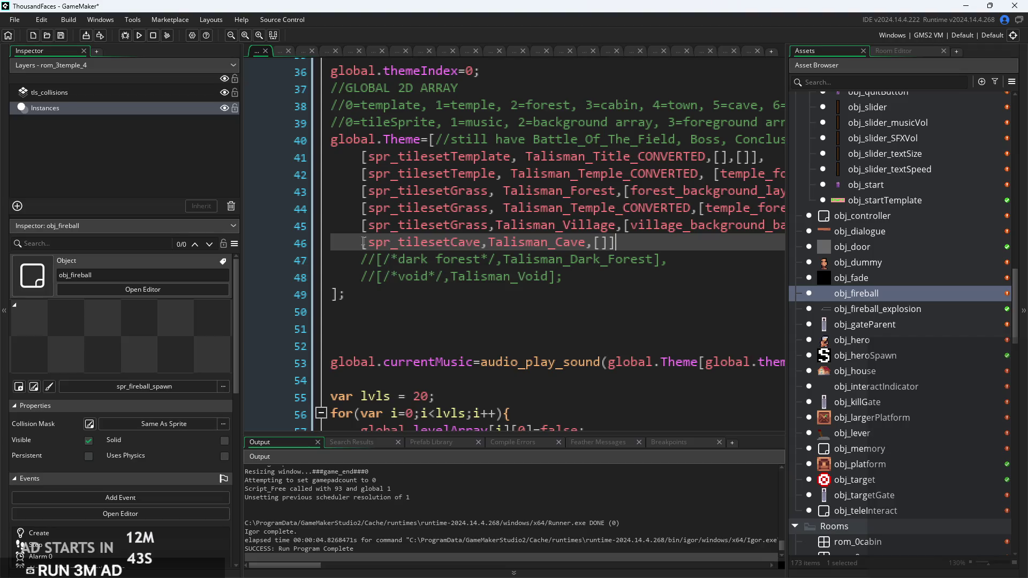
pyautogui.hotkey('ctrl', 'k')
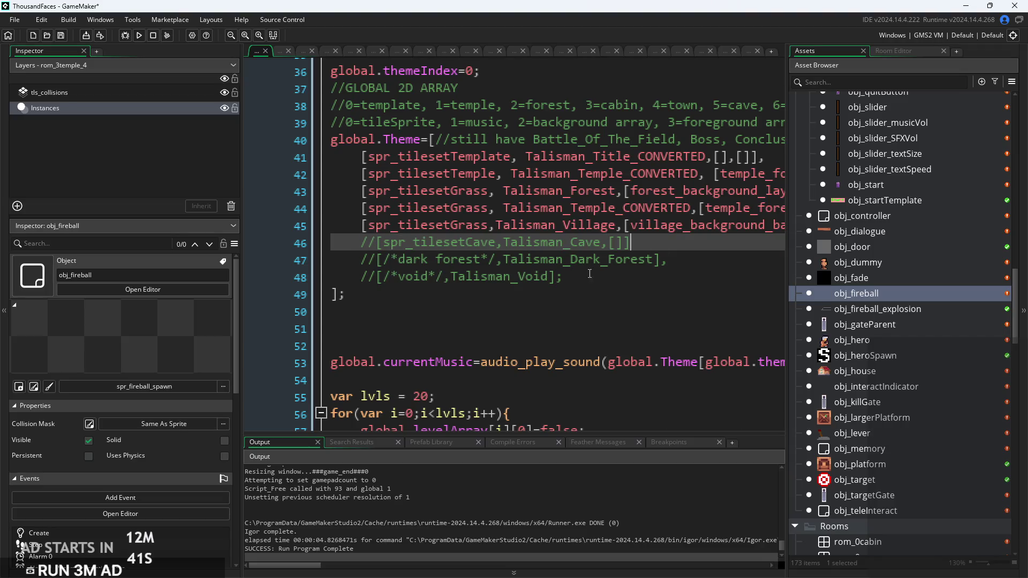
pyautogui.keyDown('ctrl'); pyautogui.scroll(-3, 570, 263); pyautogui.keyUp('ctrl')
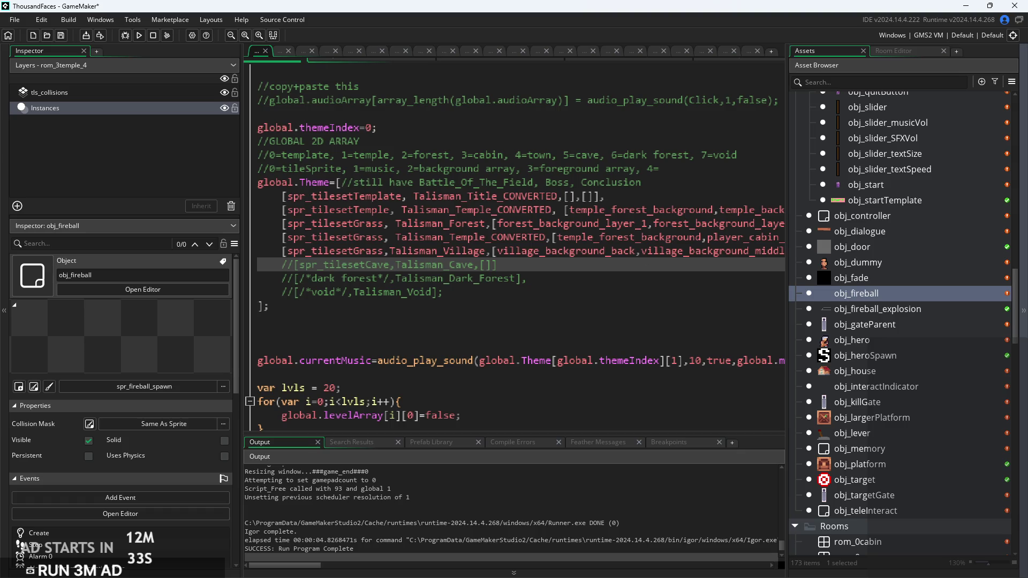
pyautogui.click(280, 265)
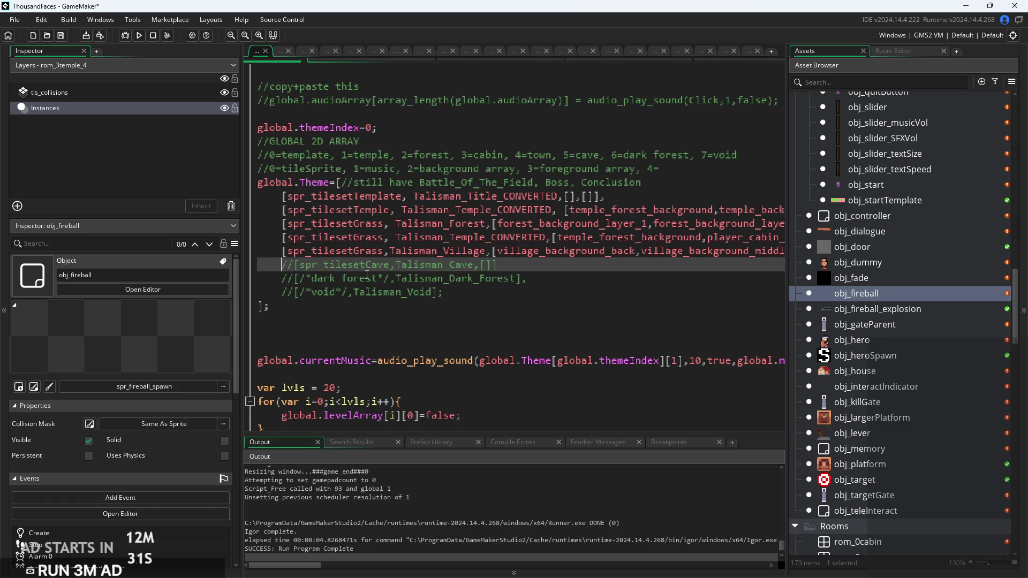
pyautogui.press('Return')
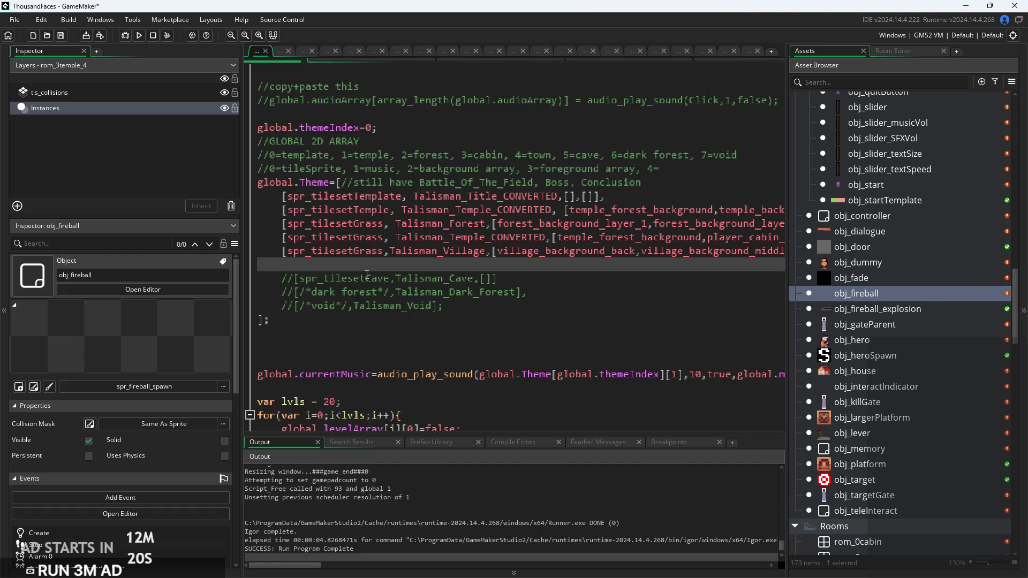
pyautogui.press('BackSpace')
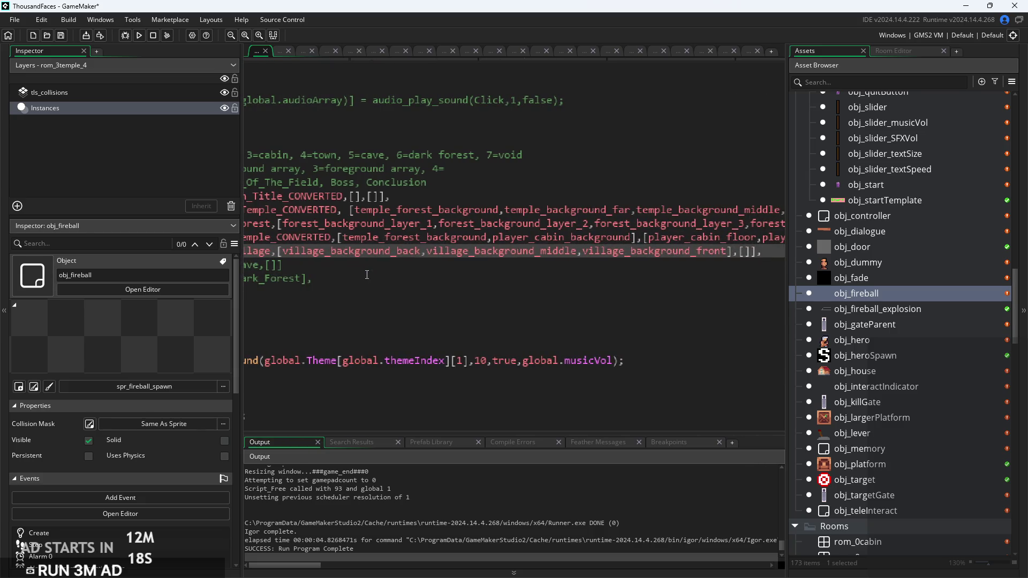
pyautogui.press('Down')
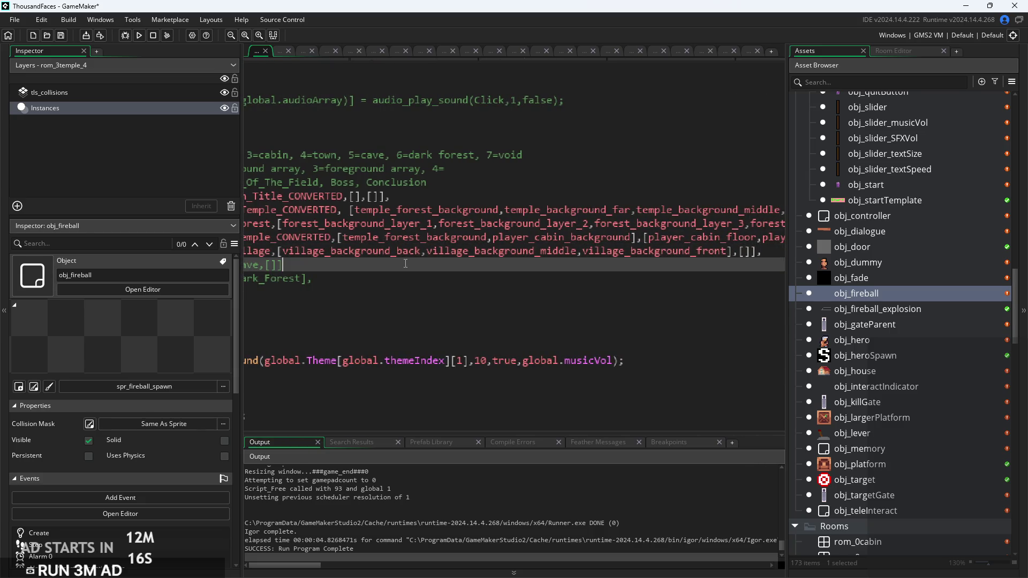
pyautogui.click(408, 238)
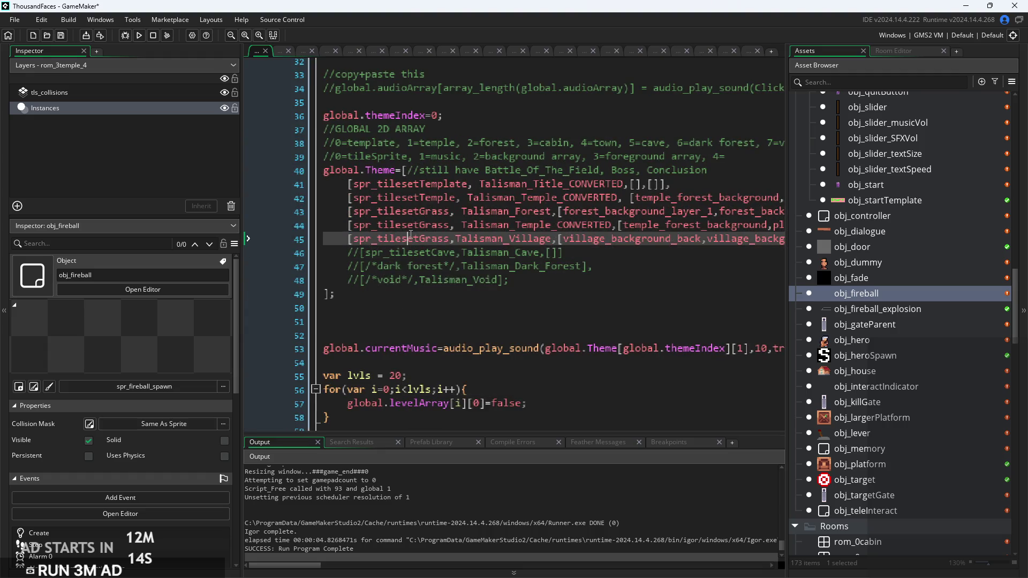
pyautogui.click(353, 239)
pyautogui.click(552, 250)
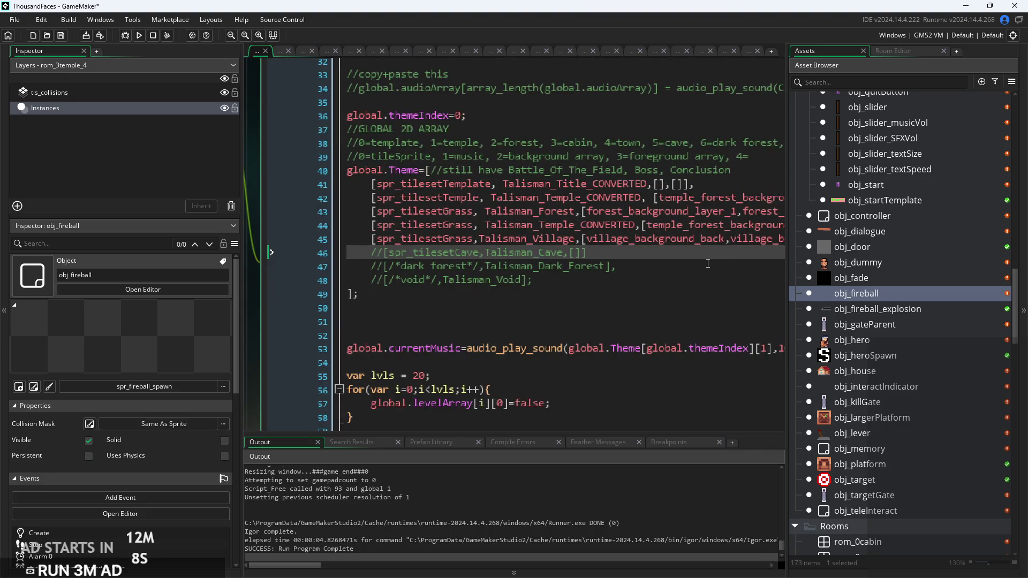
pyautogui.write(',')
pyautogui.click(705, 244)
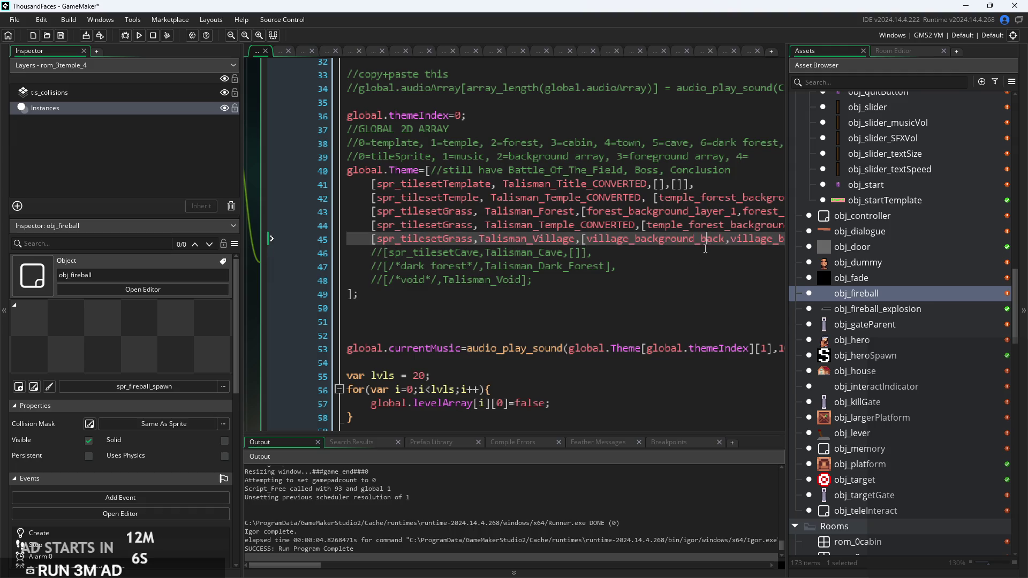
pyautogui.scroll(-1, 485, 246)
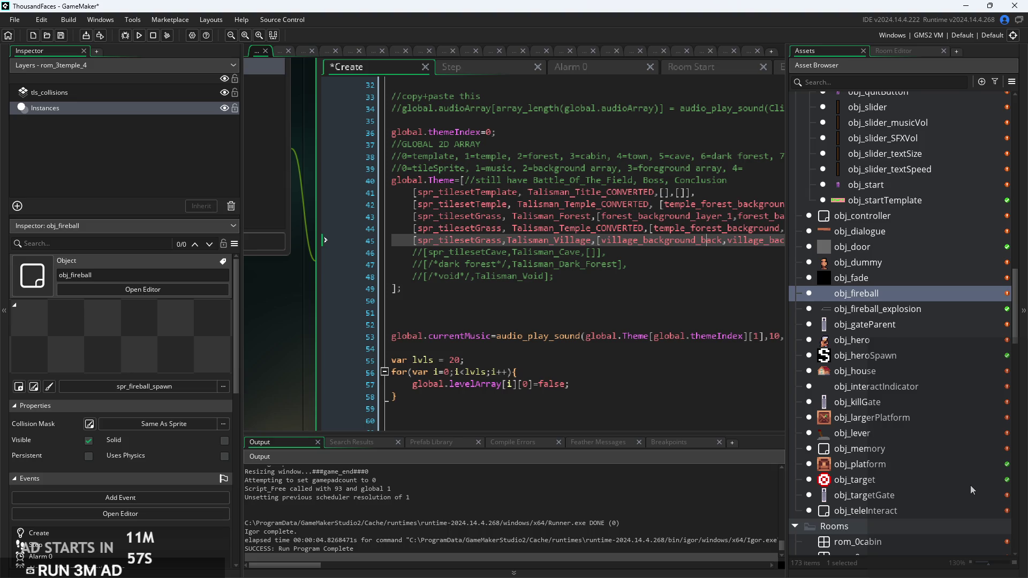
pyautogui.click(646, 252)
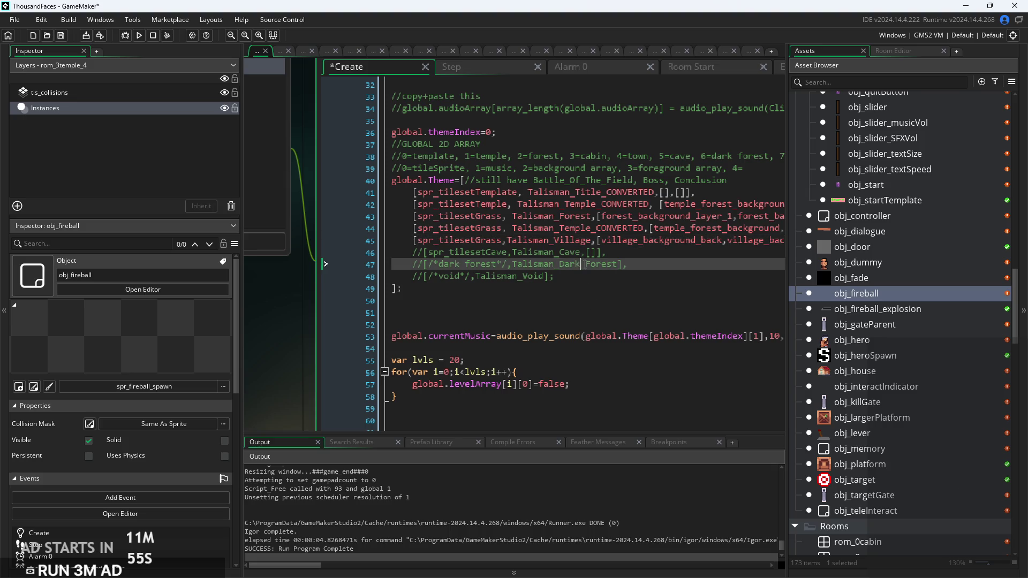
pyautogui.click(423, 235)
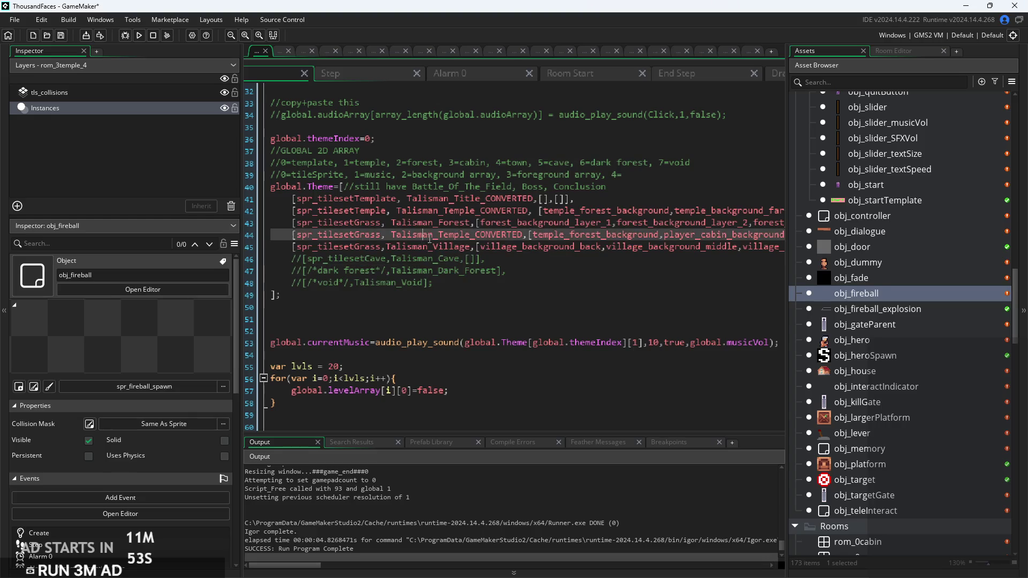
pyautogui.scroll(2, 901, 307)
pyautogui.scroll(-8, 901, 306)
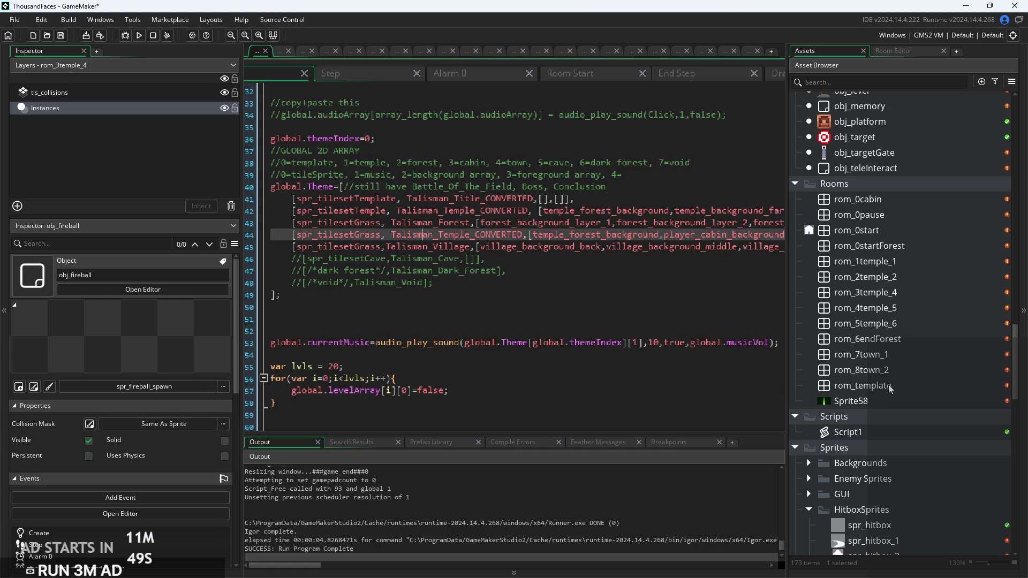
# Duplicate rom_8town_2 as rom_9town_3 and open the new room
pyautogui.doubleClick(892, 370)
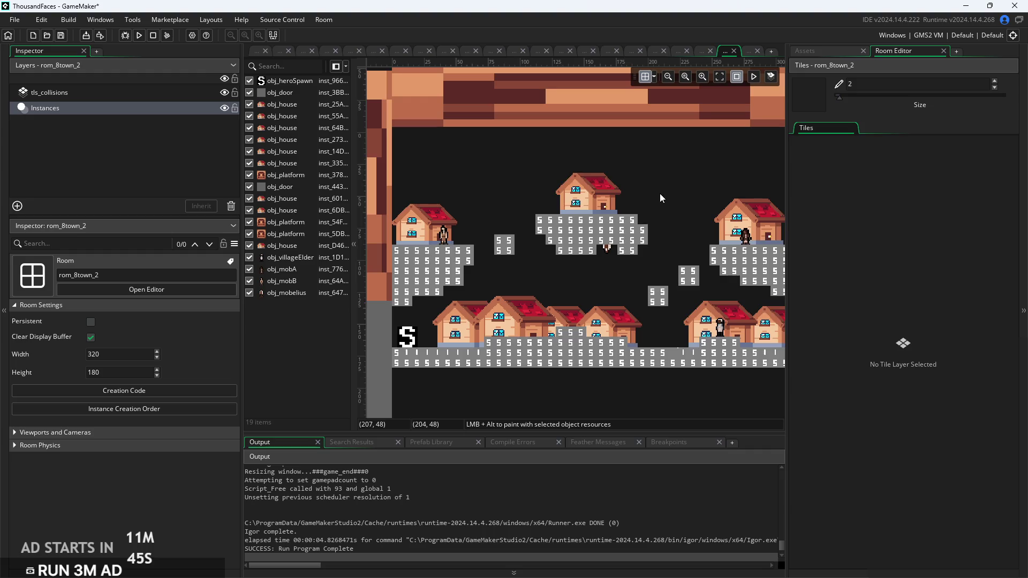
pyautogui.click(812, 50)
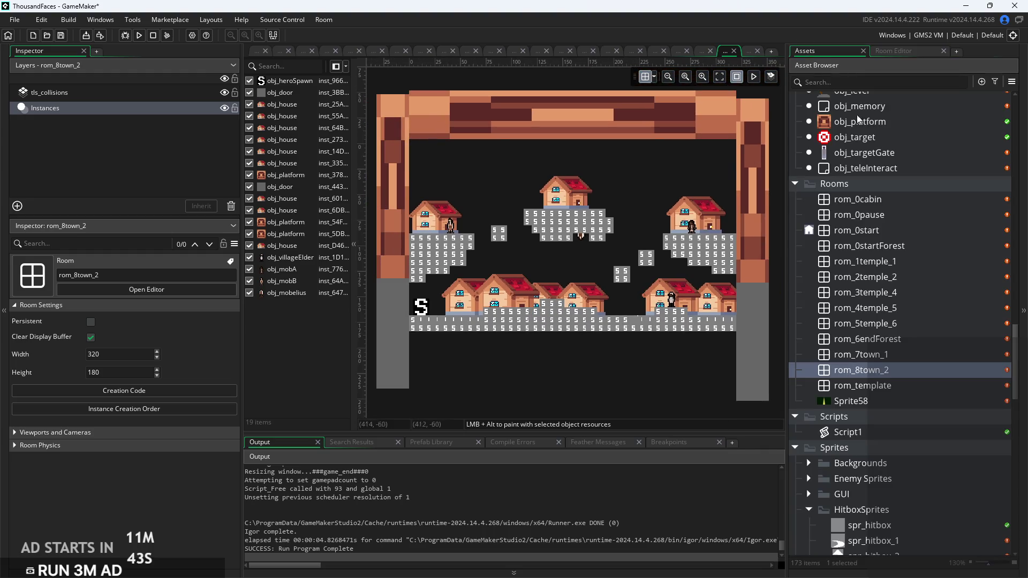
pyautogui.rightClick(899, 369)
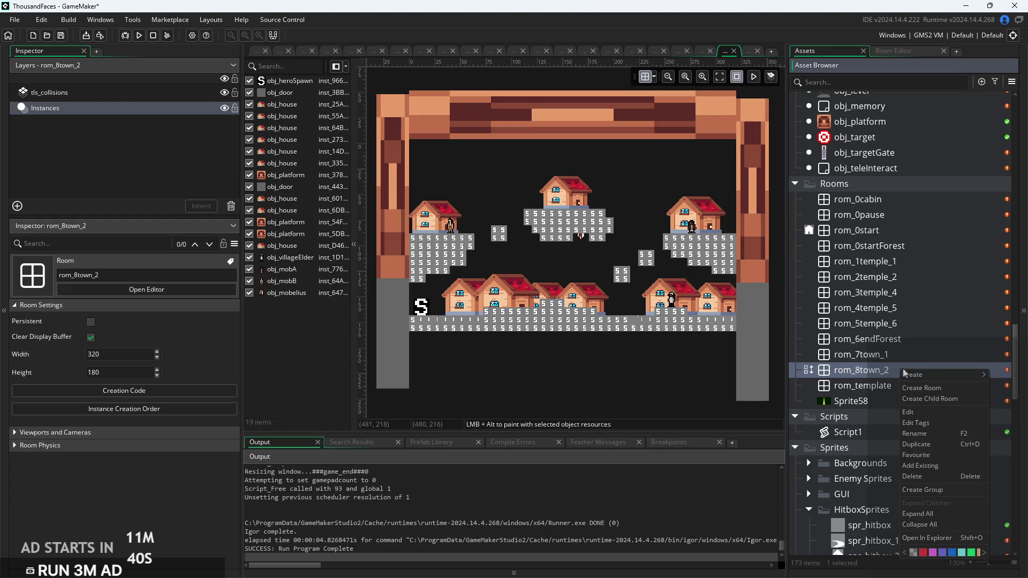
pyautogui.click(924, 444)
pyautogui.write('rom_9town_3')
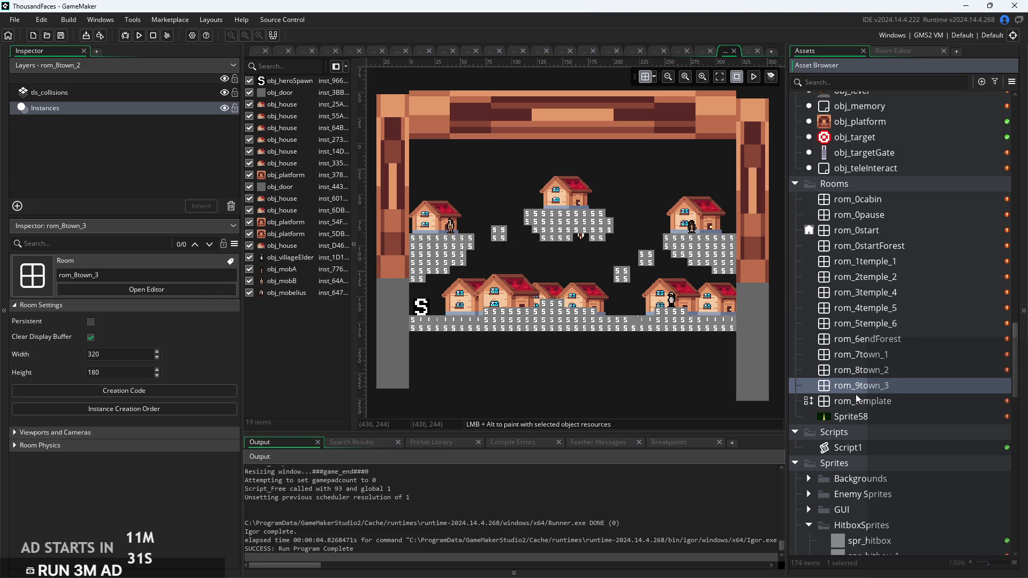
pyautogui.press('Return')
pyautogui.doubleClick(920, 386)
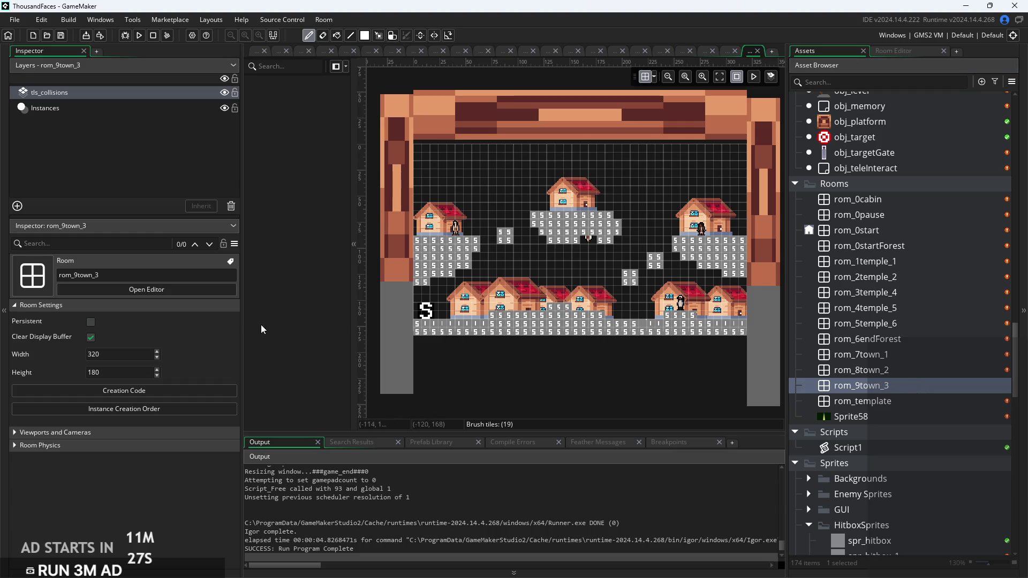
# Remove the old progress value from the room's creation code
pyautogui.click(123, 391)
pyautogui.click(471, 119)
pyautogui.press('BackSpace')
pyautogui.click(547, 415)
# Erase all tls_collisions tiles with a size-40 brush, then select autotile_1 and shrink the brush
pyautogui.scroll(-5, 585, 345)
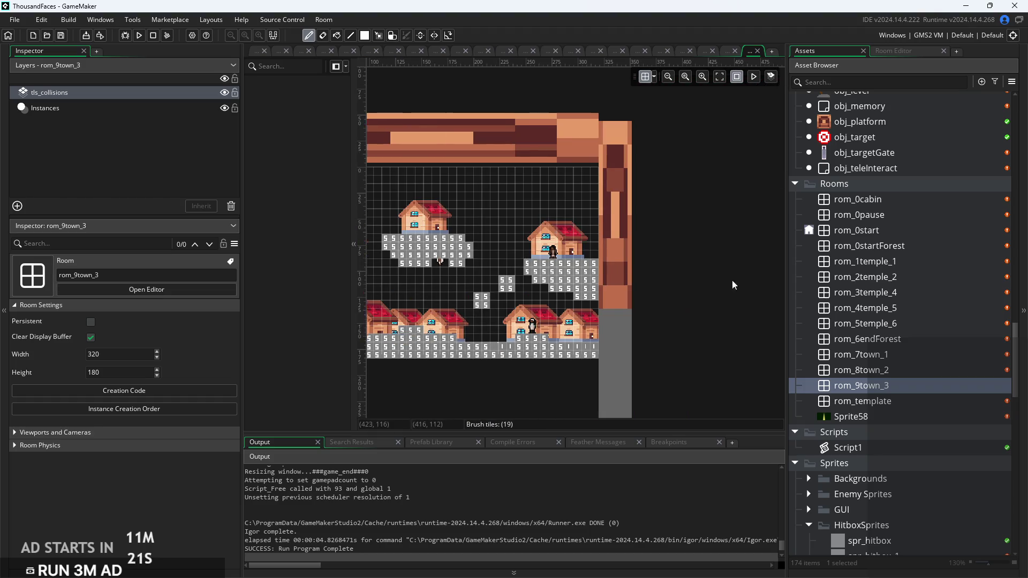
pyautogui.scroll(1, 604, 397)
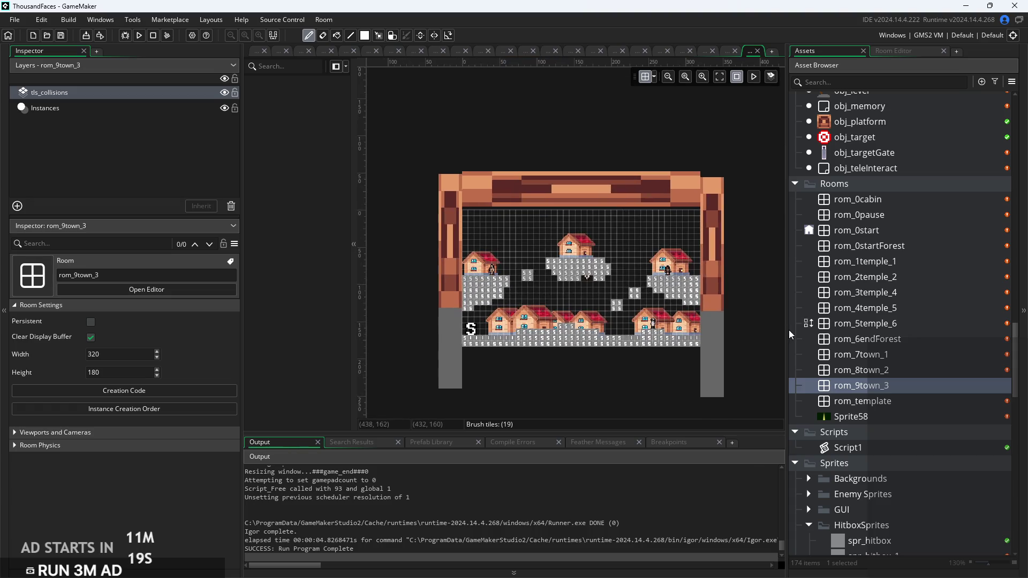
pyautogui.click(910, 53)
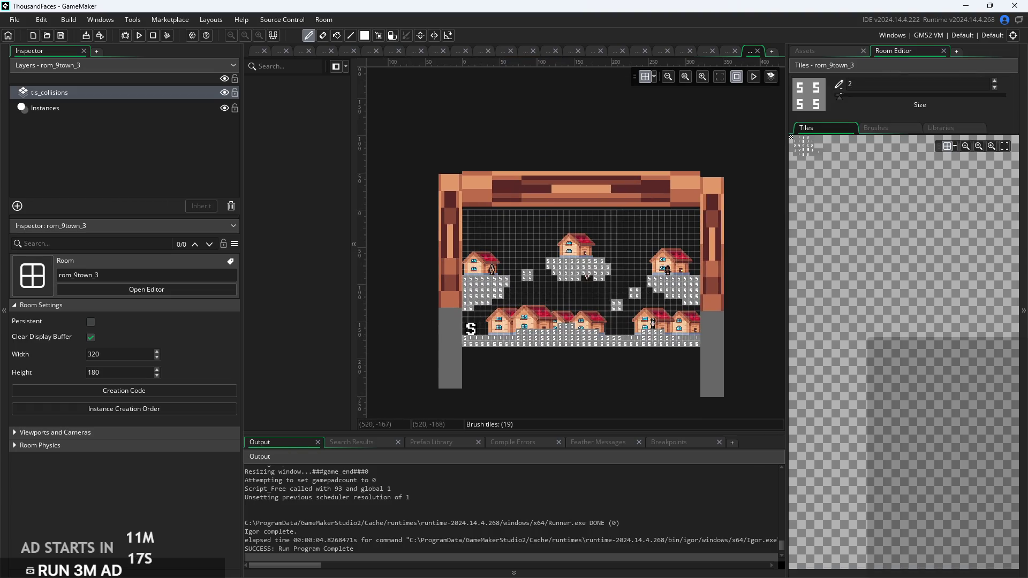
pyautogui.moveTo(839, 98); pyautogui.dragTo(1005, 97)
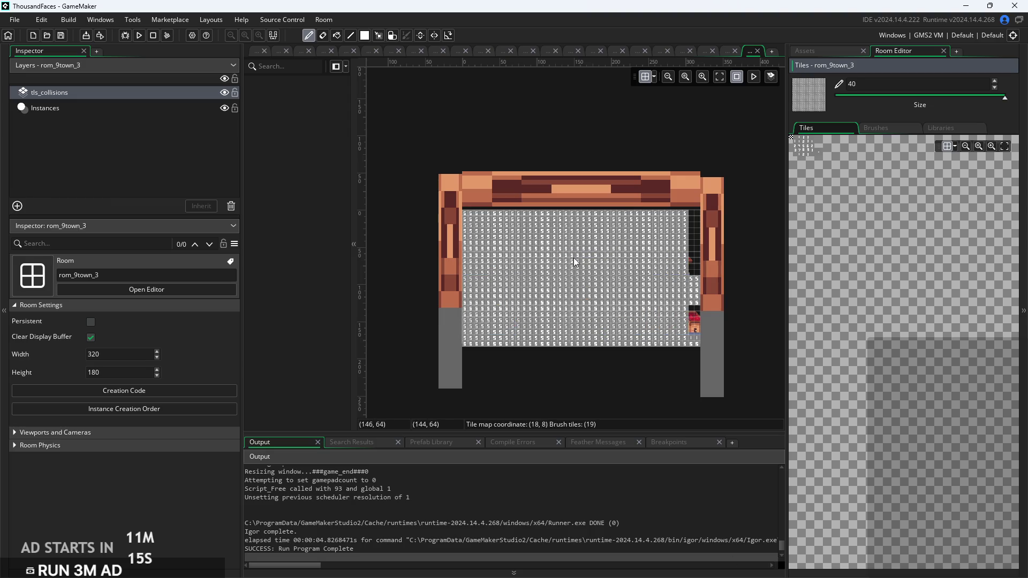
pyautogui.rightClick(455, 273)
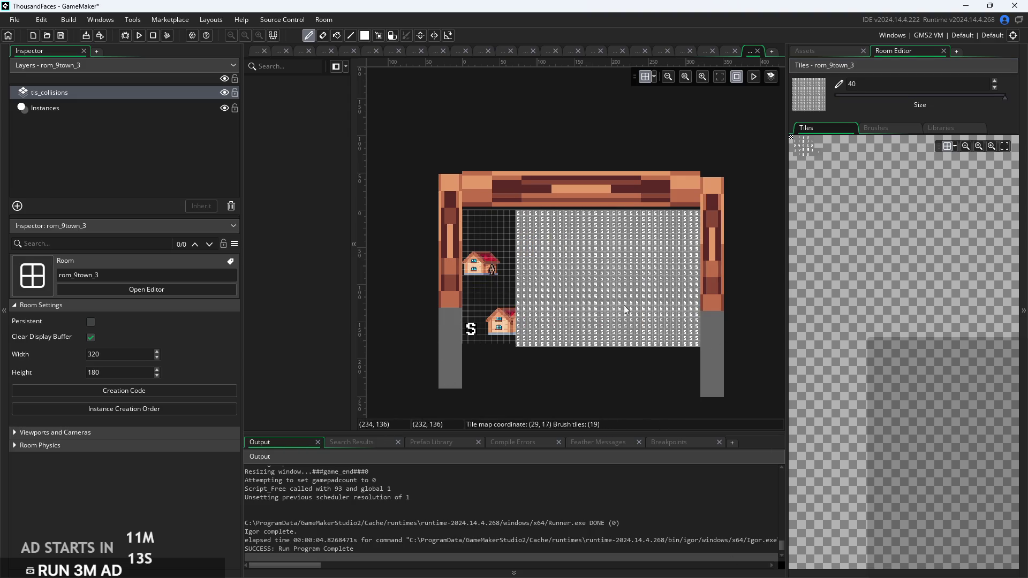
pyautogui.click(927, 131)
pyautogui.click(885, 157)
pyautogui.scroll(1, 552, 345)
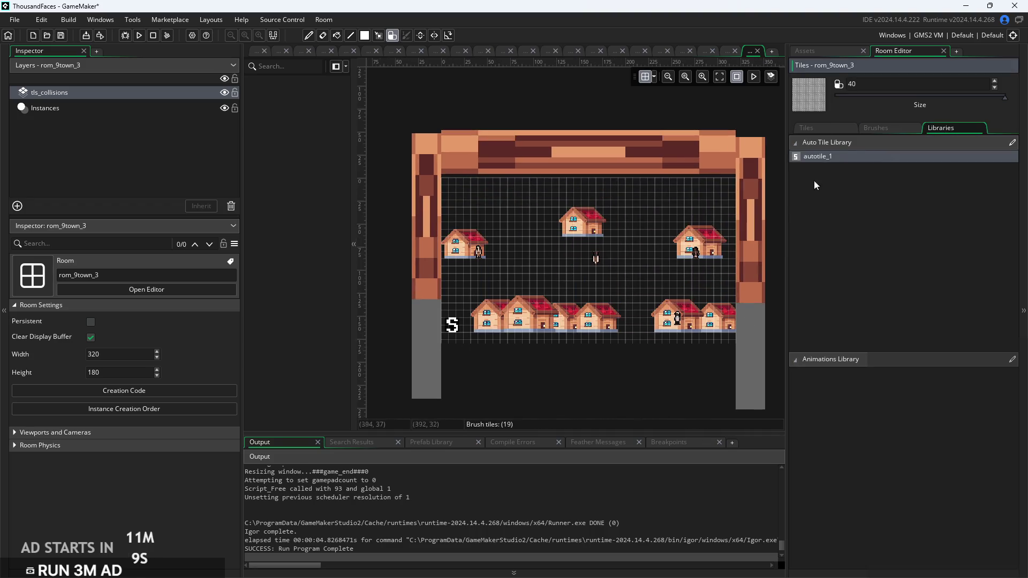
pyautogui.moveTo(1004, 101)
pyautogui.mouseDown()
pyautogui.moveTo(831, 124)
pyautogui.moveTo(841, 99)
pyautogui.mouseUp()
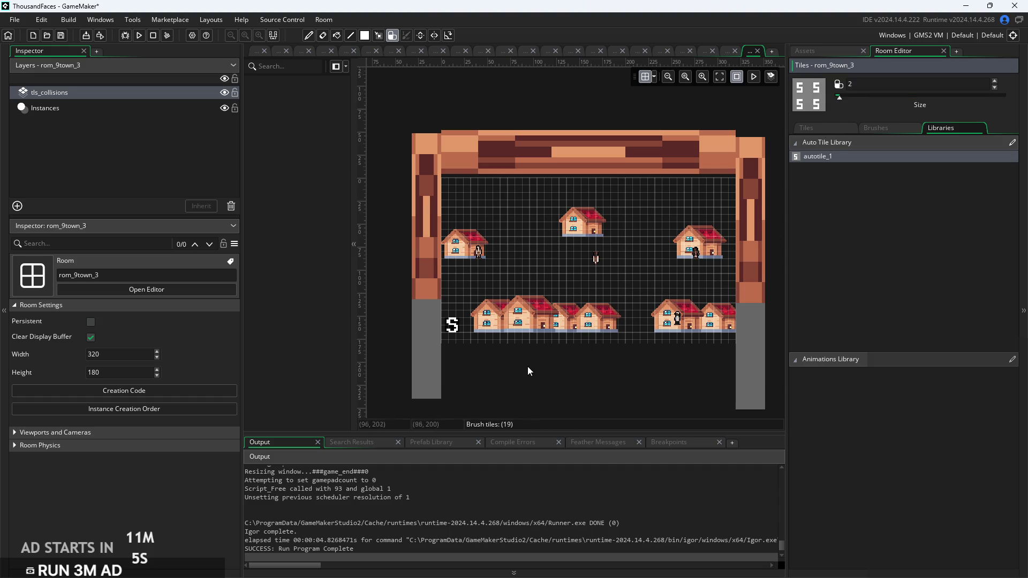
pyautogui.scroll(1, 516, 372)
pyautogui.click(145, 109)
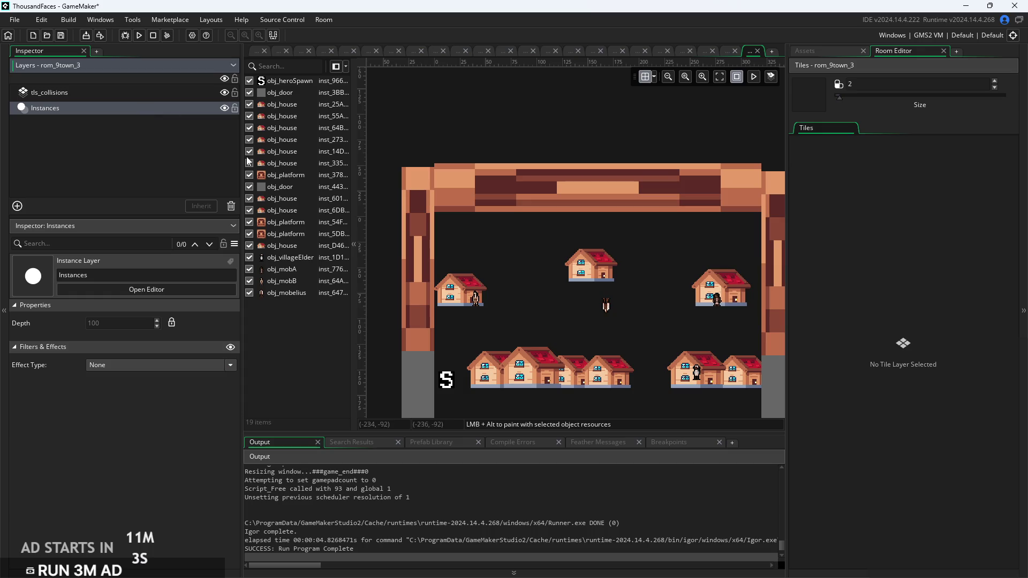
# Multi-select the six obj_house instances in the Instances list and delete them
pyautogui.click(295, 105)
pyautogui.keyDown('ctrl'); pyautogui.click(294, 152); pyautogui.keyUp('ctrl')
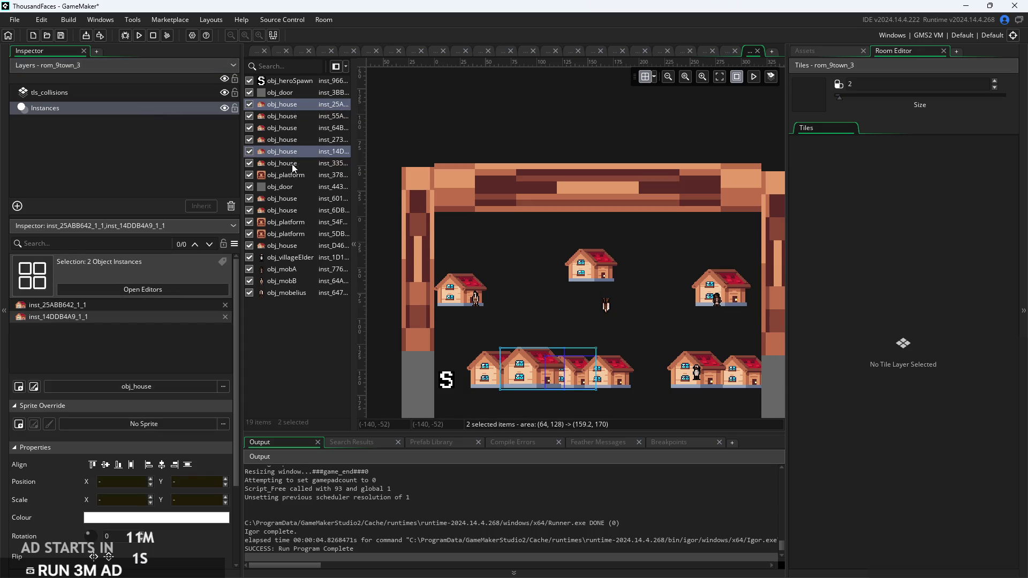
pyautogui.keyDown('ctrl'); pyautogui.click(294, 164); pyautogui.keyUp('ctrl')
pyautogui.keyDown('shift'); pyautogui.click(295, 139); pyautogui.keyUp('shift')
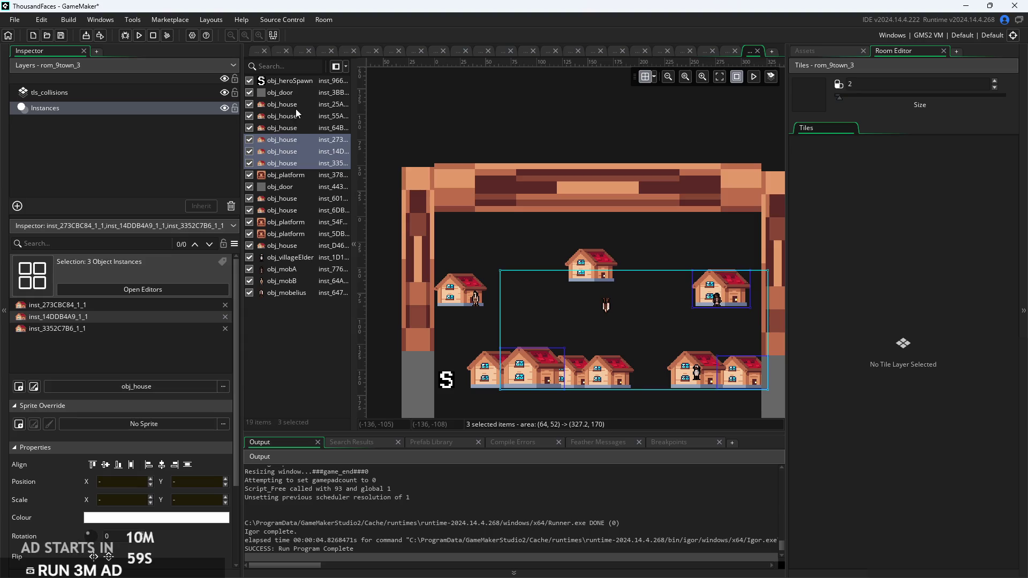
pyautogui.rightClick(300, 110)
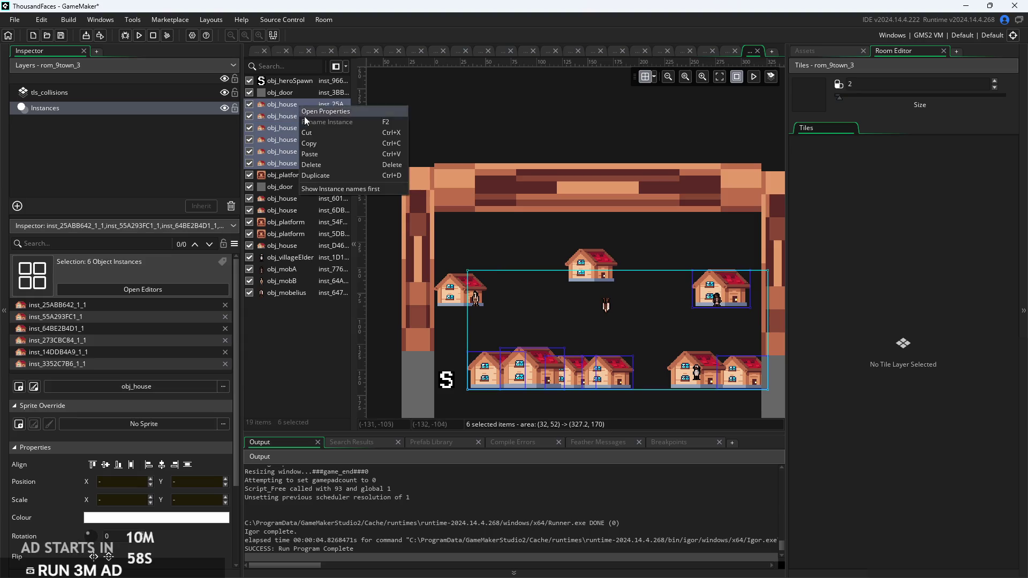
pyautogui.click(320, 164)
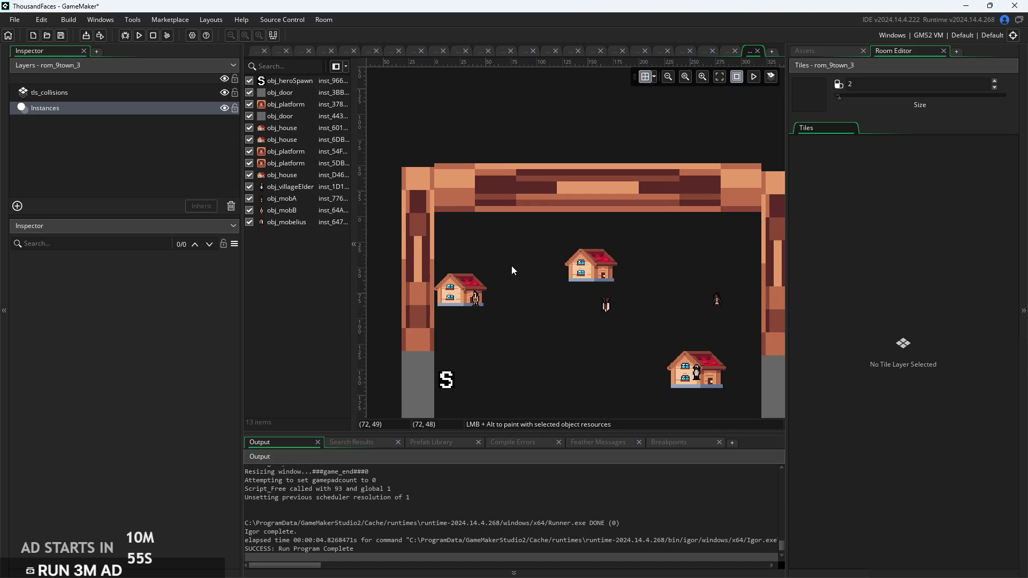
# Delete the remaining houses, both enemies and the village elder from the room
pyautogui.scroll(-1, 512, 271)
pyautogui.click(474, 263)
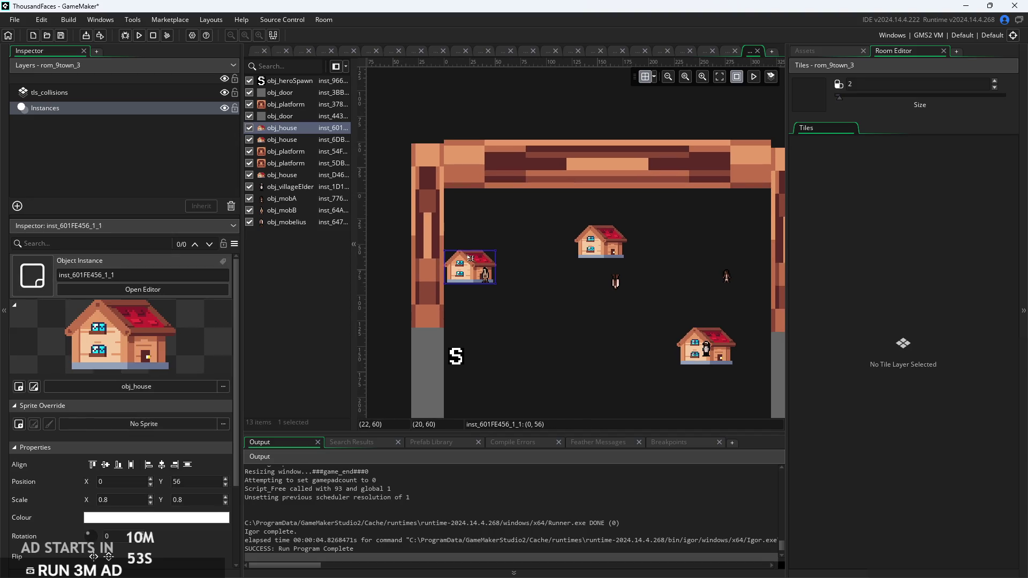
pyautogui.press('Delete')
pyautogui.click(600, 244)
pyautogui.press('Delete')
pyautogui.click(616, 281)
pyautogui.press('Delete')
pyautogui.click(706, 348)
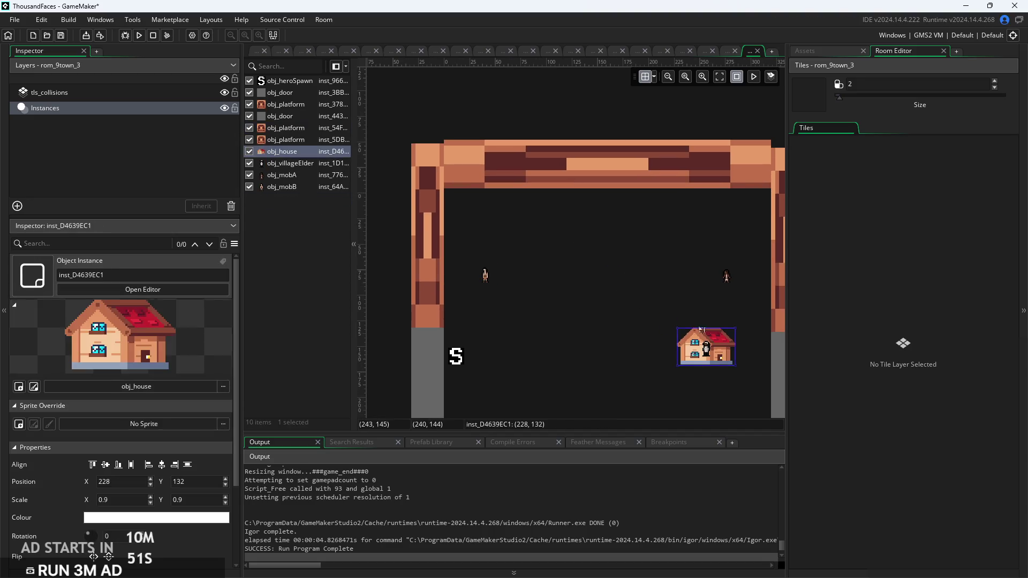
pyautogui.press('Delete')
pyautogui.click(727, 278)
pyautogui.press('Delete')
pyautogui.click(485, 276)
pyautogui.press('Delete')
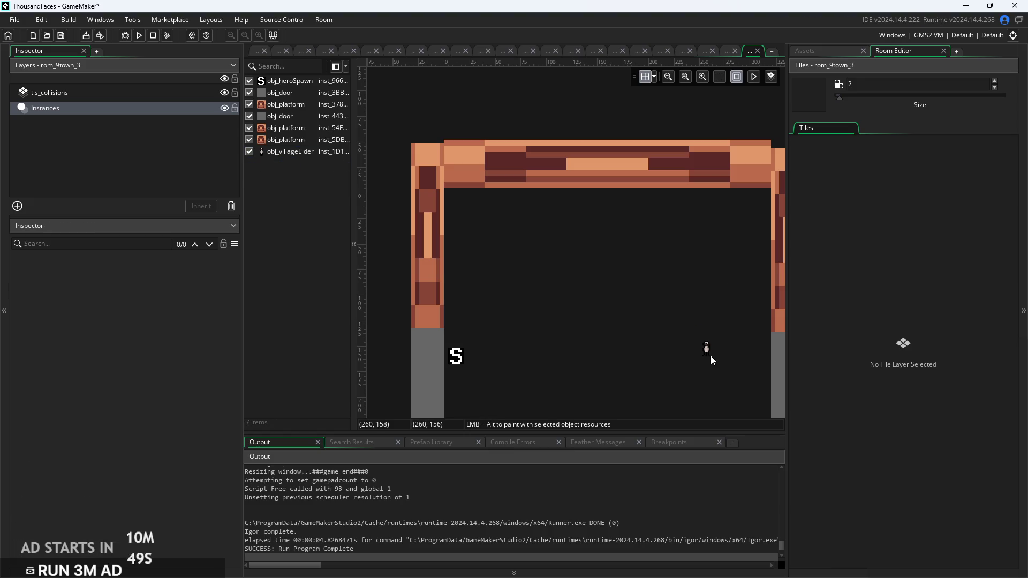
pyautogui.click(706, 348)
pyautogui.press('Delete')
pyautogui.moveTo(563, 345)
pyautogui.mouseDown()
pyautogui.moveTo(549, 319)
pyautogui.moveTo(574, 290)
pyautogui.mouseUp()
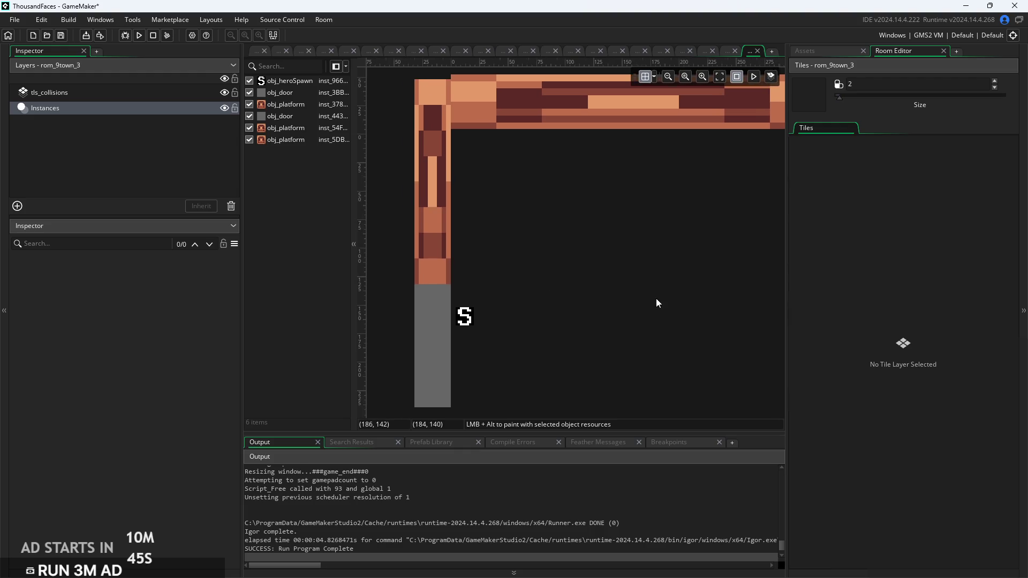
pyautogui.moveTo(657, 298); pyautogui.dragTo(561, 294)
pyautogui.scroll(-2, 495, 290)
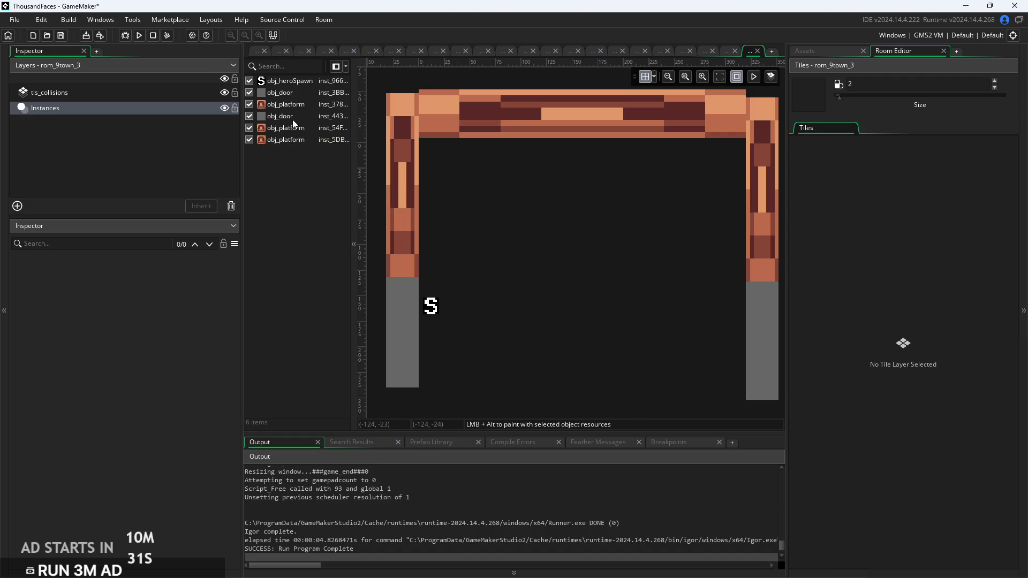
pyautogui.click(134, 93)
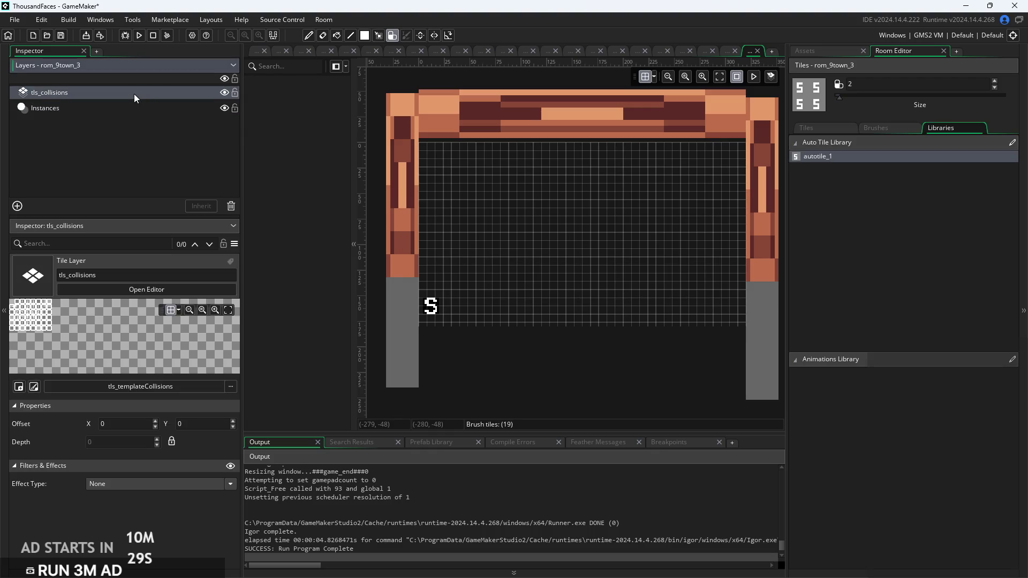
# Paint a collision floor along the bottom of rom_9town_3 on tls_collisions
pyautogui.moveTo(431, 328); pyautogui.dragTo(697, 322)
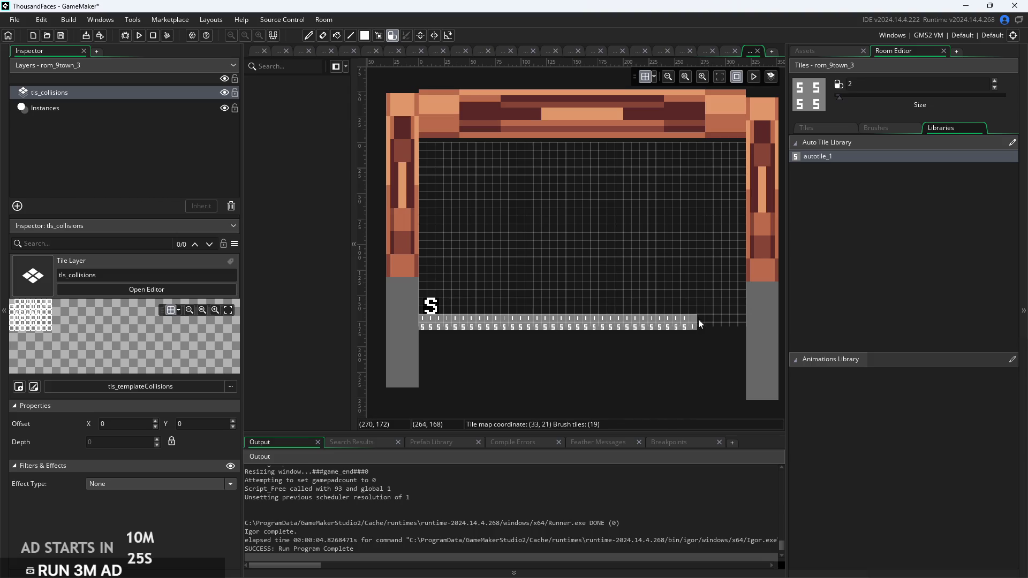
pyautogui.scroll(4, 629, 333)
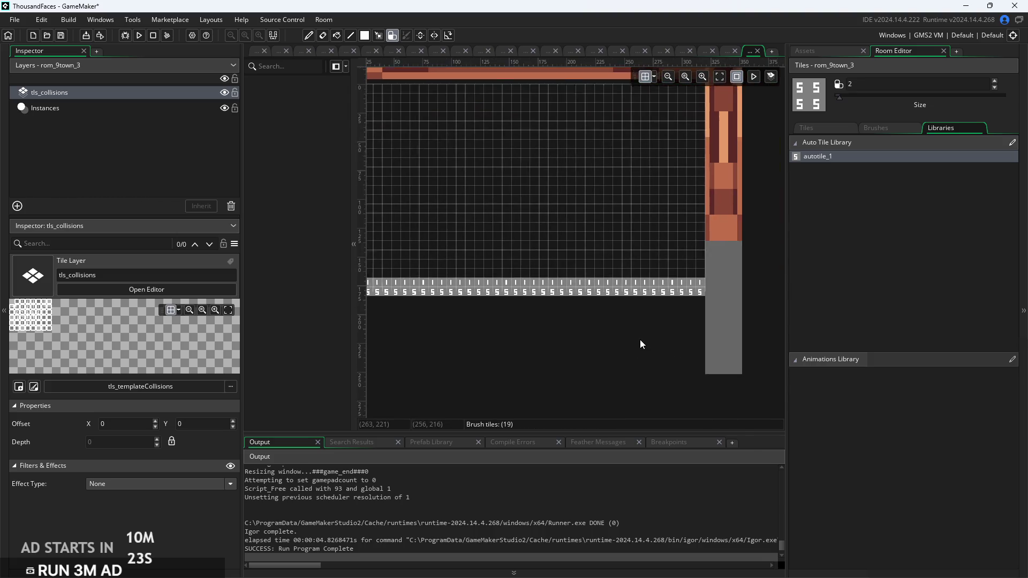
pyautogui.scroll(6, 709, 248)
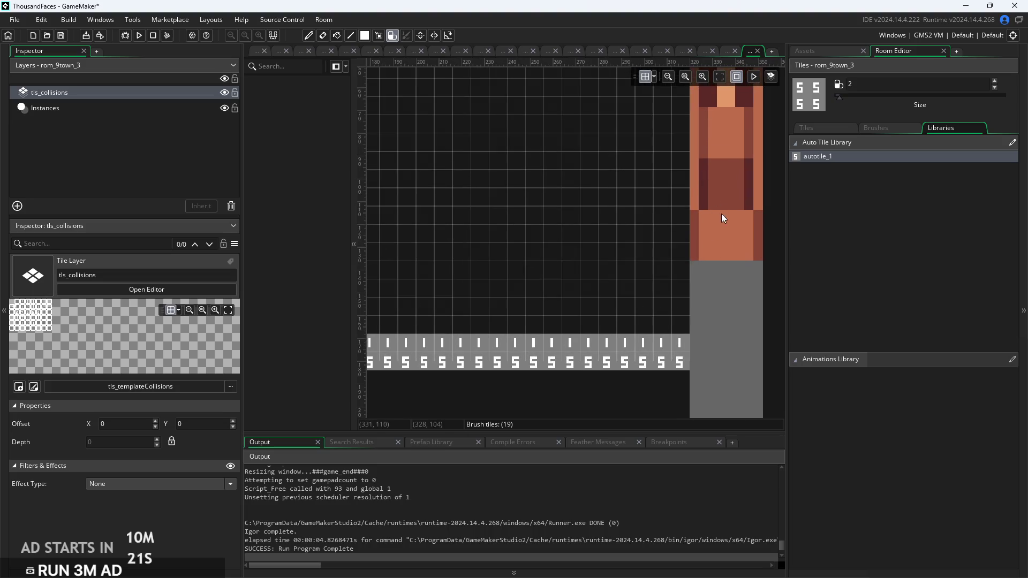
pyautogui.scroll(-5, 638, 278)
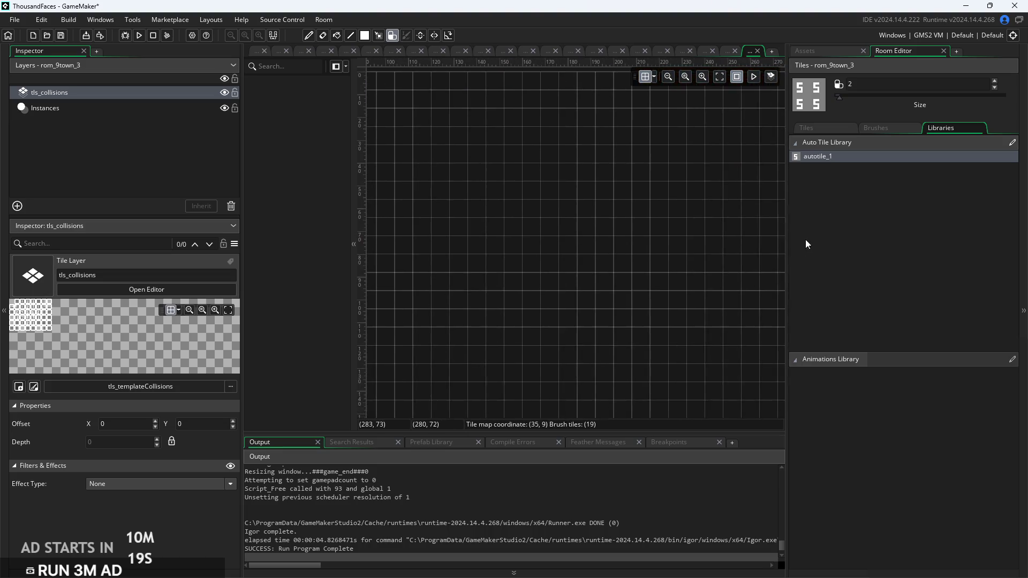
pyautogui.scroll(-3, 664, 213)
pyautogui.scroll(3, 560, 261)
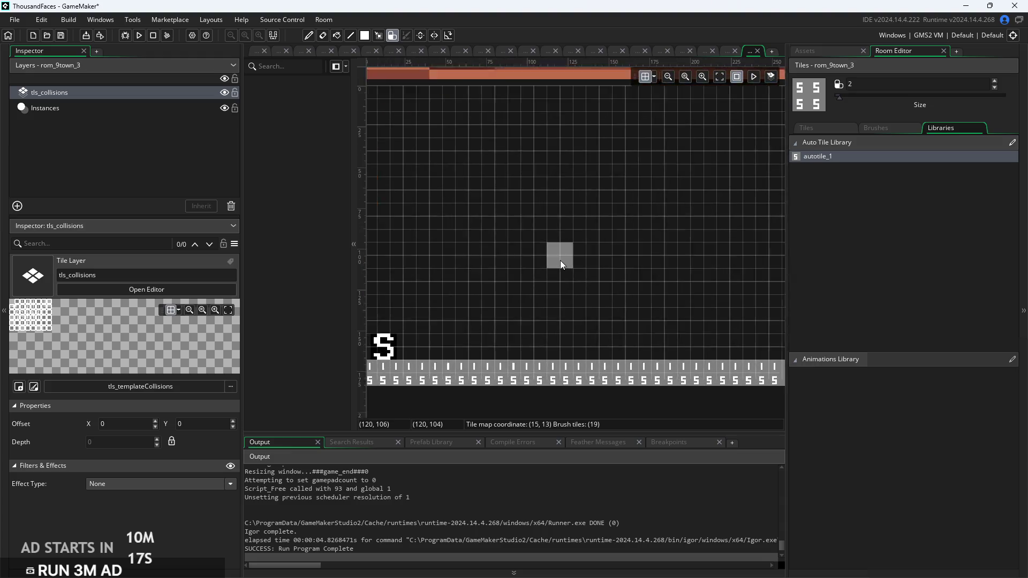
pyautogui.scroll(-3, 490, 271)
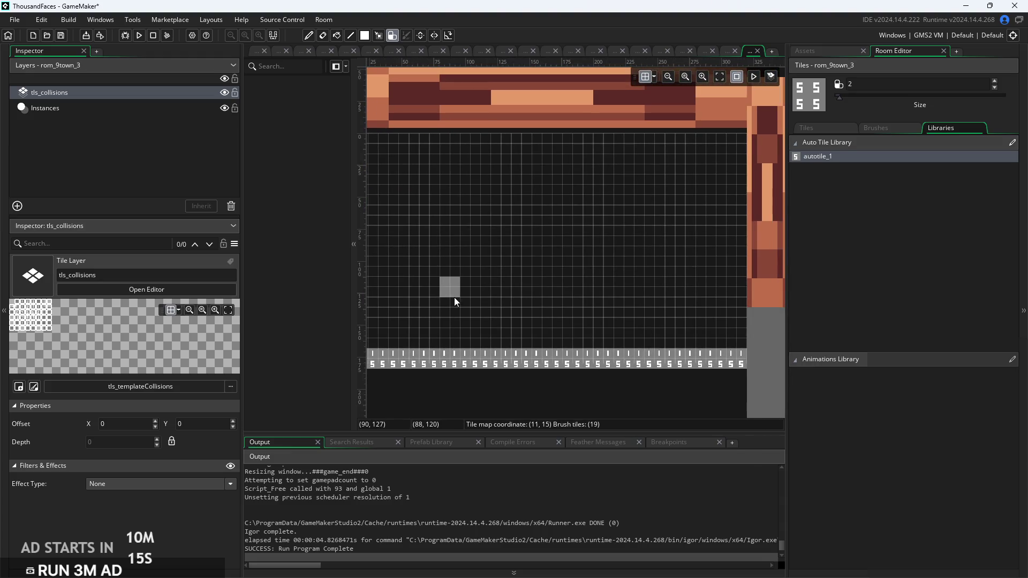
pyautogui.scroll(3, 511, 272)
pyautogui.scroll(-3, 511, 272)
pyautogui.scroll(2, 434, 287)
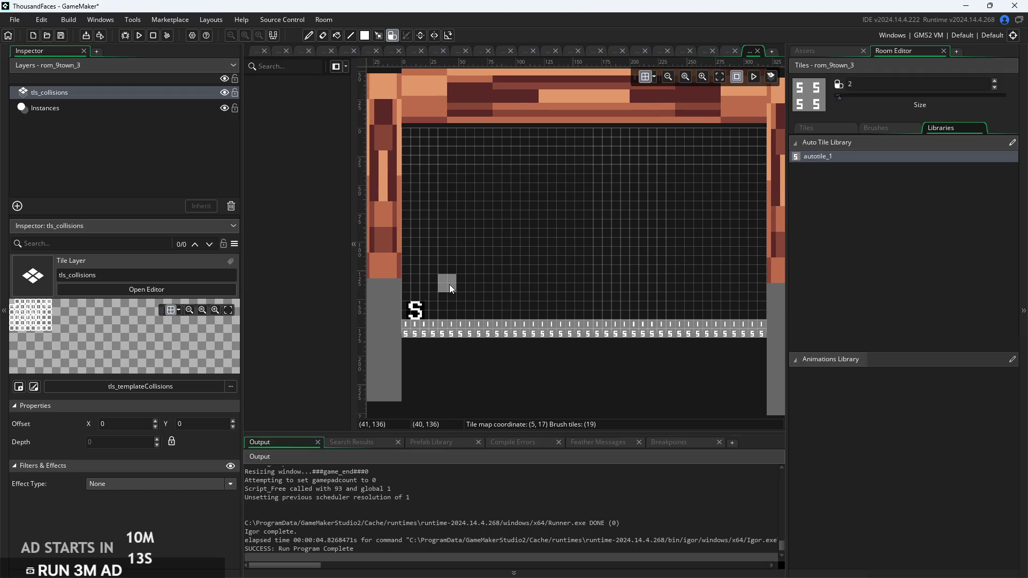
# Add a raised row of collision tiles and a small raised block on the right to form steps
pyautogui.moveTo(493, 320)
pyautogui.mouseDown()
pyautogui.moveTo(461, 321)
pyautogui.moveTo(521, 310)
pyautogui.moveTo(707, 325)
pyautogui.moveTo(523, 324)
pyautogui.moveTo(557, 317)
pyautogui.moveTo(604, 329)
pyautogui.moveTo(584, 312)
pyautogui.moveTo(648, 316)
pyautogui.moveTo(452, 311)
pyautogui.mouseUp()
pyautogui.scroll(2, 584, 315)
pyautogui.scroll(-2, 554, 312)
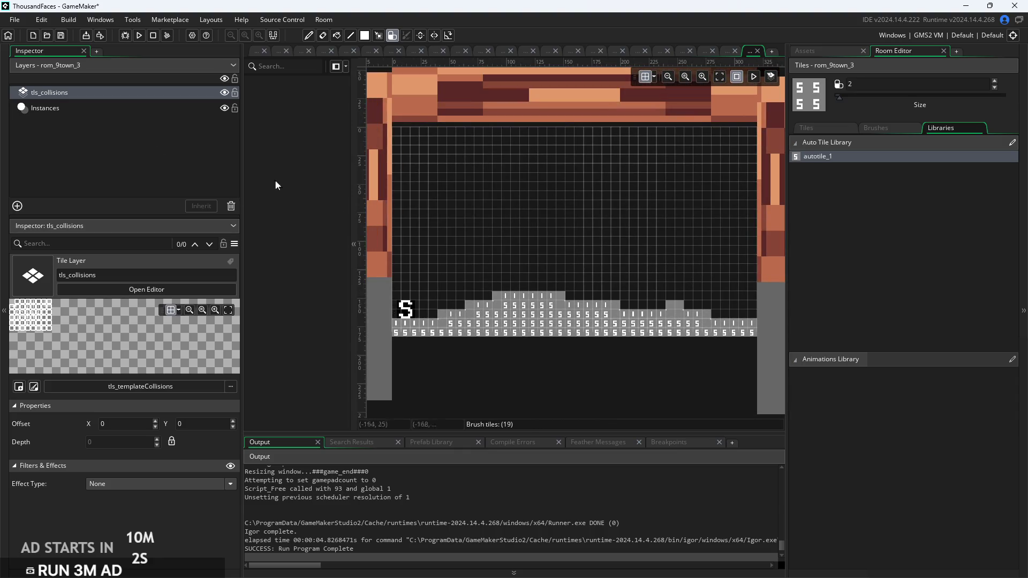
pyautogui.click(650, 313)
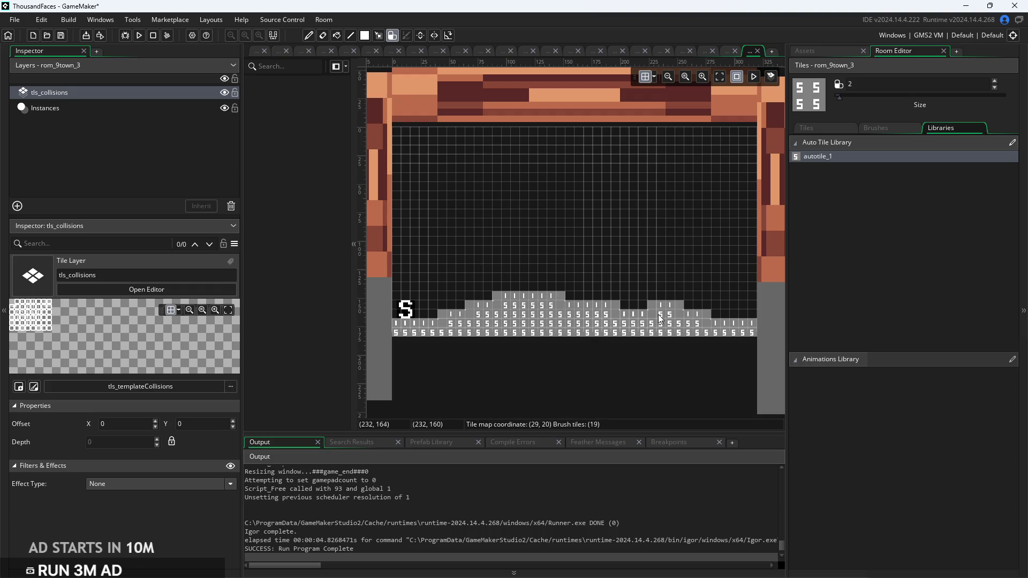
pyautogui.click(652, 311)
pyautogui.click(695, 285)
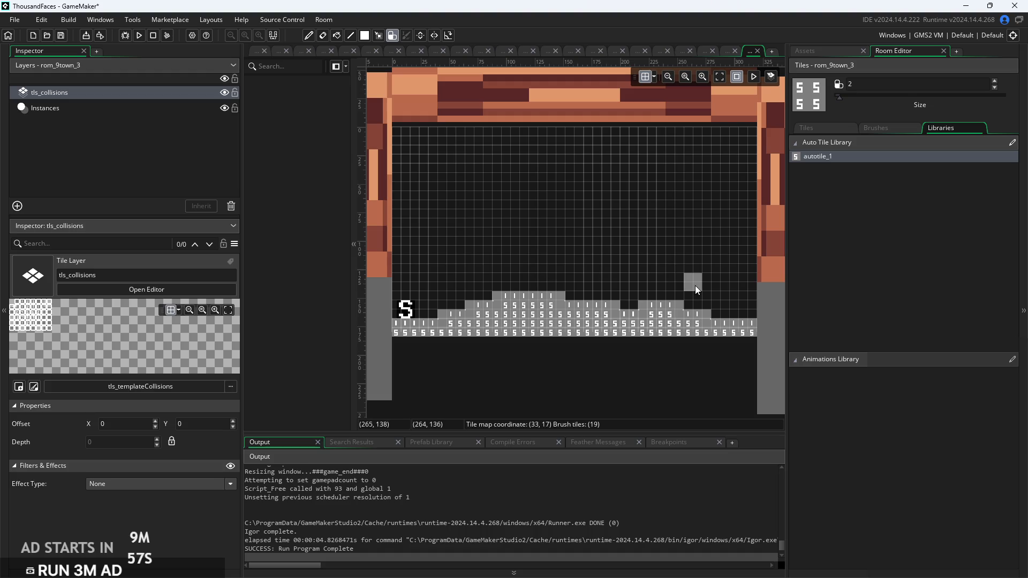
# Show the project's asset list and select the room's Instances layer
pyautogui.click(806, 51)
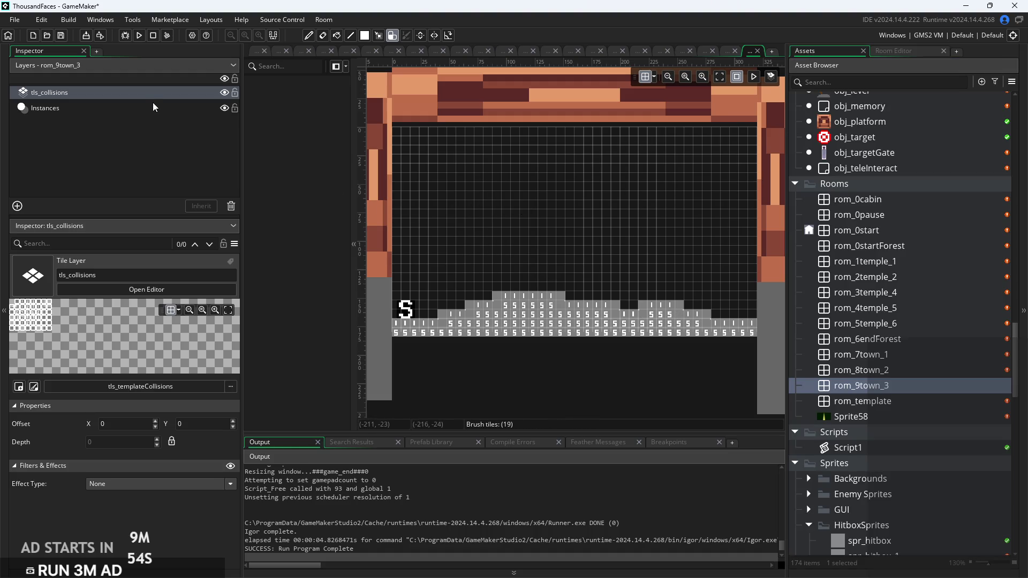
pyautogui.click(154, 107)
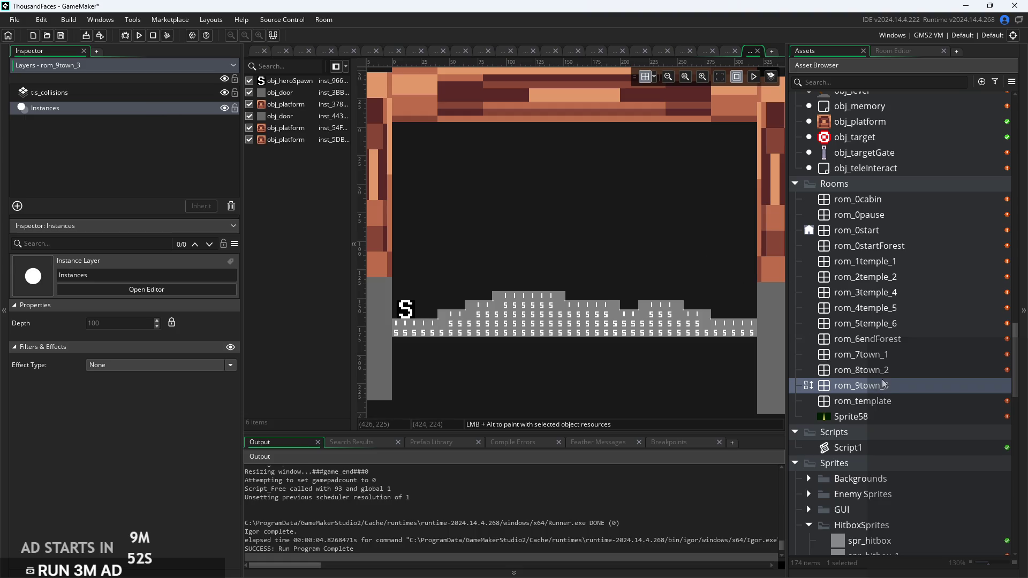
pyautogui.scroll(-3, 884, 383)
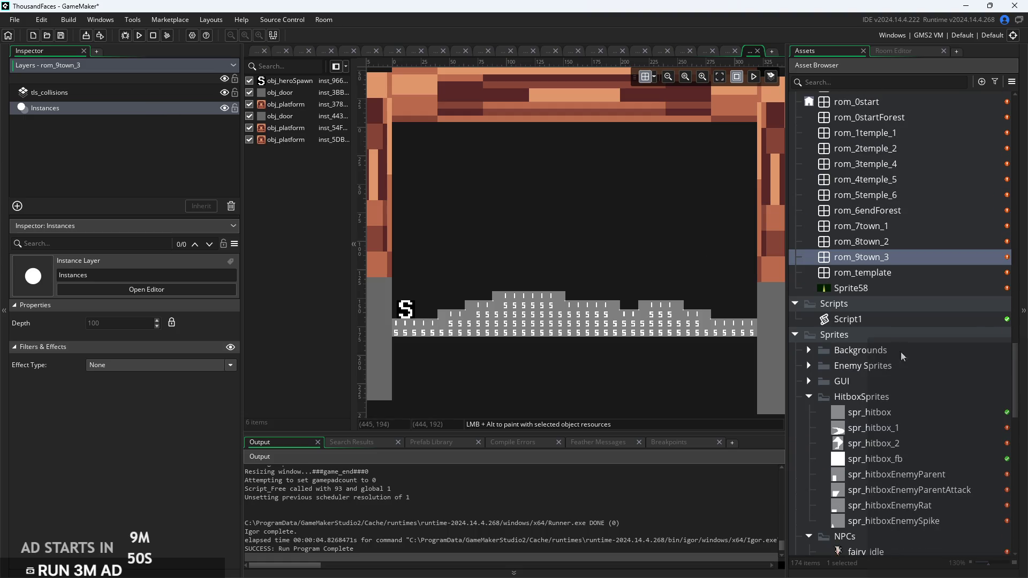
pyautogui.scroll(-4, 895, 344)
pyautogui.scroll(-6, 882, 410)
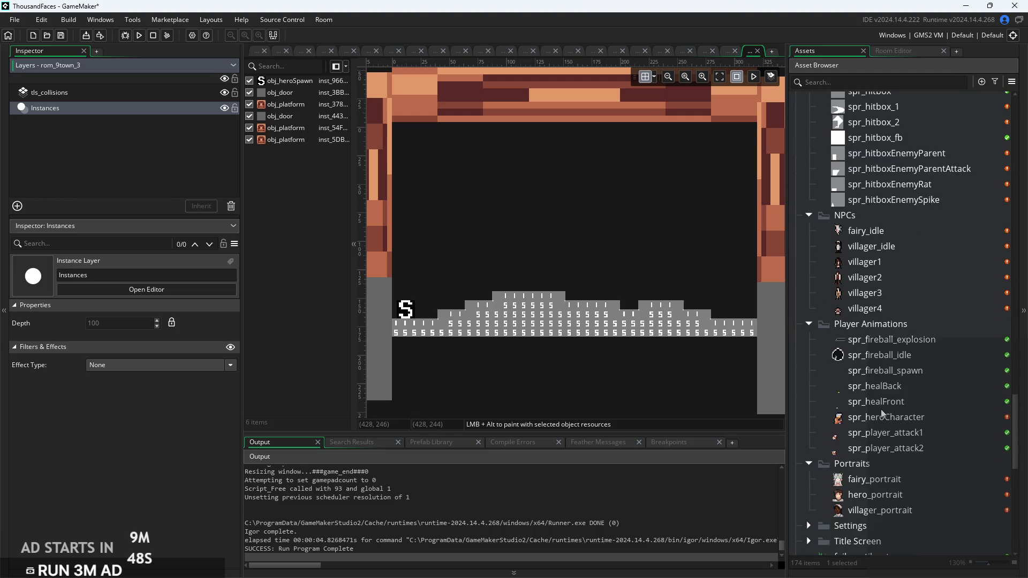
pyautogui.scroll(9, 882, 410)
pyautogui.scroll(9, 881, 415)
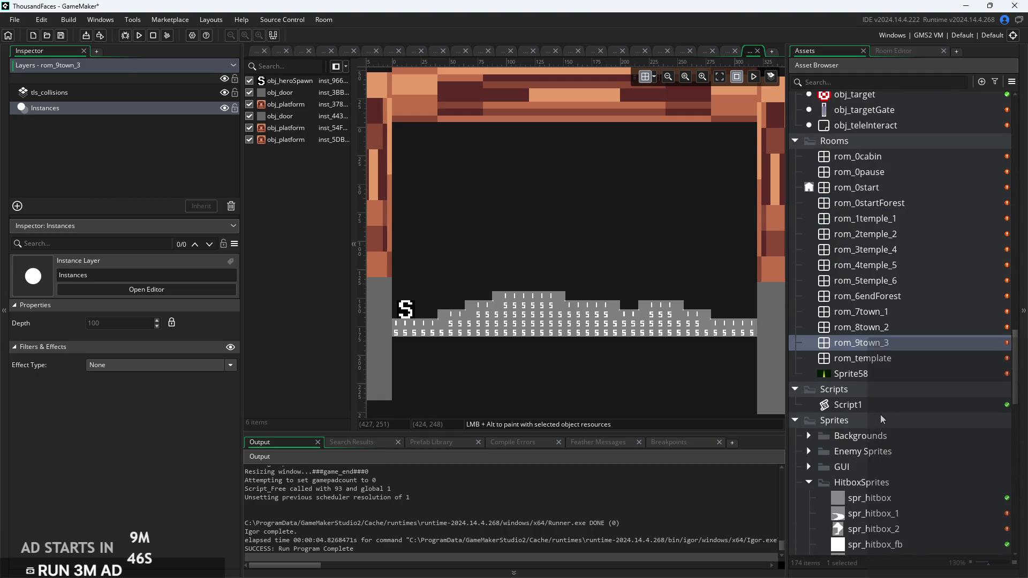
pyautogui.scroll(6, 880, 411)
pyautogui.scroll(6, 880, 412)
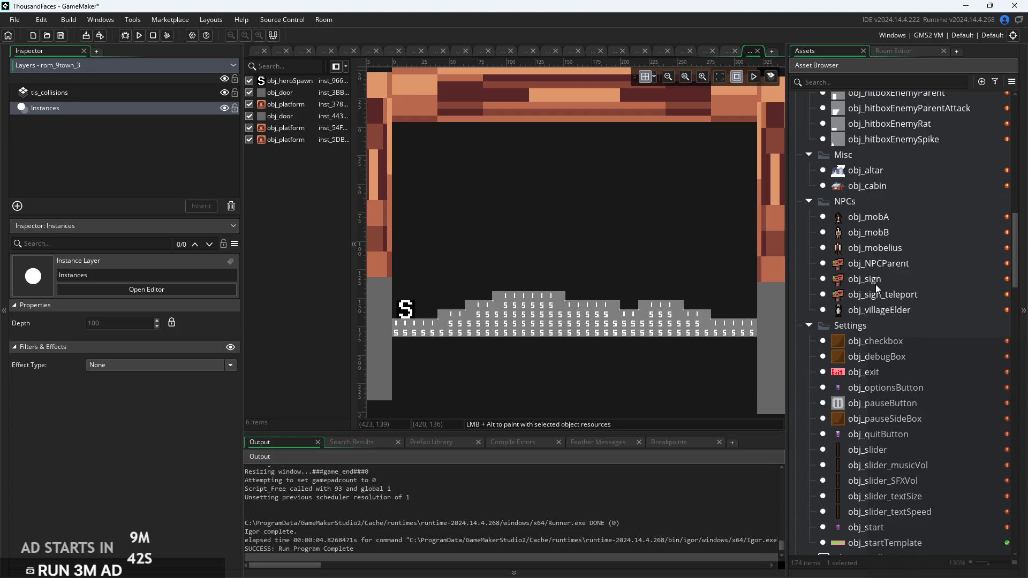
# Duplicate obj_NPCParent, name the copy obj_vilSign, and open it for editing
pyautogui.click(894, 265)
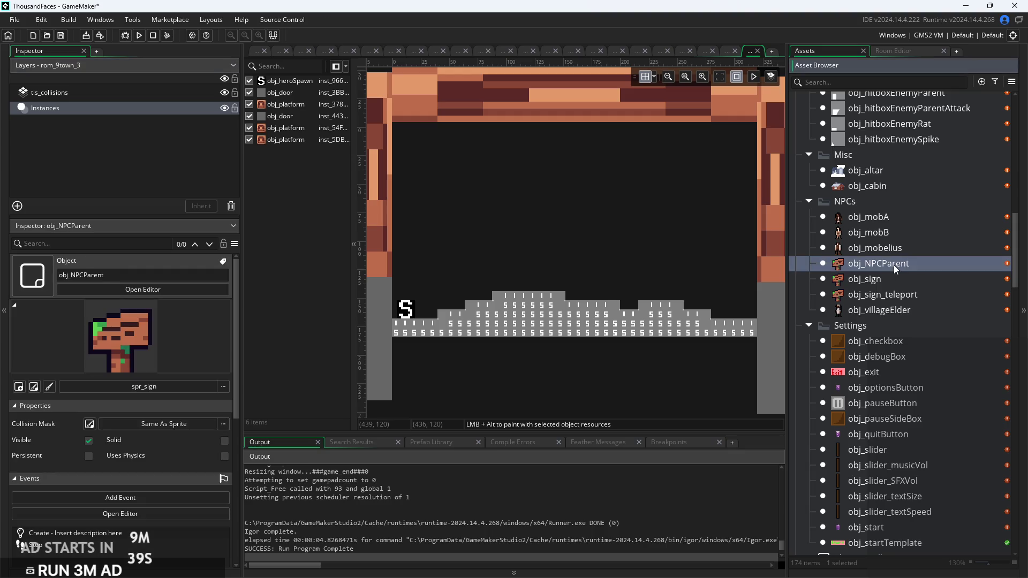
pyautogui.rightClick(894, 265)
pyautogui.click(920, 338)
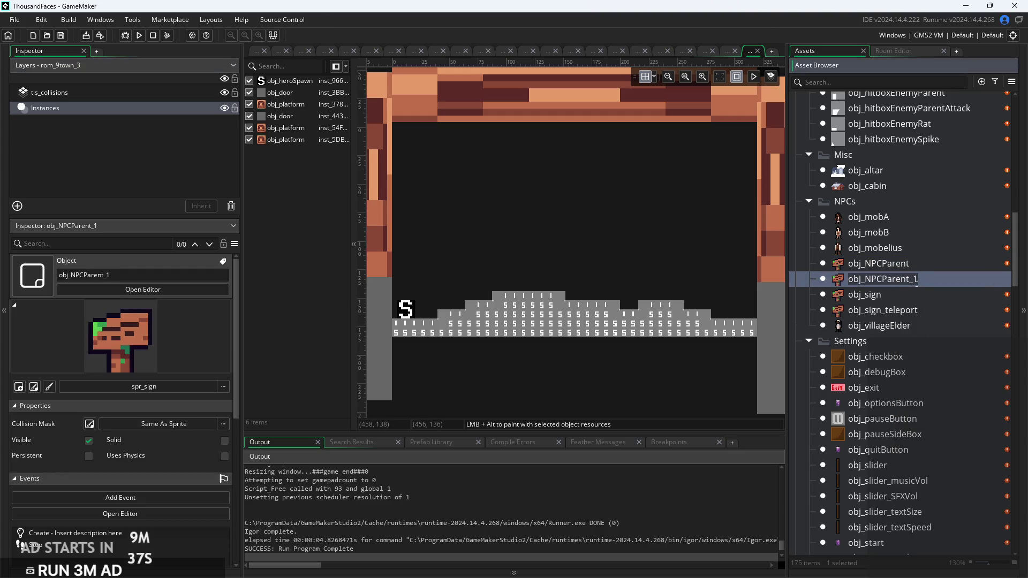
pyautogui.write('obj_vi')
pyautogui.press('BackSpace')
pyautogui.write('Sign')
pyautogui.press('Return')
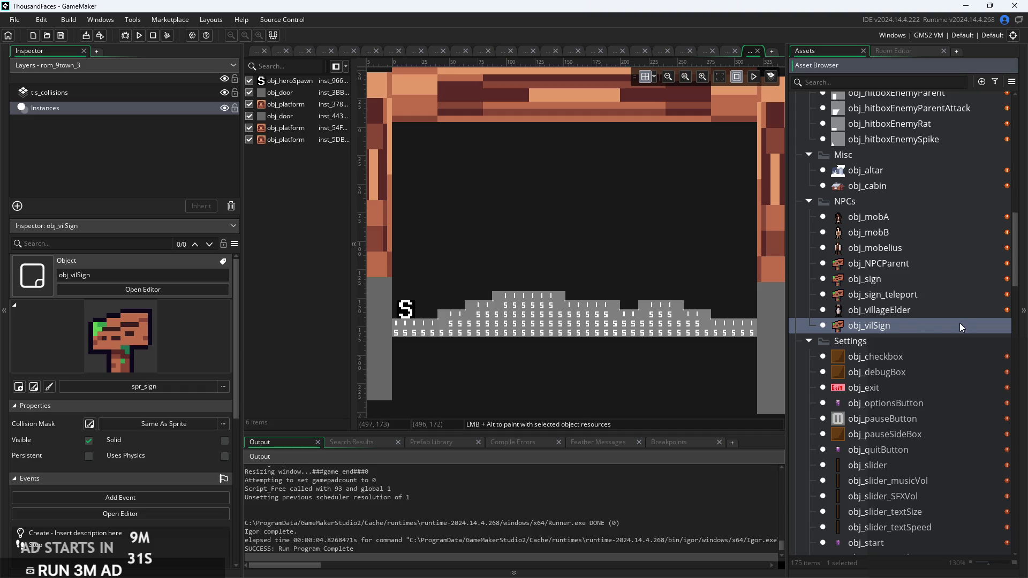
pyautogui.doubleClick(953, 332)
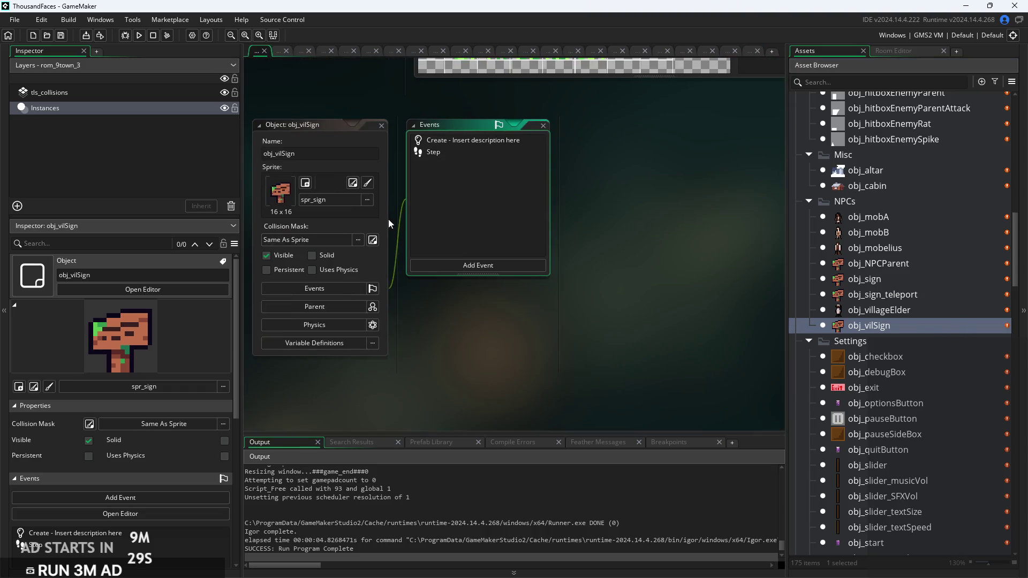
# In the Create code, strip the spr_bar argument from box1 and remove box2 and box3 everywhere
pyautogui.click(456, 140)
pyautogui.scroll(3, 496, 246)
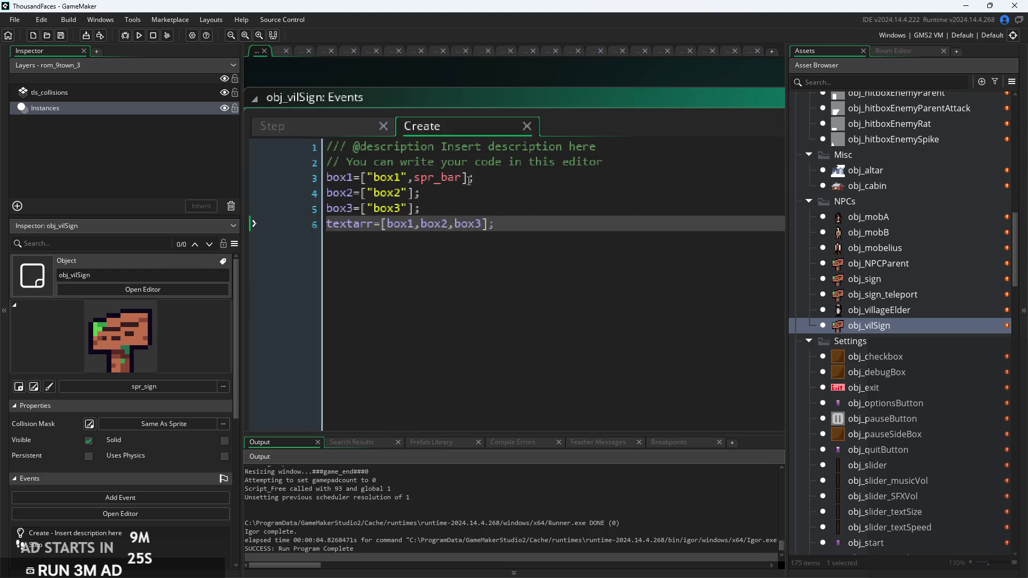
pyautogui.moveTo(472, 180); pyautogui.dragTo(410, 178)
pyautogui.press('BackSpace')
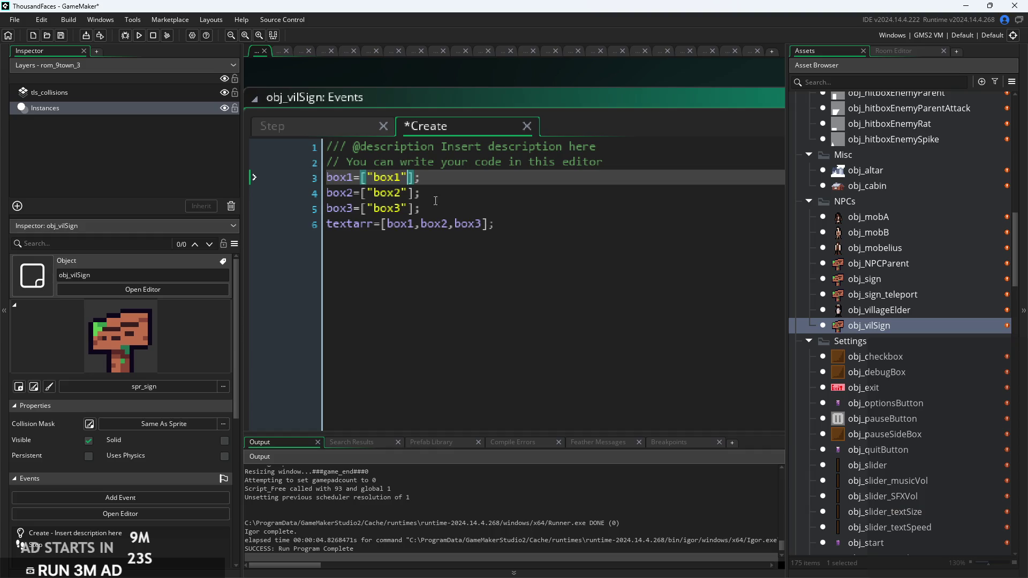
pyautogui.press('BackSpace')
pyautogui.click(417, 192)
pyautogui.moveTo(429, 214); pyautogui.dragTo(327, 192)
pyautogui.press('BackSpace')
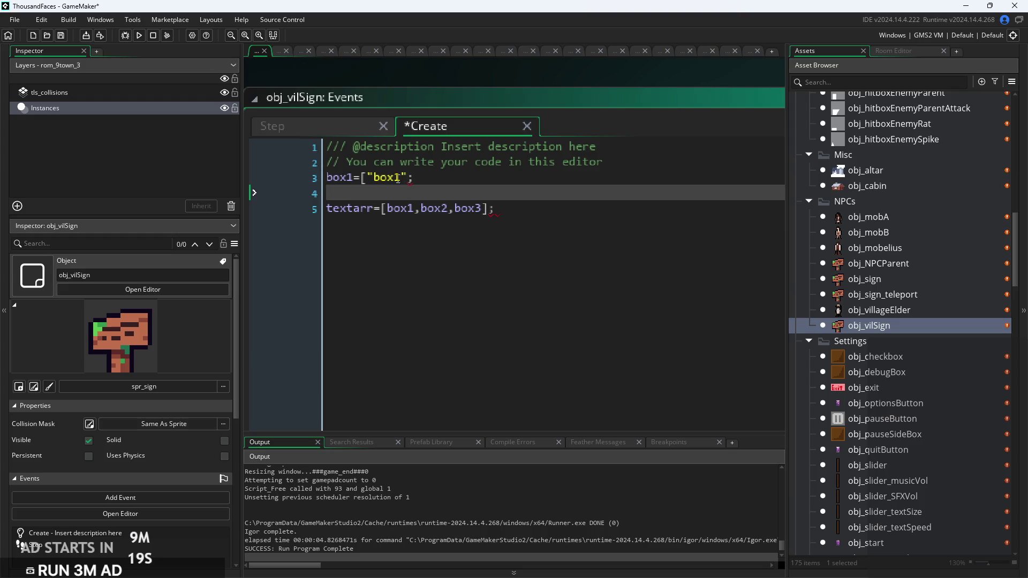
pyautogui.click(368, 177)
pyautogui.press('BackSpace')
pyautogui.moveTo(487, 208); pyautogui.dragTo(415, 209)
pyautogui.press('BackSpace')
# Replace box1's text with "TURN BACK NOW, DANGEROUS MONSTERS SPOTTED AHEAD!"
pyautogui.doubleClick(386, 178)
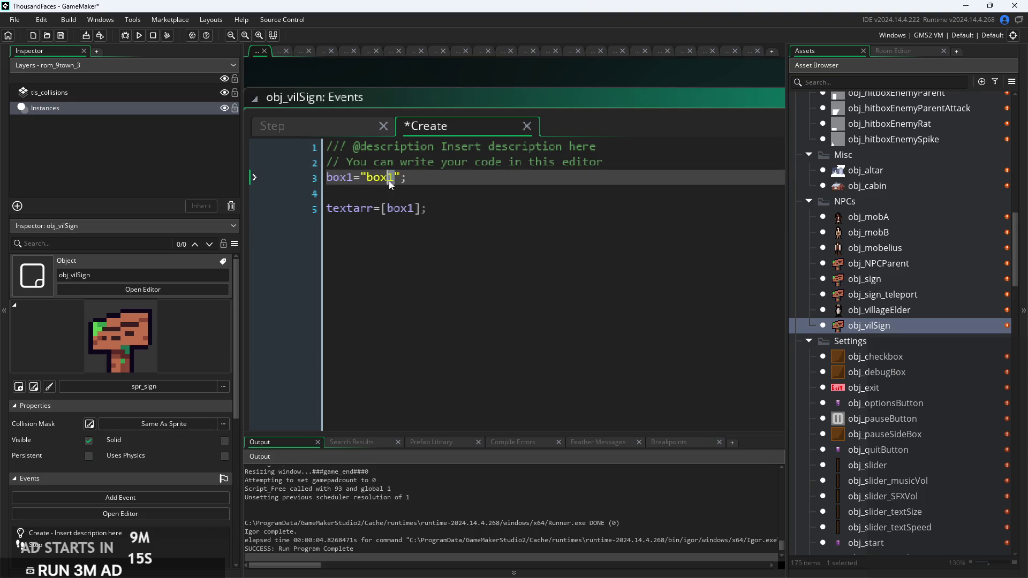
pyautogui.write('BE')
pyautogui.write('RN BAC')
pyautogui.write('K NOW!')
pyautogui.press('BackSpace')
pyautogui.write(', DANGER AHEAD!')
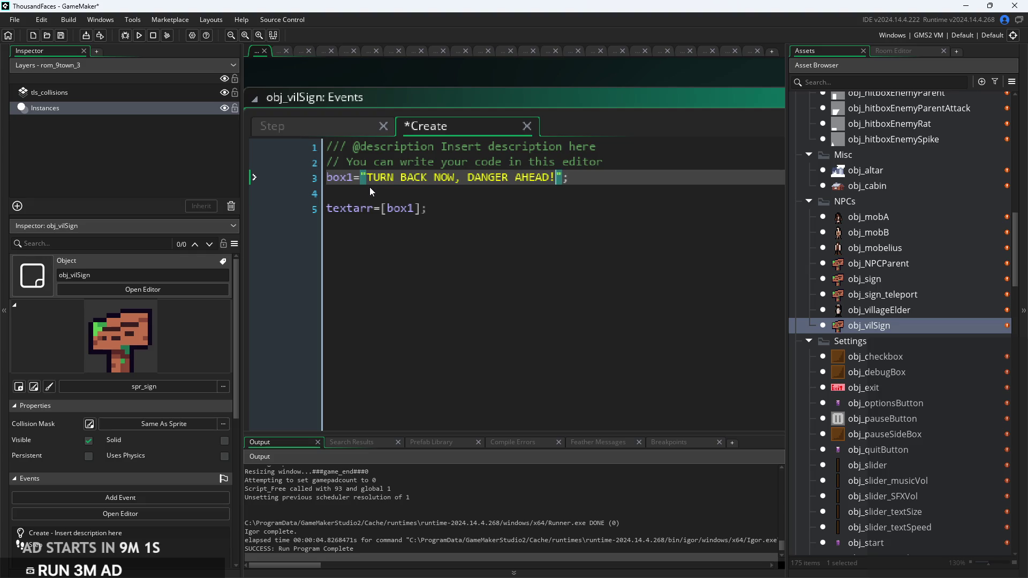
pyautogui.press('Left')
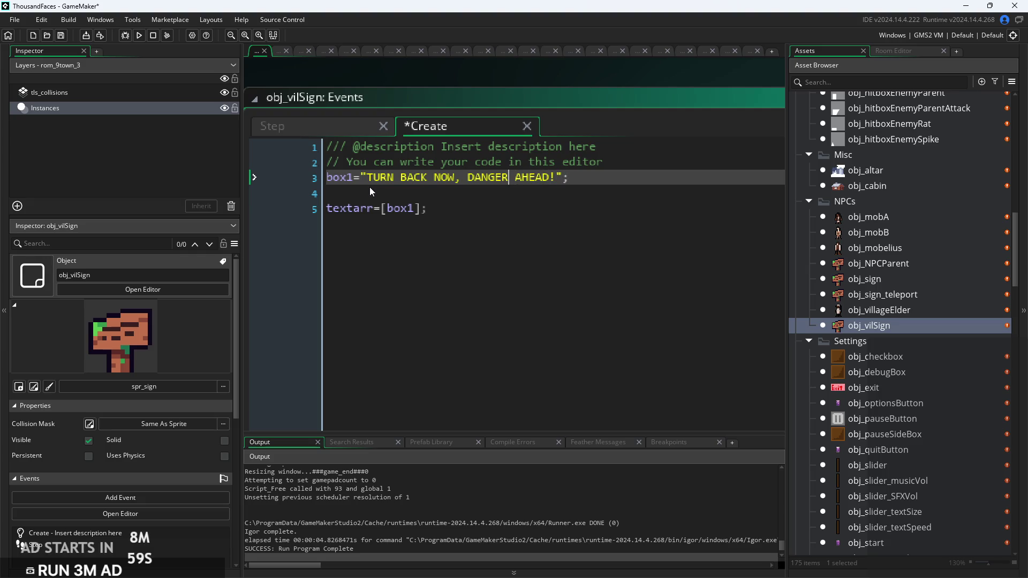
pyautogui.write('OUS MONSTE')
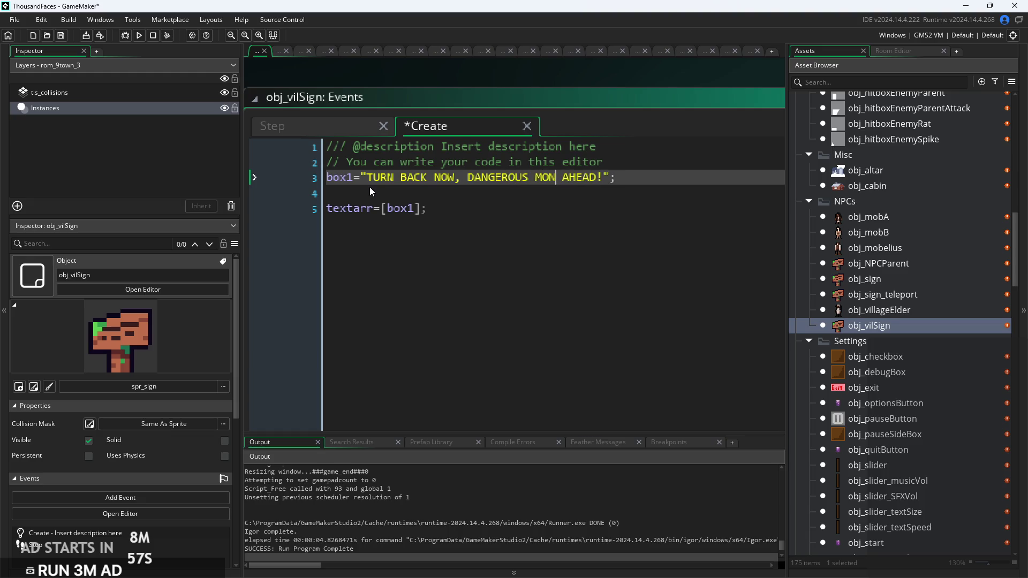
pyautogui.write('RS SPOTT')
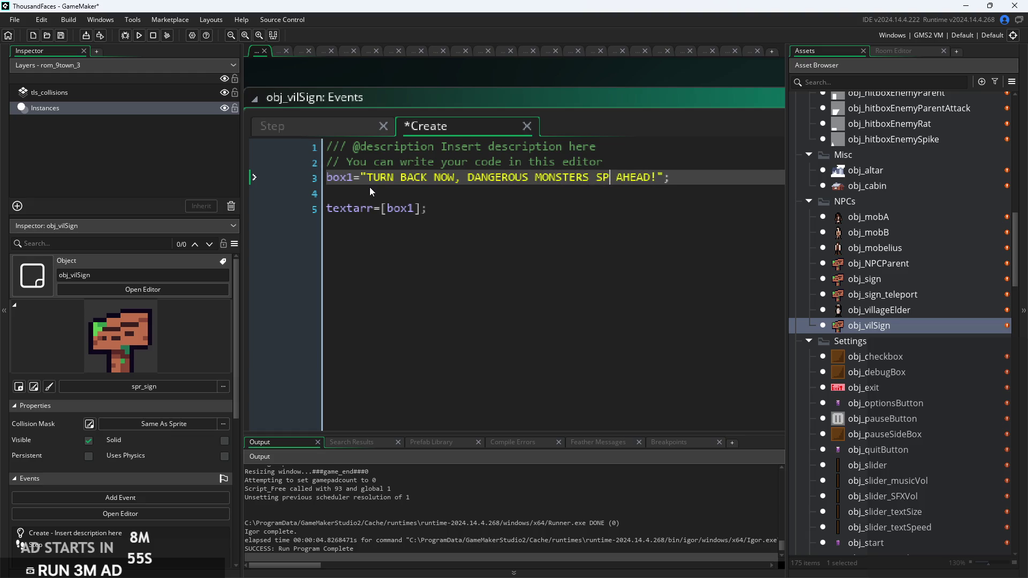
pyautogui.write('ED')
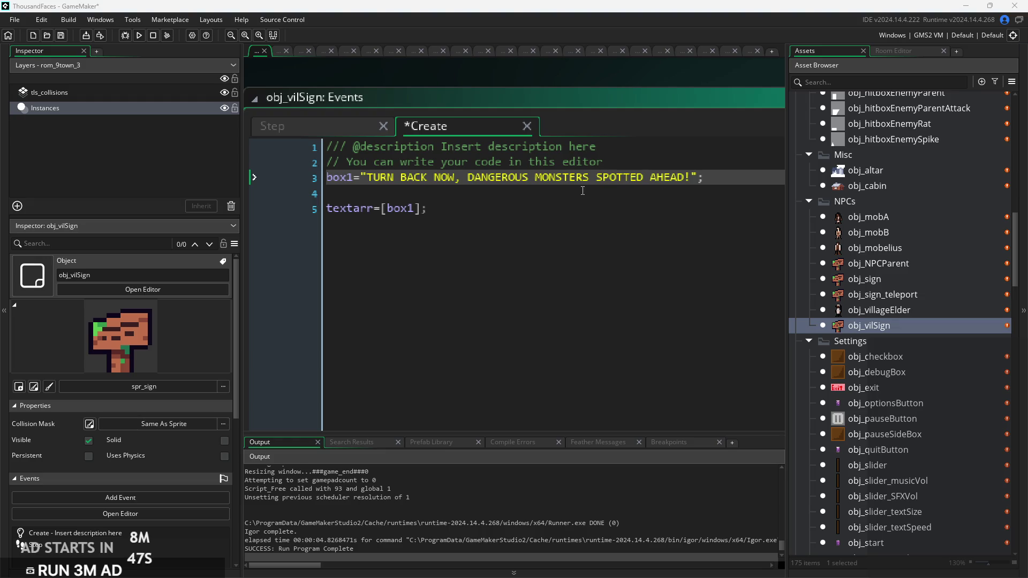
# Review obj_vilSign's Step event code, including its sound-playing line
pyautogui.click(320, 128)
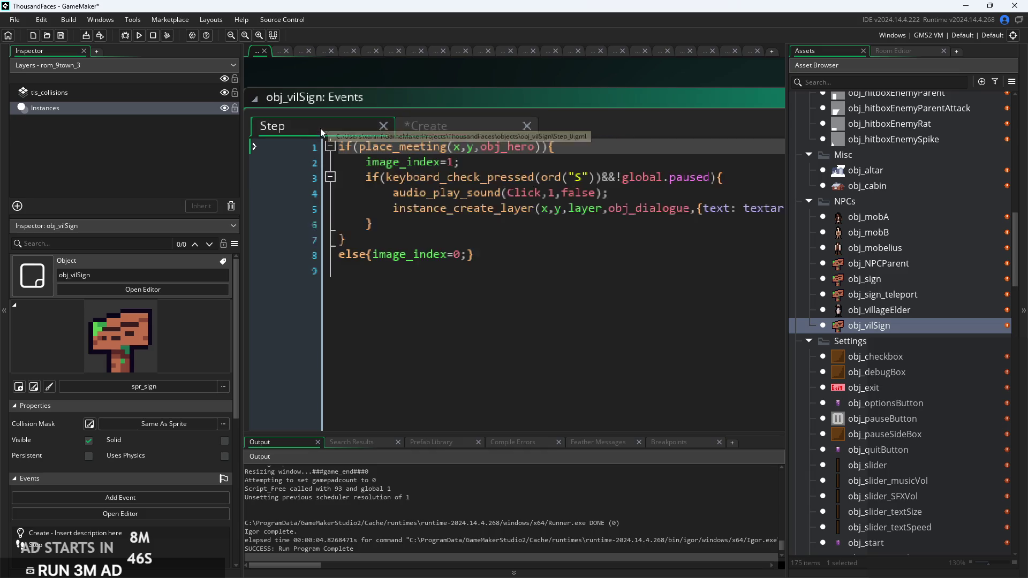
pyautogui.click(608, 238)
pyautogui.scroll(-3, 608, 237)
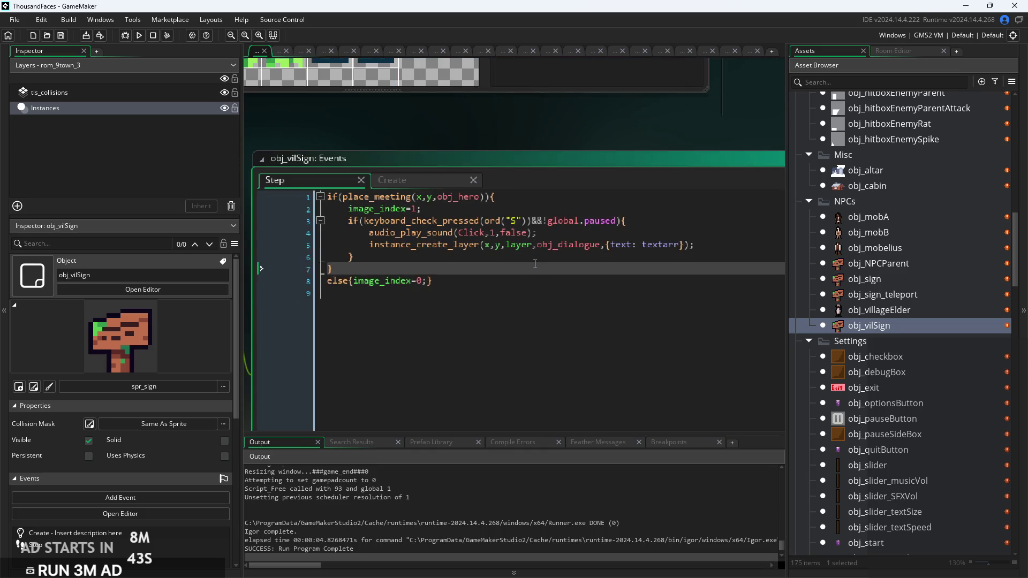
pyautogui.click(390, 198)
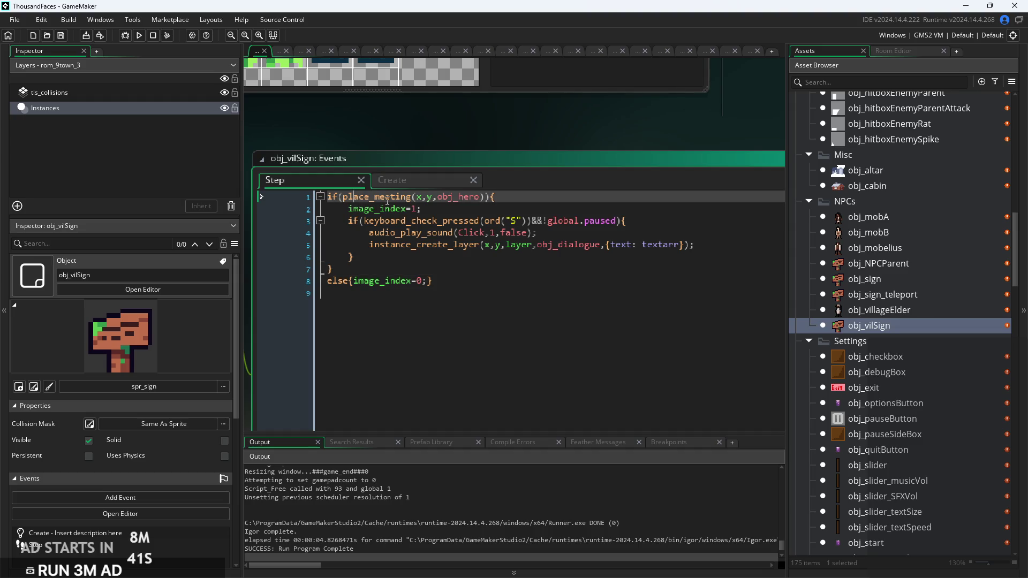
pyautogui.scroll(2, 390, 202)
pyautogui.click(565, 195)
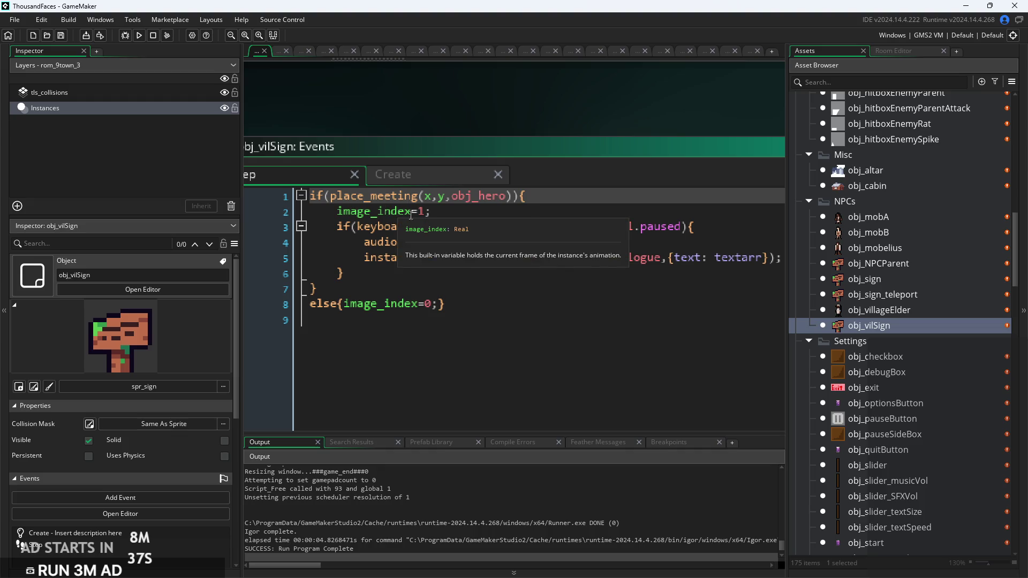
pyautogui.click(631, 244)
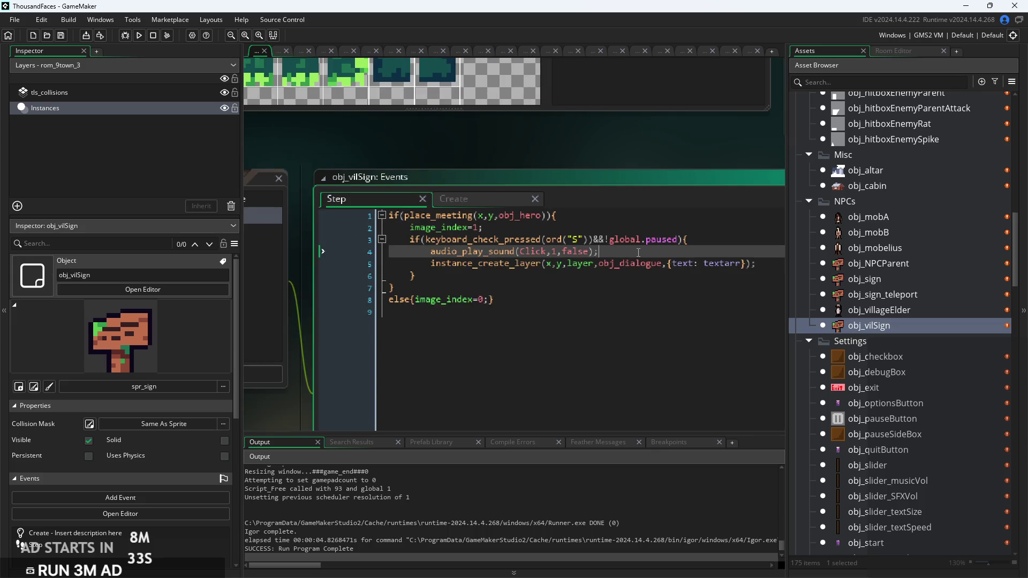
pyautogui.click(447, 208)
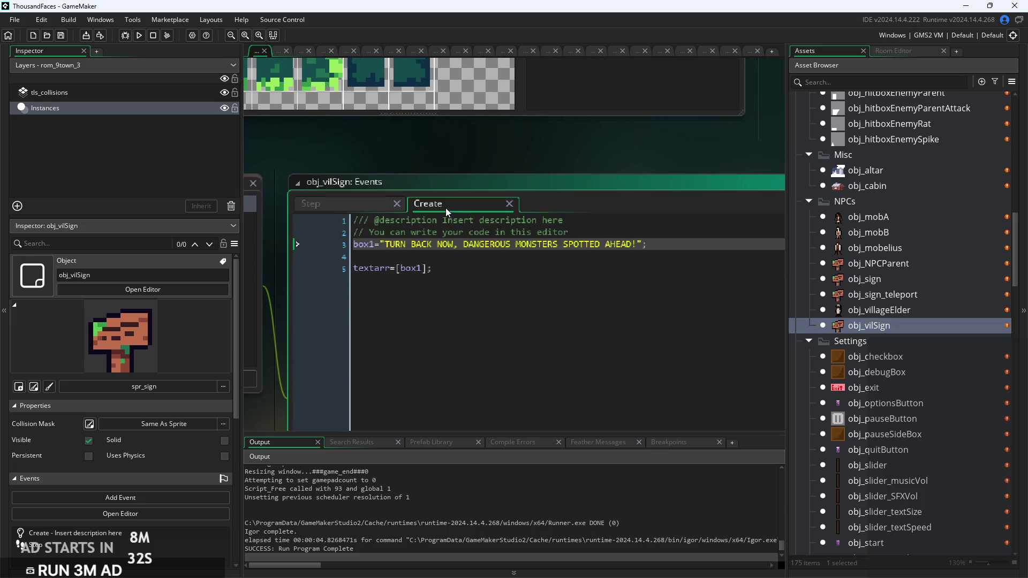
# Delete the two default comment lines from the Create code and save it
pyautogui.click(704, 233)
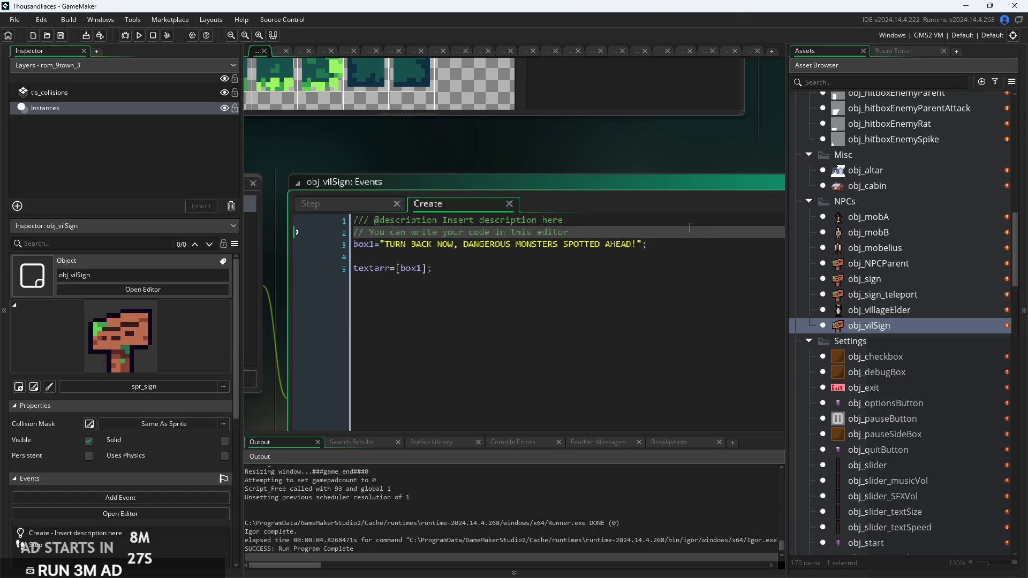
pyautogui.moveTo(691, 228); pyautogui.dragTo(211, 205)
pyautogui.press('Delete')
pyautogui.press('Delete')
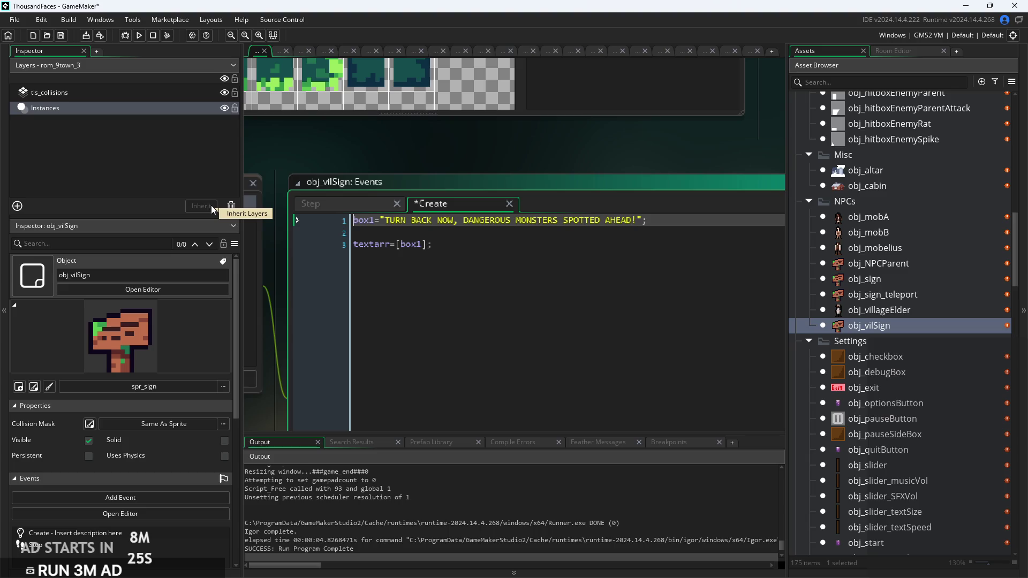
pyautogui.click(514, 244)
pyautogui.hotkey('ctrl', 's')
# Select obj_sign_teleport in the asset list
pyautogui.scroll(-1, 543, 242)
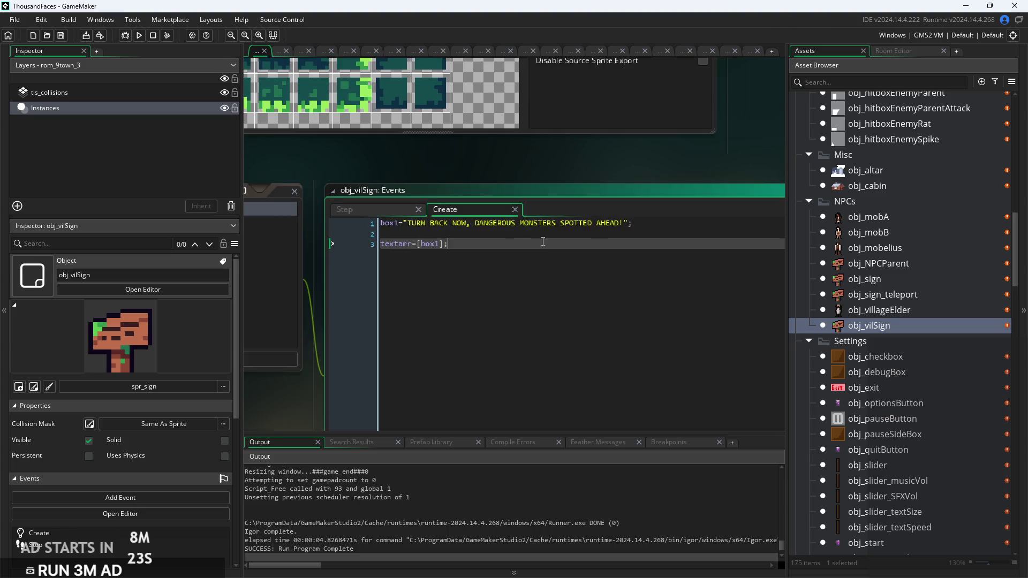
pyautogui.click(871, 299)
pyautogui.click(871, 299)
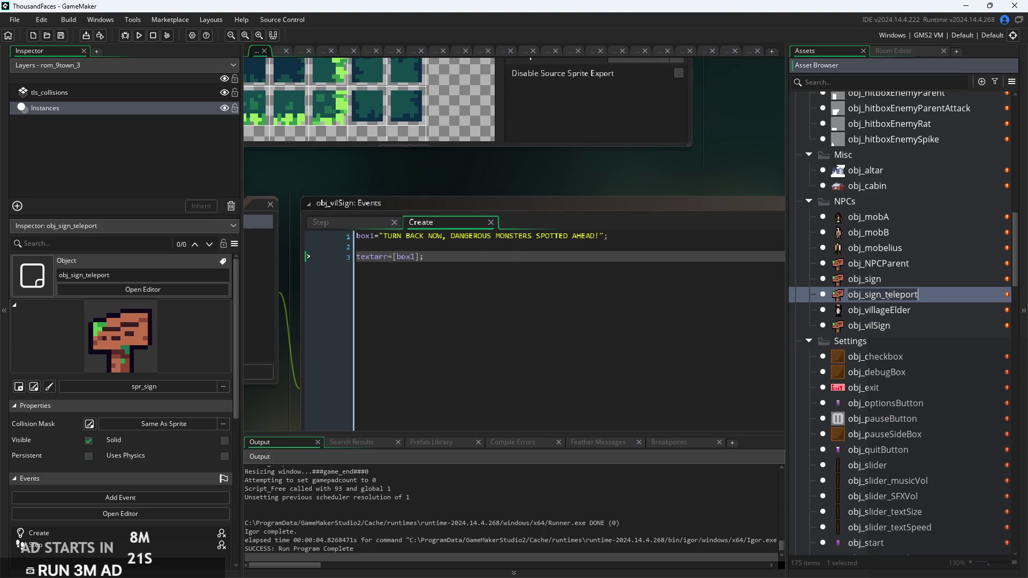
# Delete the text and read lines from obj_sign_teleport's Create code
pyautogui.doubleClick(944, 300)
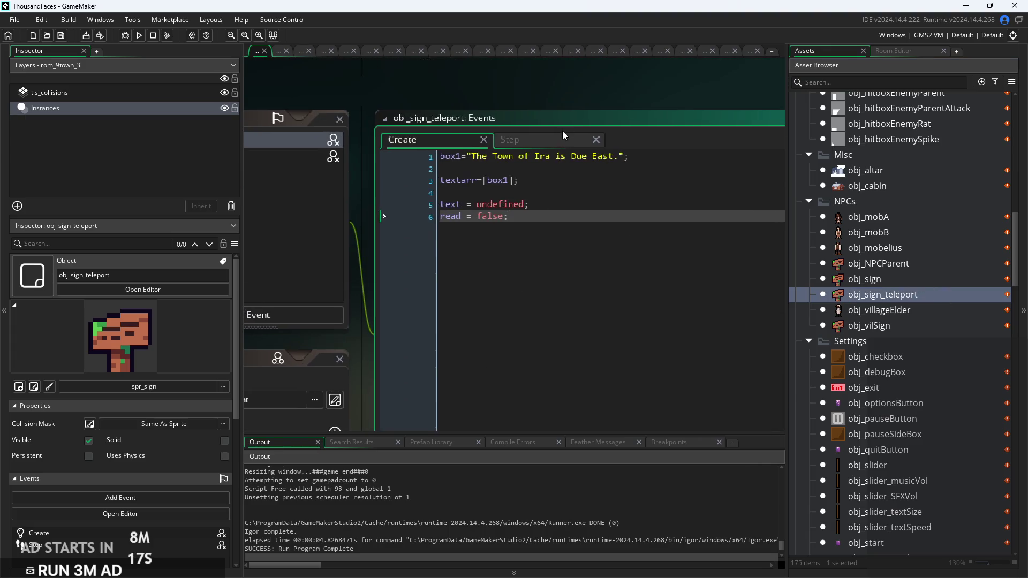
pyautogui.click(563, 135)
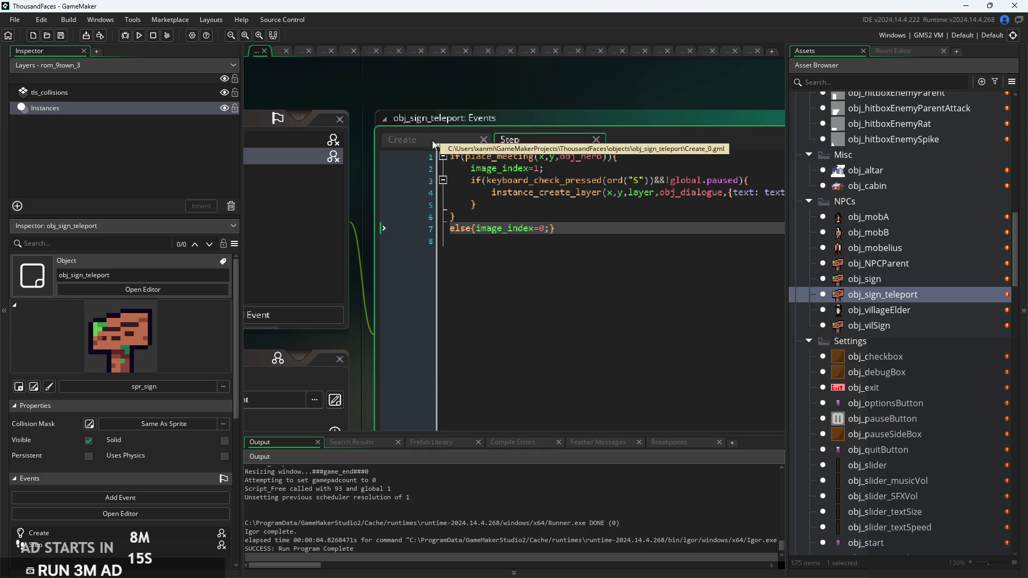
pyautogui.click(432, 140)
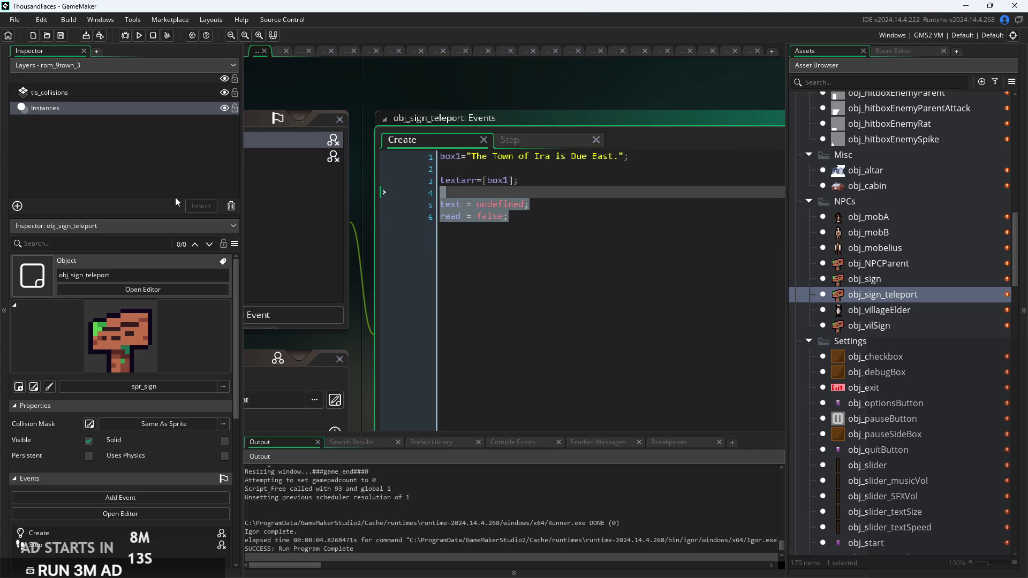
pyautogui.press('BackSpace')
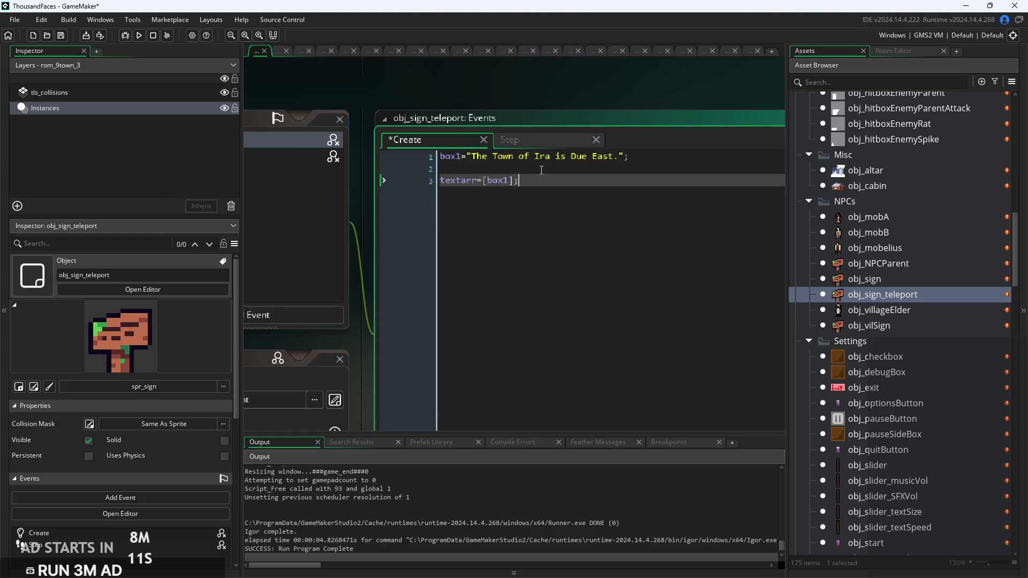
pyautogui.click(535, 140)
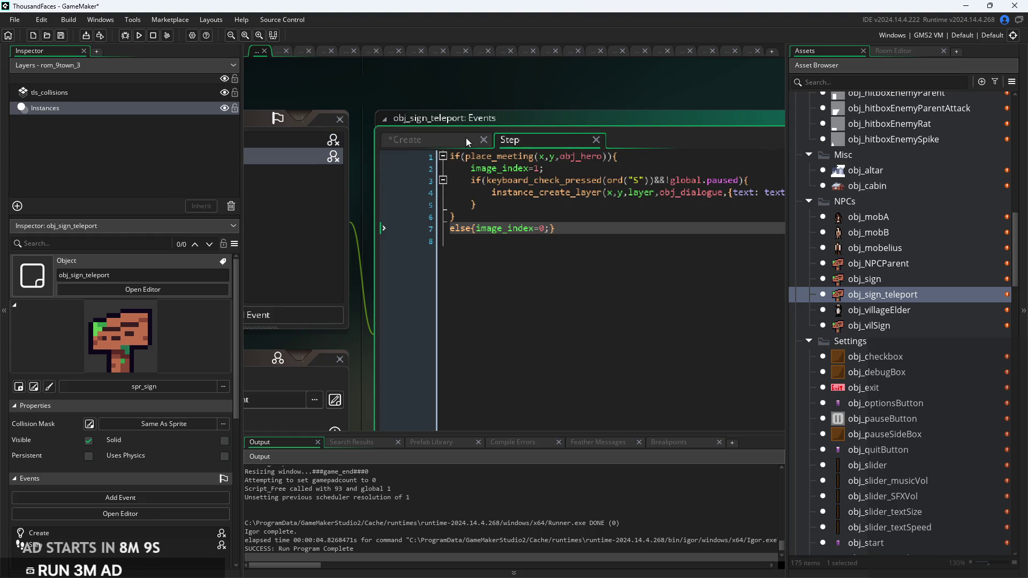
pyautogui.click(467, 139)
# Open obj_mobelius's Create code to compare its box1 line
pyautogui.doubleClick(909, 244)
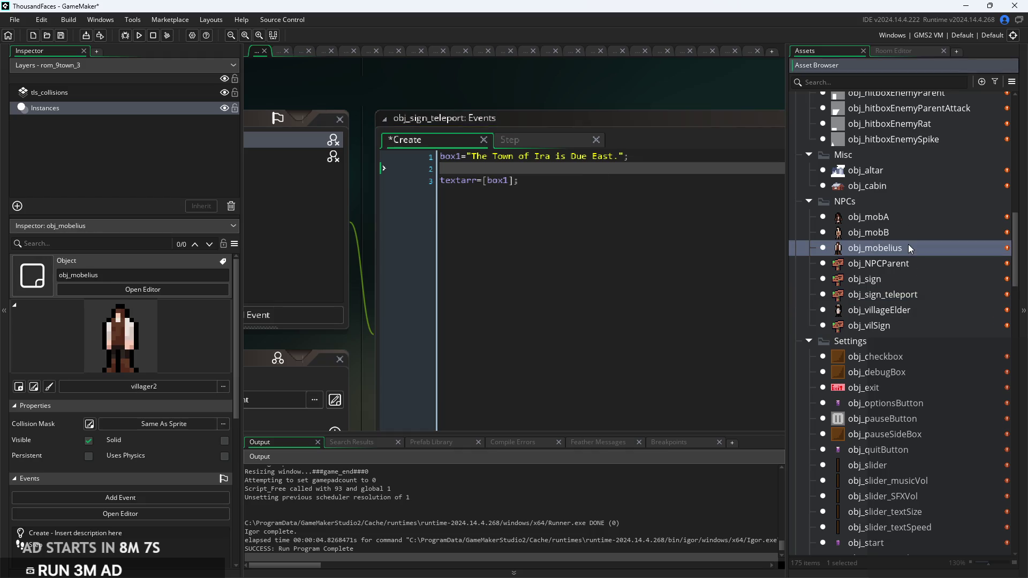
pyautogui.click(749, 176)
pyautogui.scroll(2, 749, 176)
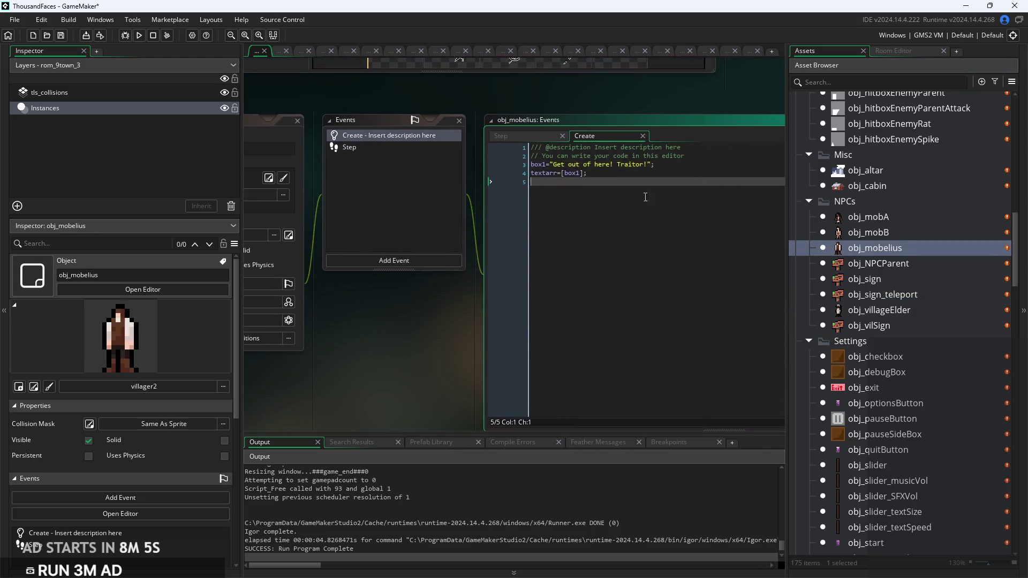
# Build and run the game as a test
pyautogui.click(134, 34)
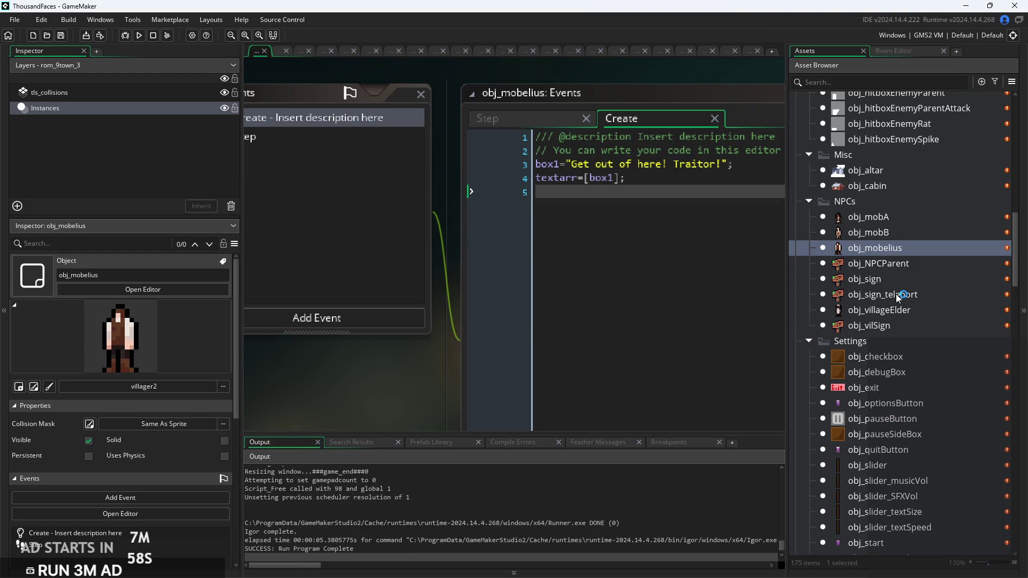
pyautogui.click(901, 361)
pyautogui.scroll(-1, 908, 389)
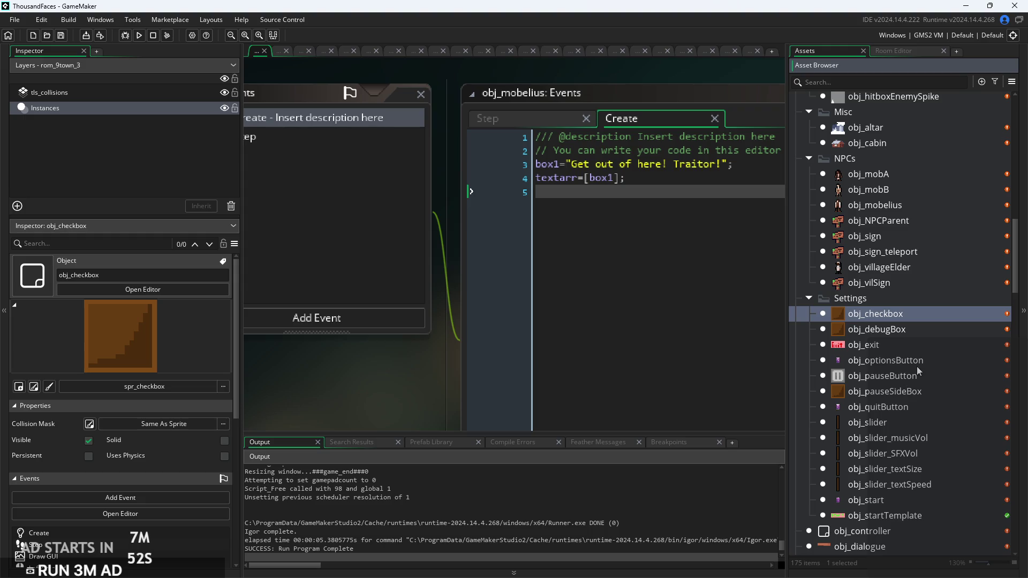
pyautogui.scroll(-4, 912, 368)
pyautogui.scroll(4, 916, 371)
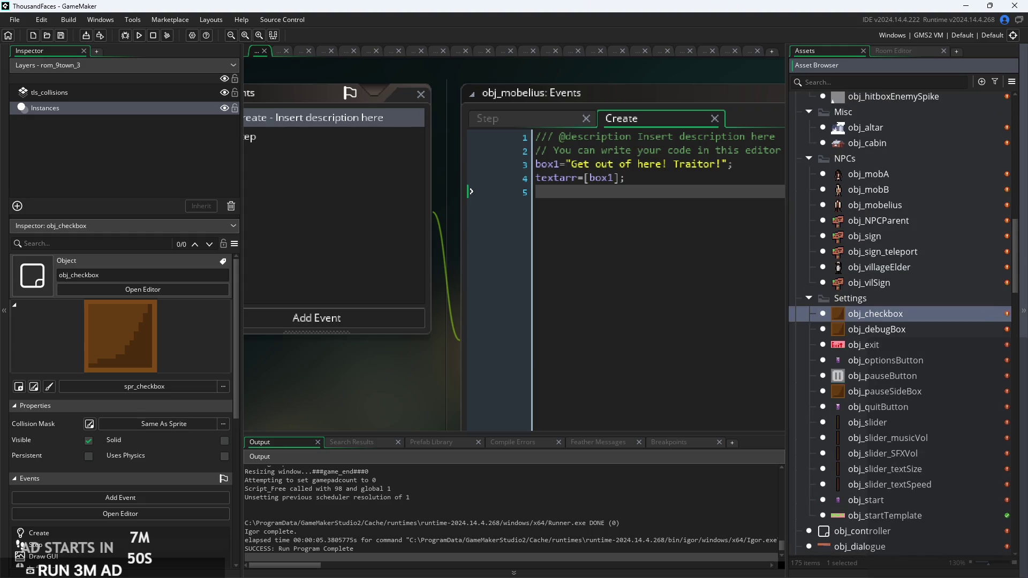
pyautogui.scroll(-12, 918, 417)
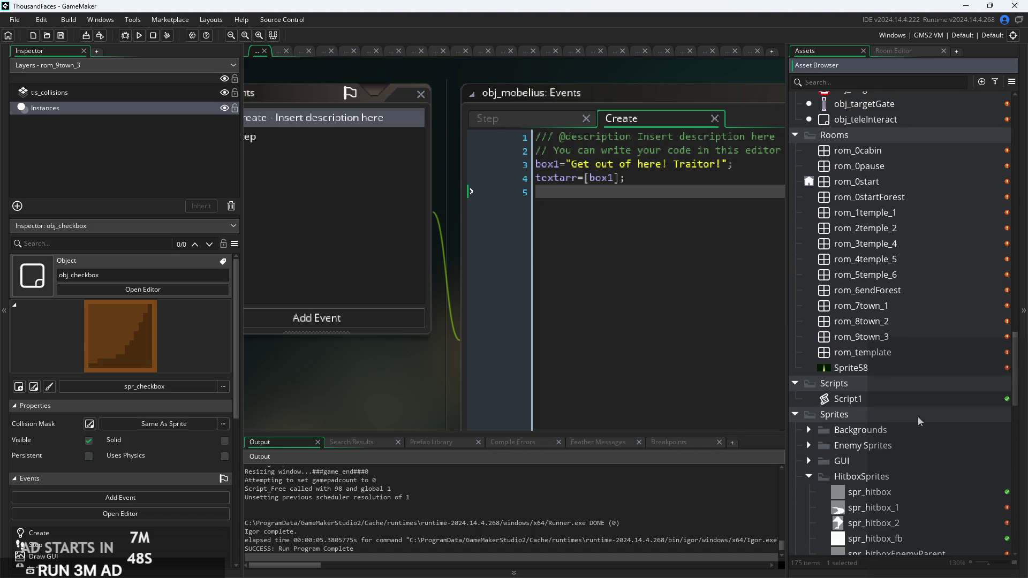
# Open rom_9town_3 and scroll the asset list to the NPC objects
pyautogui.doubleClick(898, 336)
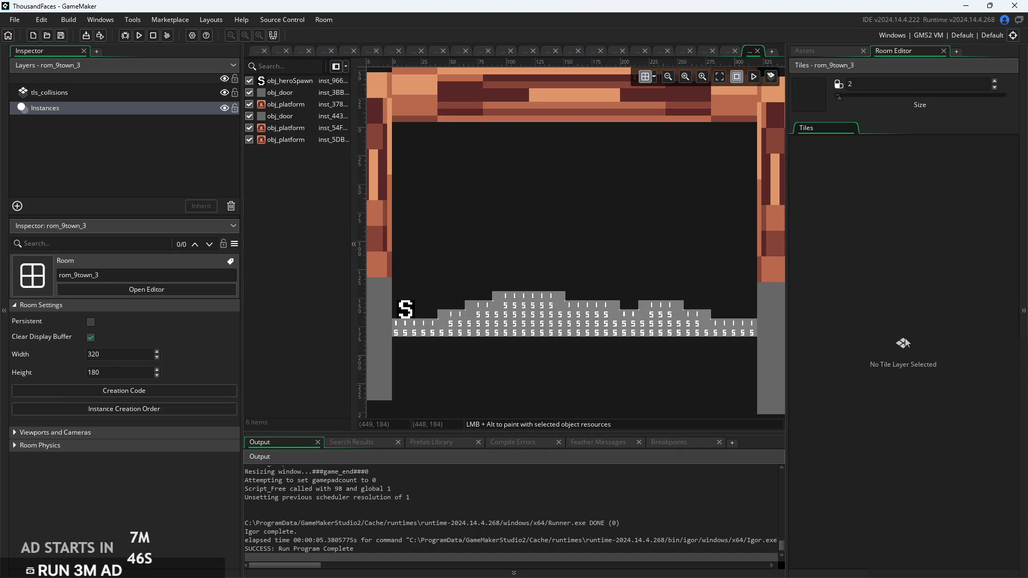
pyautogui.scroll(2, 602, 366)
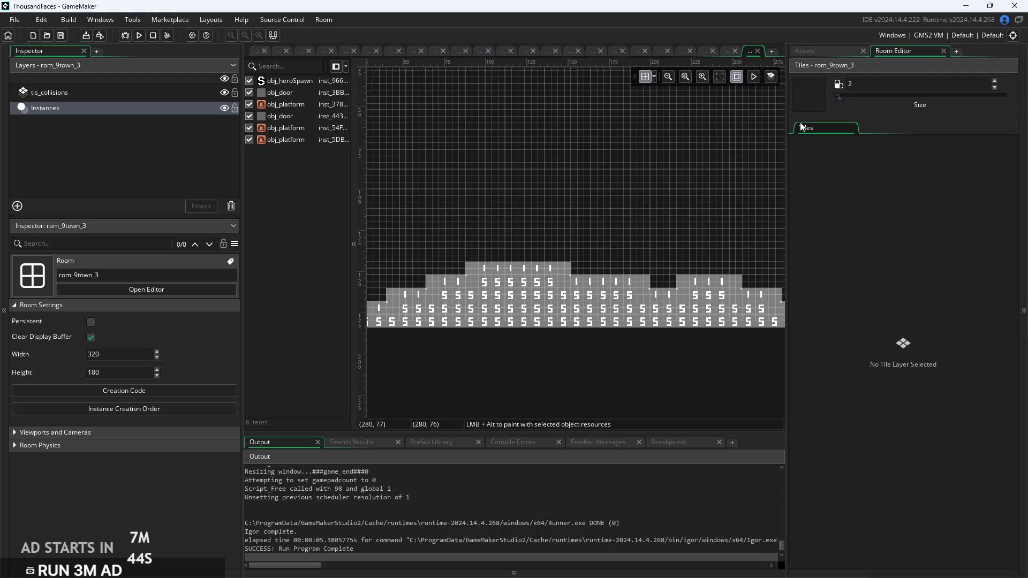
pyautogui.click(820, 51)
pyautogui.scroll(5, 870, 340)
pyautogui.scroll(5, 870, 341)
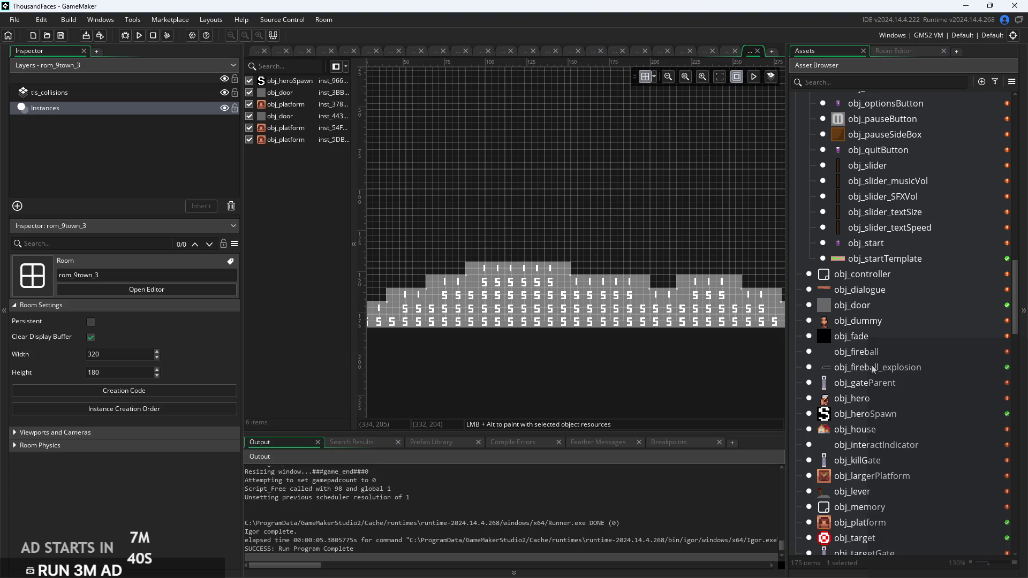
pyautogui.scroll(-12, 872, 372)
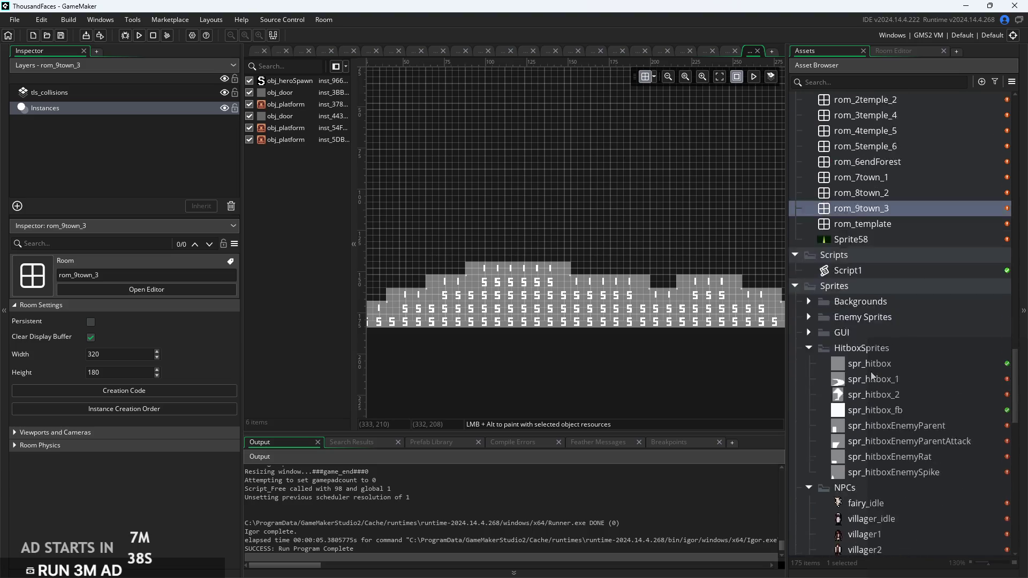
pyautogui.scroll(-5, 872, 376)
pyautogui.scroll(-4, 872, 377)
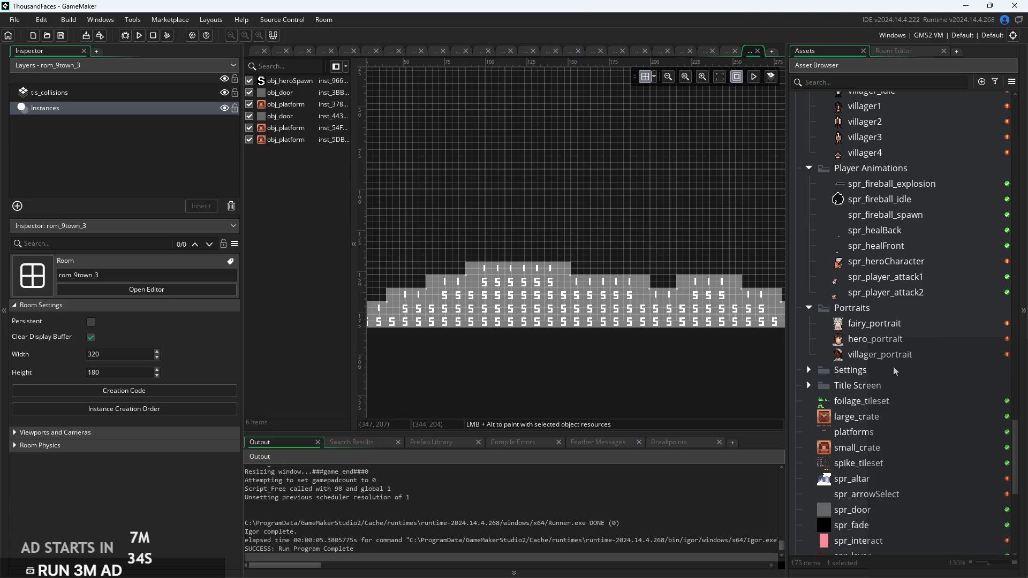
pyautogui.scroll(-4, 889, 369)
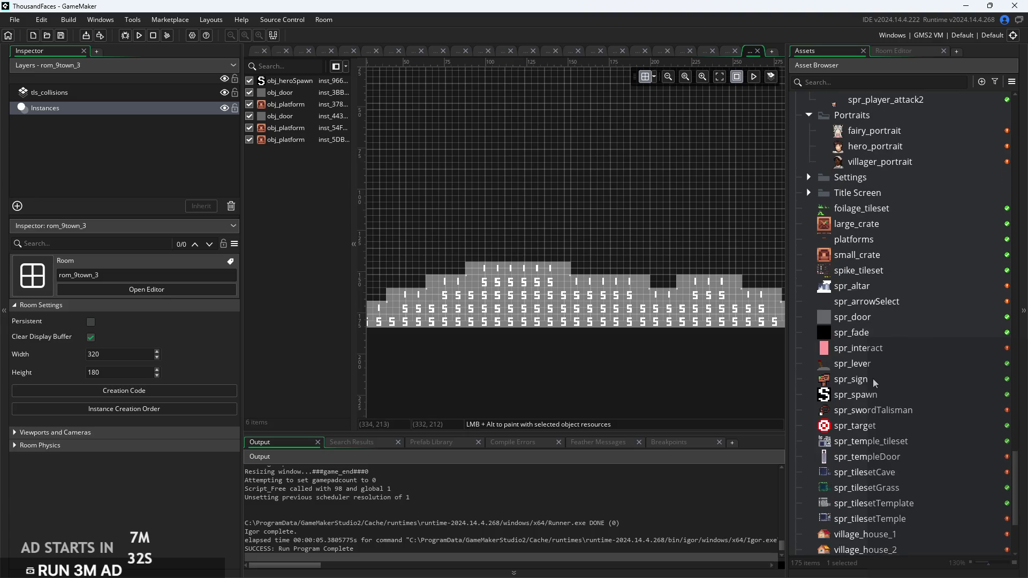
pyautogui.scroll(3, 873, 380)
# Drag obj_vilSign onto the right-hand raised step of the room
pyautogui.moveTo(1016, 479); pyautogui.dragTo(1003, 266)
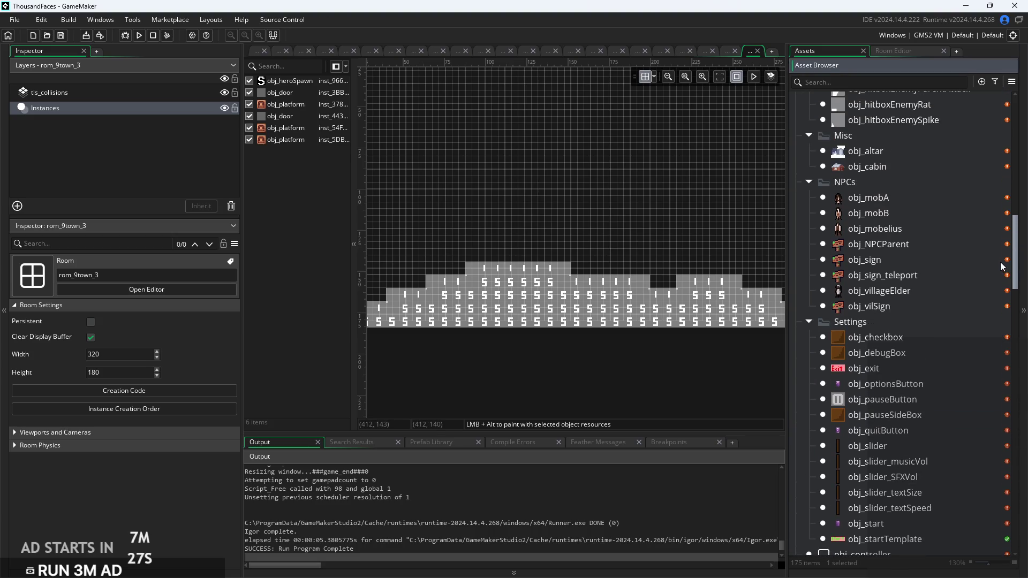
pyautogui.moveTo(893, 306)
pyautogui.mouseDown()
pyautogui.moveTo(700, 261)
pyautogui.moveTo(701, 250)
pyautogui.mouseUp()
pyautogui.moveTo(702, 250); pyautogui.dragTo(703, 251)
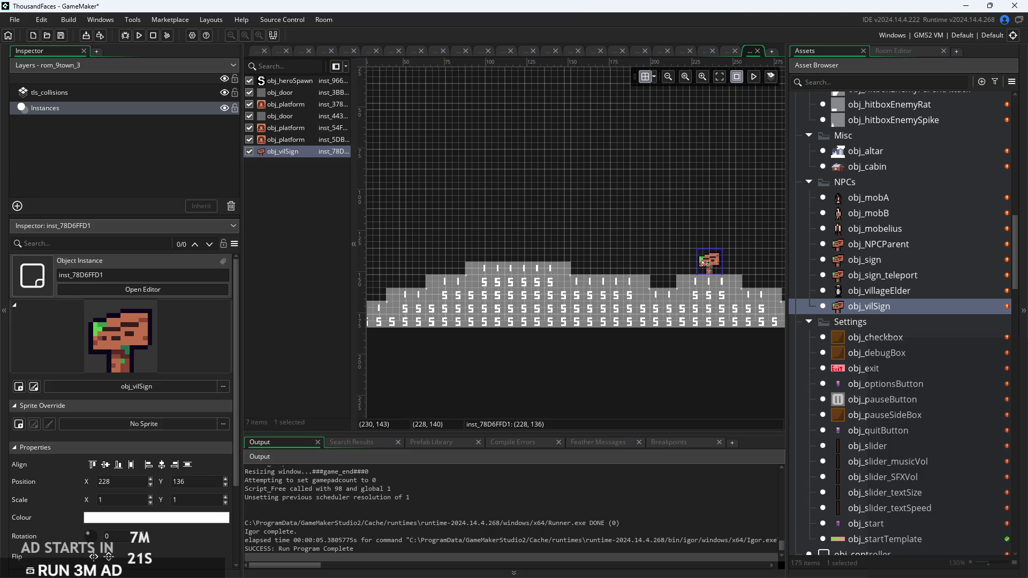
# Deselect and inspect the obj_vilSign instance at 228, 136 on the right-hand step
pyautogui.click(682, 227)
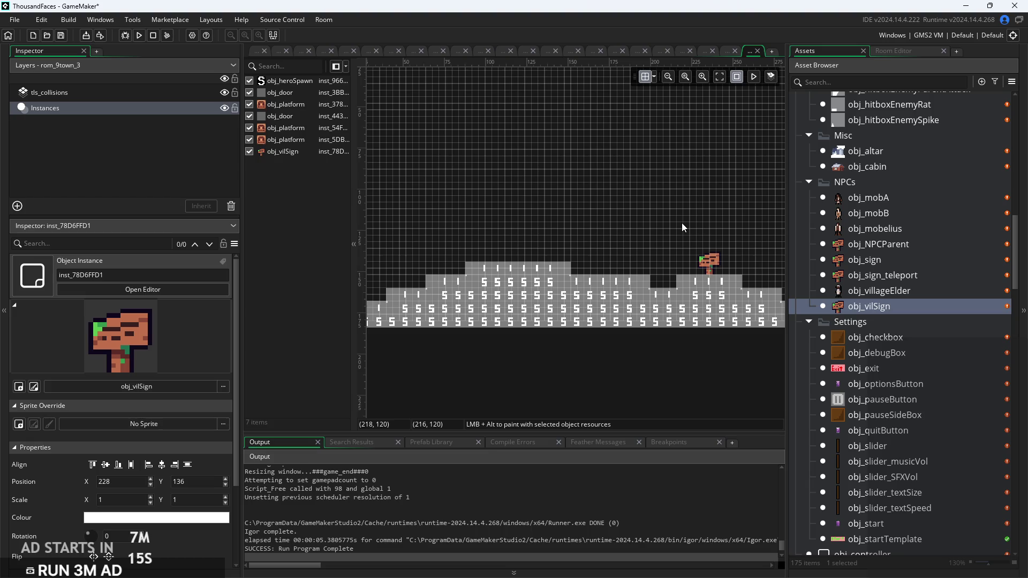
pyautogui.scroll(2, 683, 224)
pyautogui.moveTo(682, 224); pyautogui.dragTo(481, 238)
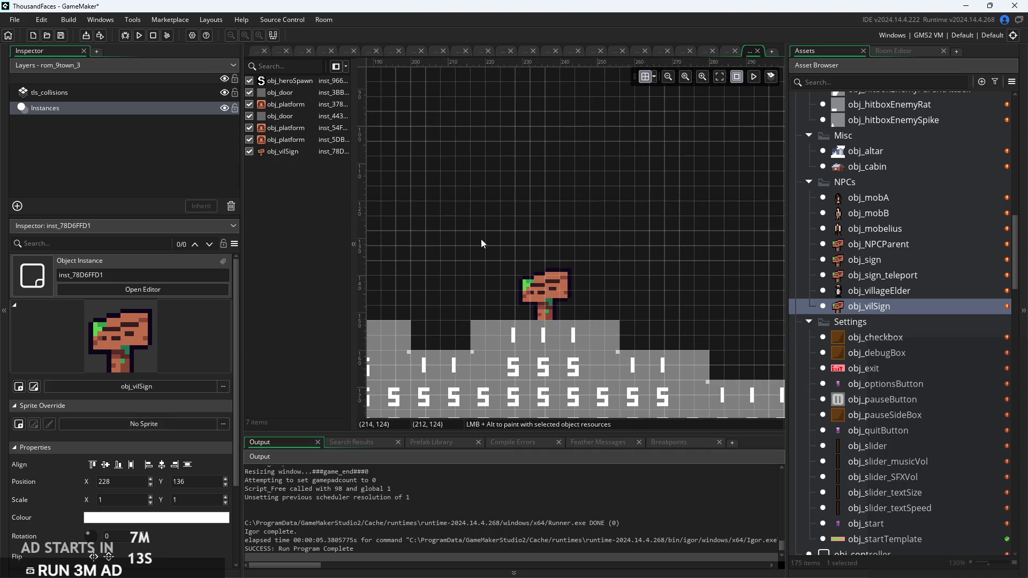
pyautogui.click(535, 281)
pyautogui.scroll(-3, 538, 237)
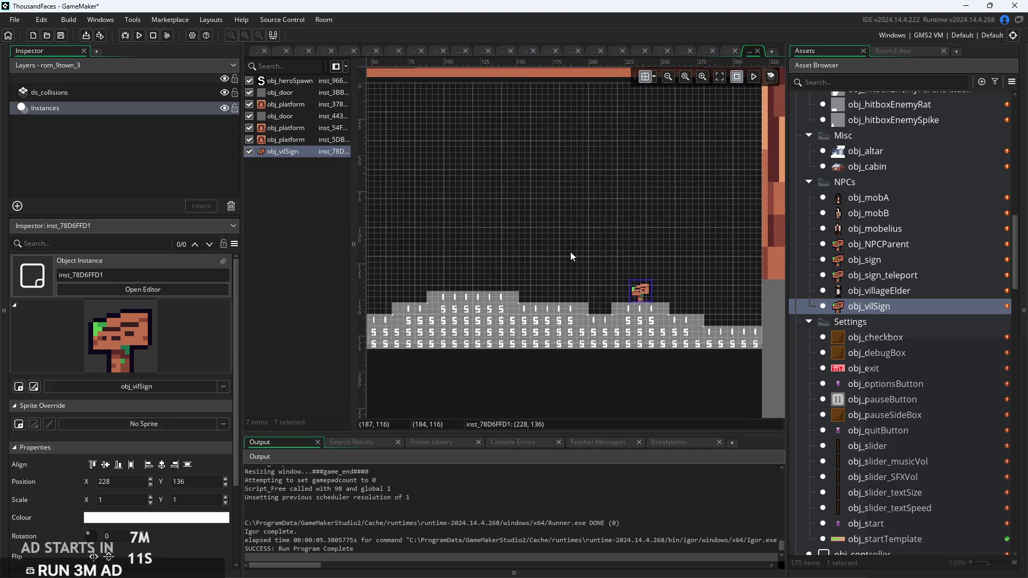
pyautogui.moveTo(555, 265); pyautogui.dragTo(622, 259)
pyautogui.moveTo(543, 276); pyautogui.dragTo(596, 260)
pyautogui.click(567, 287)
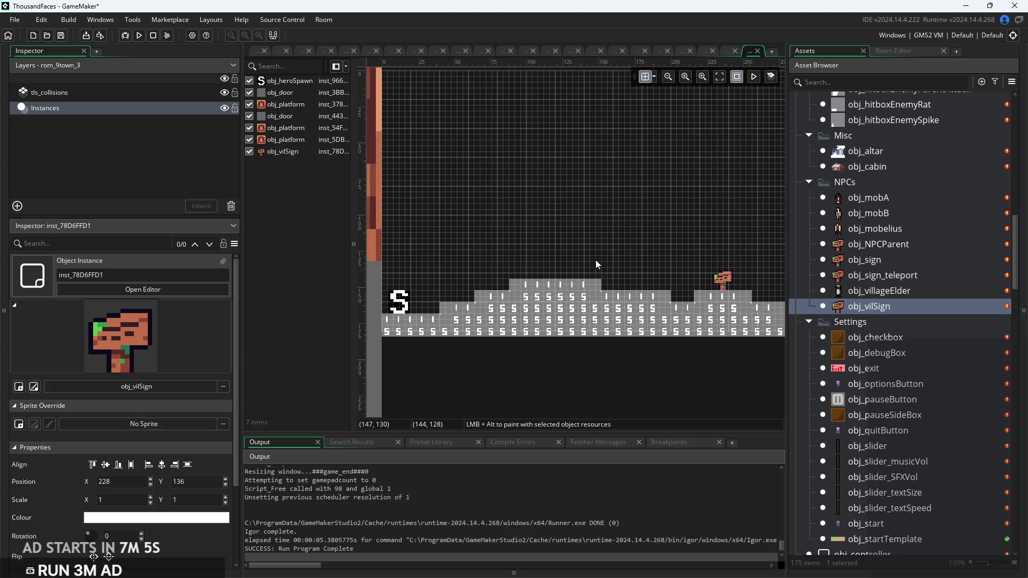
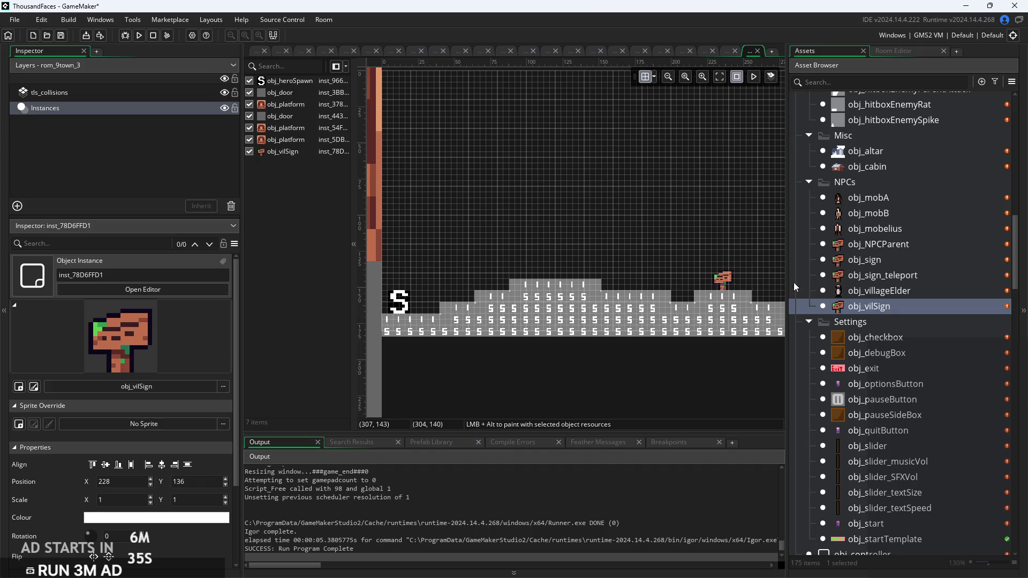
# Find obj_dialogue in the Asset Browser and open its object editor with event code
pyautogui.scroll(-2, 670, 232)
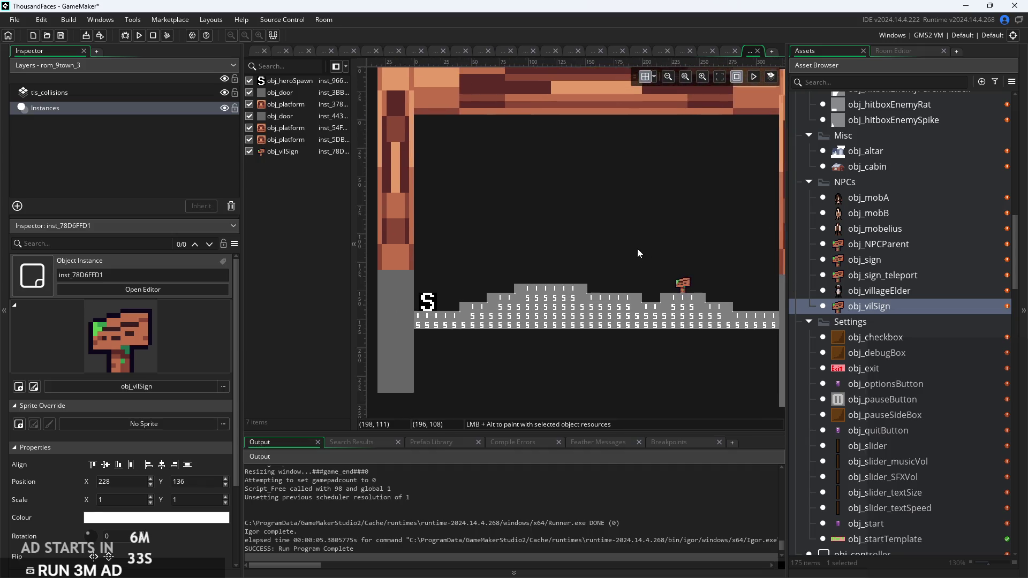
pyautogui.scroll(2, 610, 281)
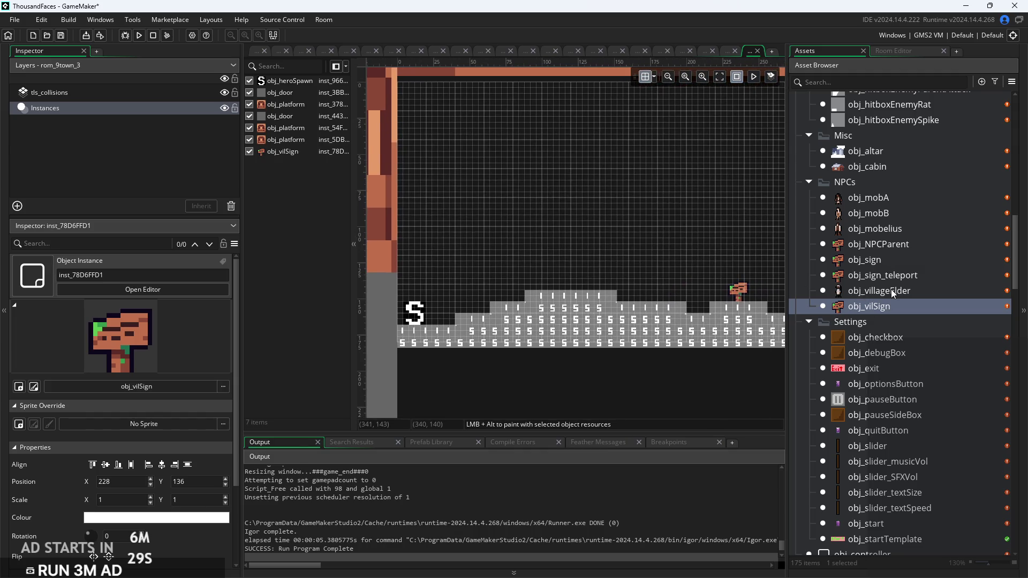
pyautogui.scroll(-4, 889, 311)
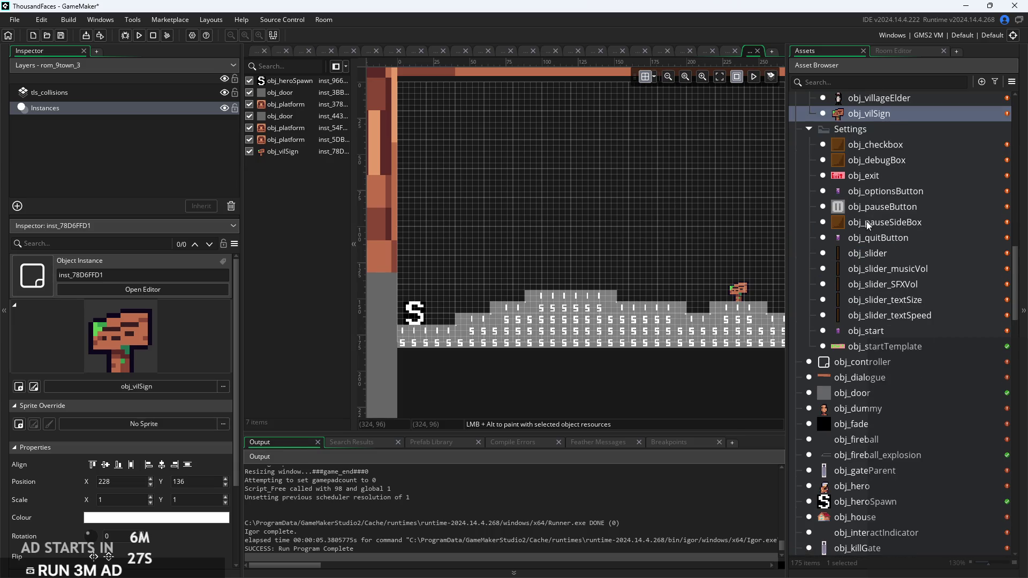
pyautogui.scroll(-6, 878, 268)
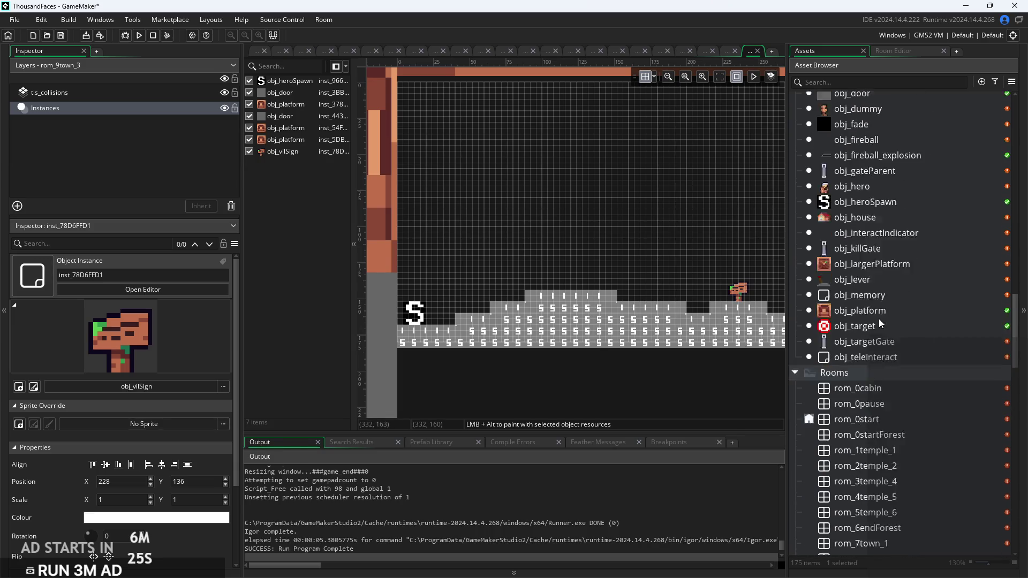
pyautogui.scroll(3, 882, 355)
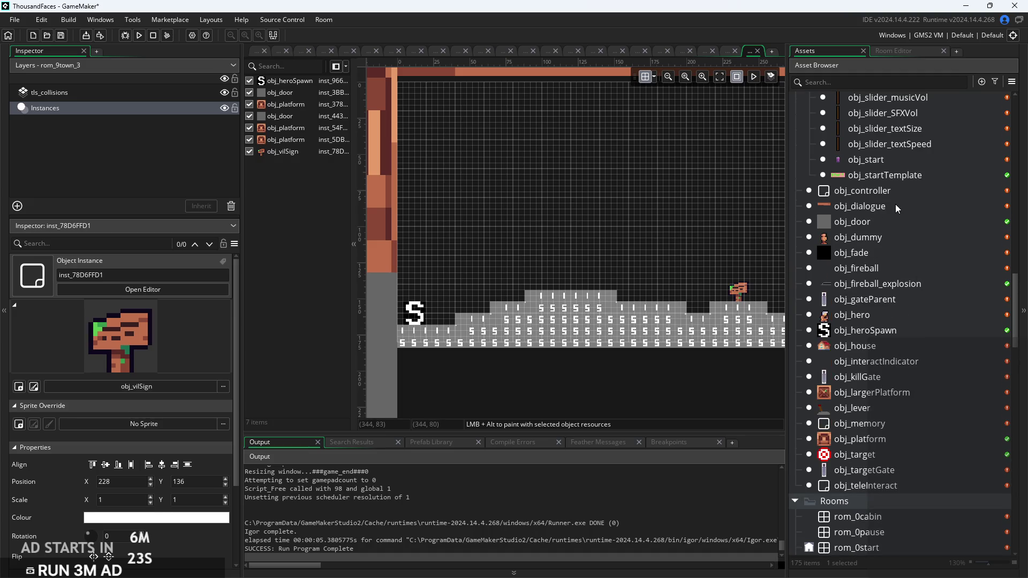
pyautogui.doubleClick(895, 206)
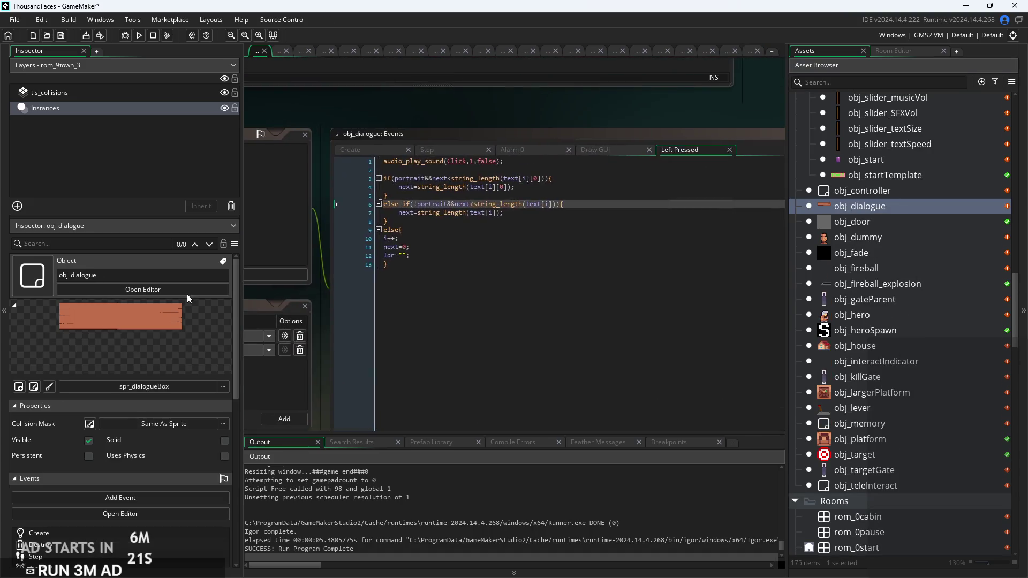
# Bring up obj_dialogue's Draw GUI event code
pyautogui.click(523, 255)
pyautogui.click(602, 154)
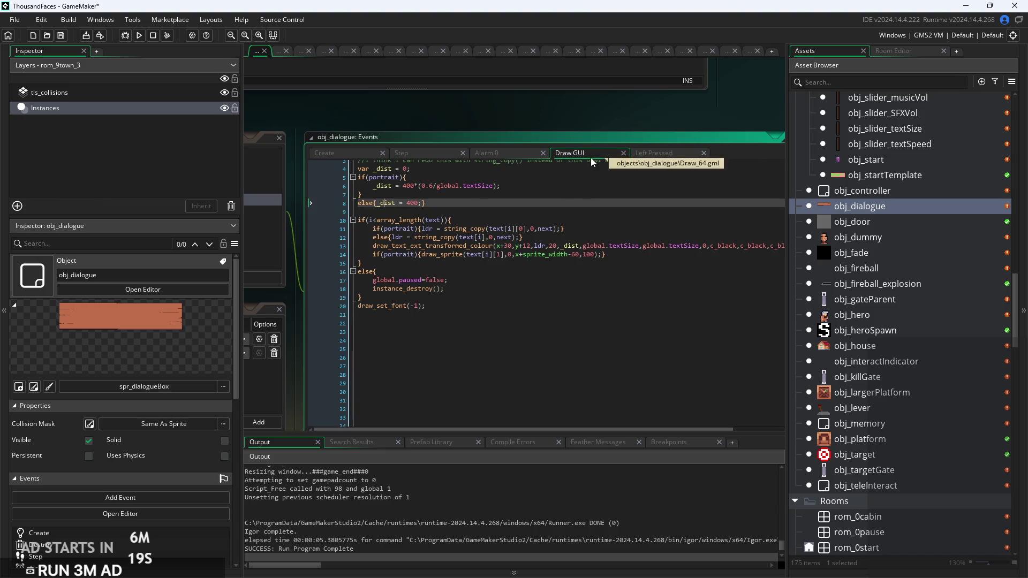
pyautogui.click(562, 254)
pyautogui.scroll(2, 563, 253)
pyautogui.moveTo(562, 253)
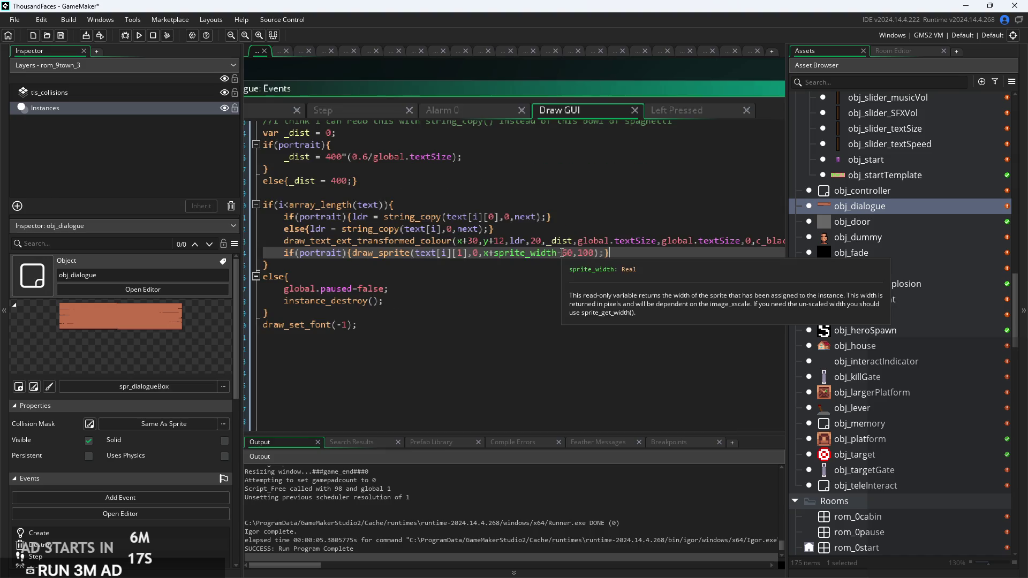
pyautogui.scroll(-2, 589, 256)
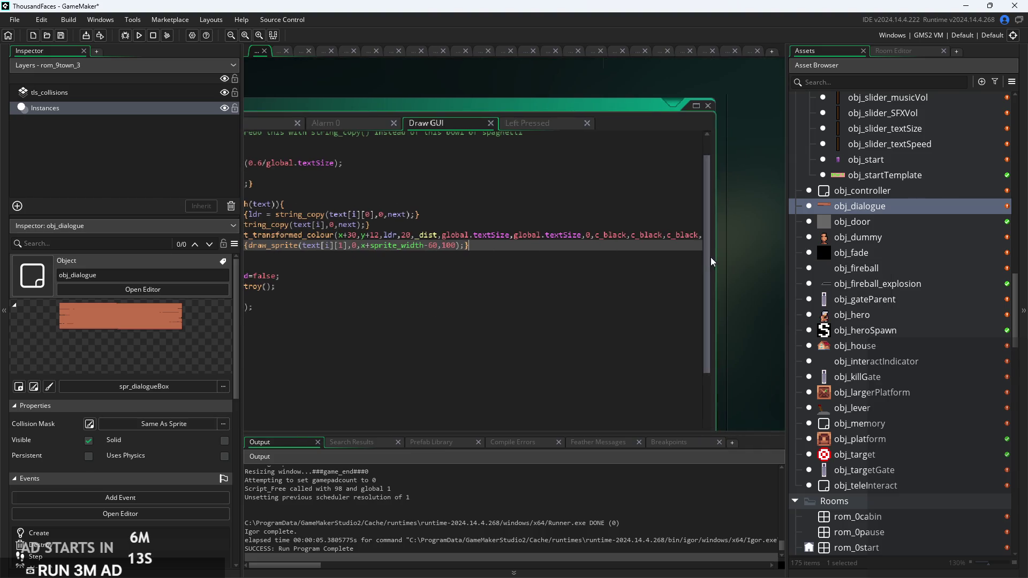
pyautogui.scroll(2, 714, 261)
pyautogui.scroll(-2, 536, 257)
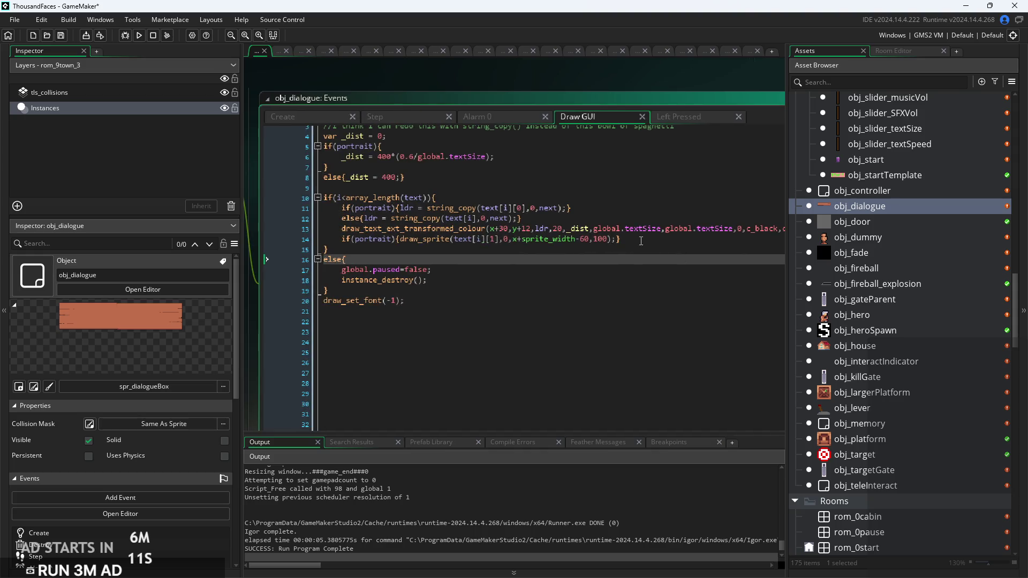
pyautogui.scroll(3, 440, 238)
# Change the draw_sprite y value from 100 to y+12 and run a test build
pyautogui.click(497, 239)
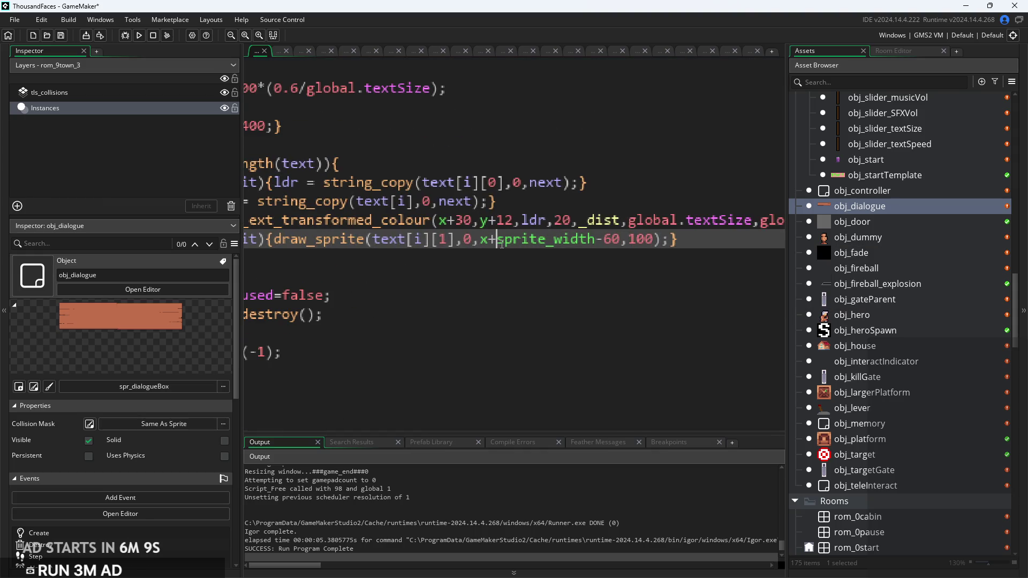
pyautogui.click(596, 239)
pyautogui.click(605, 241)
pyautogui.moveTo(629, 241); pyautogui.dragTo(653, 242)
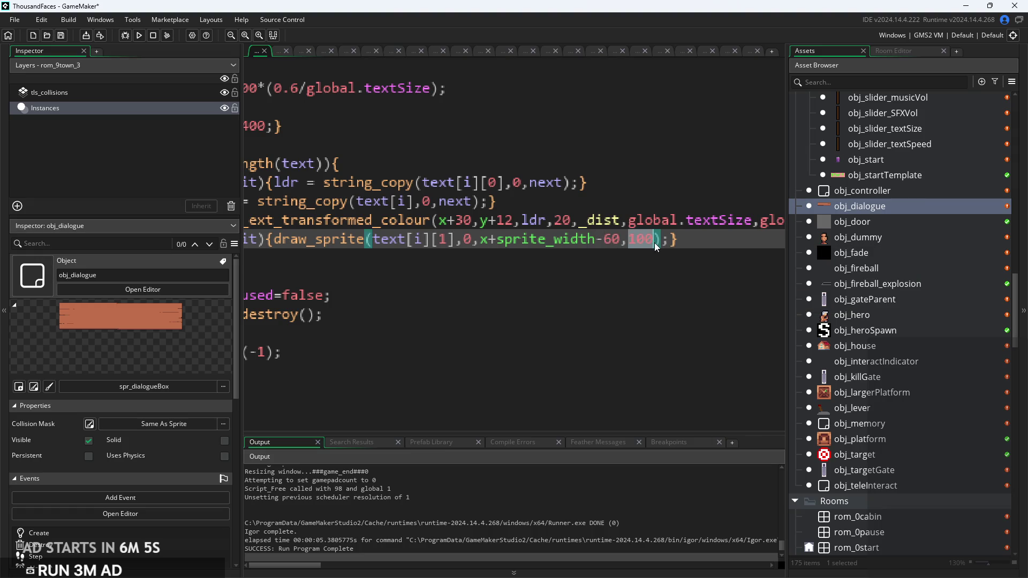
pyautogui.write('y+12')
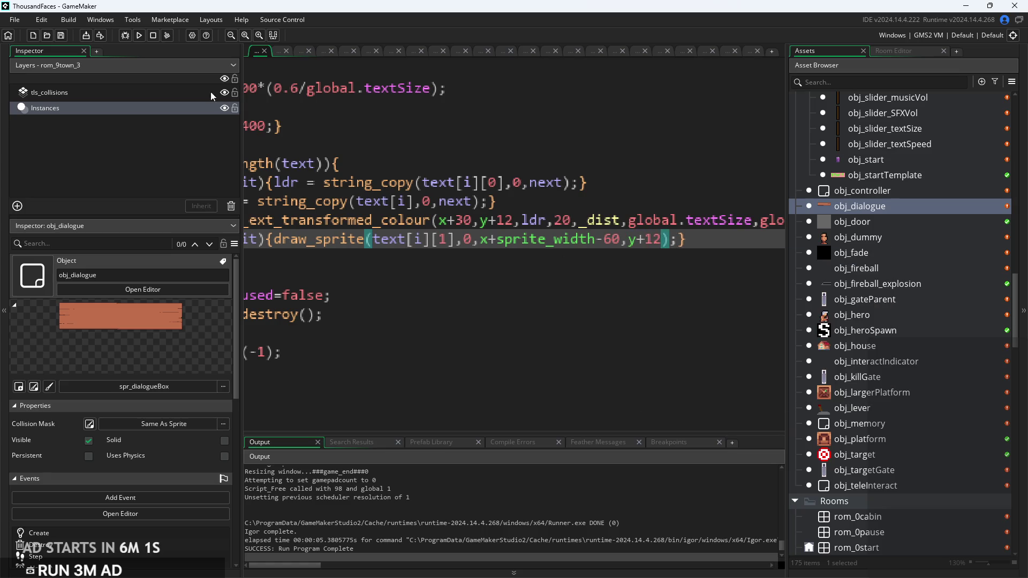
pyautogui.click(138, 36)
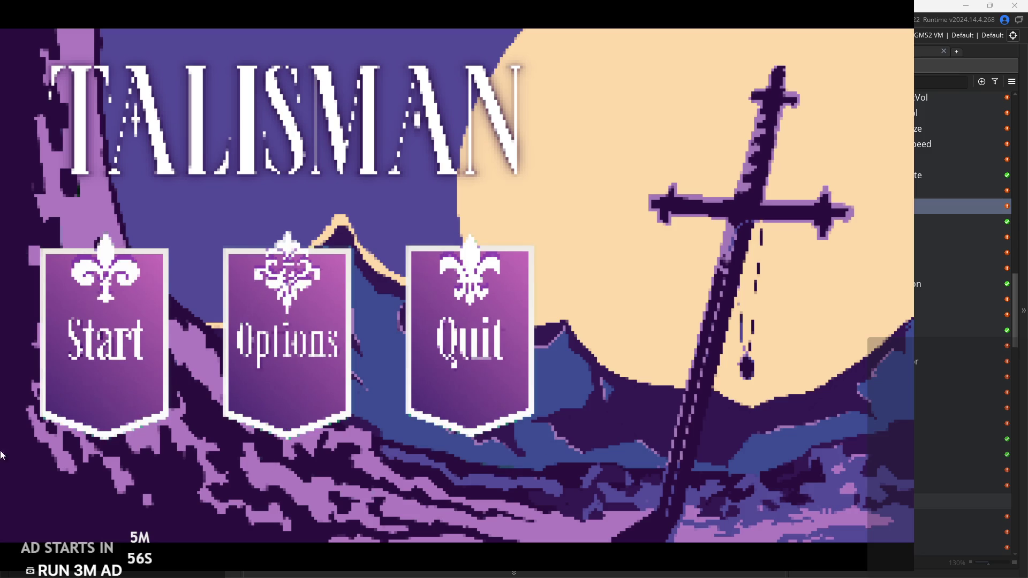
# Start a new game, walk right to the welcome sign, read its dialogue, then exit
pyautogui.click(170, 349)
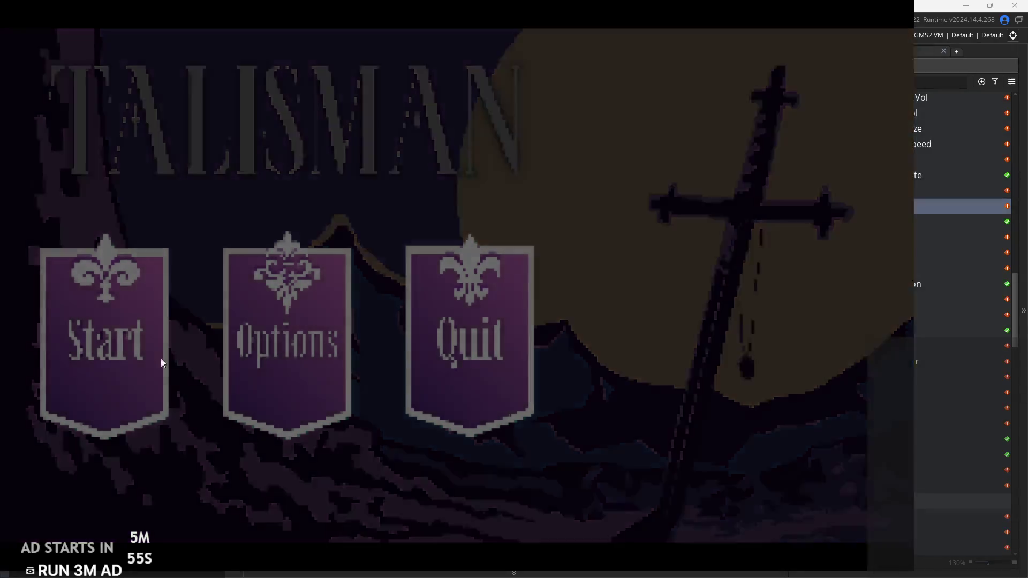
pyautogui.press('Right')
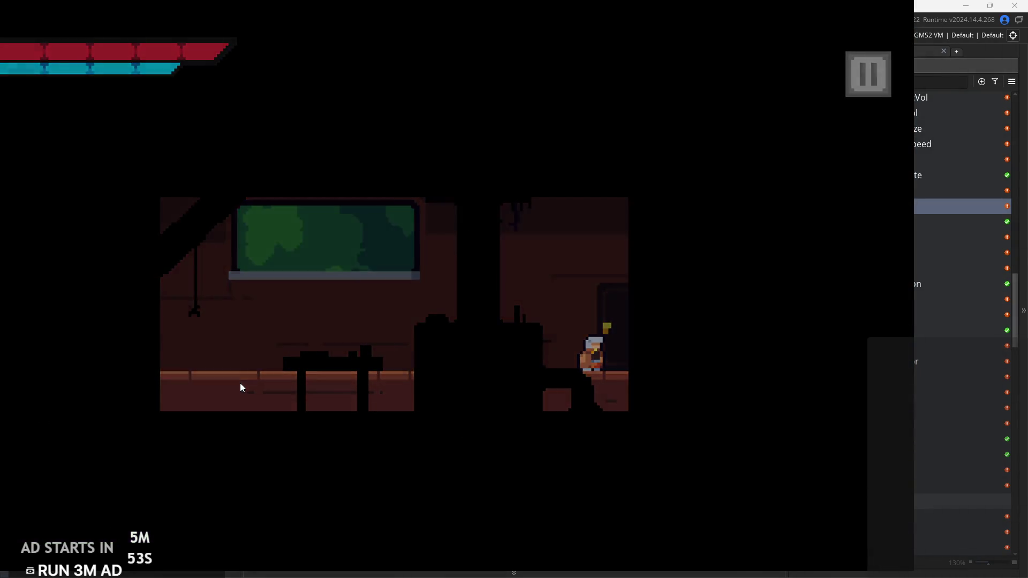
pyautogui.press('Right')
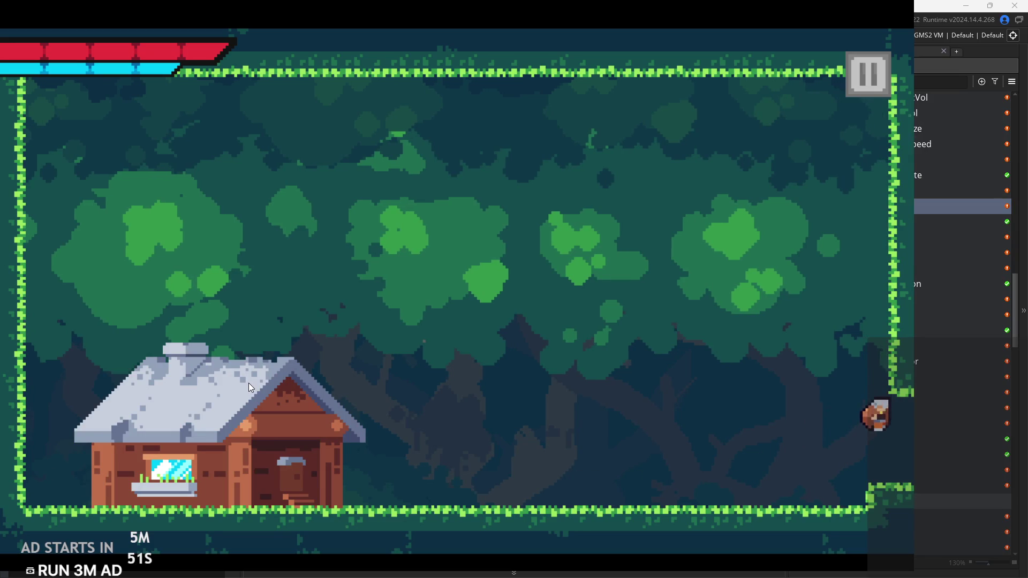
pyautogui.press('Right')
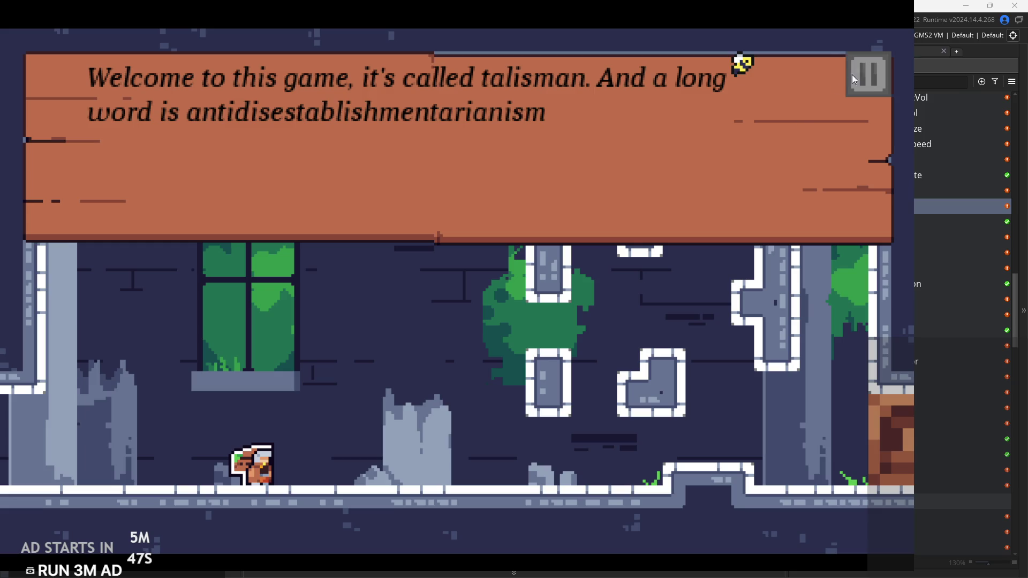
pyautogui.press('space')
pyautogui.press('space')
pyautogui.press('space')
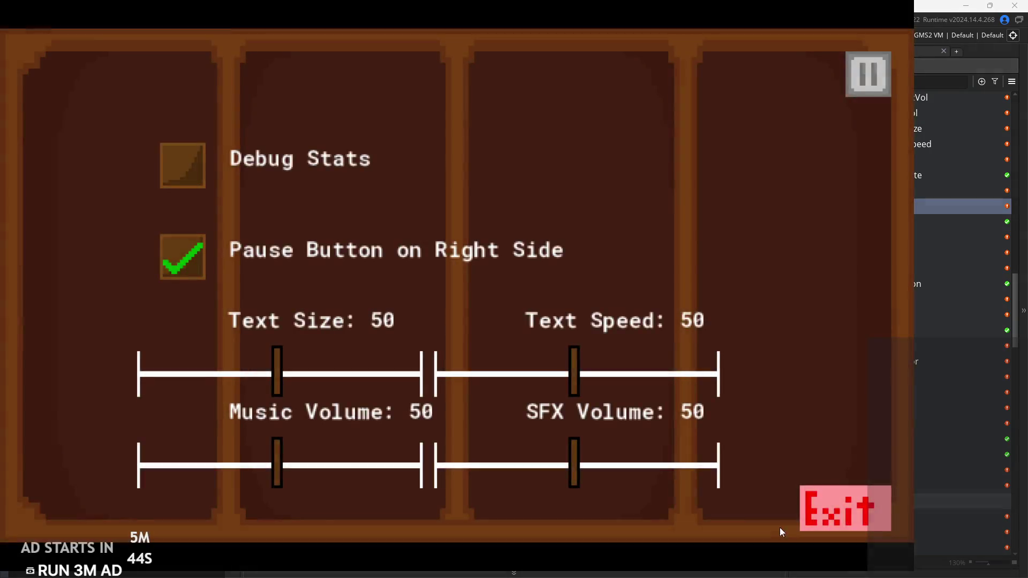
pyautogui.click(838, 506)
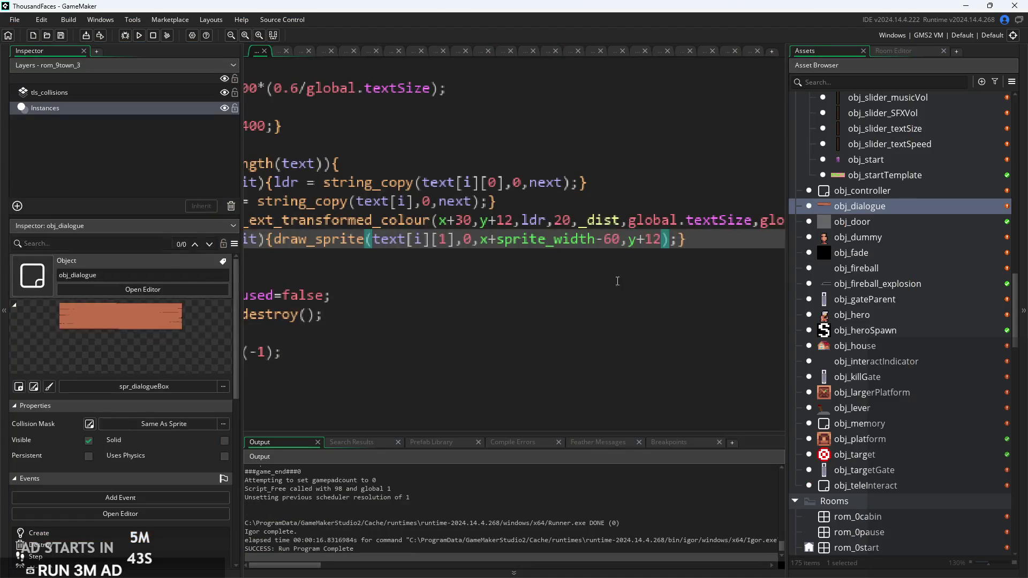
# Build and run the game again
pyautogui.click(657, 241)
pyautogui.scroll(-3, 548, 260)
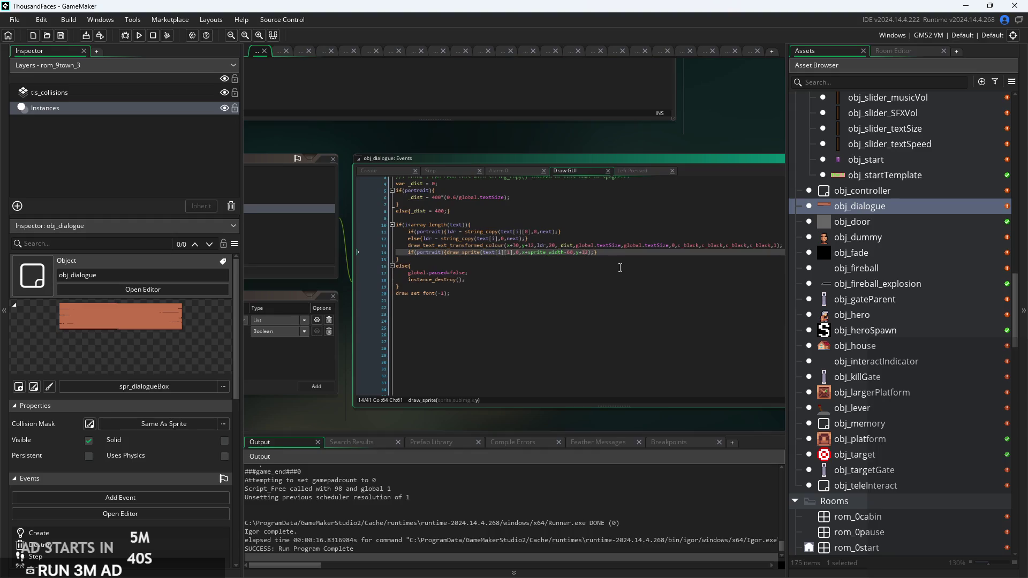
pyautogui.click(140, 36)
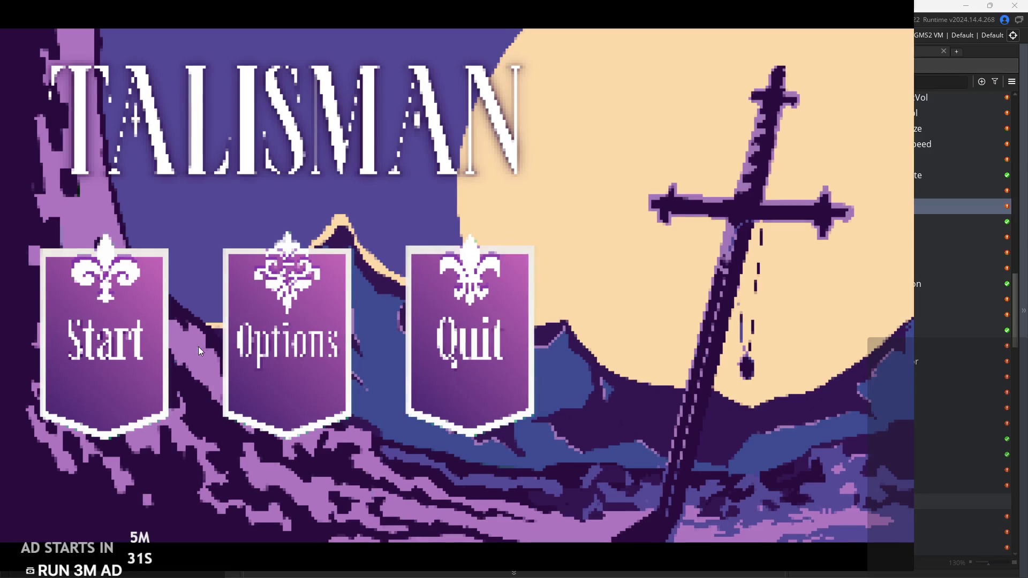
# Start the game and run and jump right through the forest into the village to the villager
pyautogui.click(122, 364)
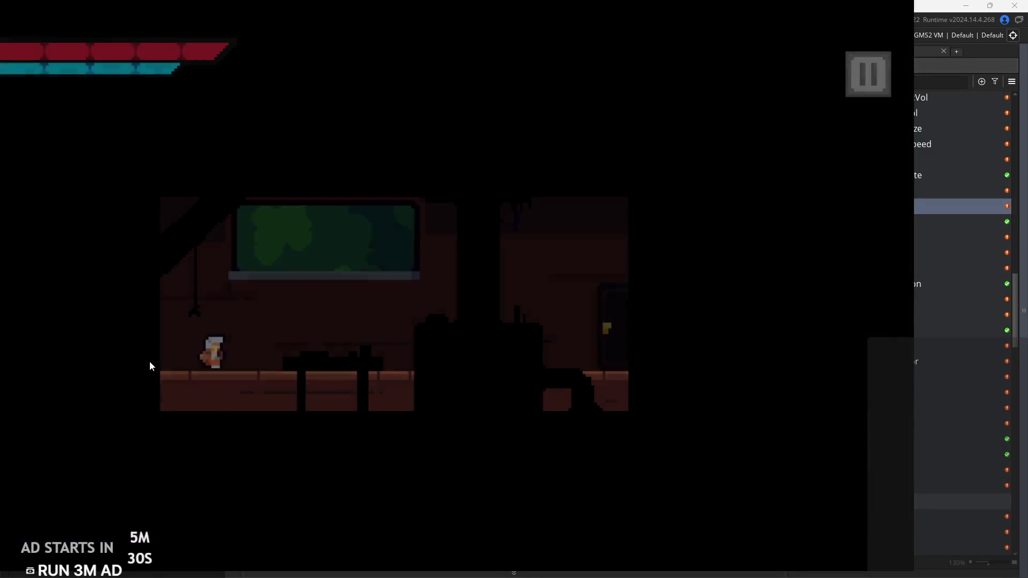
pyautogui.press('Right')
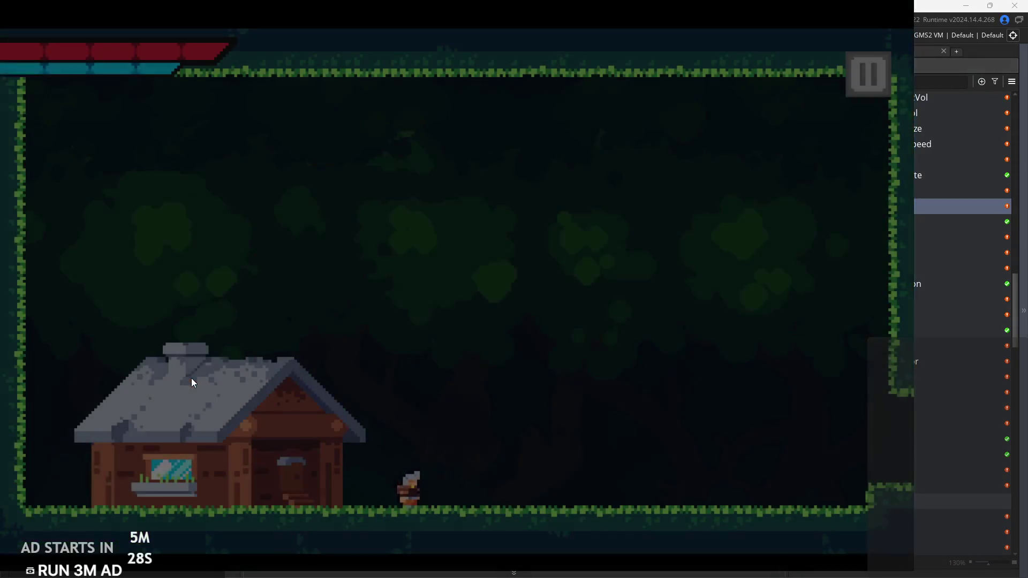
pyautogui.press('space')
pyautogui.press('Right')
pyautogui.press('space')
pyautogui.press('Right')
pyautogui.press('Right')
pyautogui.press('space')
pyautogui.press('space')
pyautogui.press('Right')
pyautogui.press('space')
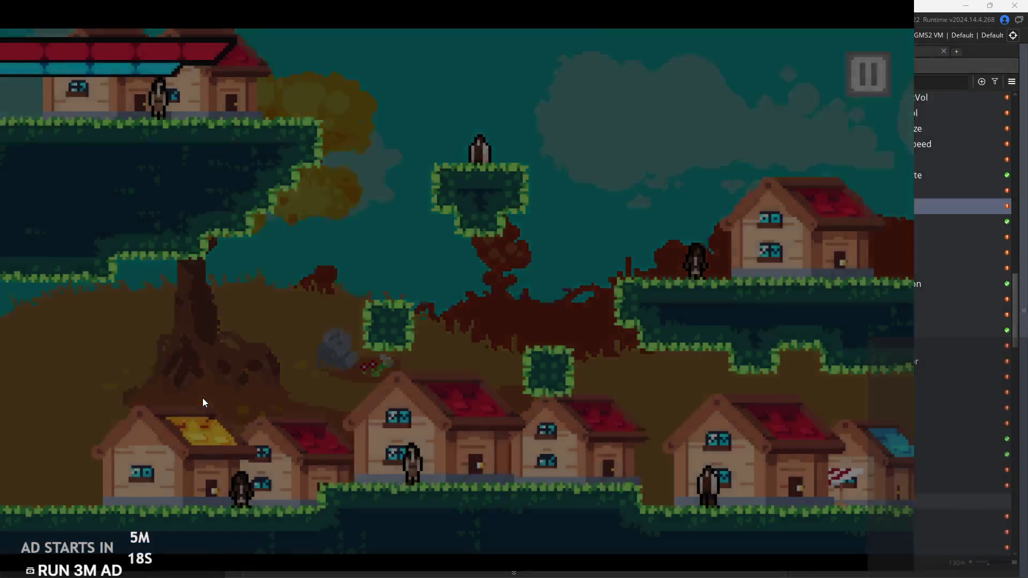
pyautogui.press('Right')
pyautogui.press('space')
pyautogui.press('Right')
pyautogui.press('Right')
pyautogui.press('space')
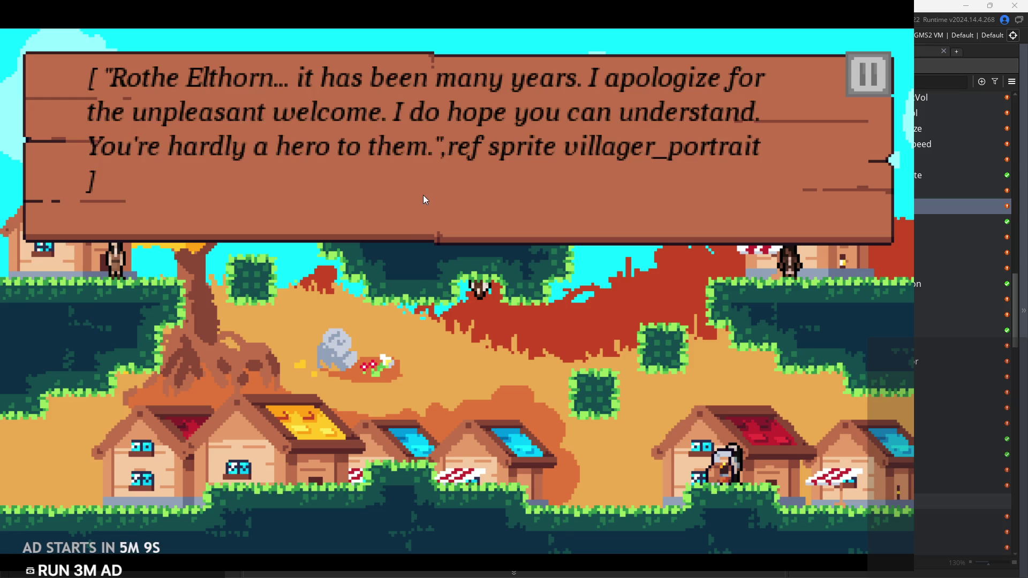
# Skip through the villager conversation, then exit the game
pyautogui.press('space')
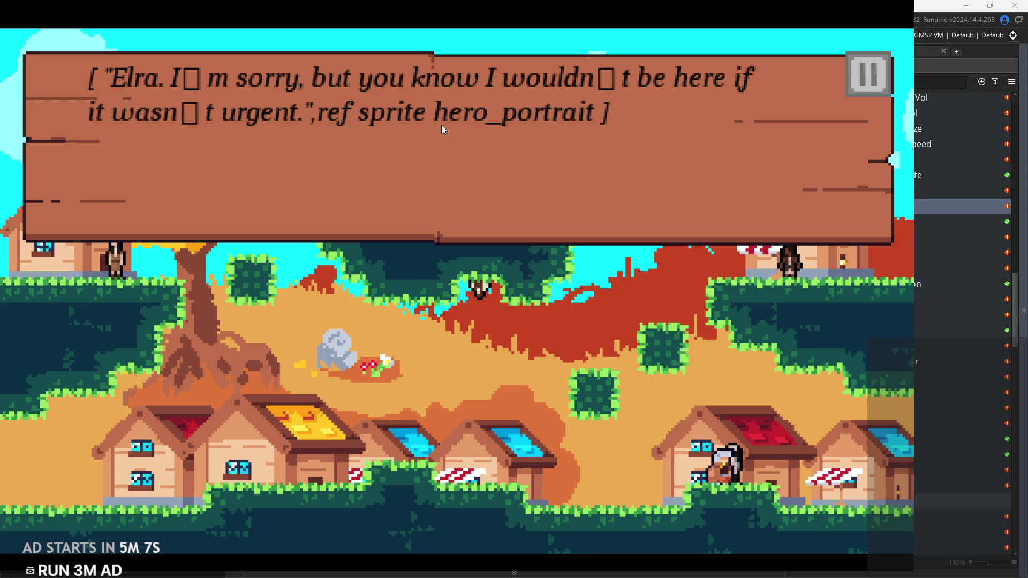
pyautogui.press('space')
pyautogui.press('space')
pyautogui.press('space')
pyautogui.press('space')
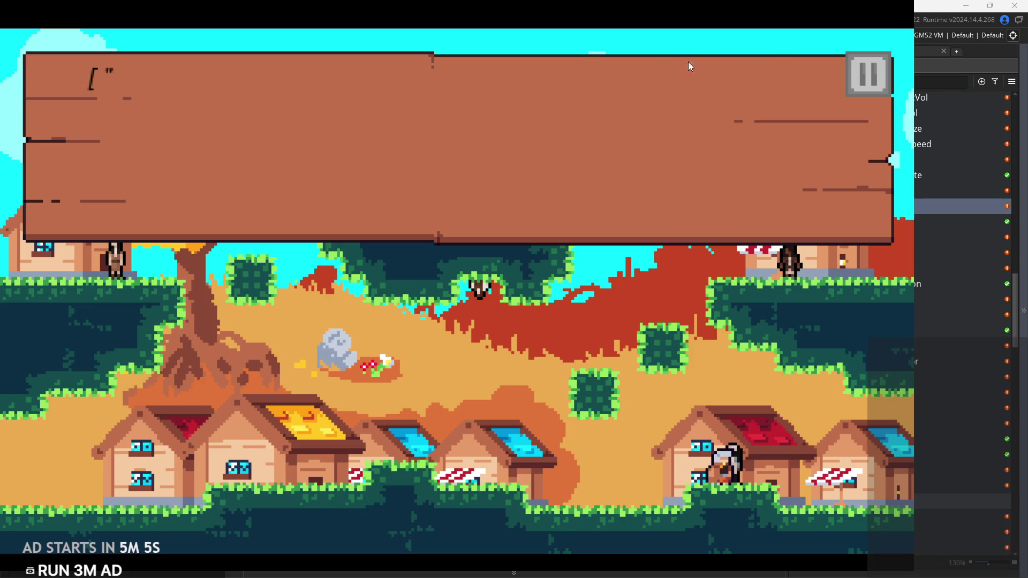
pyautogui.press('space')
pyautogui.press('space')
pyautogui.press('Escape')
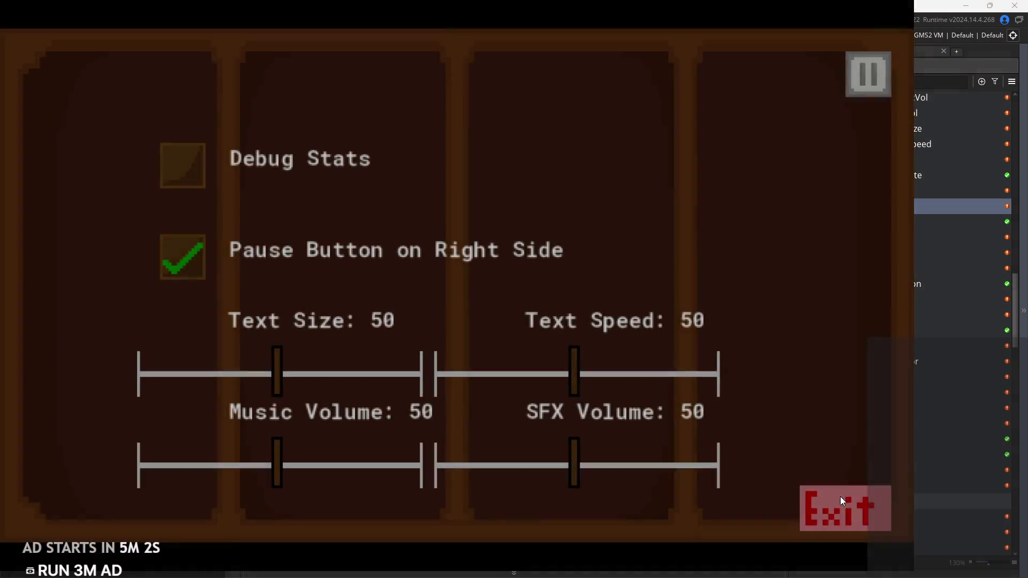
pyautogui.click(840, 496)
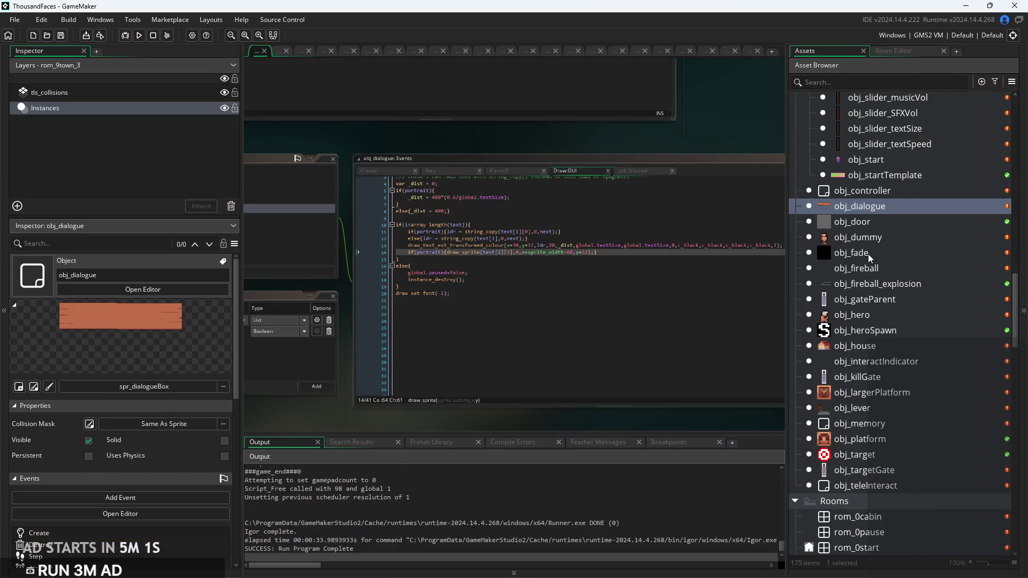
# Open obj_villageElder and review its Parent and Variable Definitions settings
pyautogui.moveTo(311, 426); pyautogui.dragTo(597, 384)
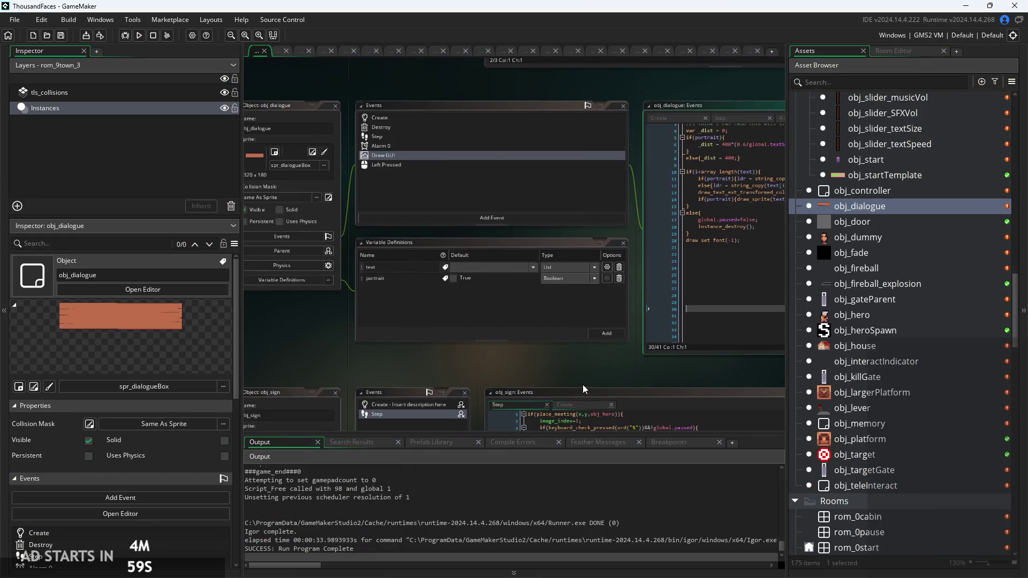
pyautogui.scroll(6, 865, 386)
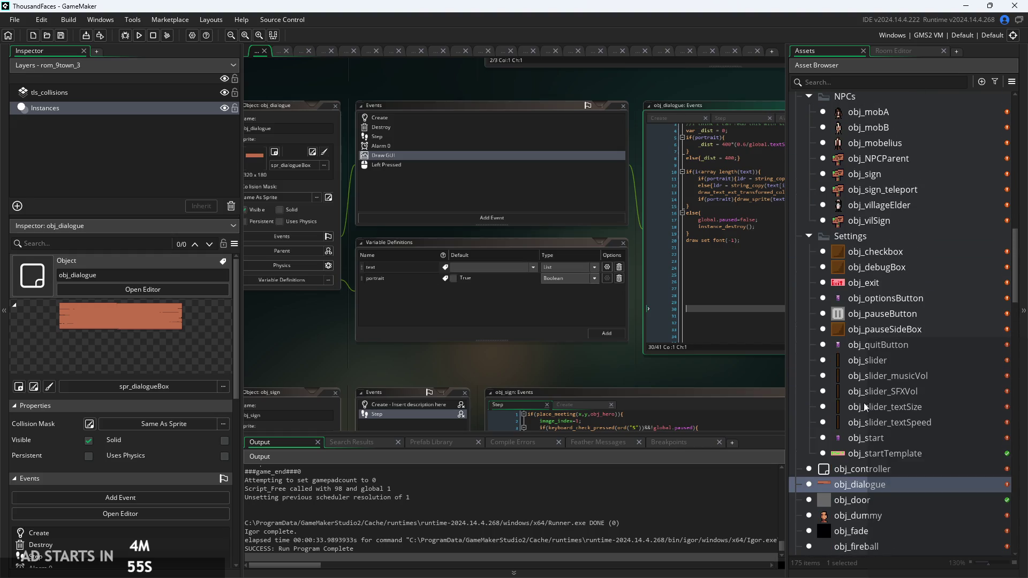
pyautogui.scroll(1, 863, 403)
pyautogui.doubleClick(882, 269)
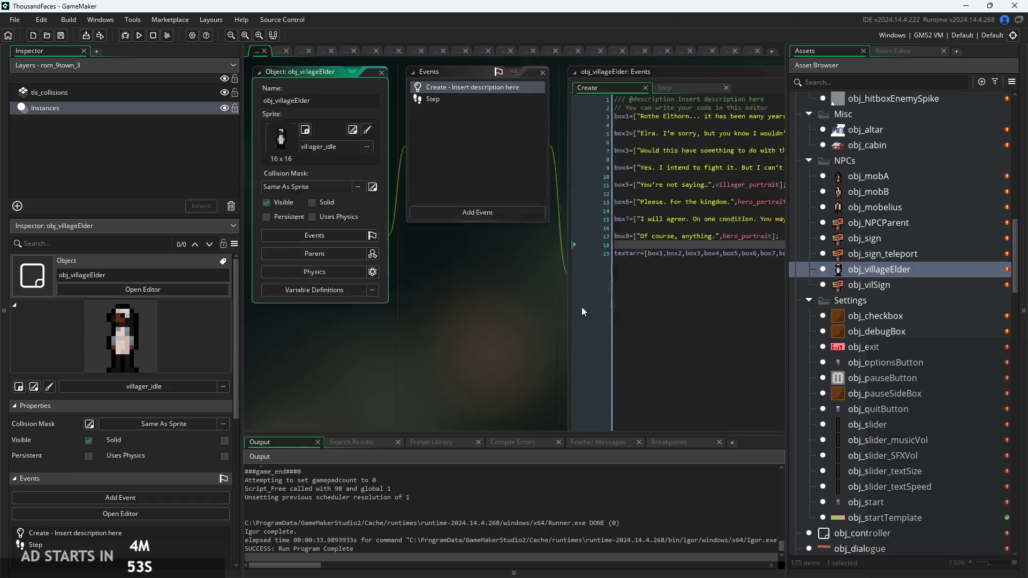
pyautogui.click(290, 249)
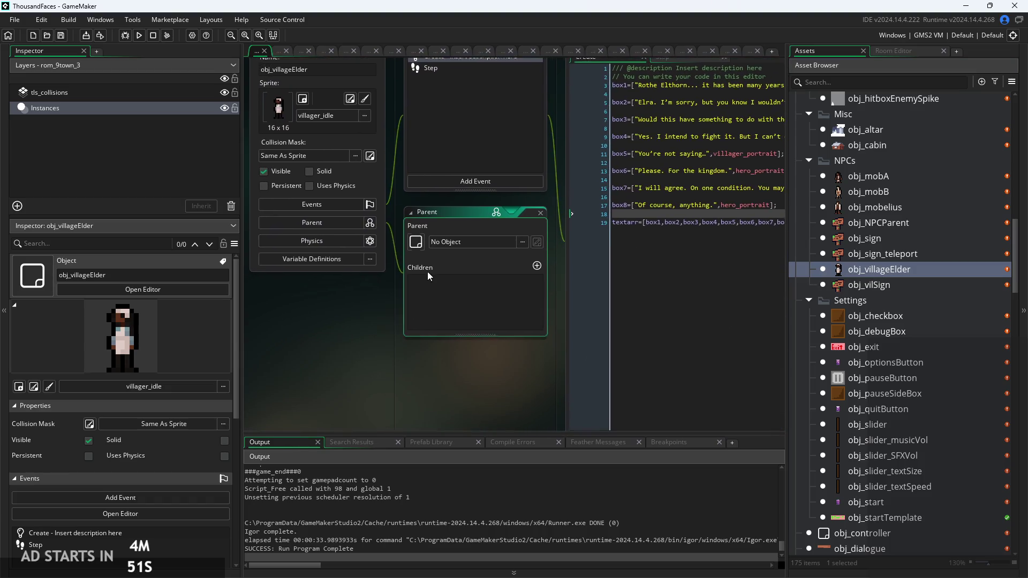
pyautogui.click(544, 210)
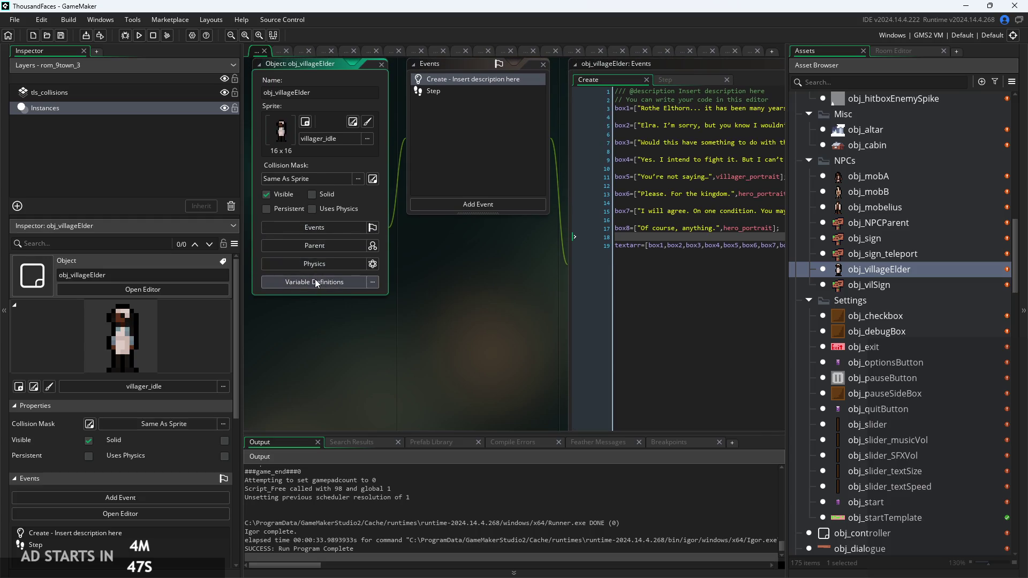
pyautogui.click(315, 279)
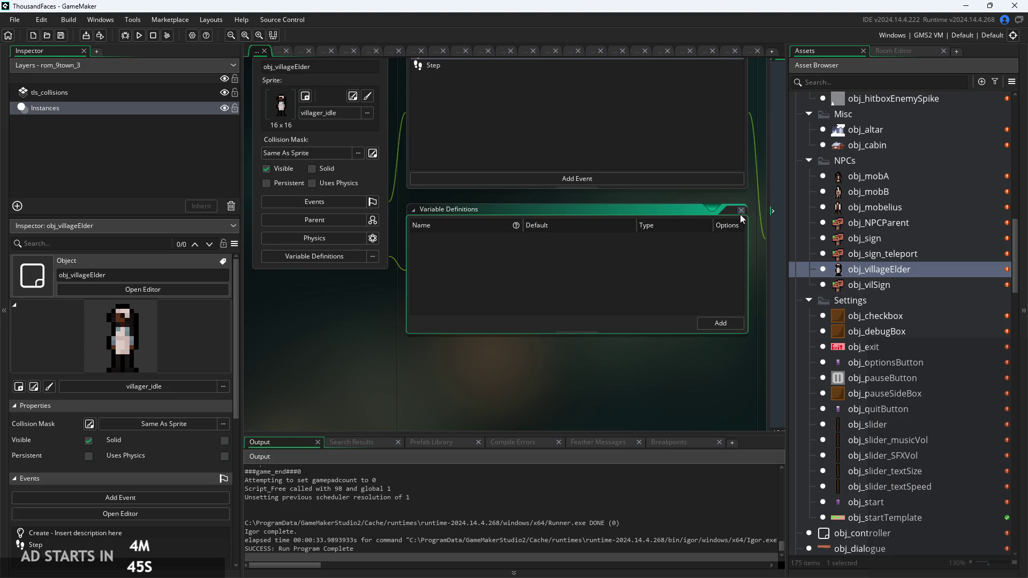
pyautogui.click(742, 212)
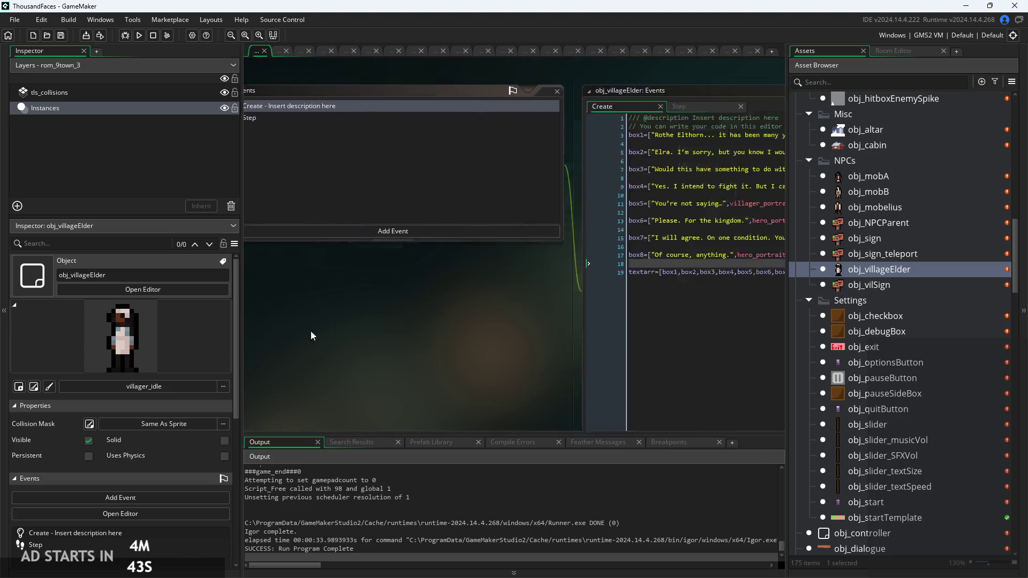
# Add portrait : true to the elder's Step event dialogue struct and run the game
pyautogui.click(481, 119)
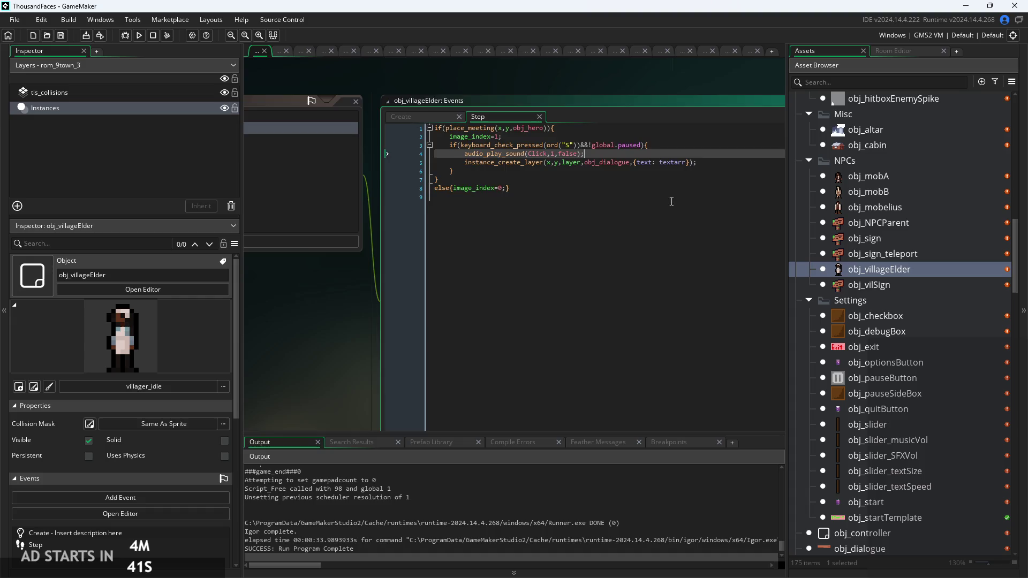
pyautogui.scroll(3, 536, 127)
pyautogui.click(536, 126)
pyautogui.write(',portraiut')
pyautogui.press('BackSpace')
pyautogui.press('BackSpace')
pyautogui.write('t')
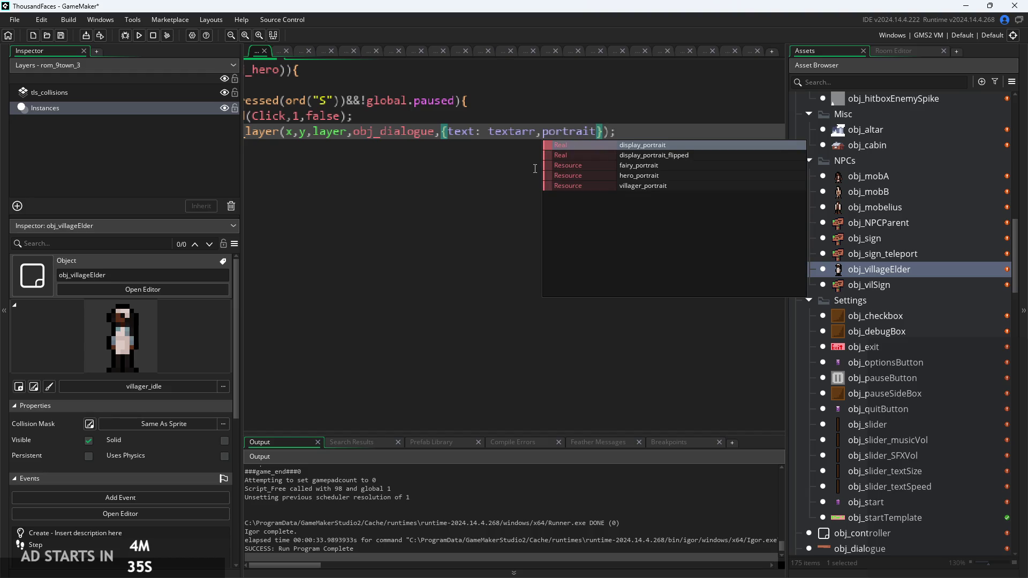
pyautogui.write(':true')
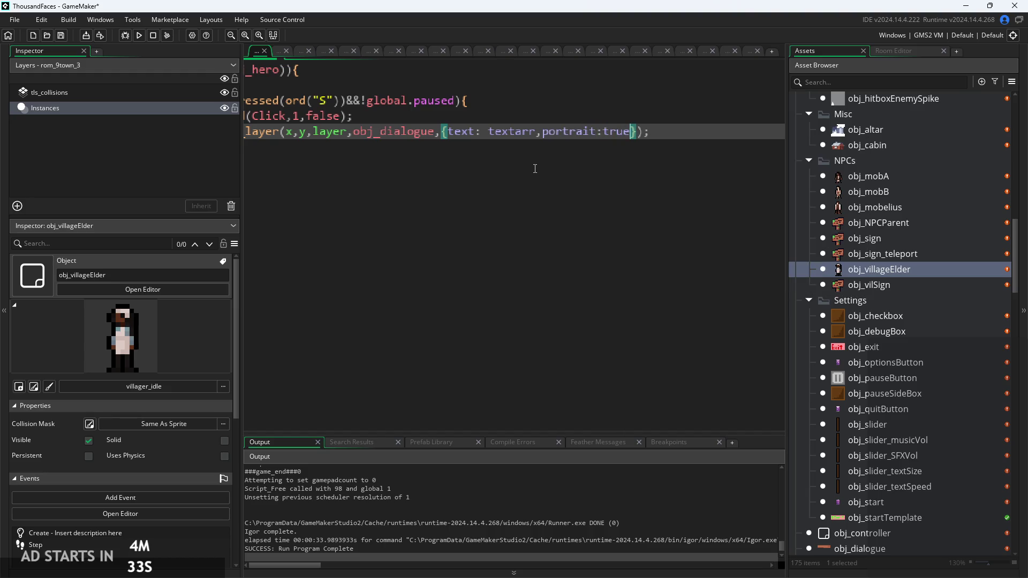
pyautogui.click(603, 133)
pyautogui.click(140, 35)
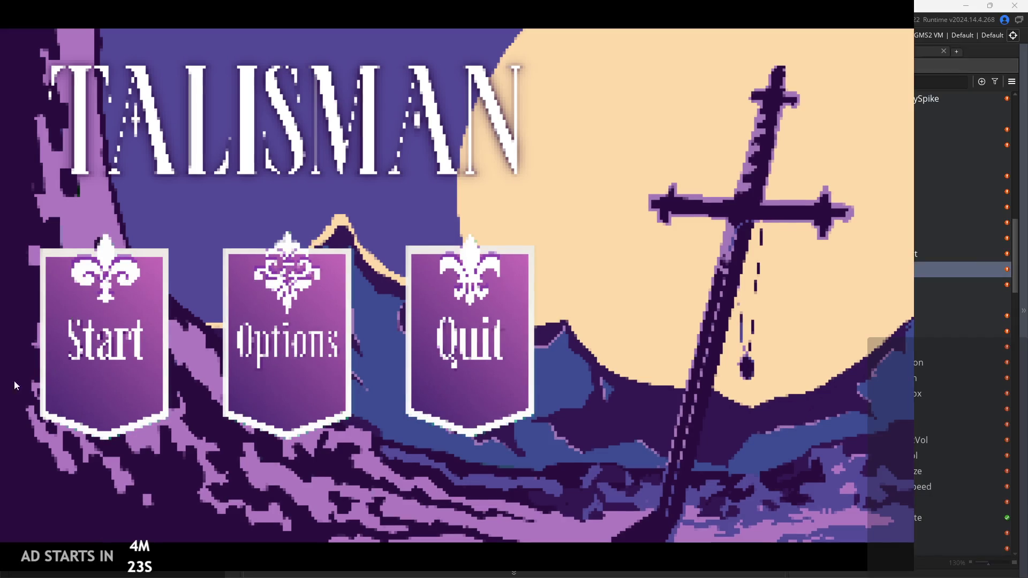
# Start a new game and run right through the forest and village to the elder
pyautogui.click(96, 391)
pyautogui.press('Right')
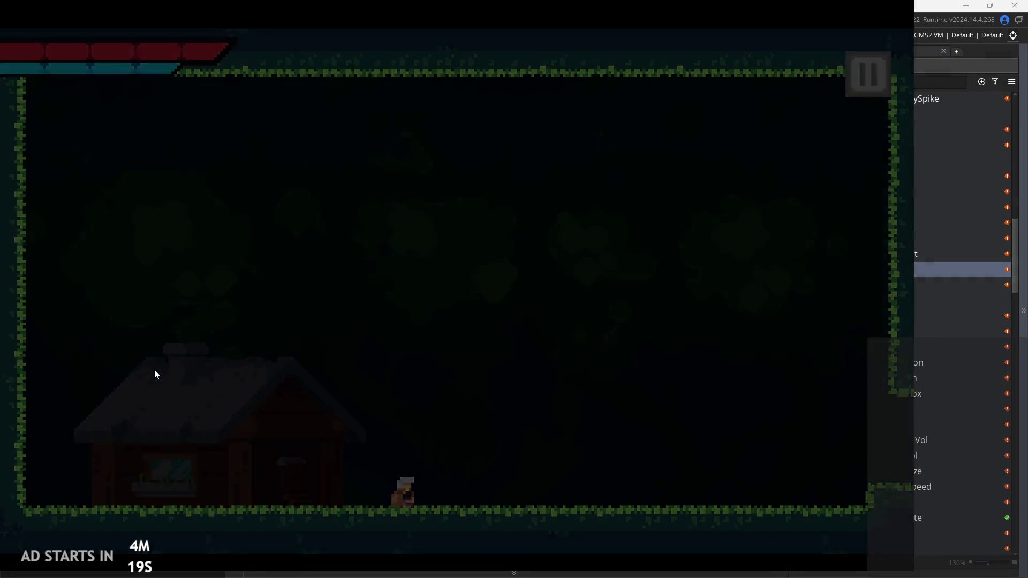
pyautogui.press('Right')
pyautogui.press('Right')
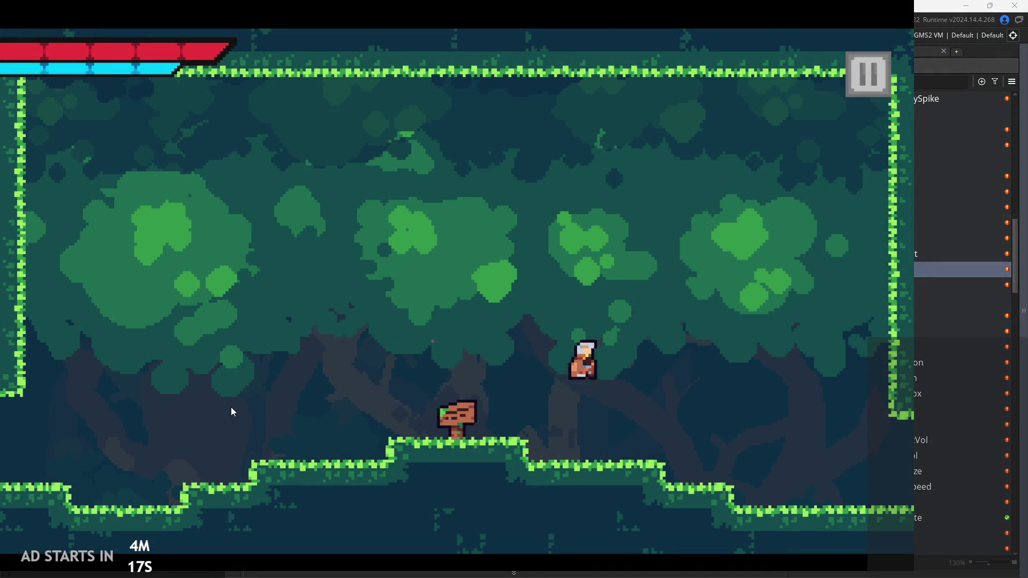
pyautogui.press('Right')
pyautogui.press('Left')
pyautogui.press('space')
pyautogui.press('Right')
pyautogui.press('space')
pyautogui.press('Right')
pyautogui.press('space')
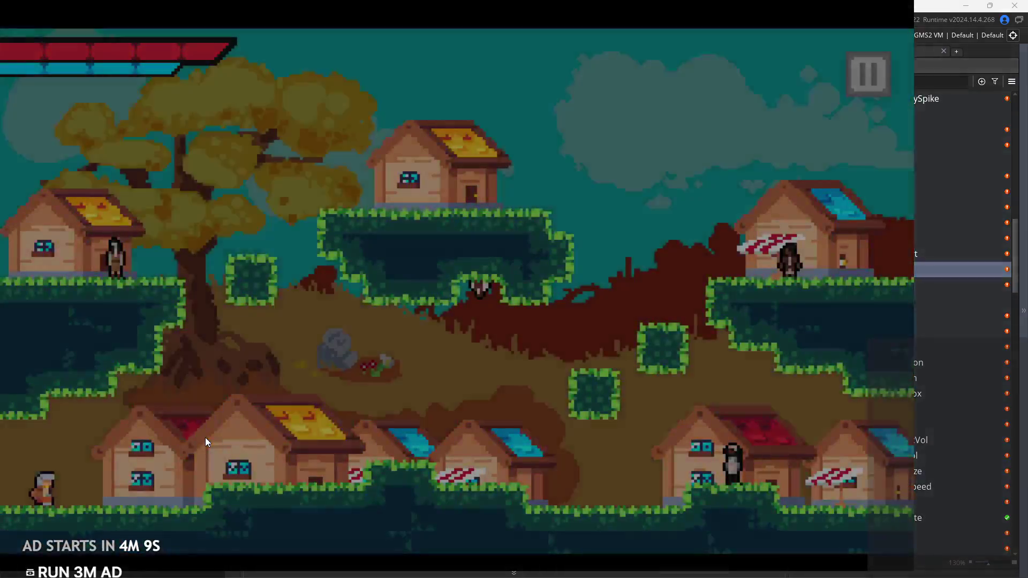
pyautogui.press('Right')
pyautogui.press('space')
pyautogui.press('Right')
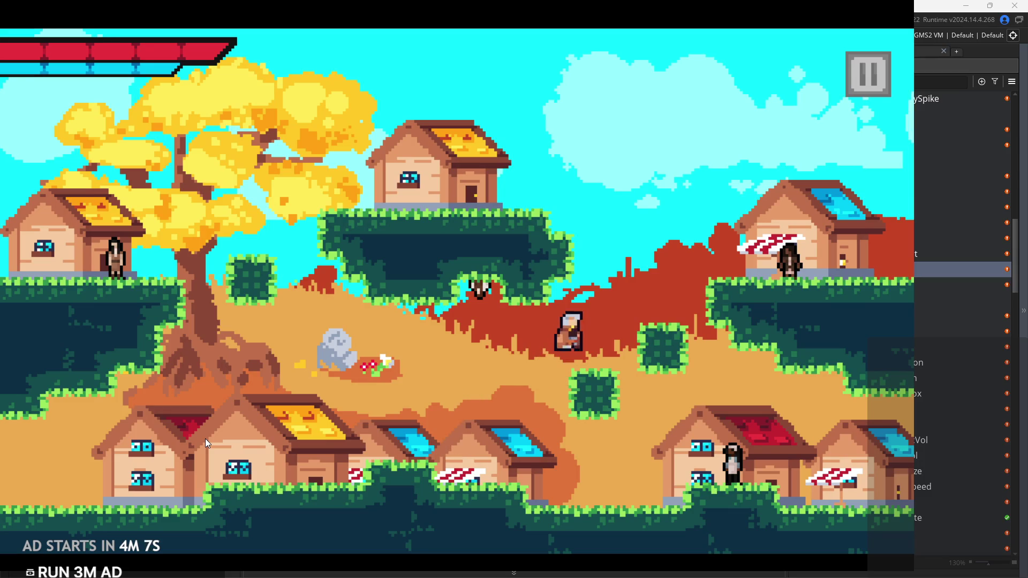
pyautogui.press('space')
pyautogui.press('Left')
pyautogui.press('Right')
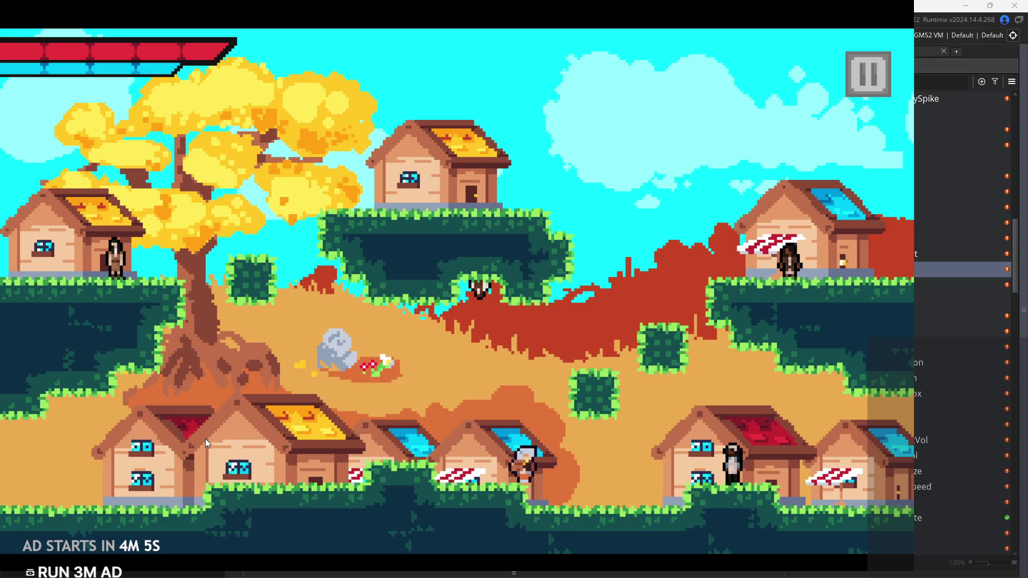
pyautogui.press('space')
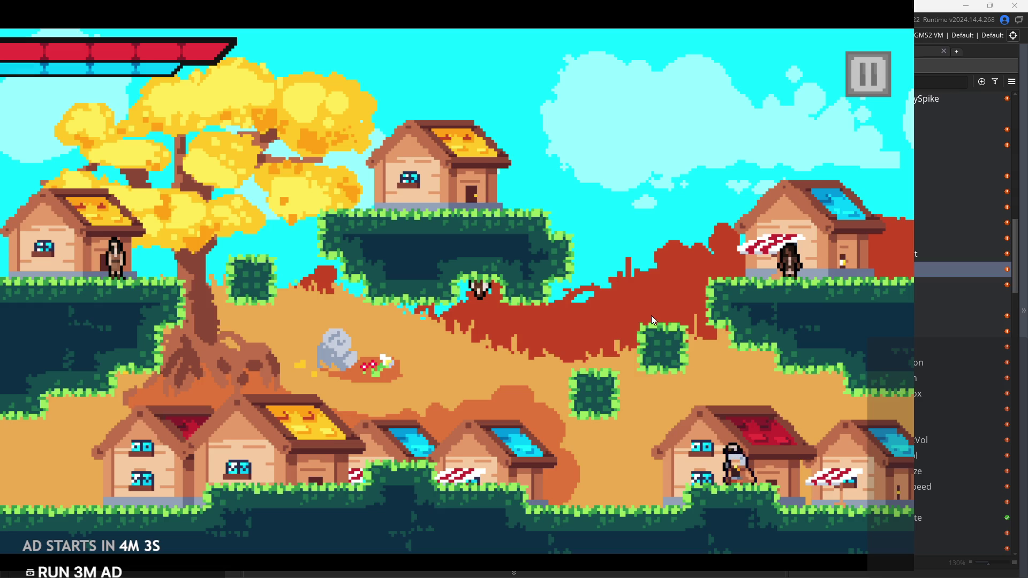
# Talk to the elder and advance through his dialogue with portraits
pyautogui.press('e')
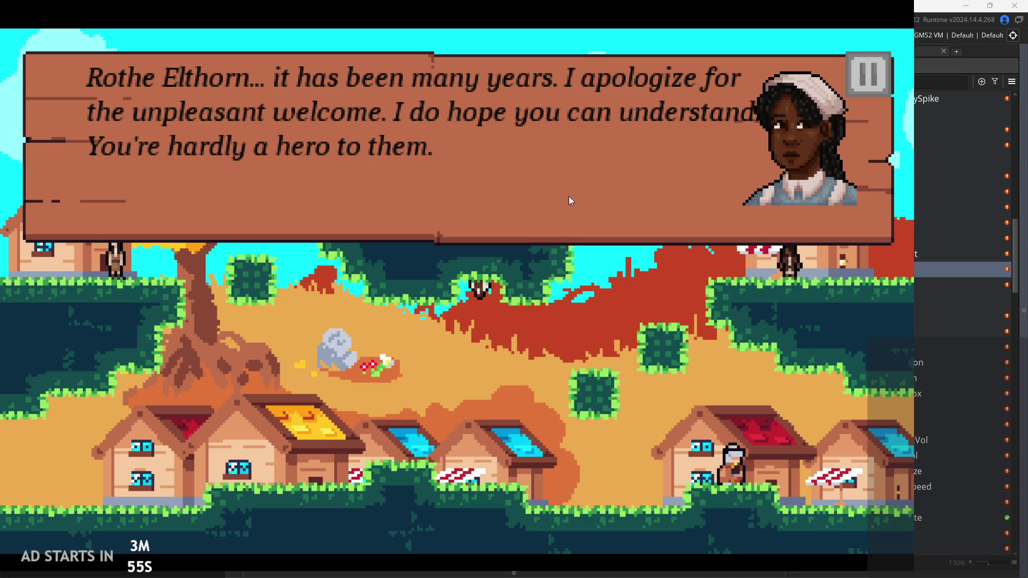
pyautogui.press('e')
pyautogui.press('e')
pyautogui.press('e')
pyautogui.press('e')
pyautogui.press('e')
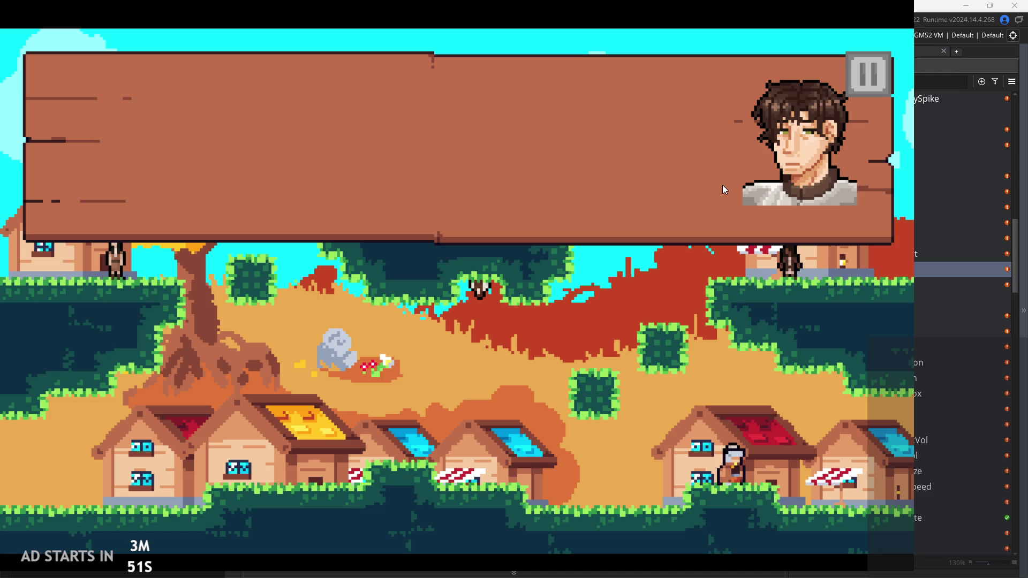
pyautogui.press('e')
pyautogui.press('e')
pyautogui.press('e')
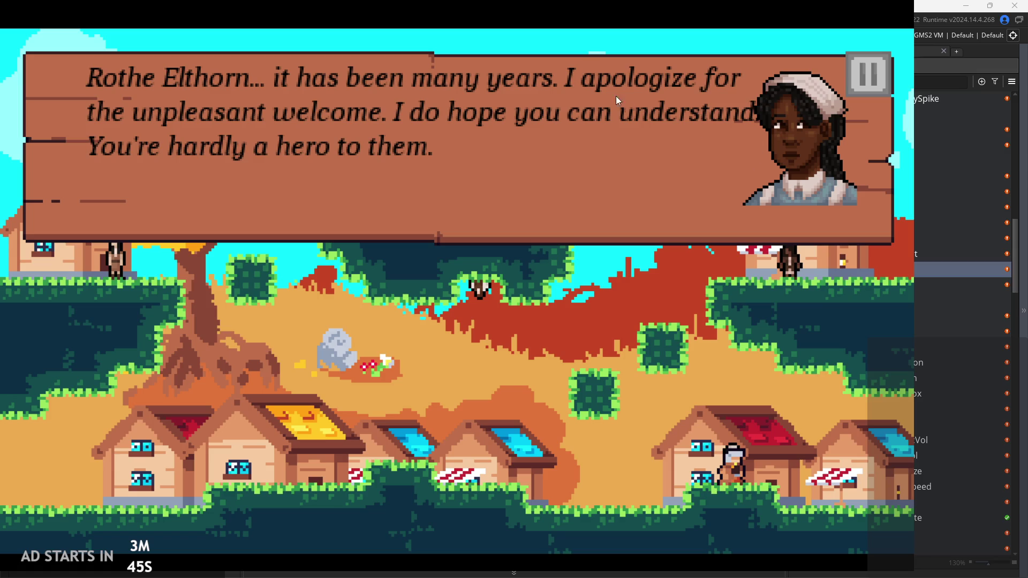
pyautogui.press('e')
pyautogui.press('e')
pyautogui.press('e')
pyautogui.press('e')
pyautogui.press('e')
pyautogui.press('e')
pyautogui.press('e')
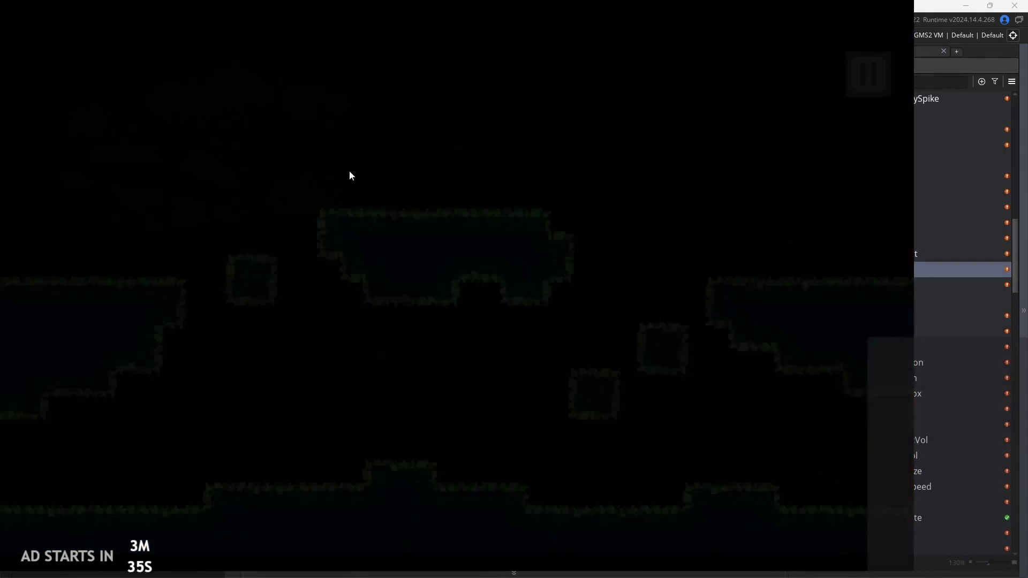
# Raise the game's Text Size to 100 and talk to the elder again
pyautogui.press('Escape')
pyautogui.moveTo(284, 391); pyautogui.dragTo(526, 357)
pyautogui.click(868, 74)
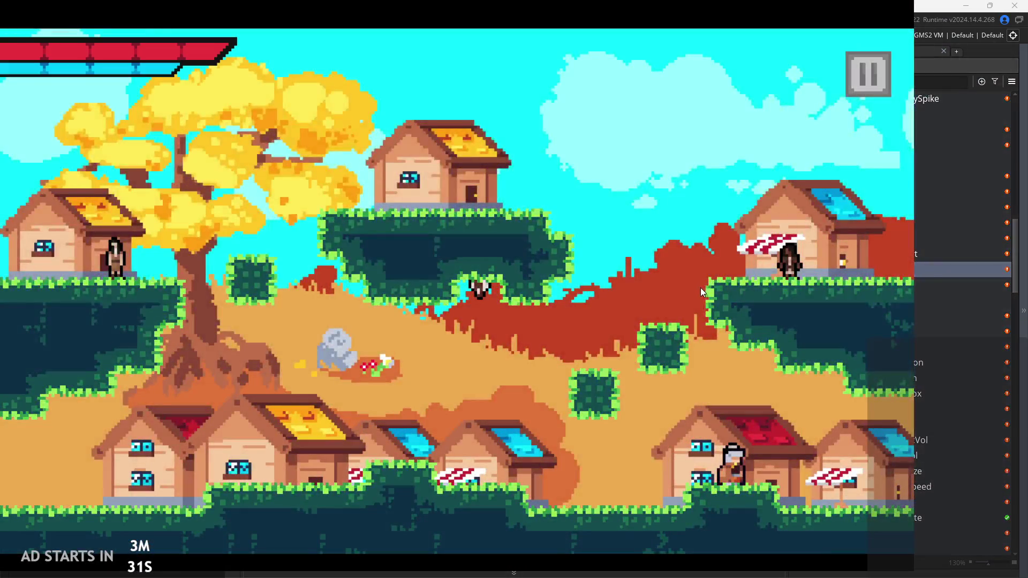
pyautogui.press('e')
pyautogui.press('e')
pyautogui.press('e')
pyautogui.press('e')
pyautogui.press('e')
pyautogui.press('e')
pyautogui.press('e')
pyautogui.press('e')
pyautogui.press('e')
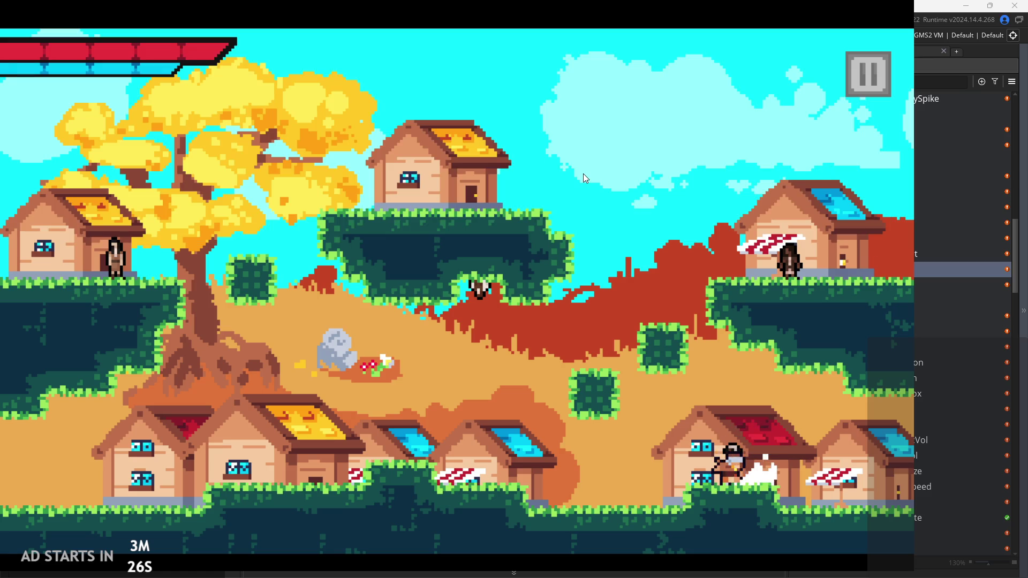
# Drop the game's Text Size slider to 0 and resume play
pyautogui.click(869, 63)
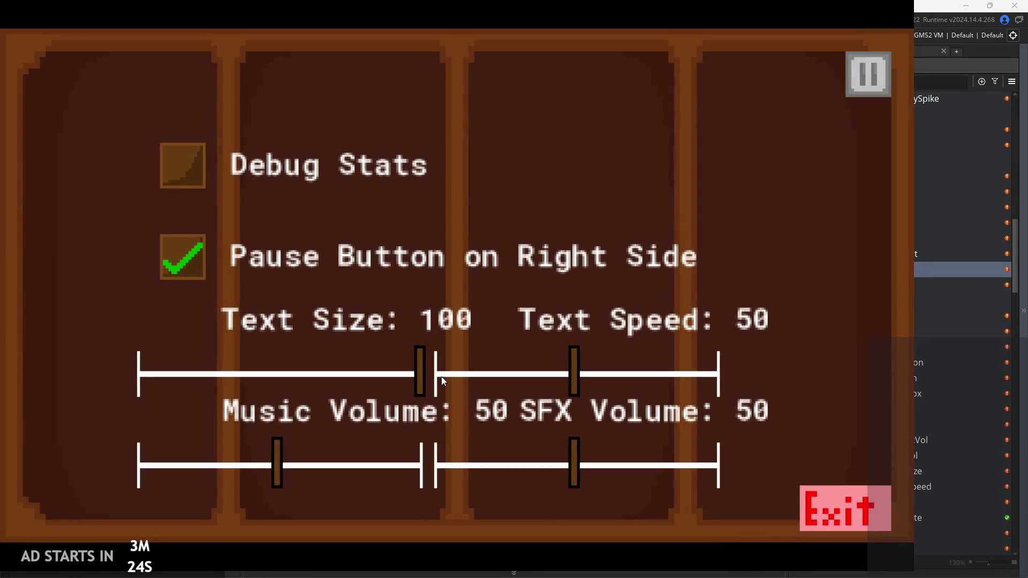
pyautogui.moveTo(422, 381); pyautogui.dragTo(59, 351)
pyautogui.press('Escape')
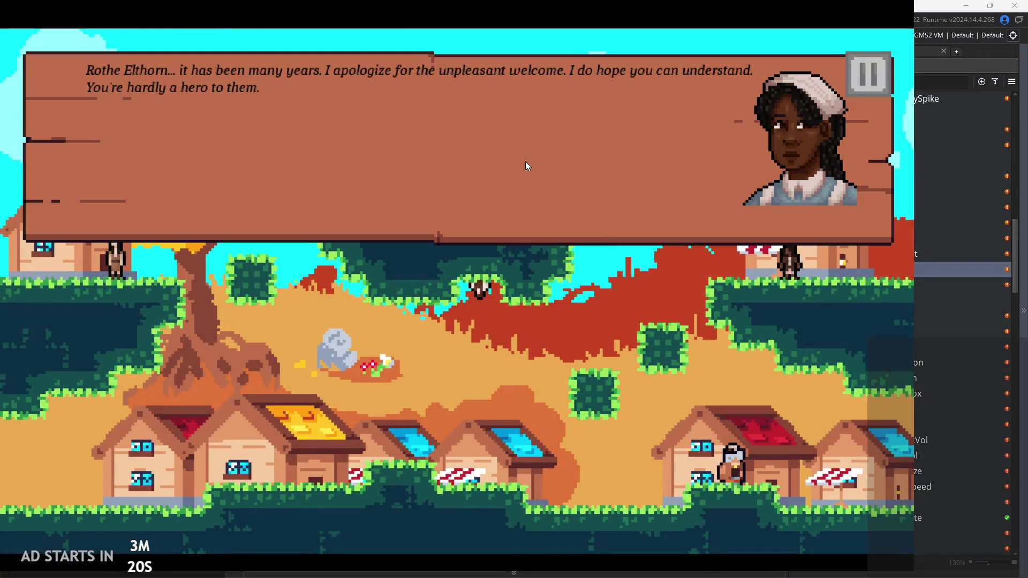
# Click through the elder's conversation and dismiss the villager's Traitor shout
pyautogui.click(532, 156)
pyautogui.click(532, 156)
pyautogui.click(533, 156)
pyautogui.click(535, 157)
pyautogui.click(539, 158)
pyautogui.click(539, 157)
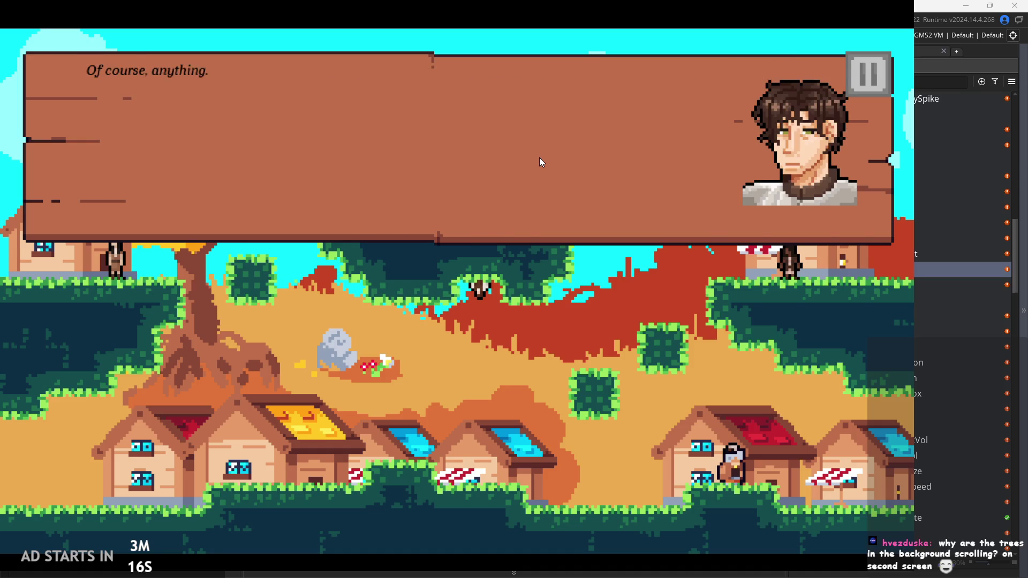
pyautogui.click(539, 157)
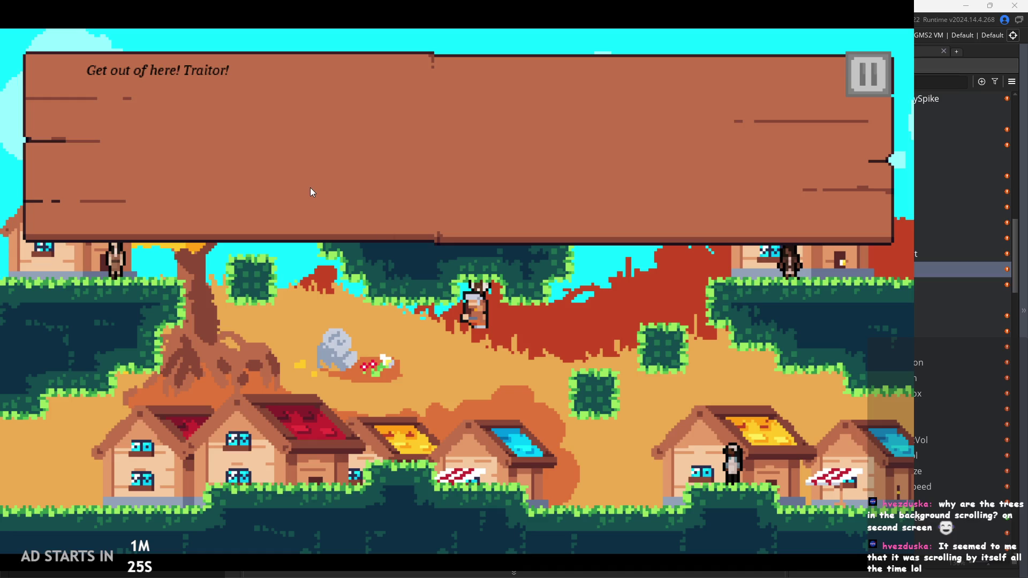
pyautogui.click(459, 138)
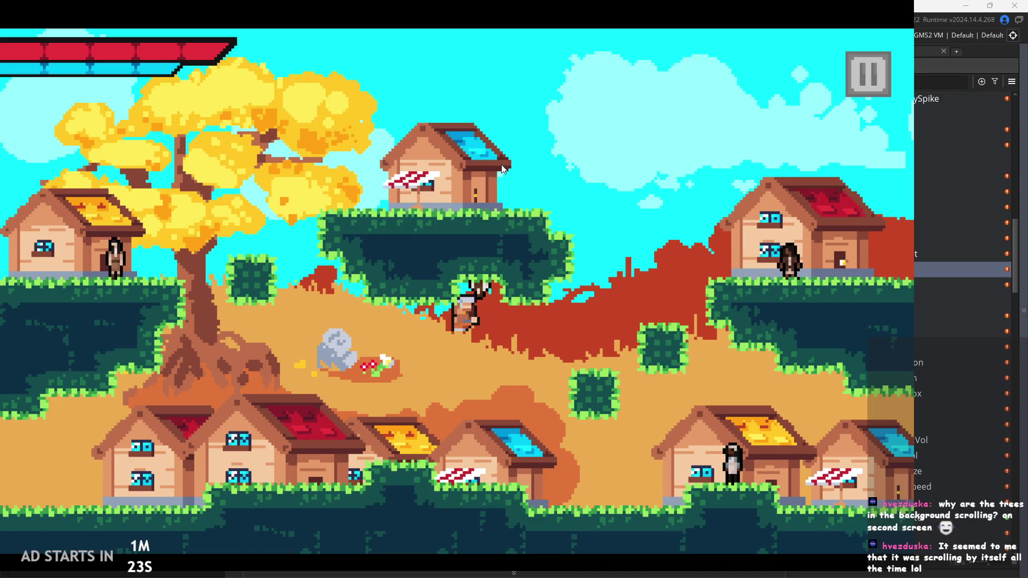
pyautogui.press('space')
pyautogui.press('Right')
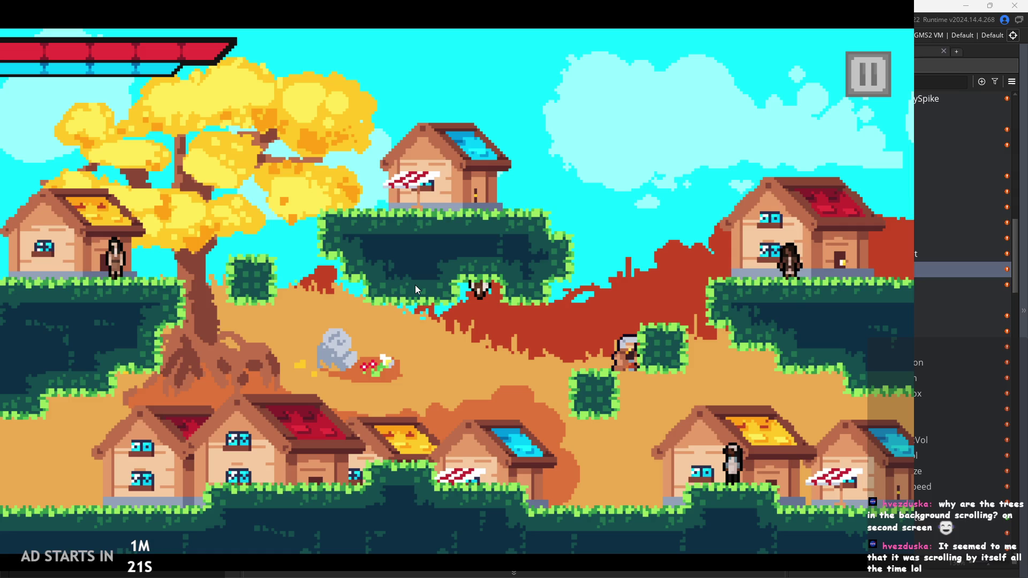
pyautogui.press('space')
pyautogui.press('Right')
pyautogui.press('Left')
pyautogui.press('space')
pyautogui.press('space')
pyautogui.press('space')
pyautogui.press('Right')
pyautogui.press('Left')
pyautogui.press('Right')
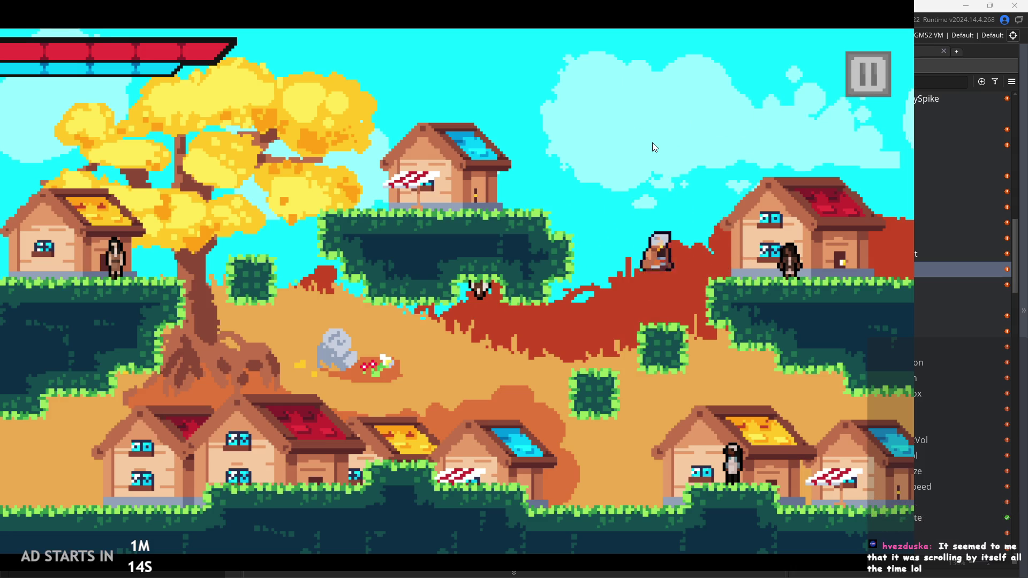
pyautogui.press('space')
pyautogui.press('Left')
pyautogui.press('space')
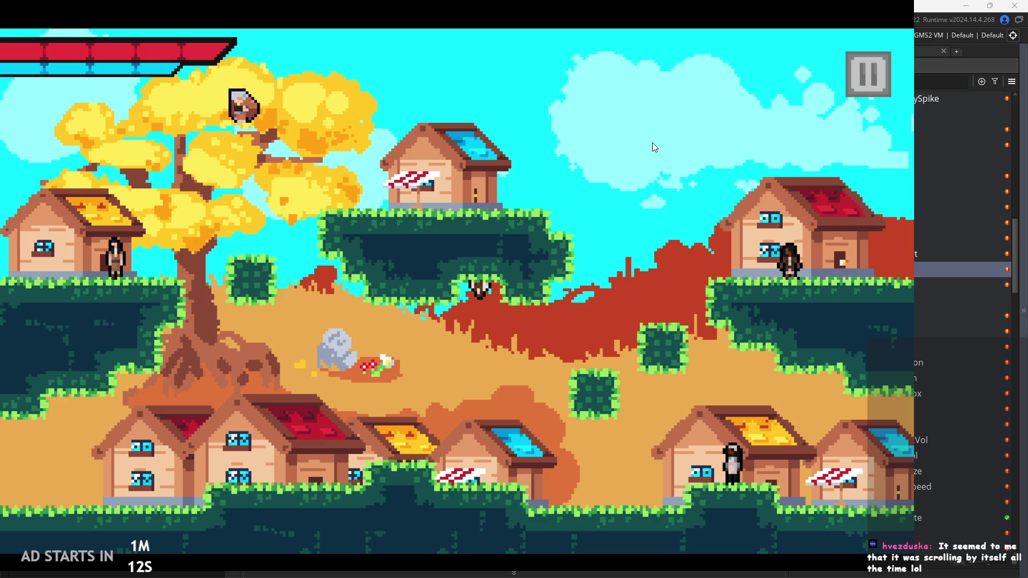
pyautogui.press('Right')
pyautogui.press('space')
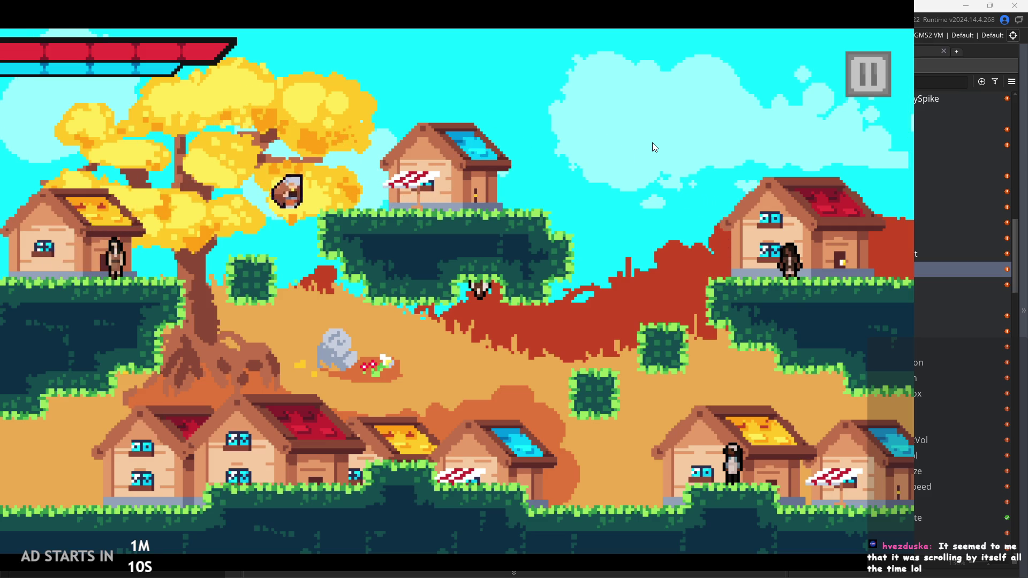
pyautogui.press('Left')
pyautogui.press('Right')
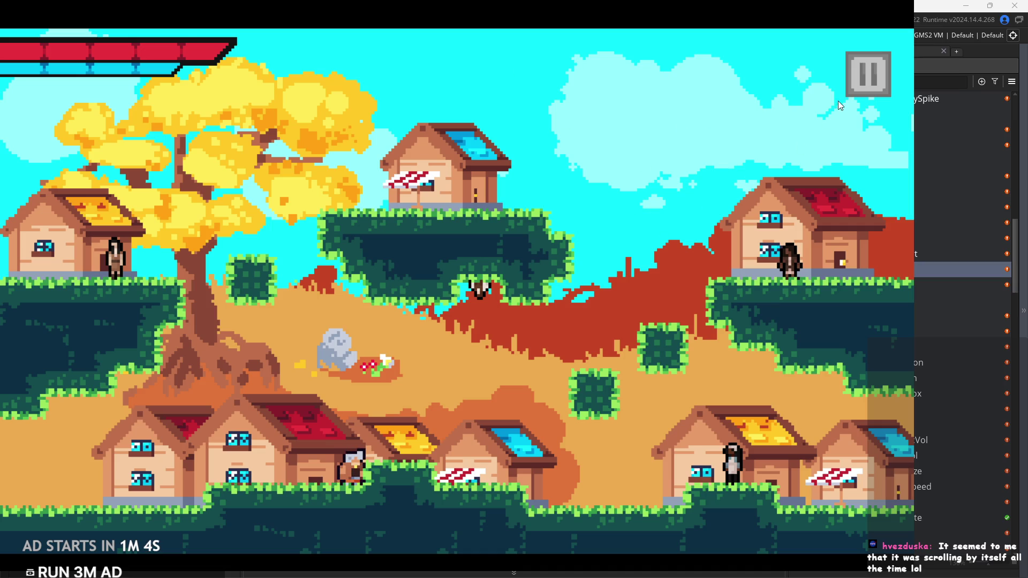
pyautogui.click(860, 84)
# Close the game and open obj_controller from the Asset Browser
pyautogui.press('Escape')
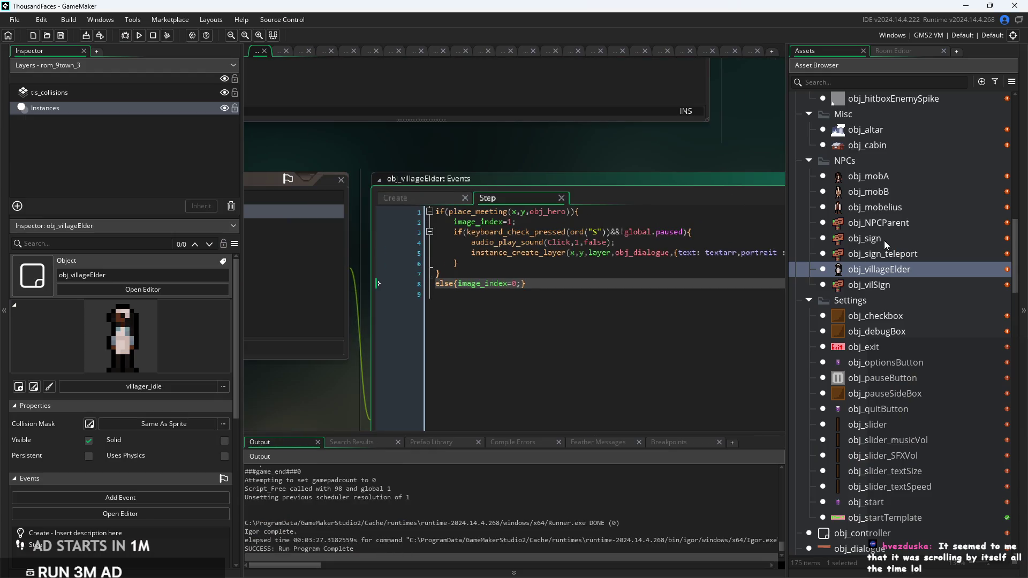
pyautogui.scroll(8, 885, 245)
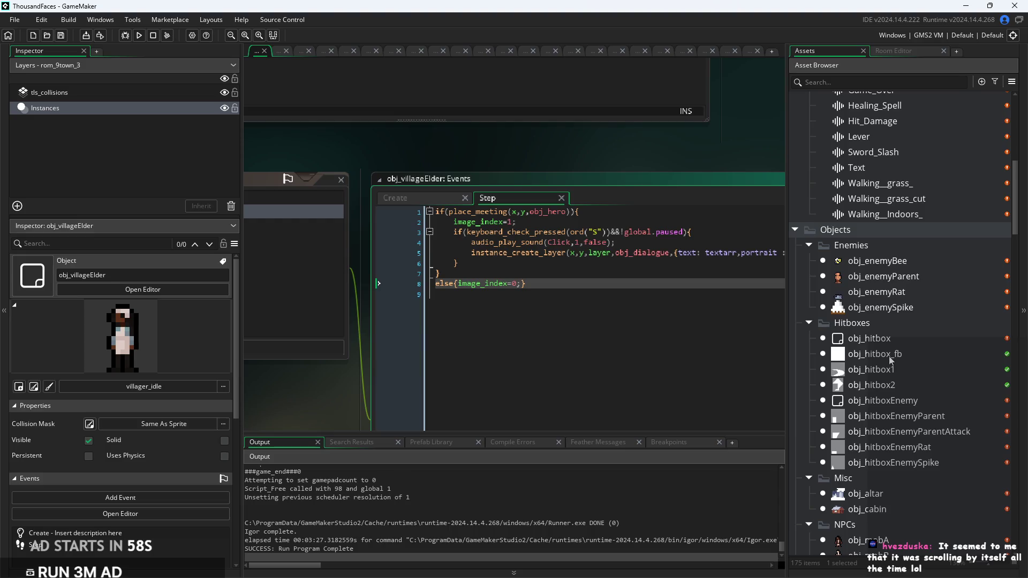
pyautogui.scroll(2, 886, 348)
pyautogui.scroll(-7, 886, 348)
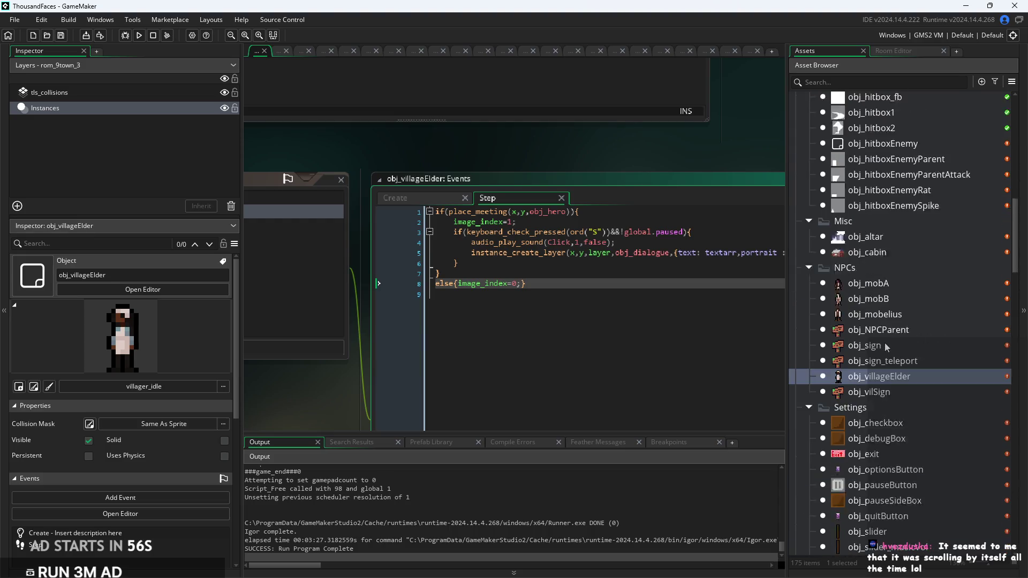
pyautogui.scroll(-8, 882, 325)
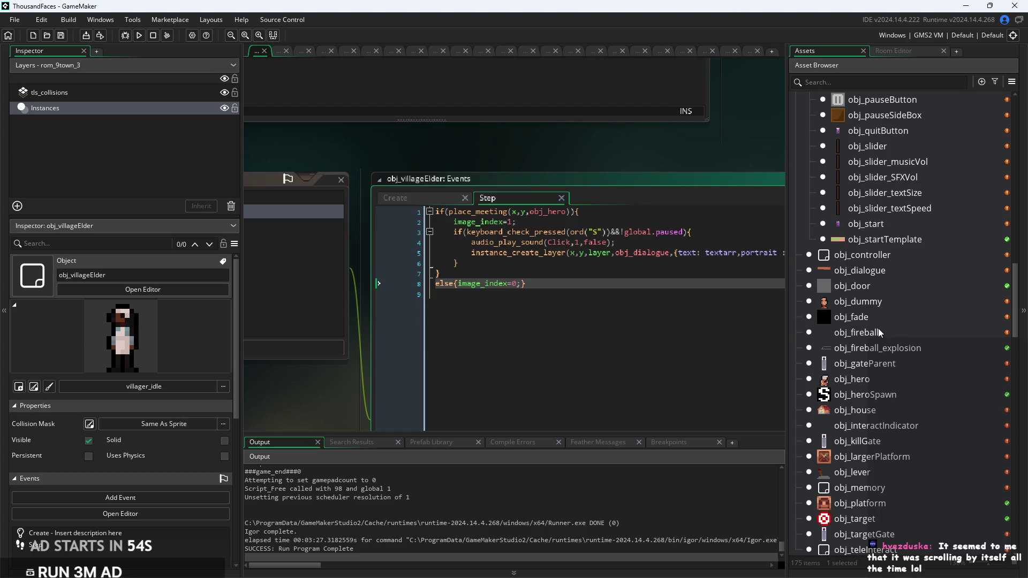
pyautogui.doubleClick(863, 256)
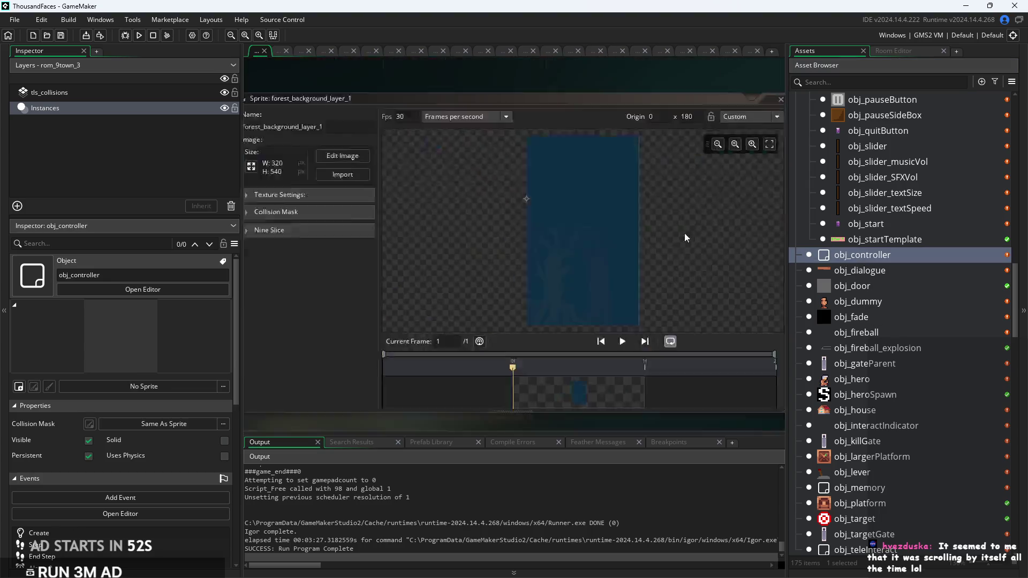
# In obj_controller's Alarm 0 code, start a new line after the themeIndex==2 block
pyautogui.click(588, 185)
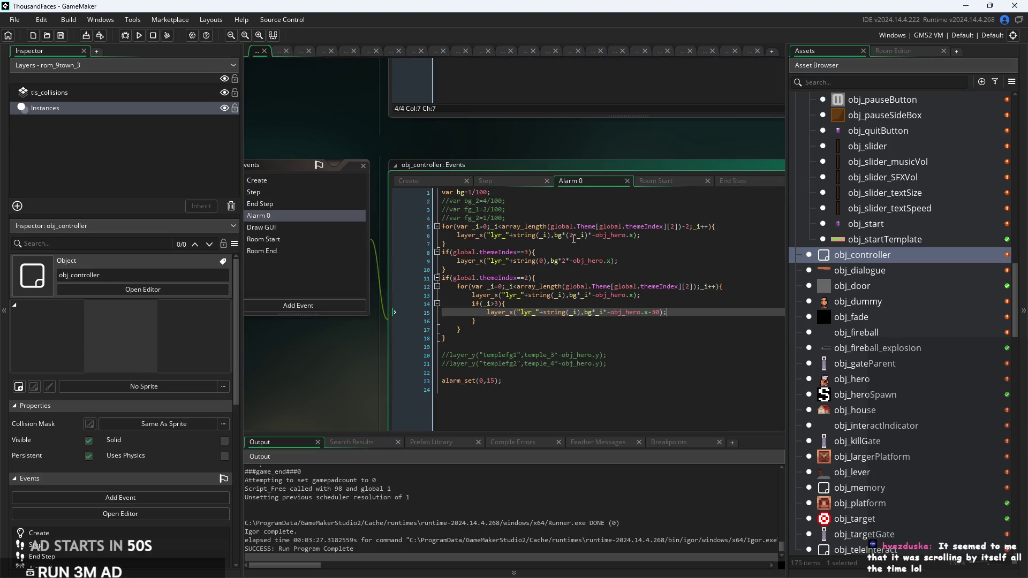
pyautogui.keyDown('ctrl'); pyautogui.scroll(3, 517, 284); pyautogui.keyUp('ctrl')
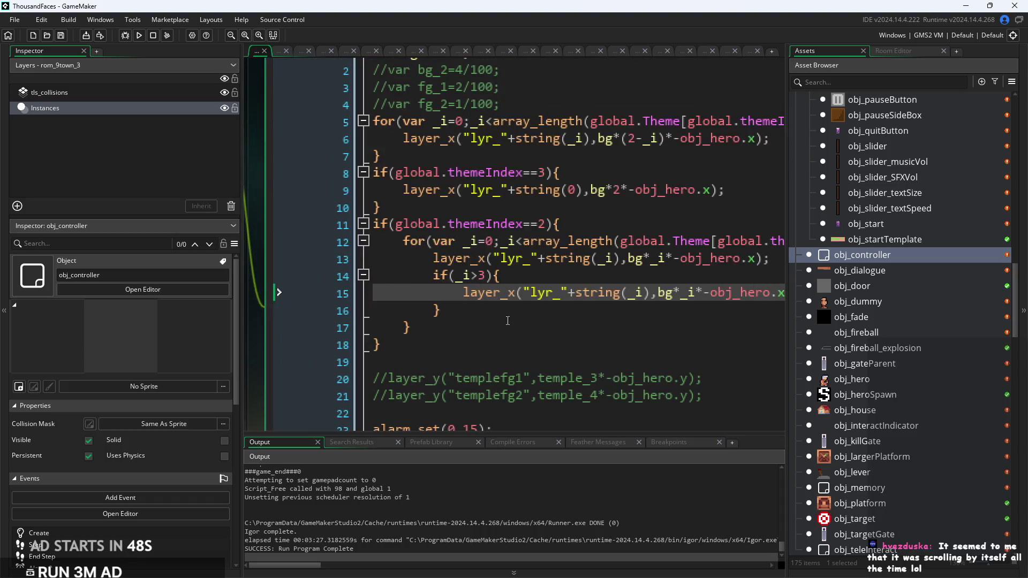
pyautogui.click(512, 313)
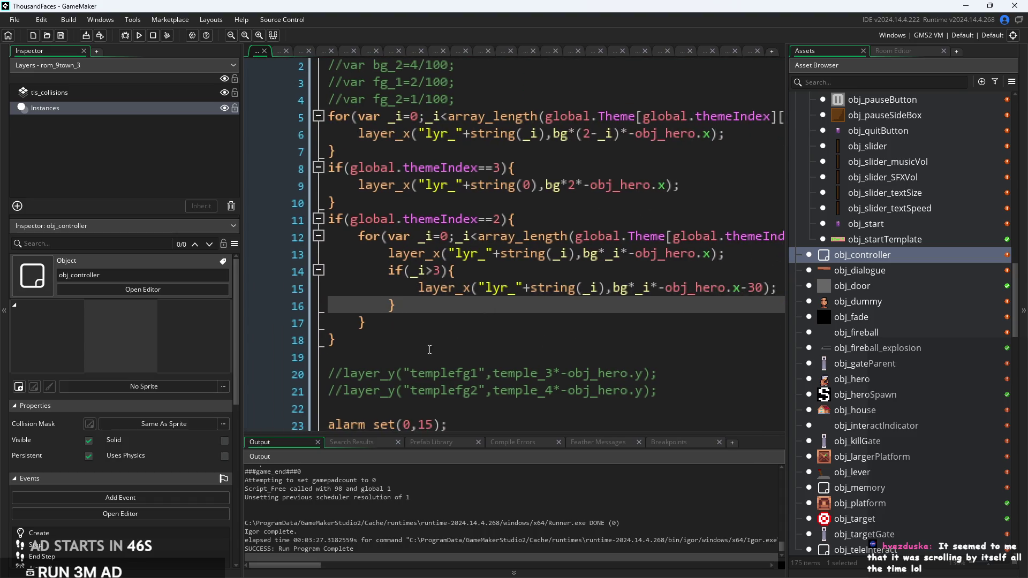
pyautogui.click(436, 335)
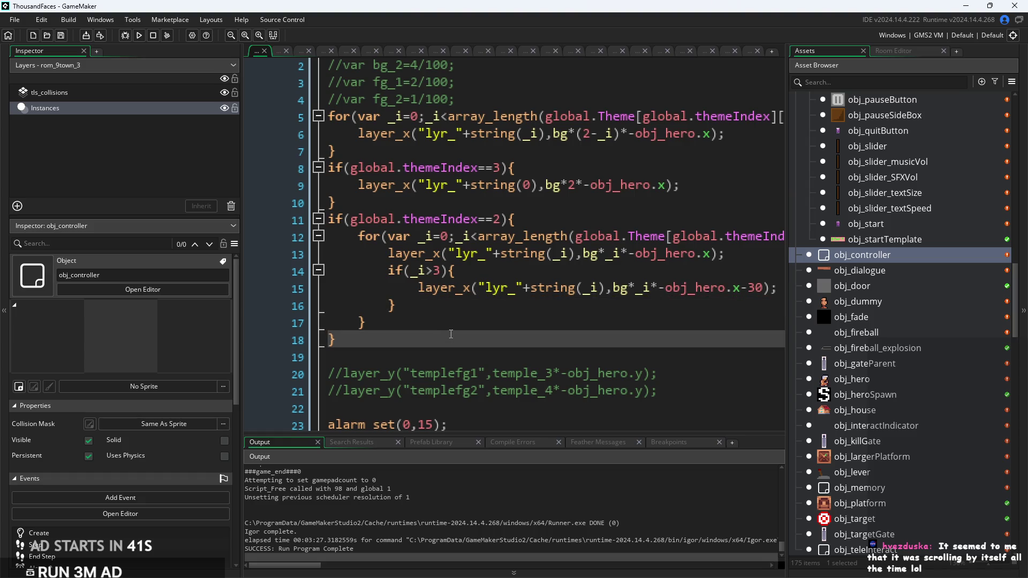
pyautogui.press('Return')
# Add an if(global.themeIndex==4){ block to obj_controller's Alarm 0 code
pyautogui.write('if(')
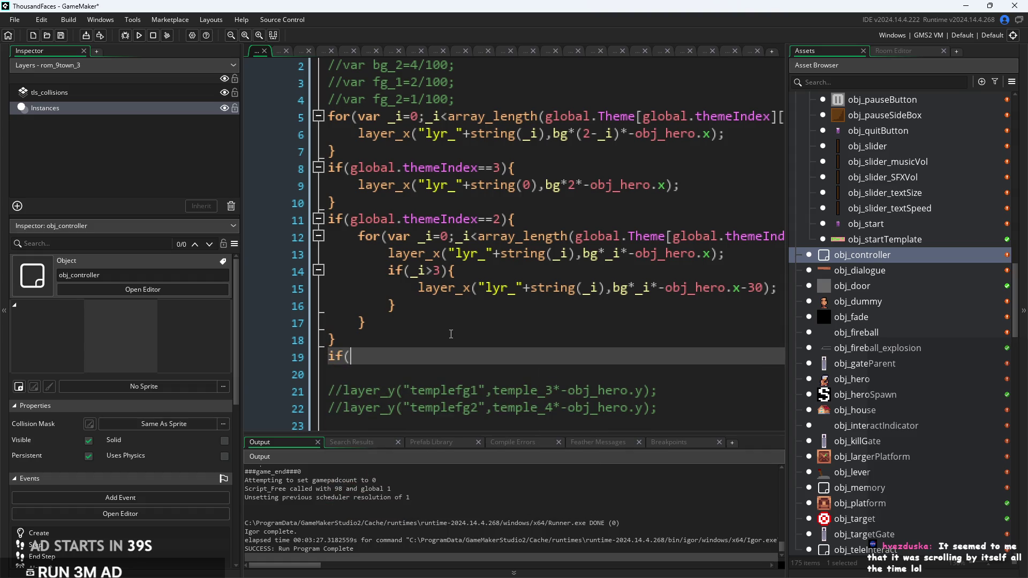
pyautogui.write('global.')
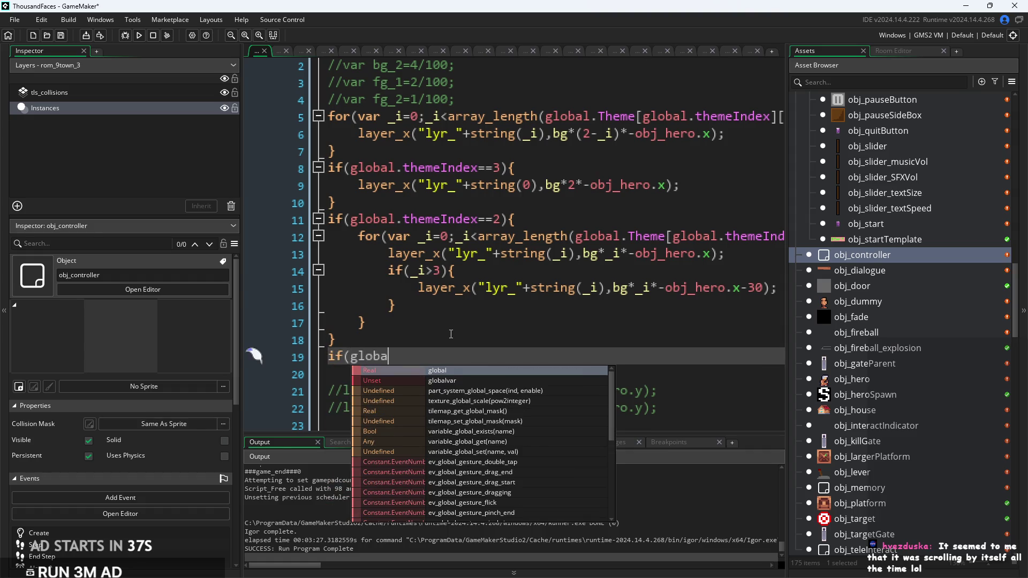
pyautogui.write('th')
pyautogui.write('he,')
pyautogui.write('meI')
pyautogui.press('Return')
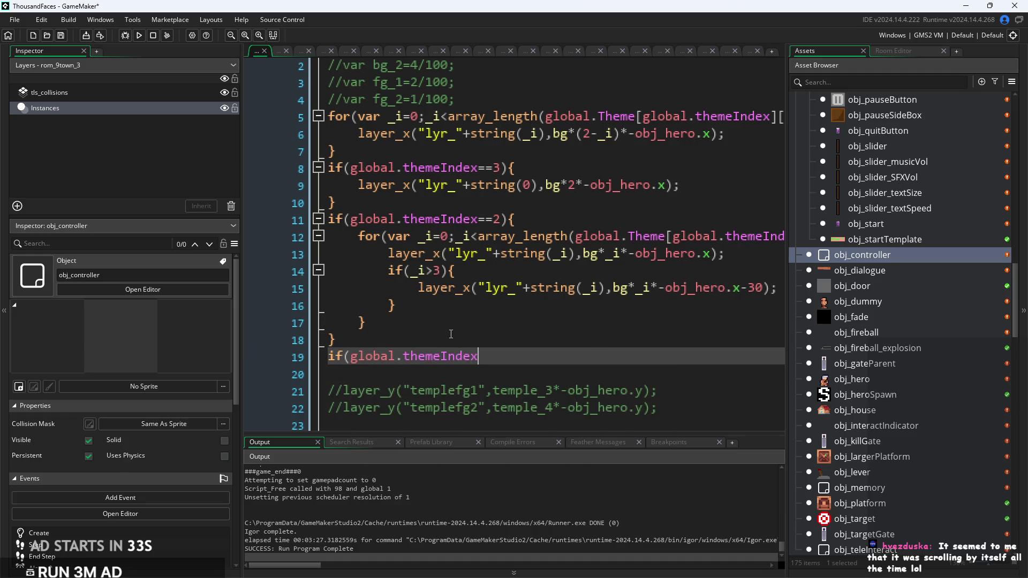
pyautogui.write('==4)')
pyautogui.write('{')
pyautogui.press('Return')
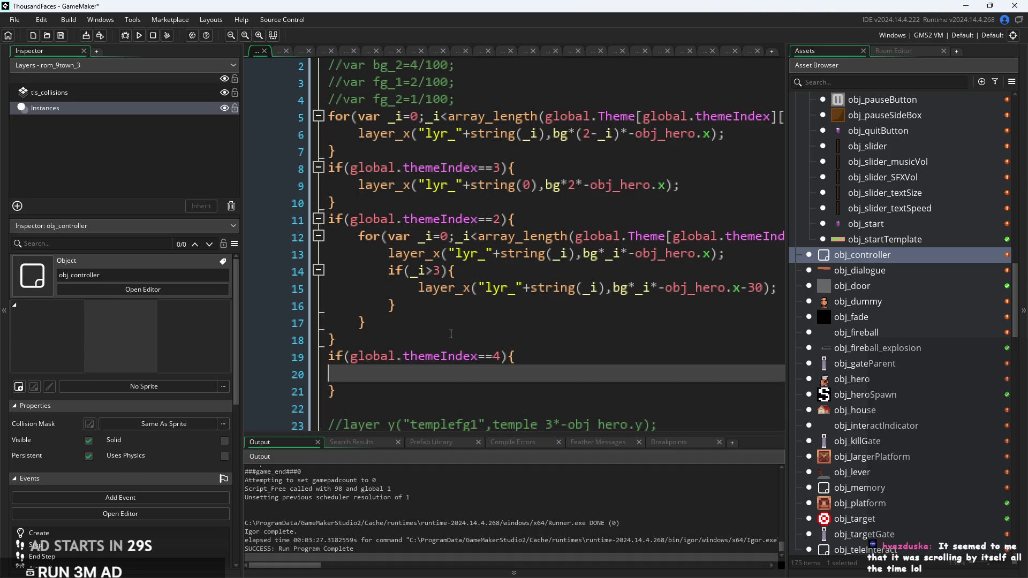
# Copy the existing layer_x statement into the themeIndex==4 block and indent it
pyautogui.scroll(-2, 470, 295)
pyautogui.click(470, 294)
pyautogui.keyDown('ctrl'); pyautogui.scroll(-2, 461, 296); pyautogui.keyUp('ctrl')
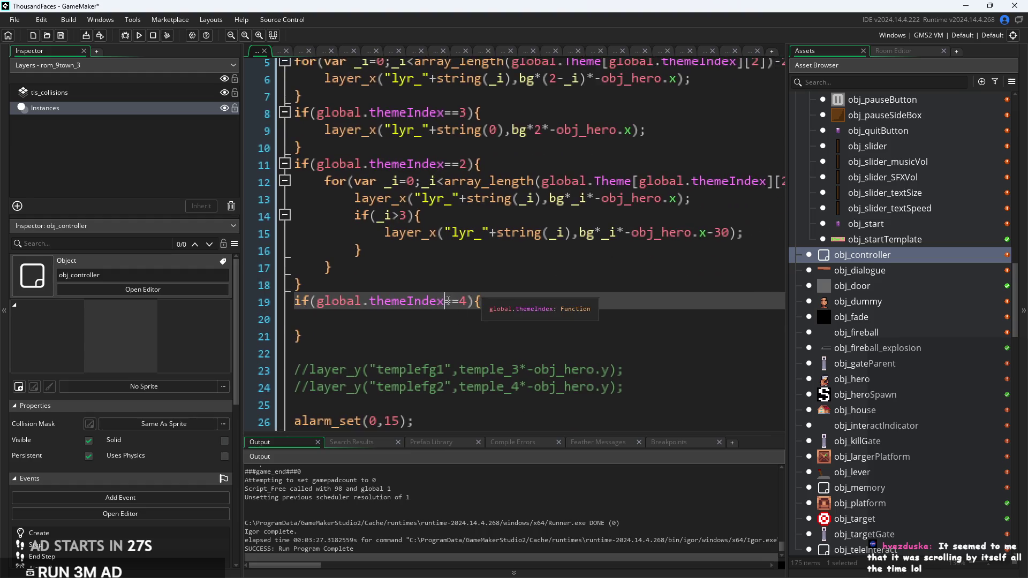
pyautogui.moveTo(688, 245); pyautogui.dragTo(397, 253)
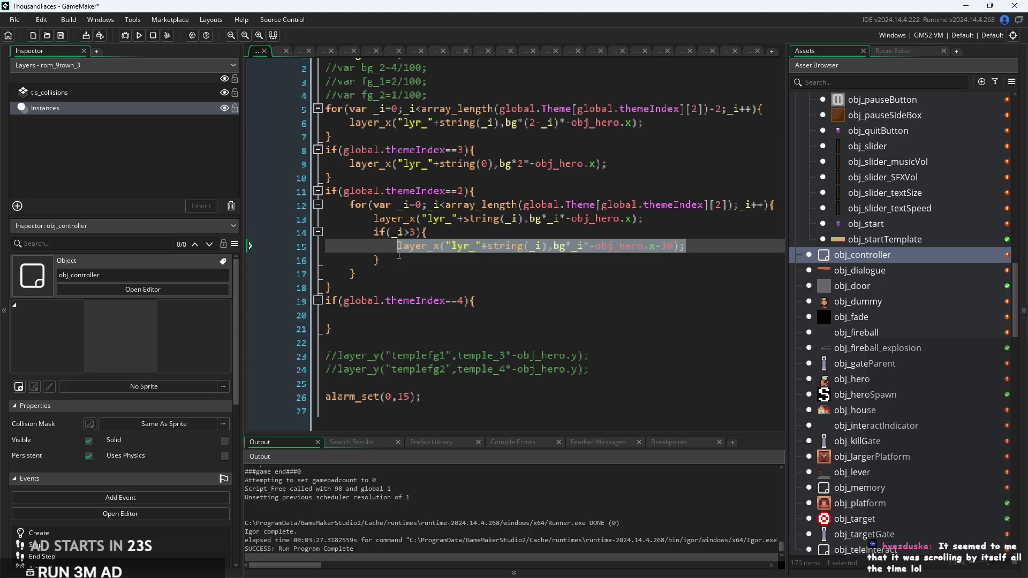
pyautogui.hotkey('ctrl', 'c')
pyautogui.click(401, 315)
pyautogui.hotkey('ctrl', 'v')
pyautogui.press('BackSpace')
pyautogui.press('BackSpace')
pyautogui.press('BackSpace')
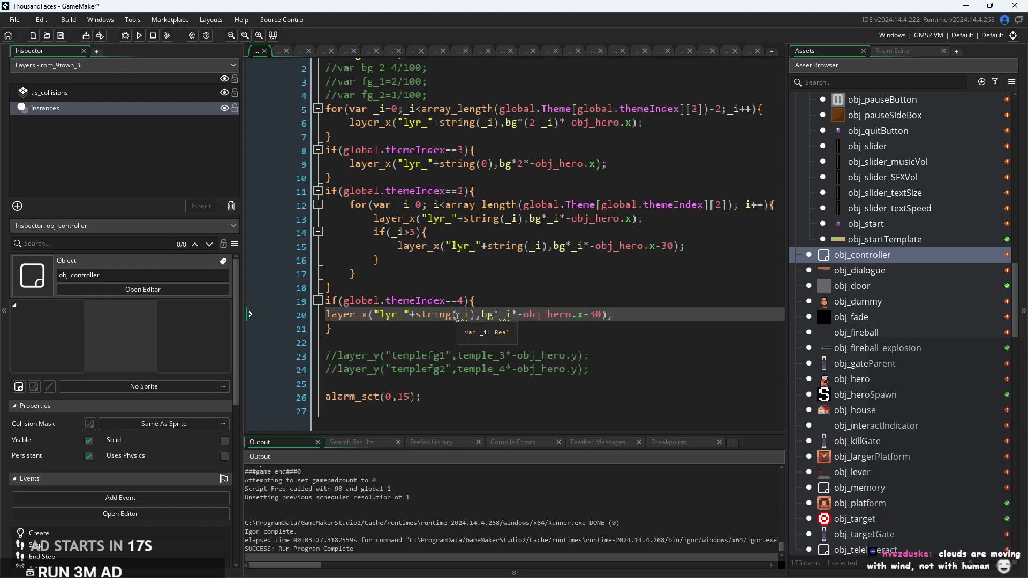
pyautogui.press('Tab')
# Point the copied statement at string(2) and clear its x-position expression
pyautogui.scroll(2, 464, 326)
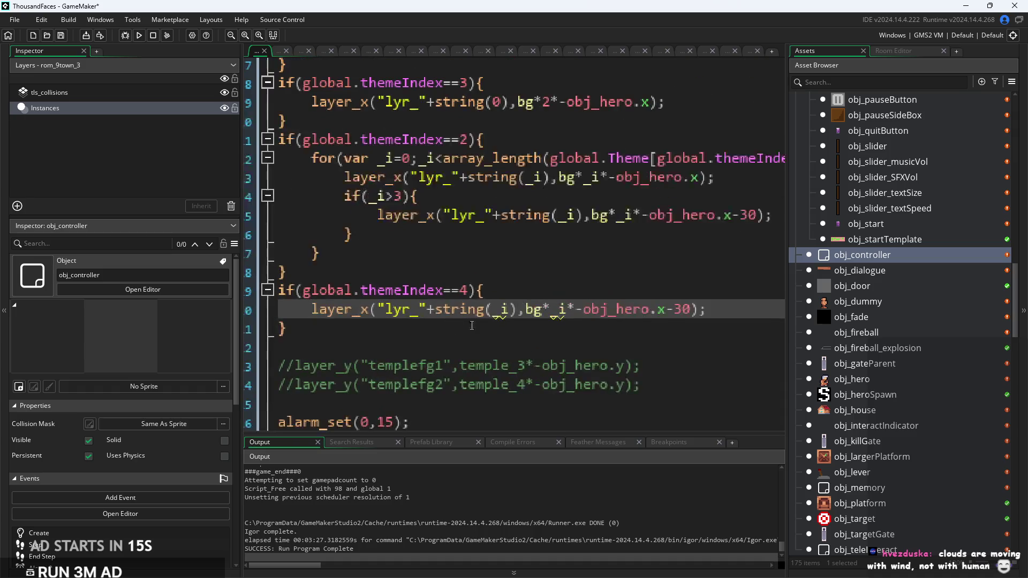
pyautogui.click(509, 309)
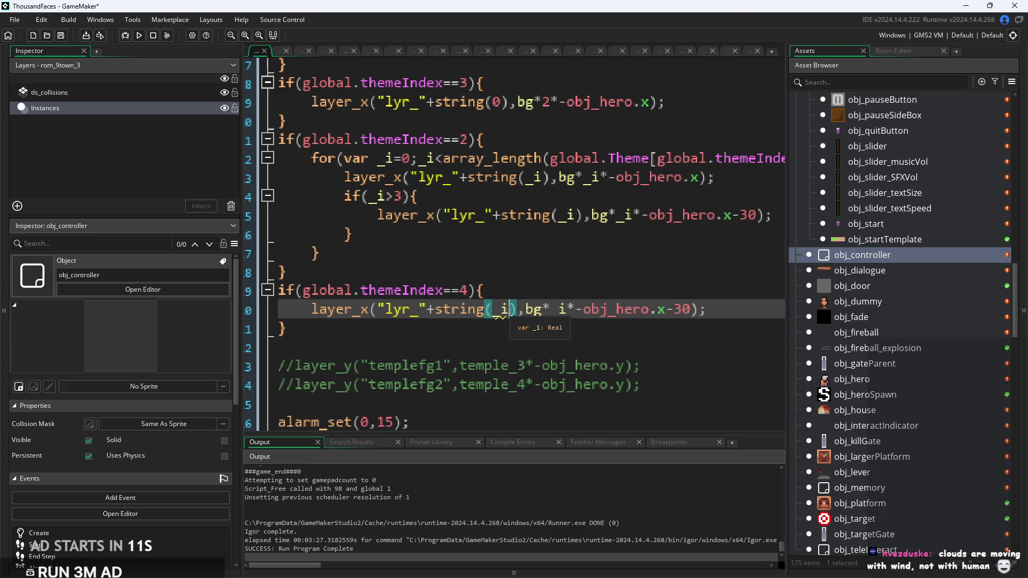
pyautogui.press('BackSpace')
pyautogui.press('BackSpace')
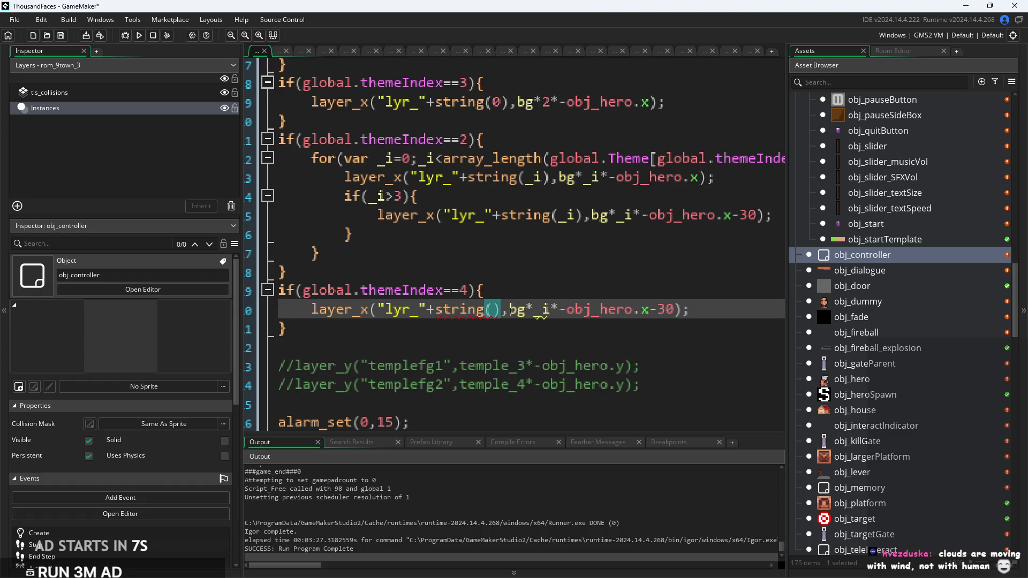
pyautogui.write('2')
pyautogui.scroll(-2, 510, 310)
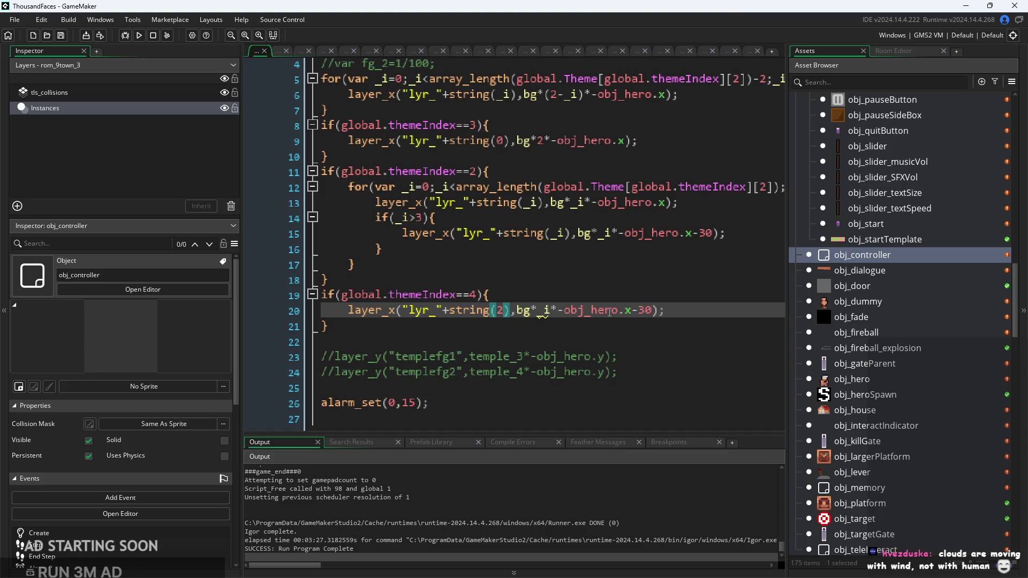
pyautogui.scroll(2, 619, 311)
pyautogui.moveTo(505, 309); pyautogui.dragTo(676, 316)
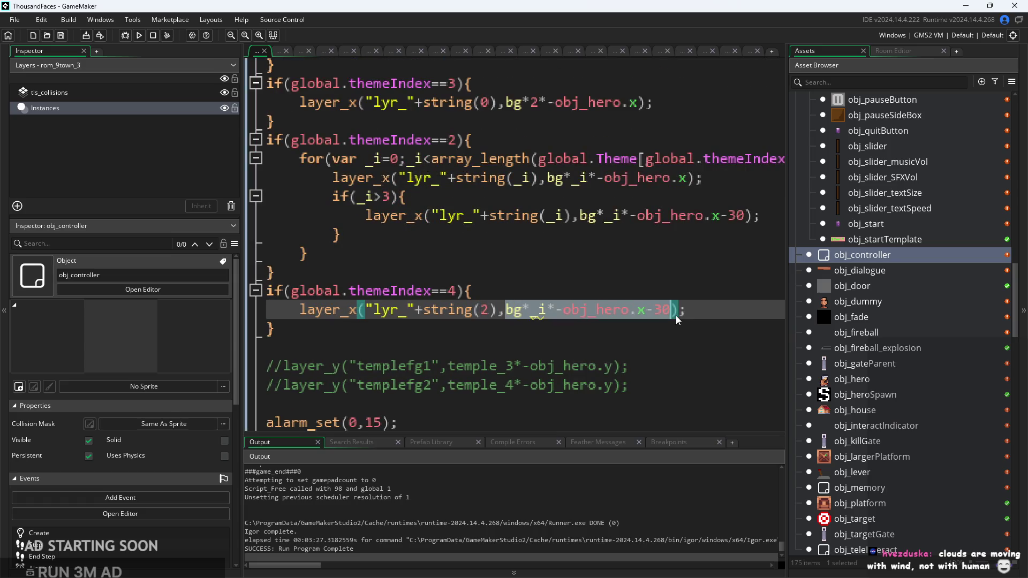
pyautogui.write('layer.')
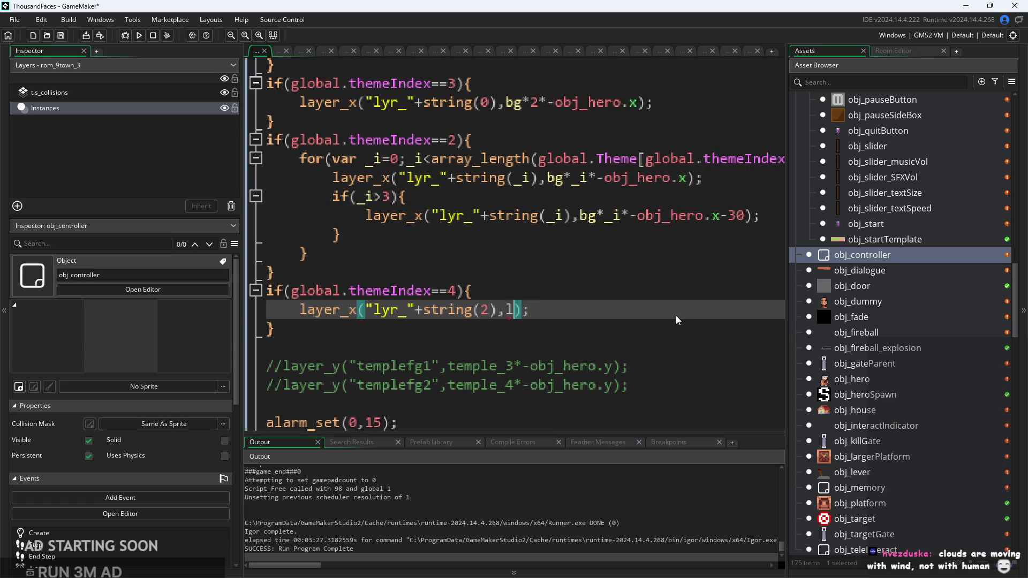
pyautogui.write('x+1')
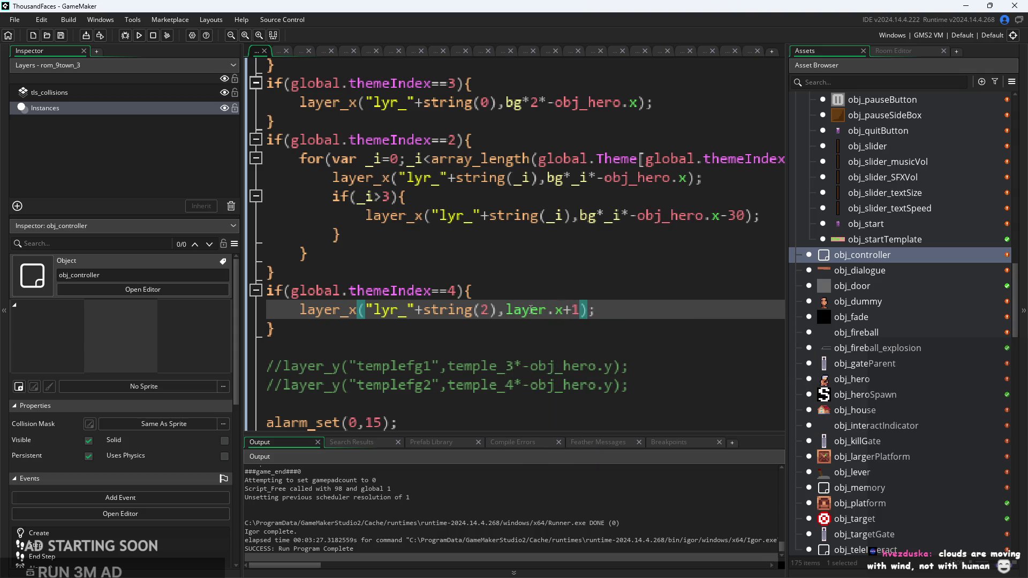
pyautogui.moveTo(530, 316)
pyautogui.click(507, 310)
pyautogui.moveTo(507, 314)
pyautogui.mouseDown()
pyautogui.moveTo(595, 314)
pyautogui.moveTo(582, 314)
pyautogui.mouseUp()
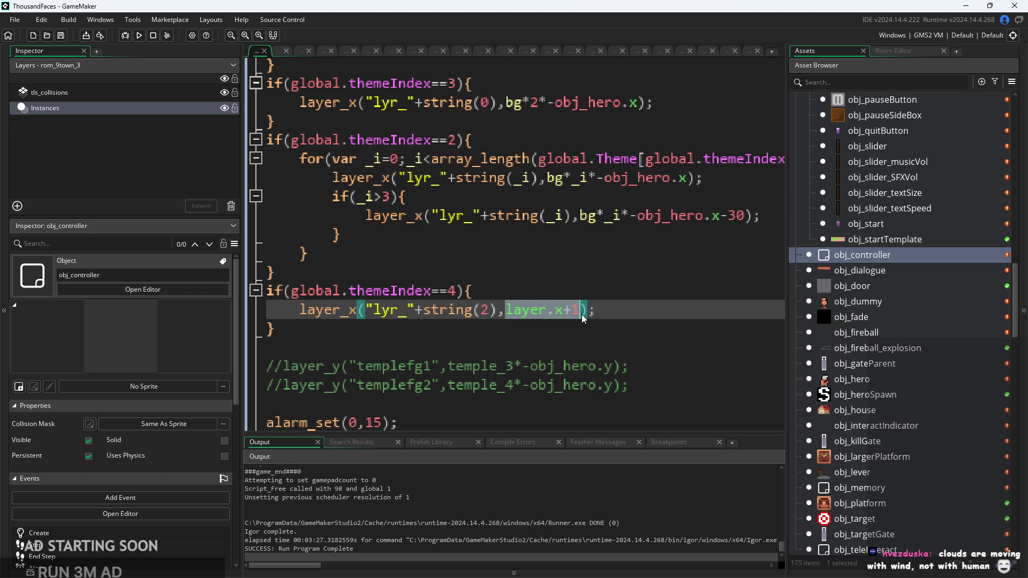
pyautogui.press('BackSpace')
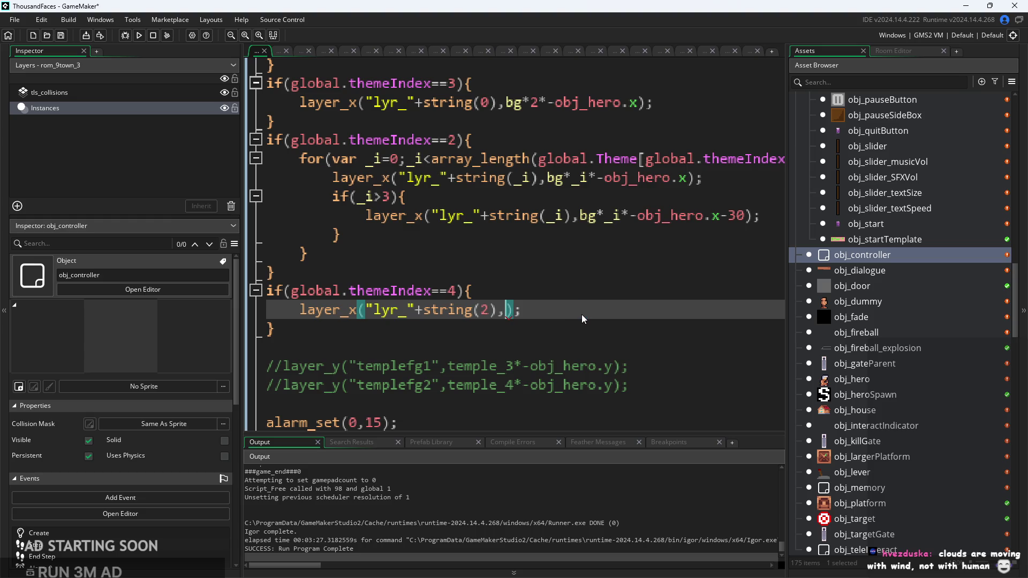
# Review the Create event code and the layer_x parameter help
pyautogui.press('Up')
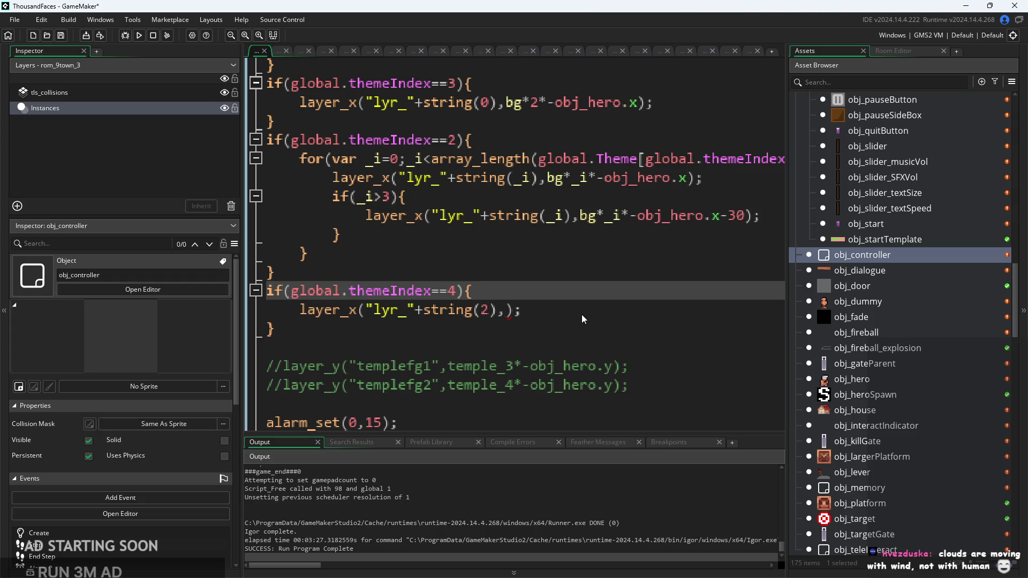
pyautogui.click(479, 253)
pyautogui.click(479, 272)
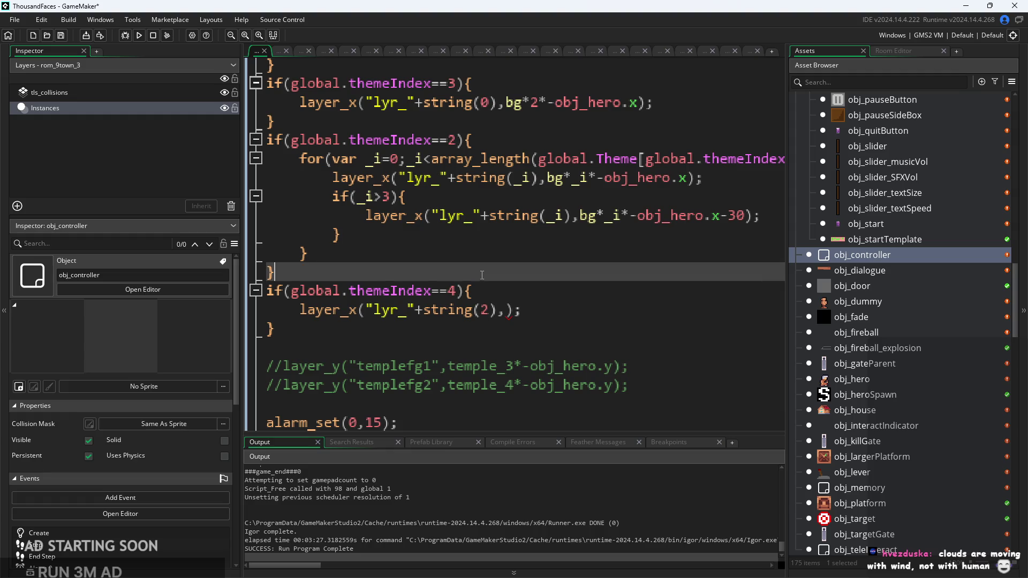
pyautogui.scroll(-3, 479, 262)
pyautogui.scroll(5, 479, 259)
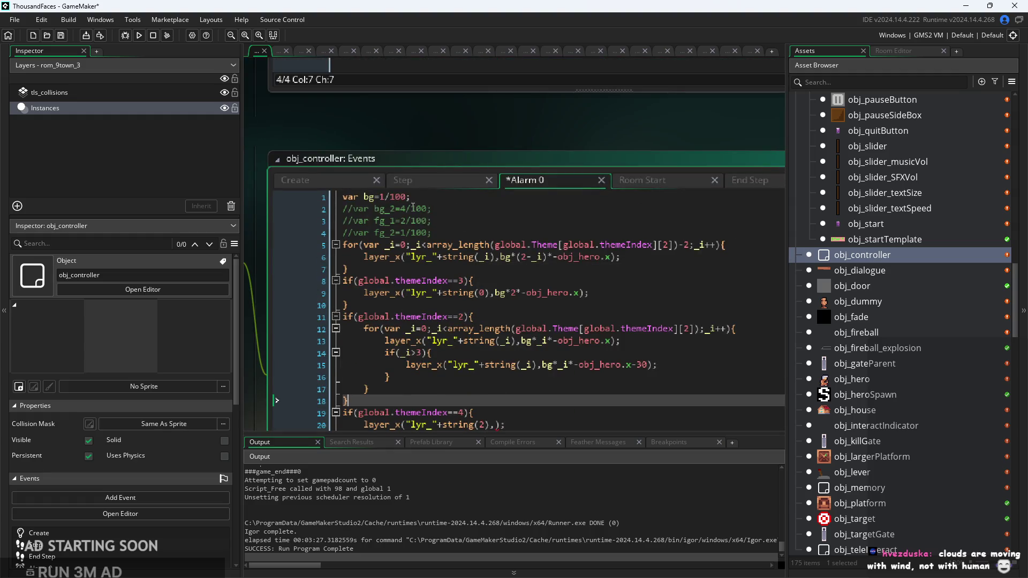
pyautogui.click(349, 181)
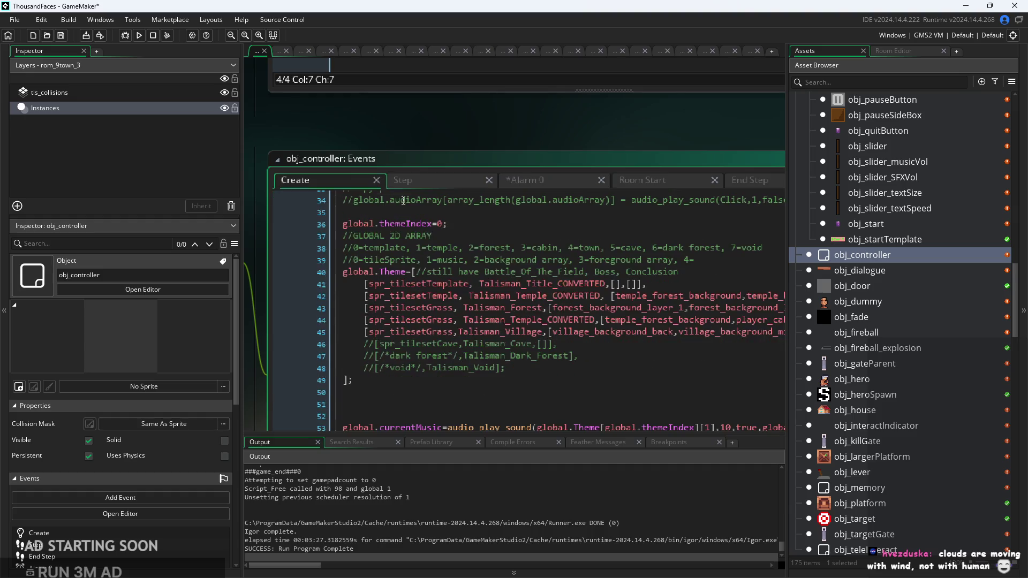
pyautogui.scroll(-3, 448, 162)
pyautogui.scroll(3, 482, 139)
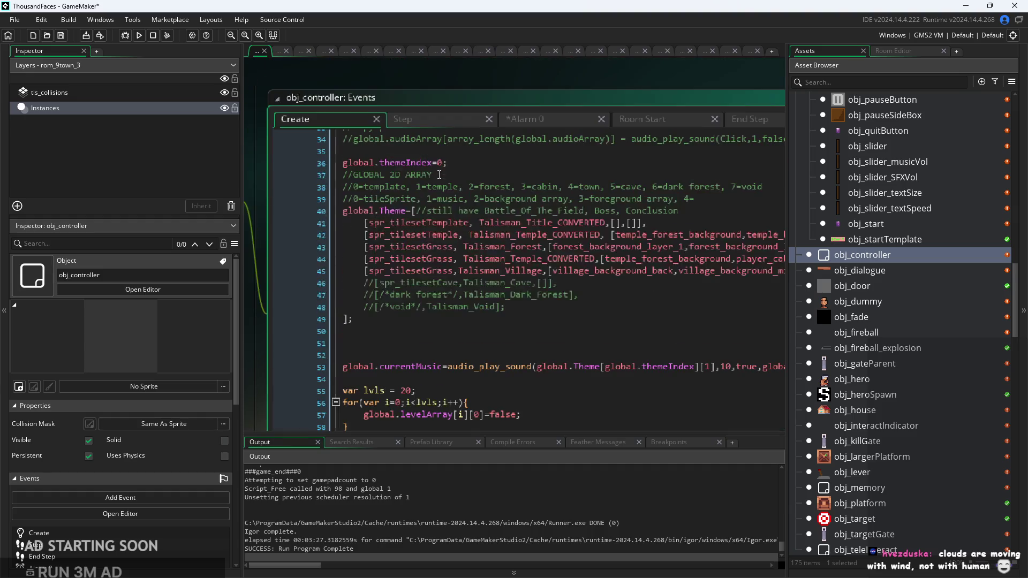
pyautogui.click(512, 121)
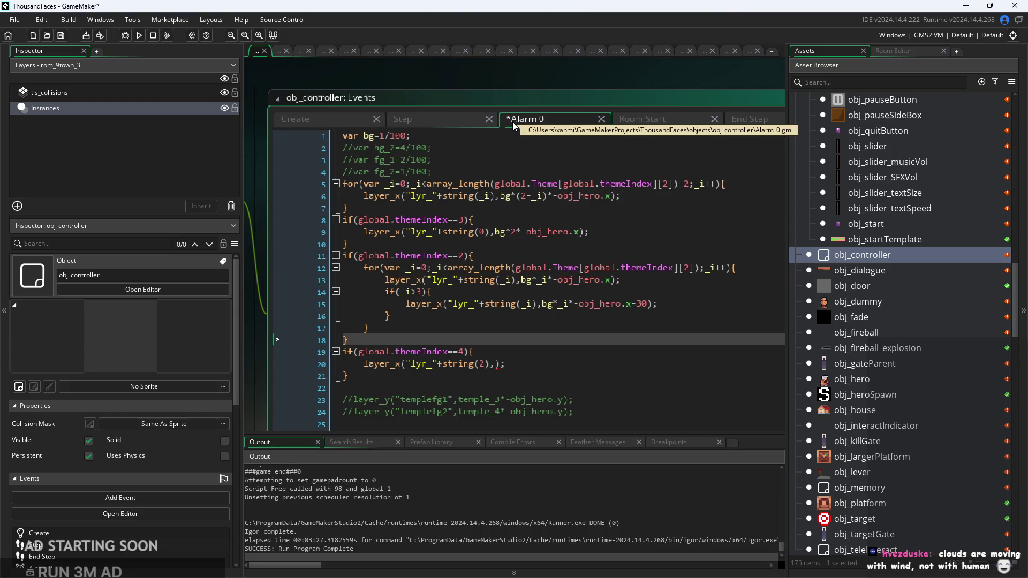
pyautogui.click(497, 365)
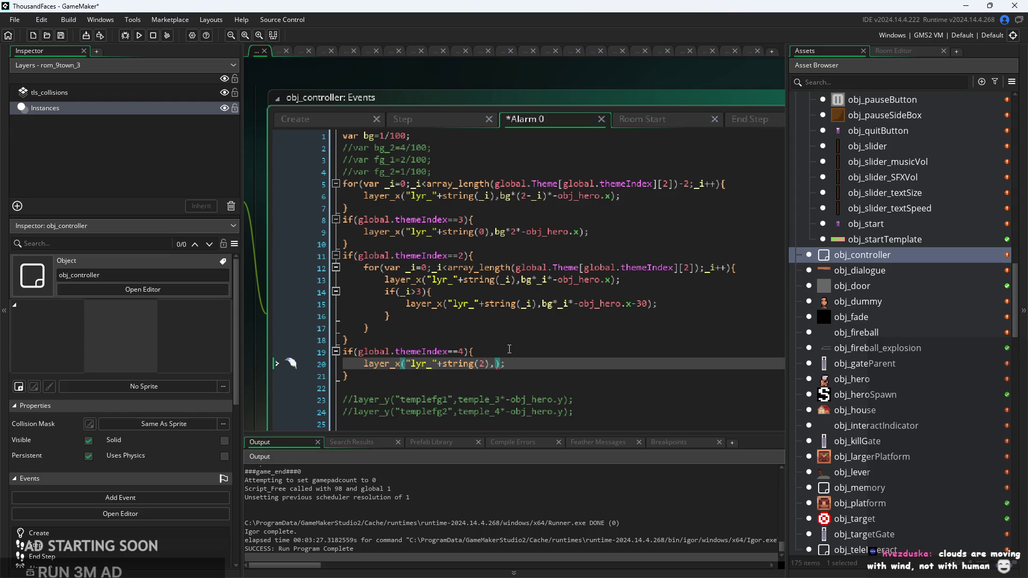
pyautogui.keyDown('ctrl'); pyautogui.scroll(3, 510, 349); pyautogui.keyUp('ctrl')
pyautogui.click(544, 332)
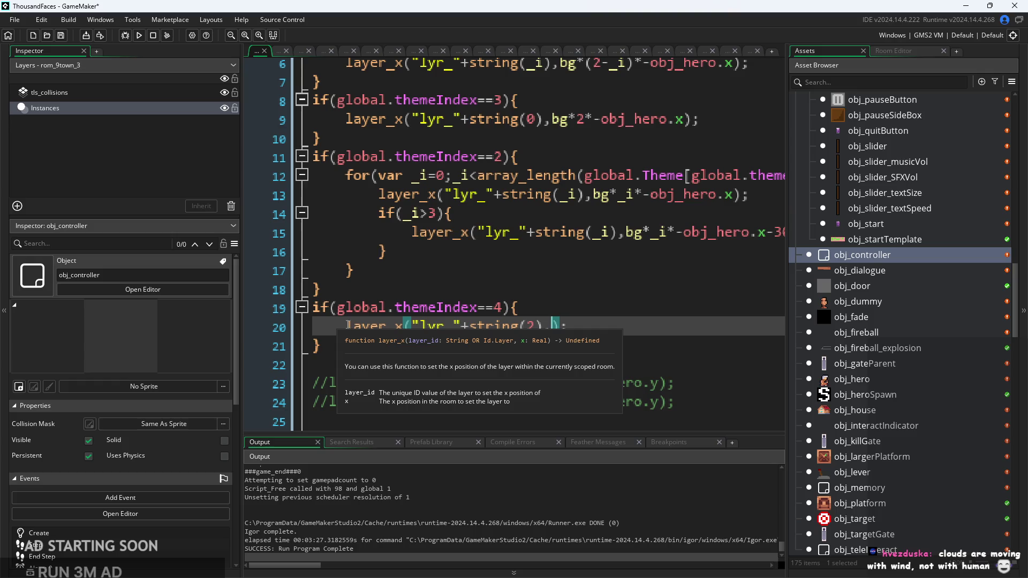
pyautogui.click(579, 314)
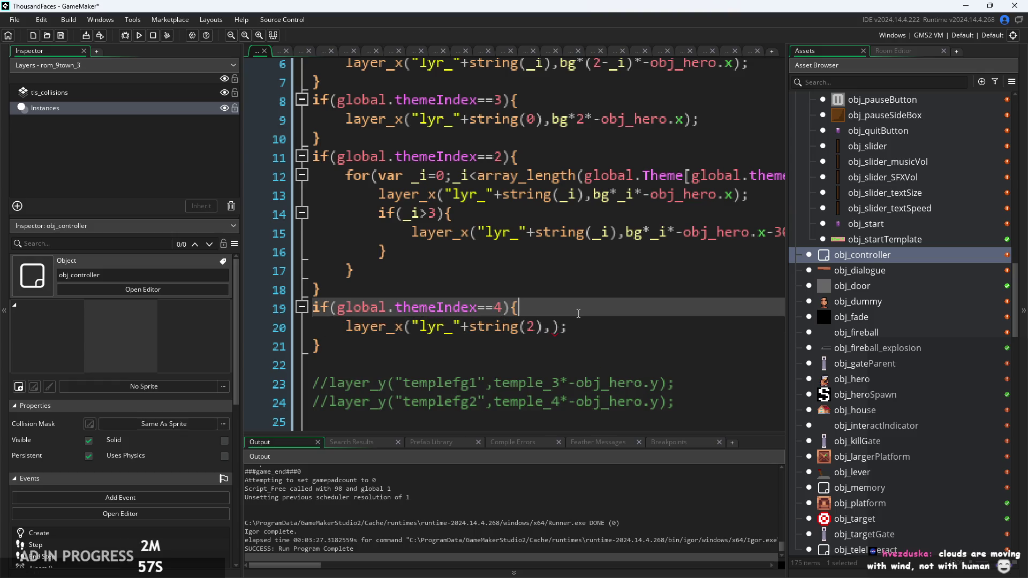
# Start a new line in the block with var _lx = layer_get_x()
pyautogui.press('Return')
pyautogui.write('var _lx = l')
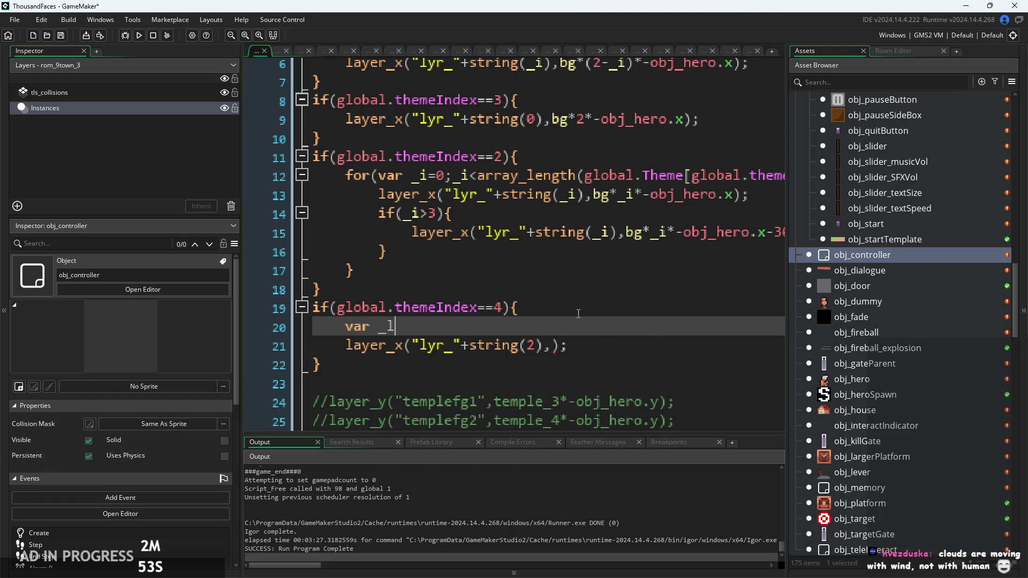
pyautogui.write('ayer')
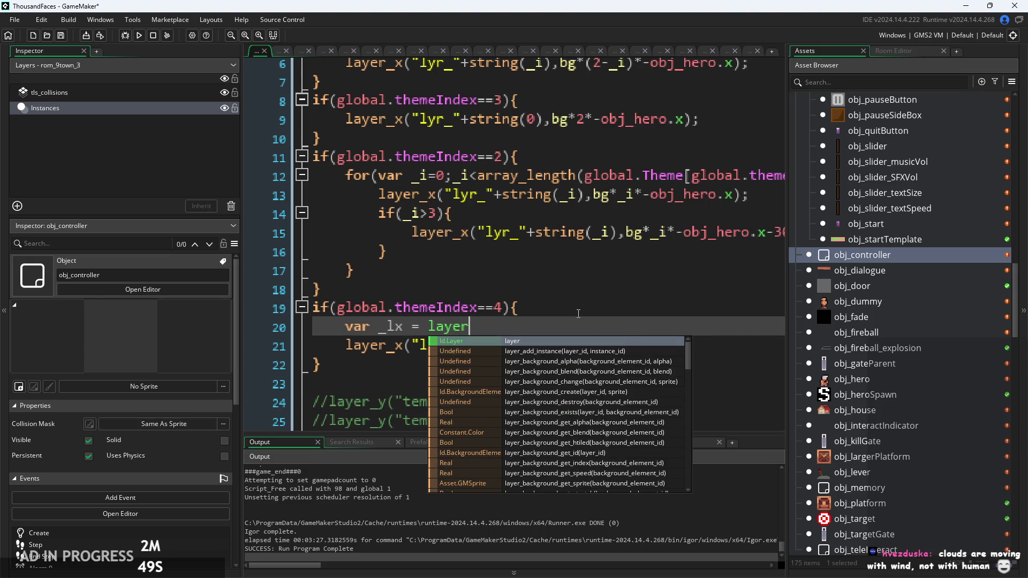
pyautogui.press('BackSpace')
pyautogui.press('BackSpace')
pyautogui.press('BackSpace')
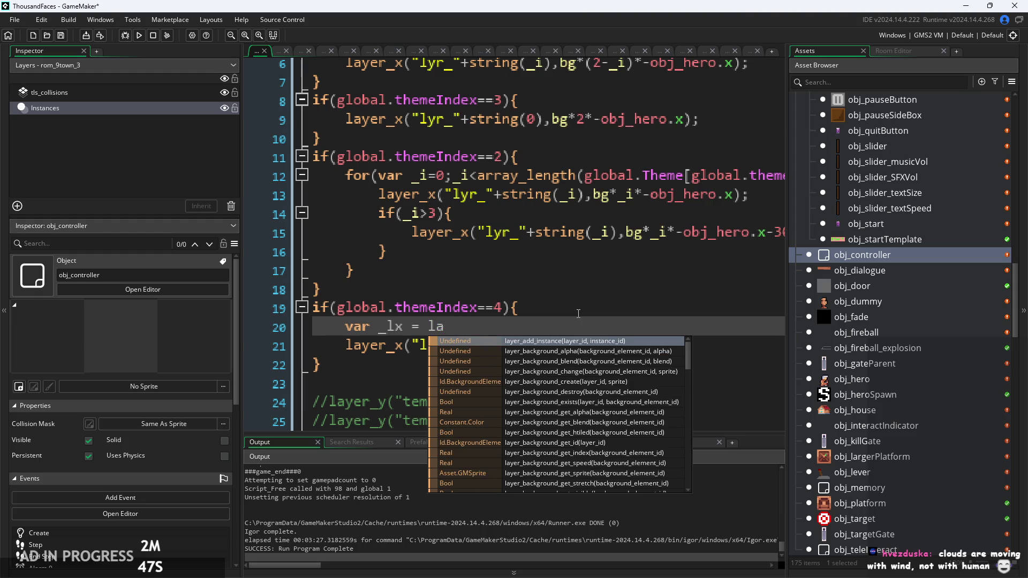
pyautogui.write('yer_ba')
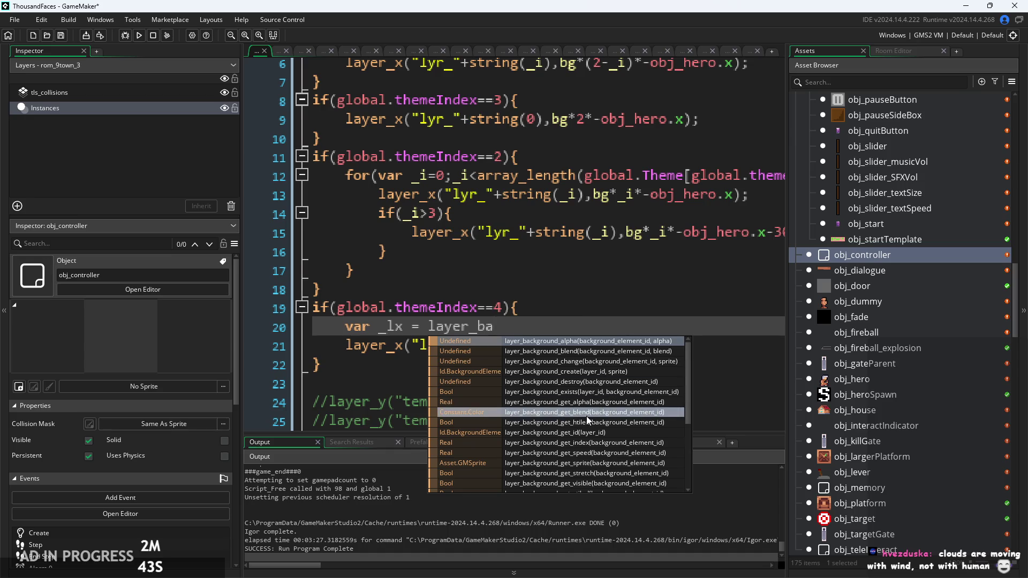
pyautogui.scroll(-4, 586, 416)
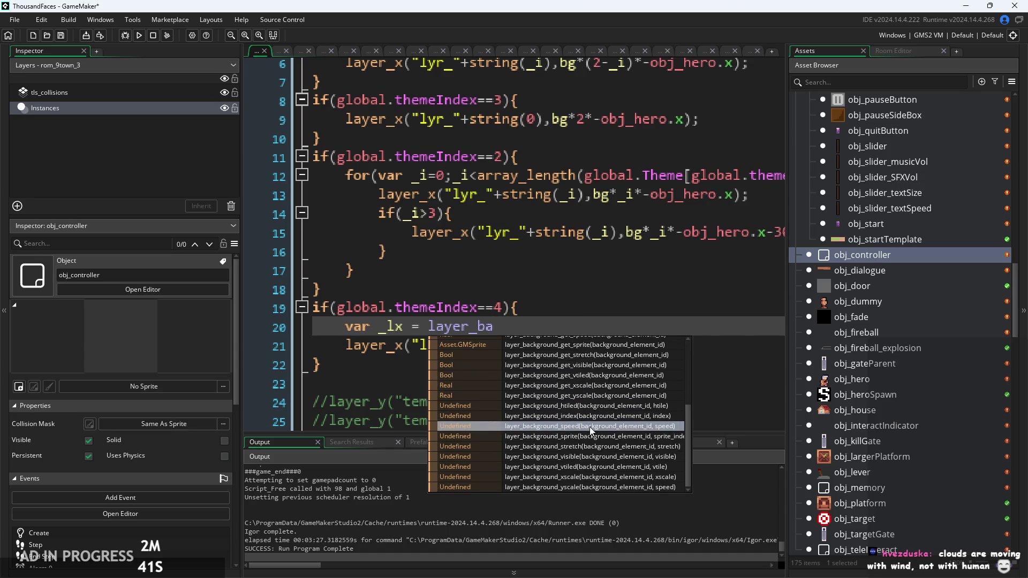
pyautogui.press('Escape')
pyautogui.write('get')
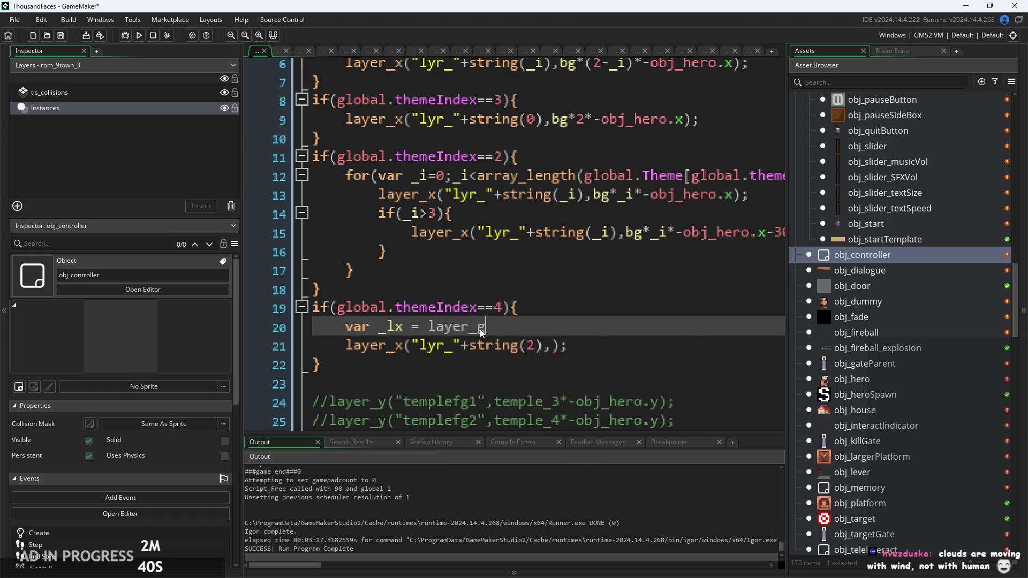
pyautogui.scroll(-2, 548, 365)
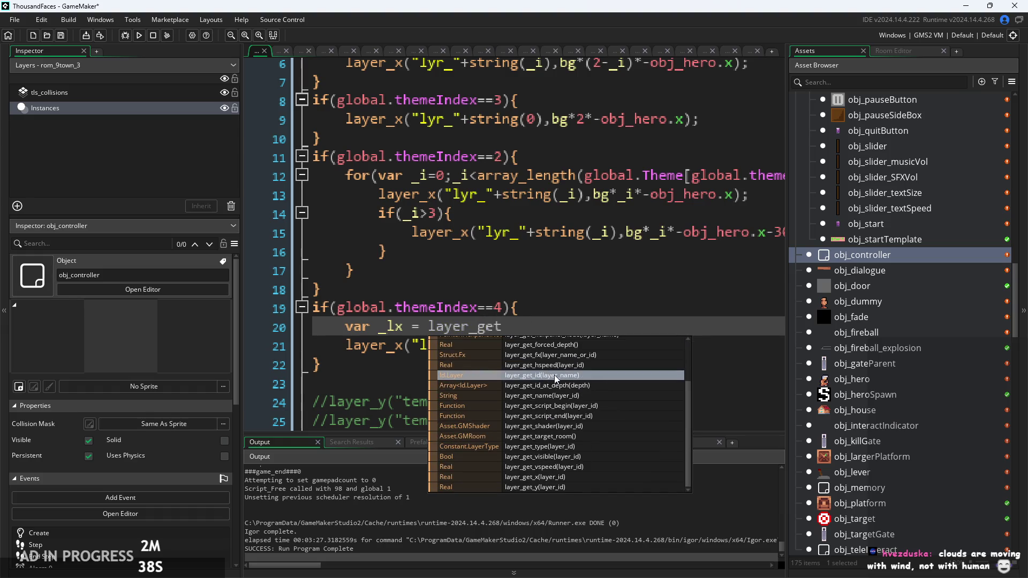
pyautogui.click(571, 477)
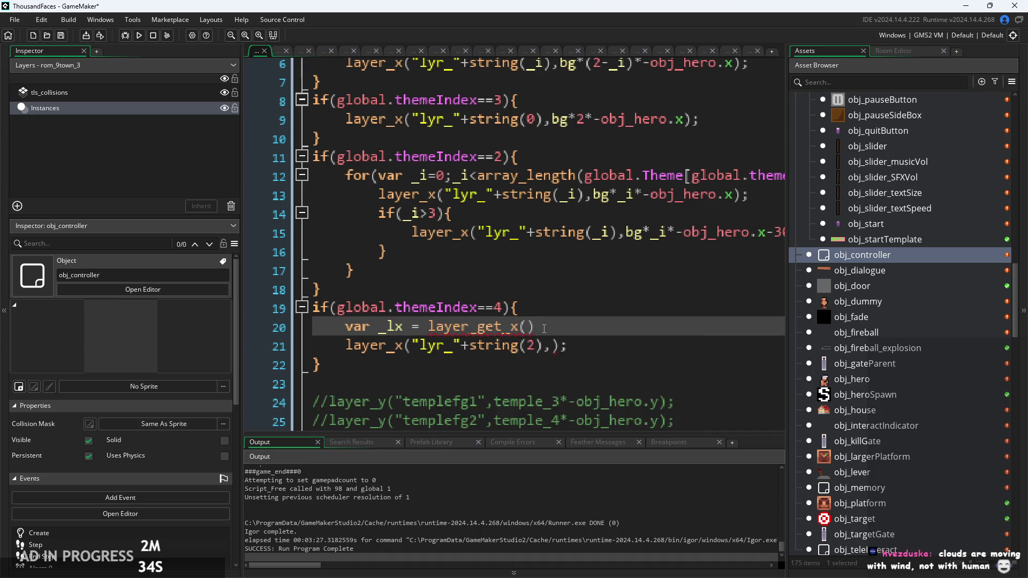
# Pass "lyr_"+string(2) to layer_get_x and set layer_x's x argument to _lx+1
pyautogui.moveTo(413, 346); pyautogui.dragTo(518, 356)
pyautogui.hotkey('ctrl', 'c')
pyautogui.click(525, 327)
pyautogui.hotkey('ctrl', 'v')
pyautogui.click(684, 335)
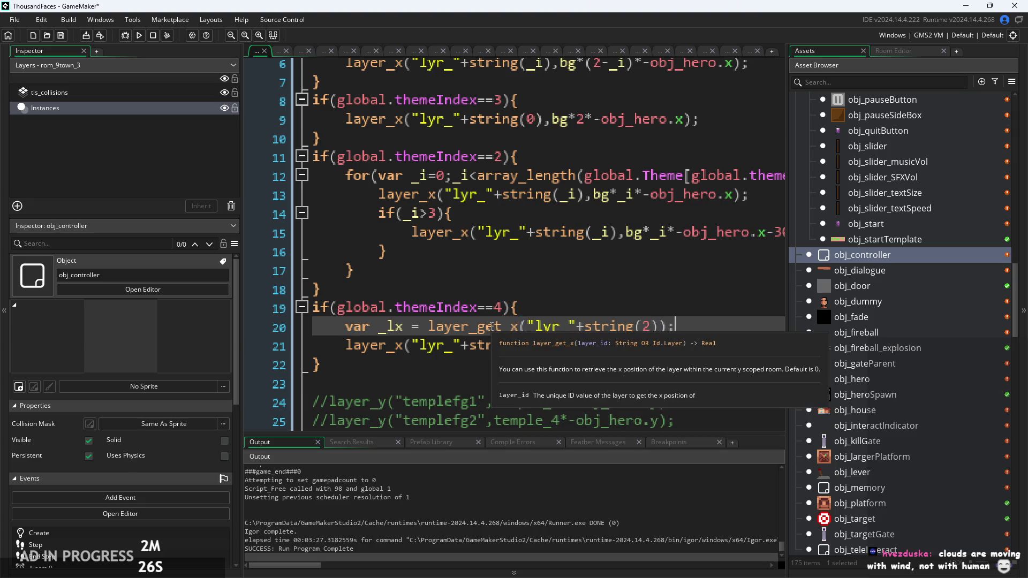
pyautogui.click(556, 347)
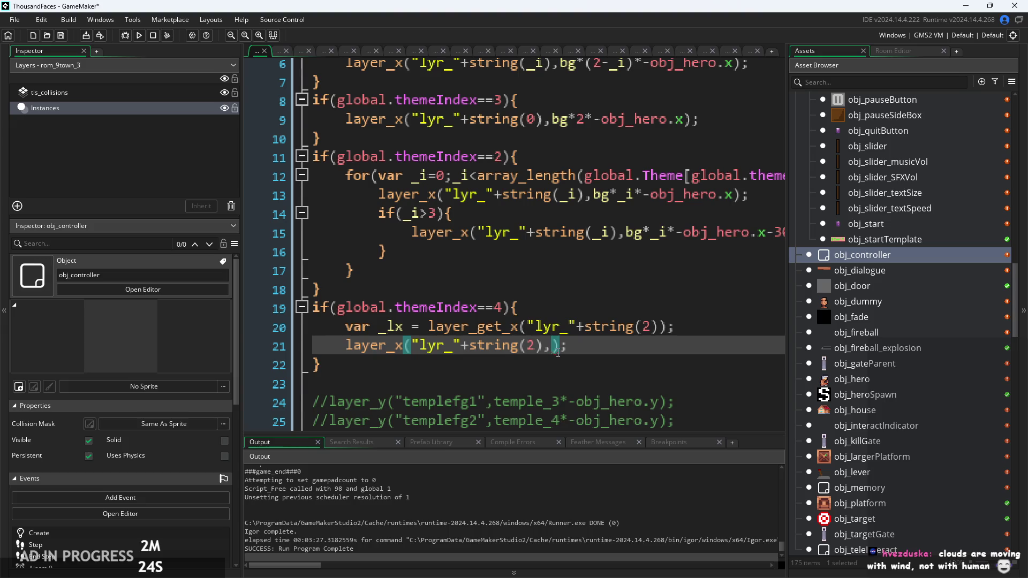
pyautogui.write('_lx+1')
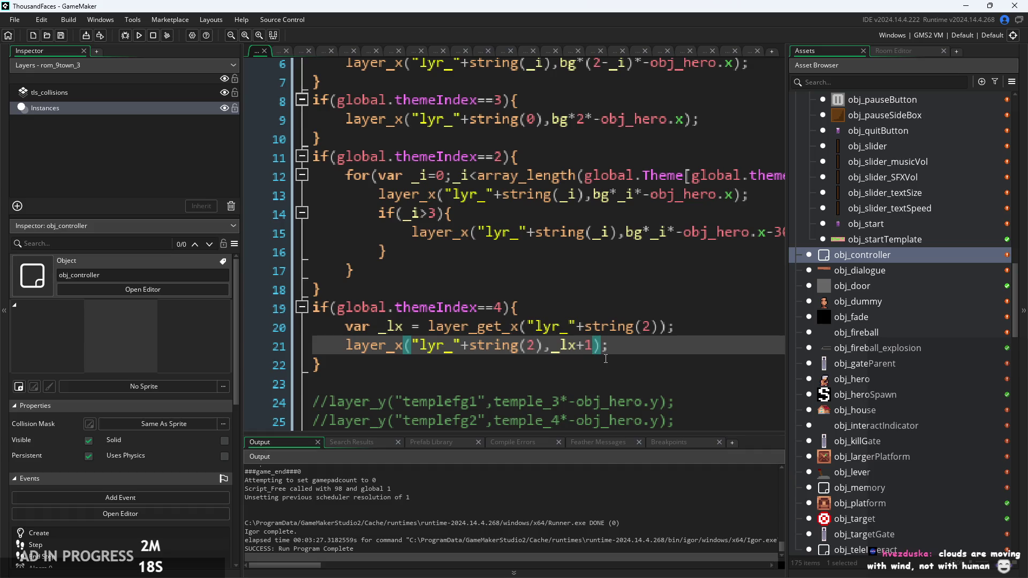
pyautogui.scroll(-2, 615, 353)
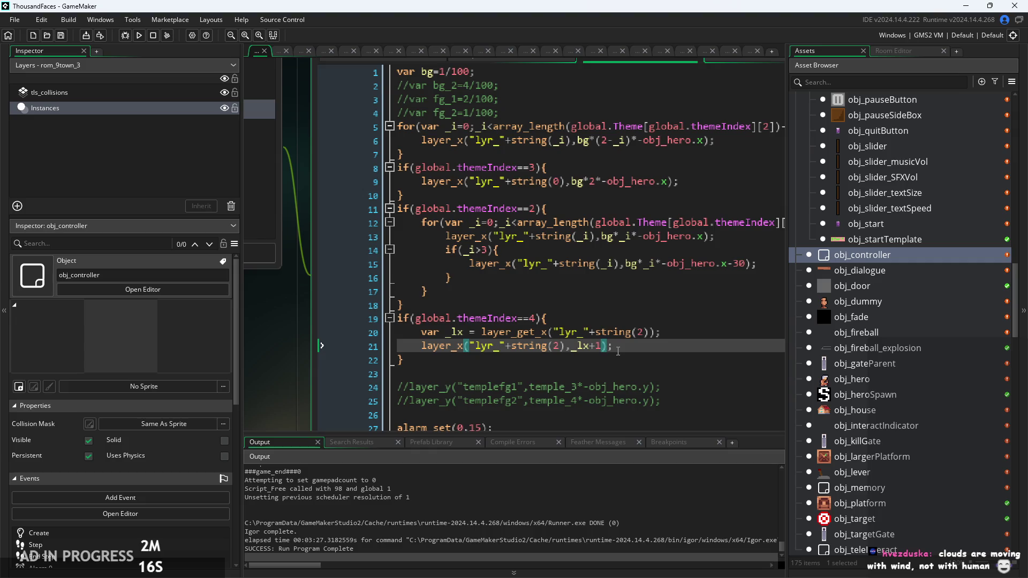
# Run the game, start a new game, and play through the forest into the village, then pause
pyautogui.click(140, 35)
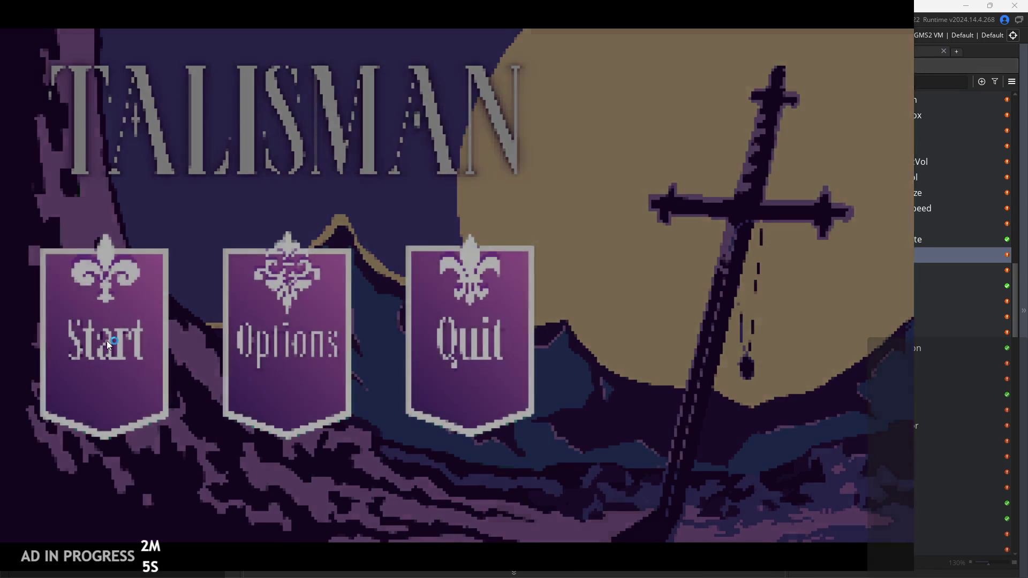
pyautogui.click(107, 341)
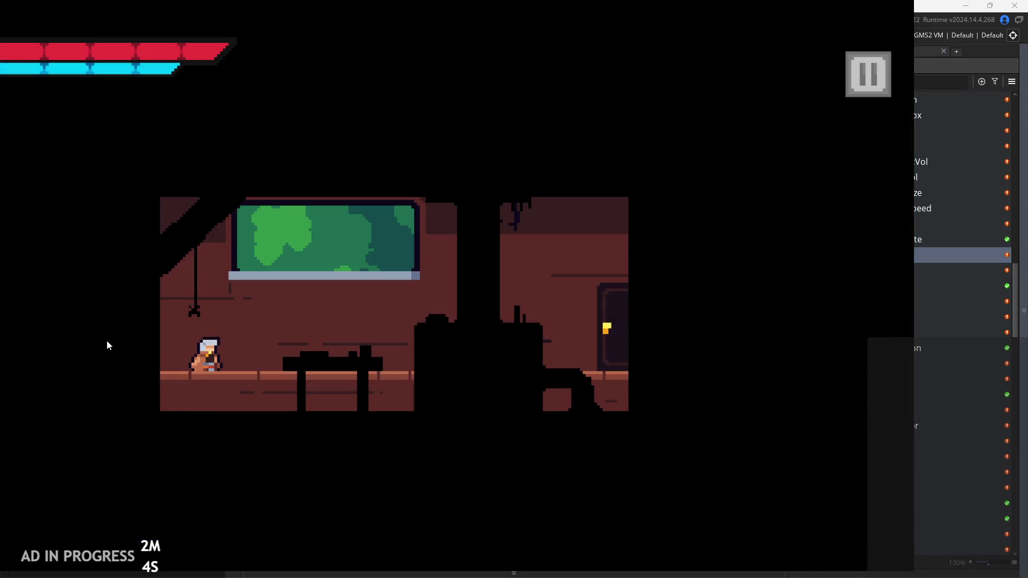
pyautogui.press('d')
pyautogui.press('space')
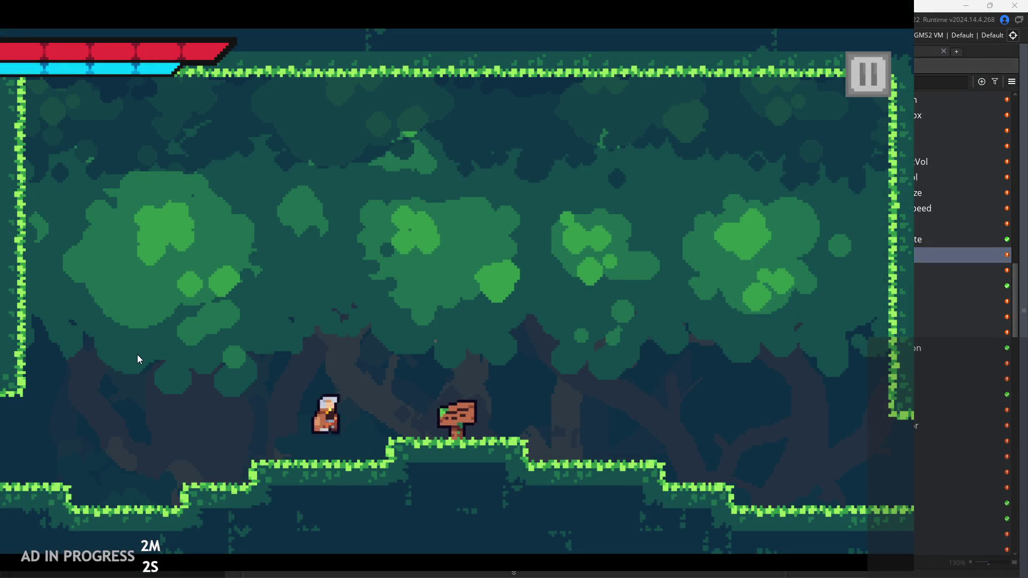
pyautogui.press('d')
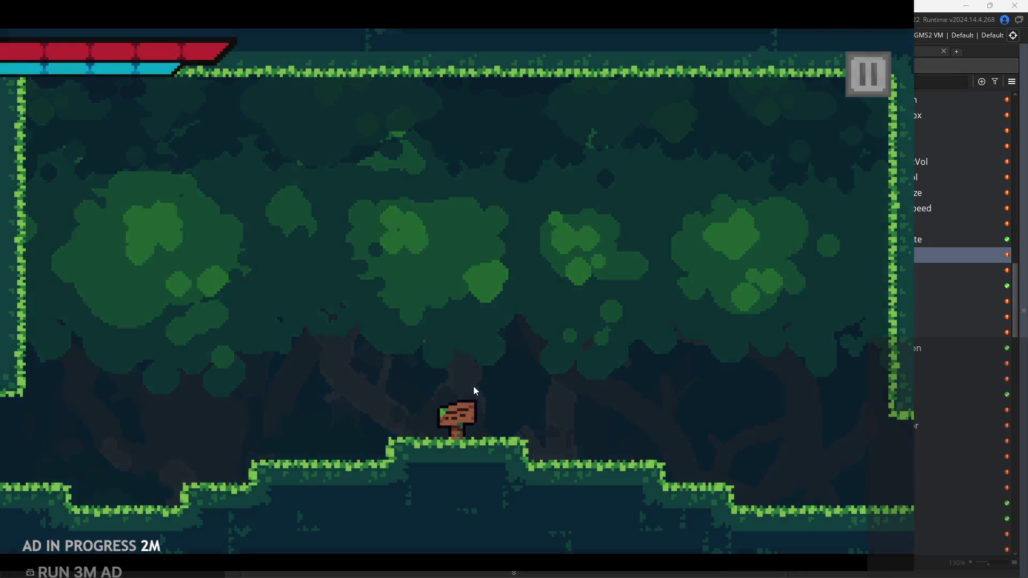
pyautogui.press('j')
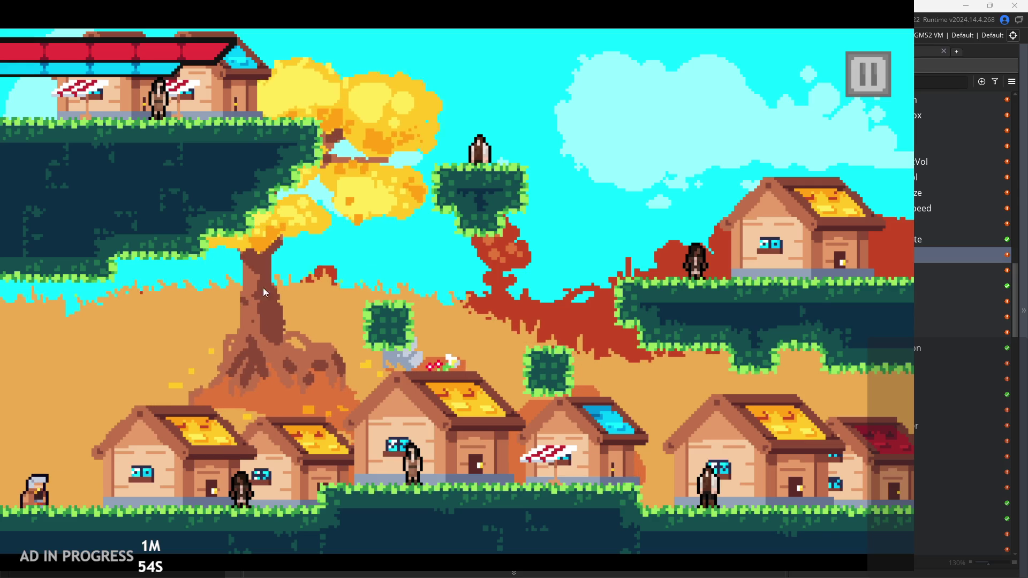
pyautogui.press('j')
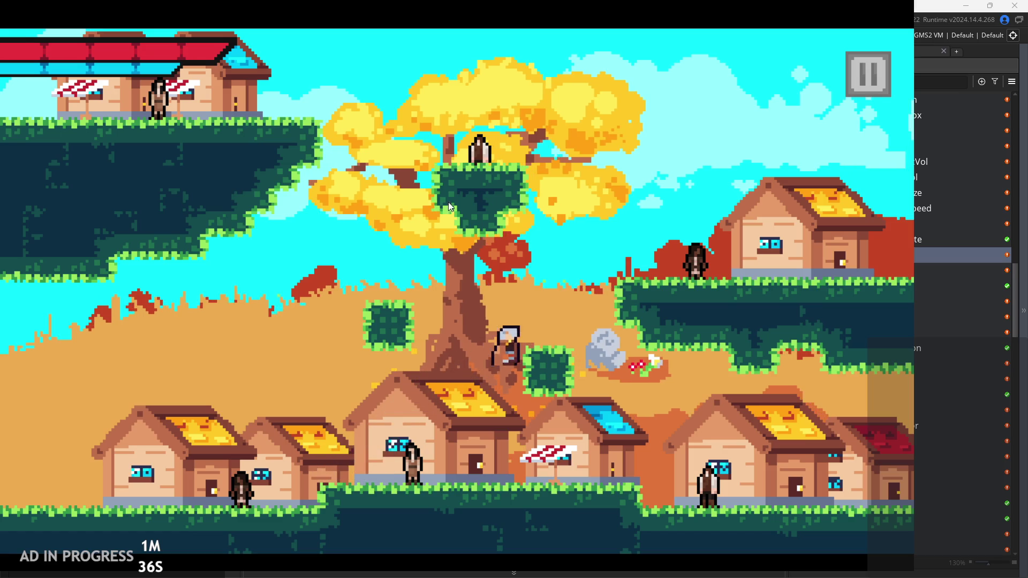
pyautogui.click(835, 111)
# Exit the game, change string(2) to string(0) on lines 20 and 21, and run again
pyautogui.click(827, 519)
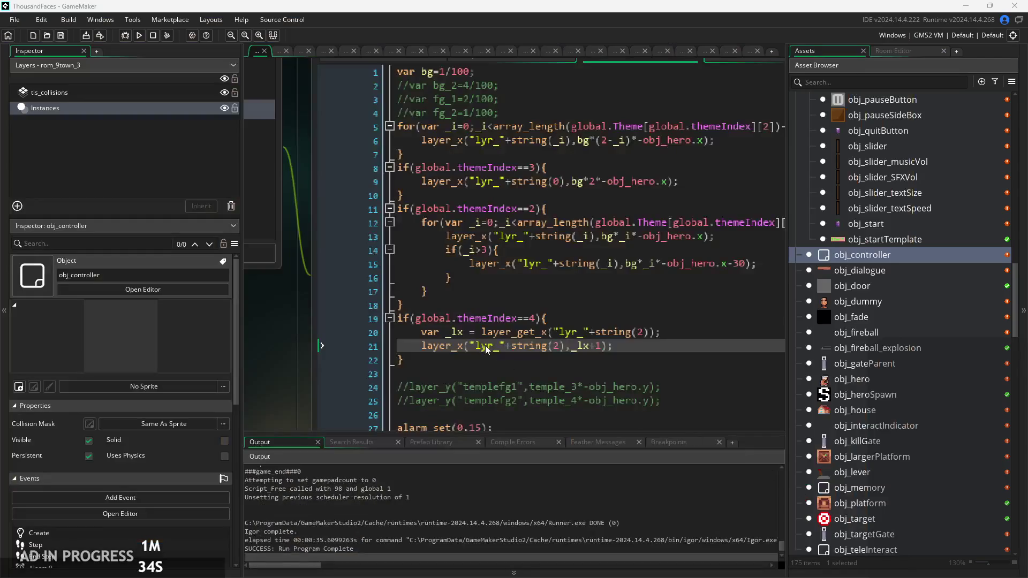
pyautogui.click(560, 348)
pyautogui.press('BackSpace')
pyautogui.write('0')
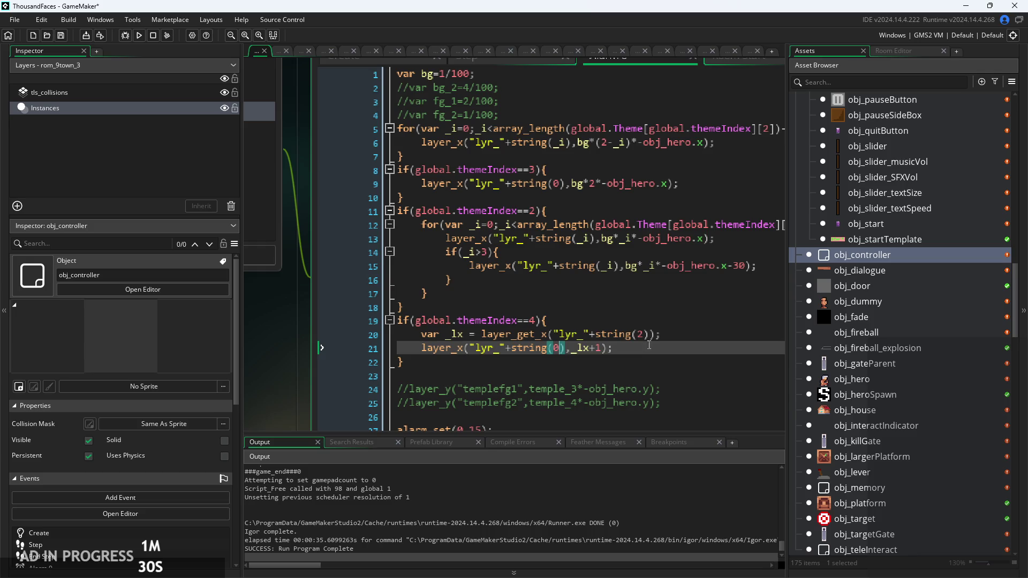
pyautogui.click(646, 334)
pyautogui.press('BackSpace')
pyautogui.write('0')
pyautogui.click(677, 333)
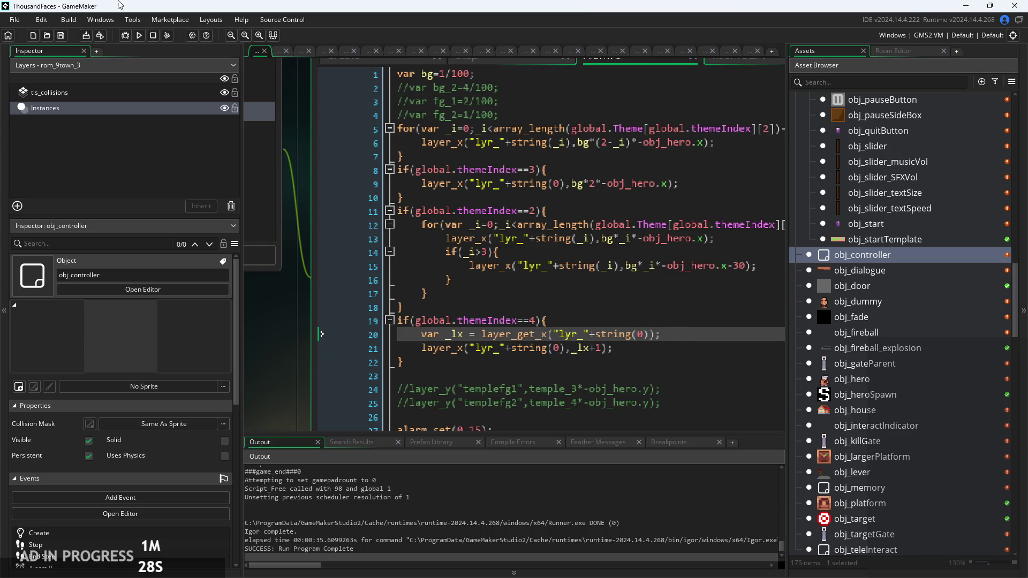
pyautogui.click(135, 34)
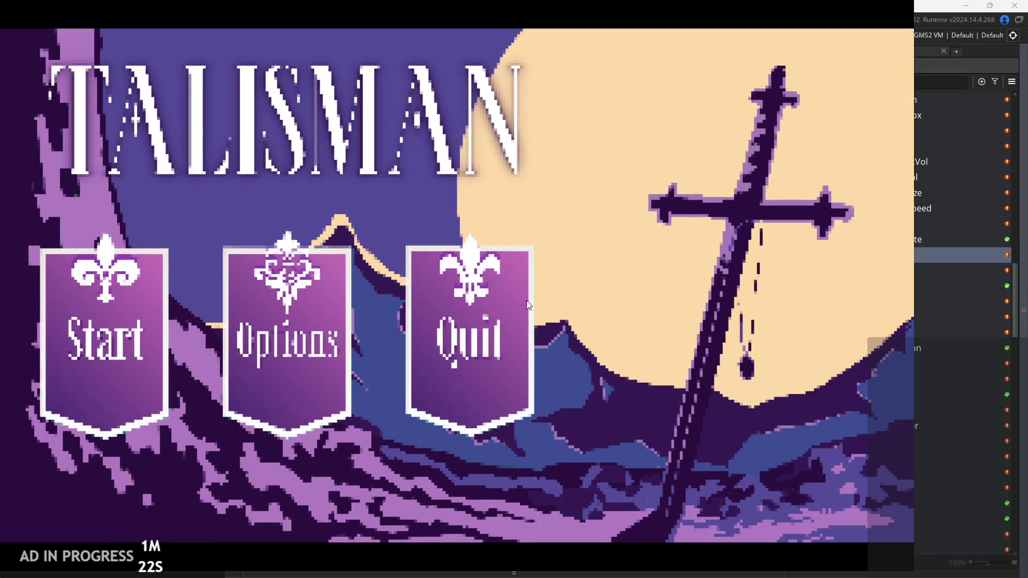
# Start a new game, walk the hero into the village and around, then pause and quit
pyautogui.click(163, 304)
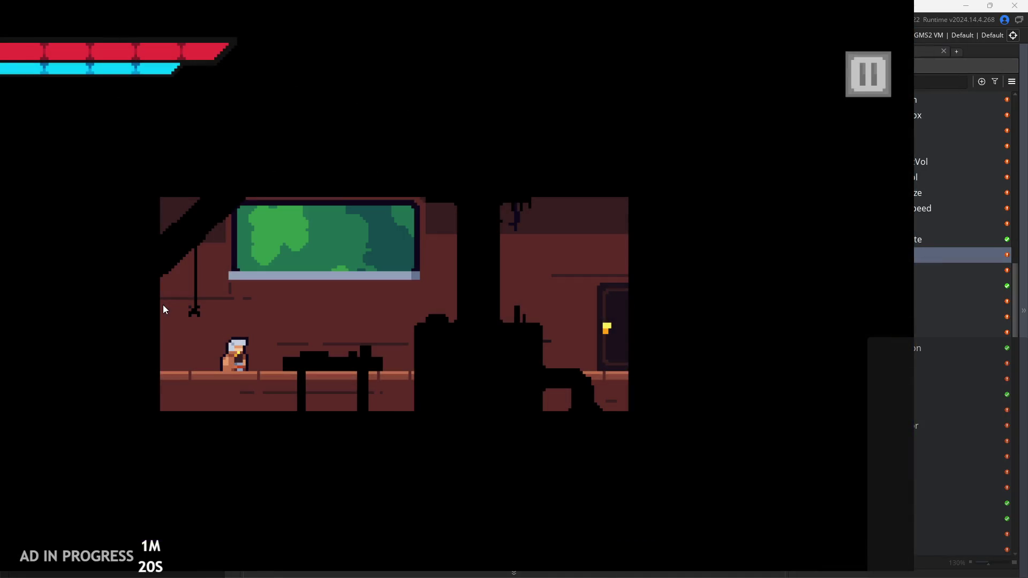
pyautogui.press('Right')
pyautogui.press('space')
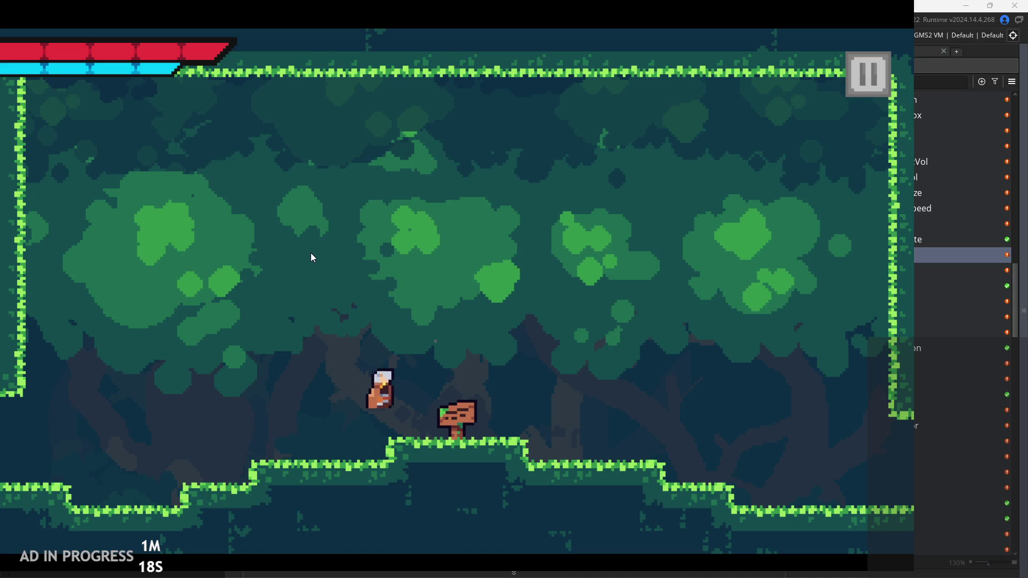
pyautogui.press('Right')
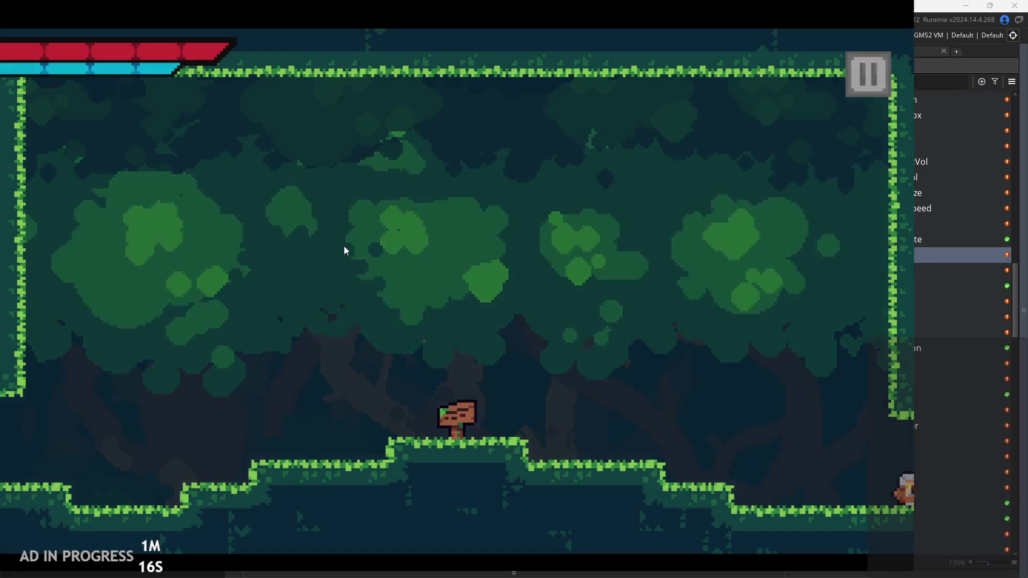
pyautogui.press('Right')
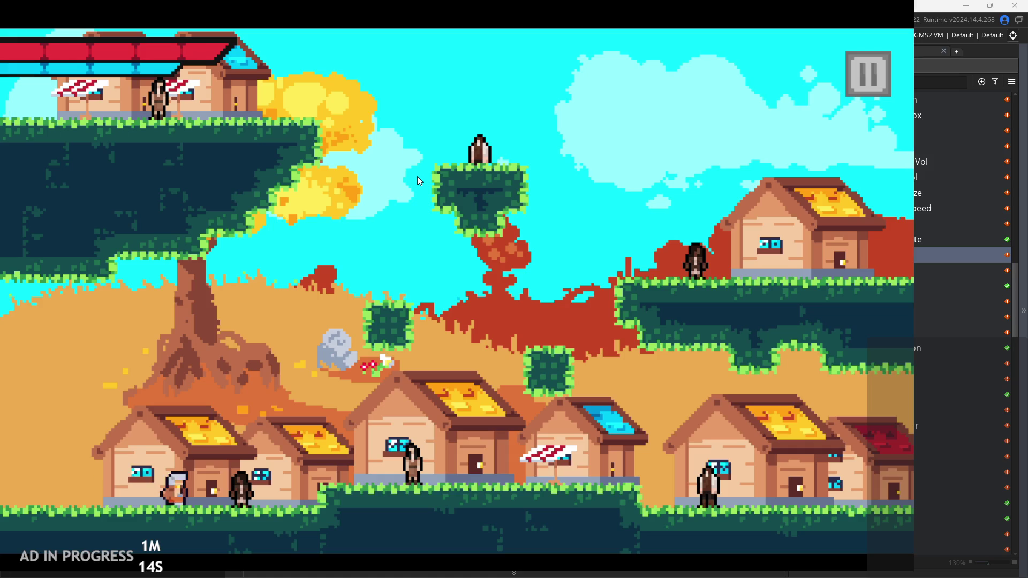
pyautogui.press('Left')
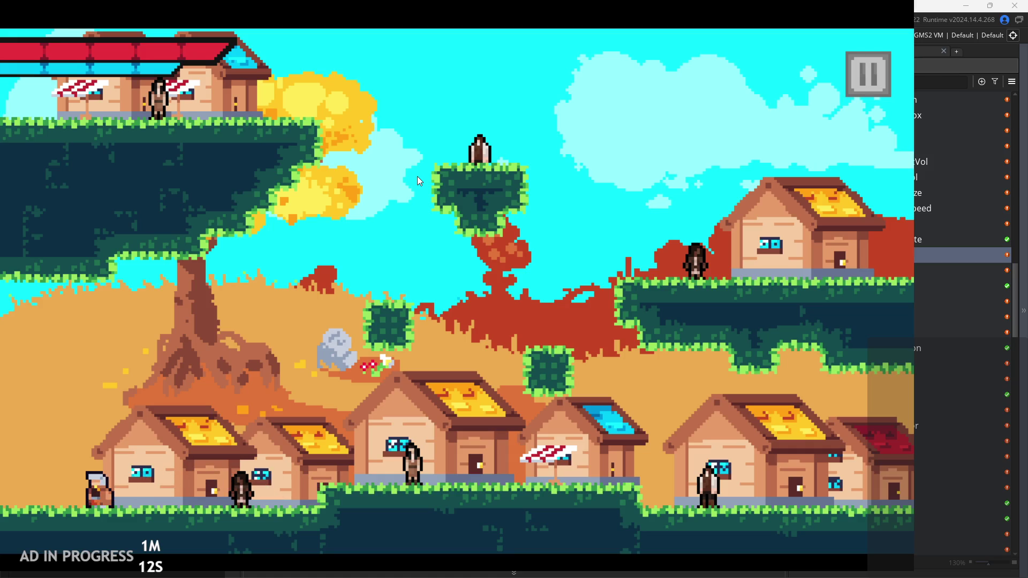
pyautogui.press('Right')
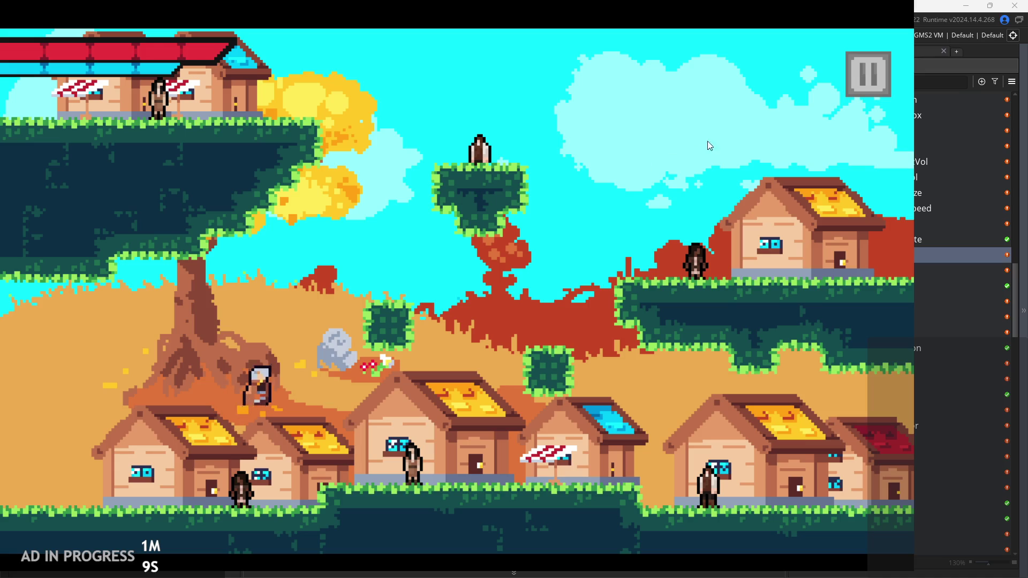
pyautogui.click(846, 78)
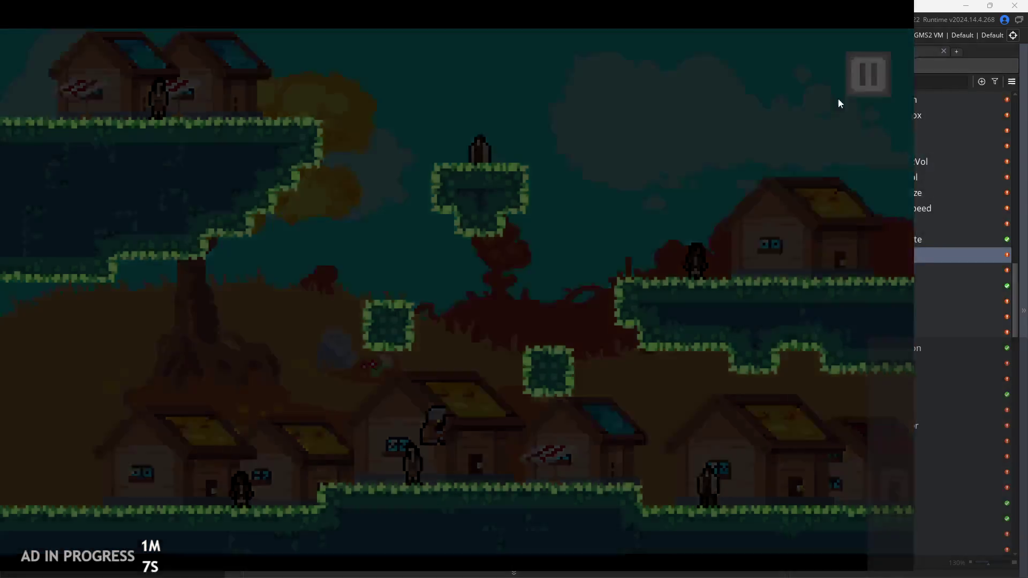
pyautogui.press('Escape')
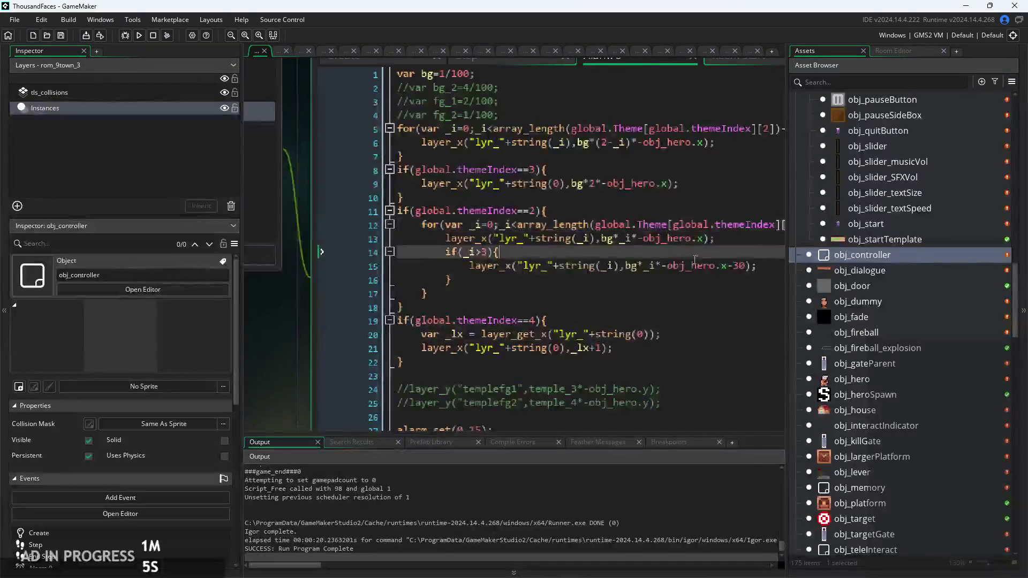
# Wrap the first parallax for loop in if(global.themeIndex!=4){ }, save, and run the game
pyautogui.click(606, 260)
pyautogui.click(614, 268)
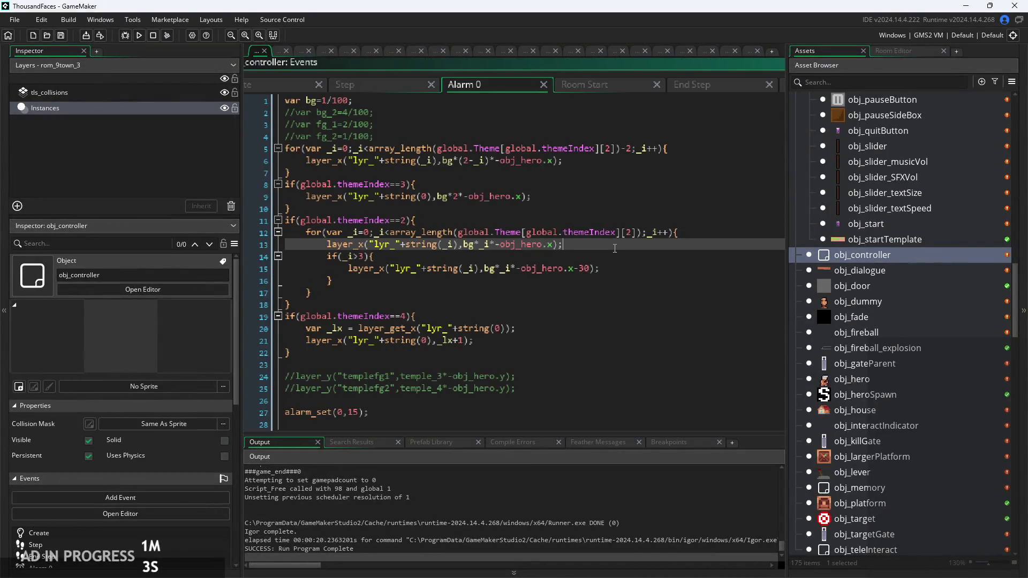
pyautogui.click(579, 313)
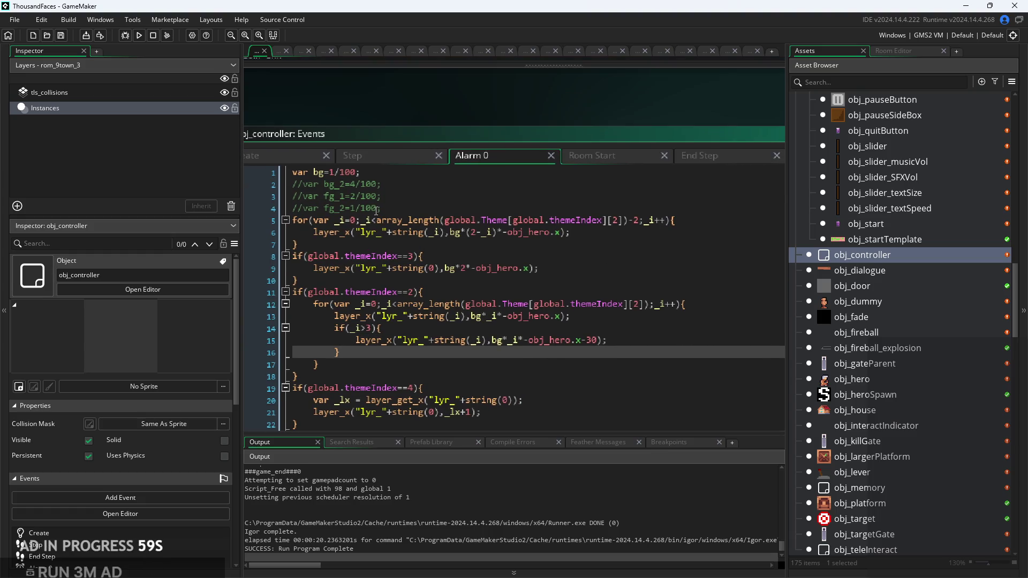
pyautogui.click(396, 243)
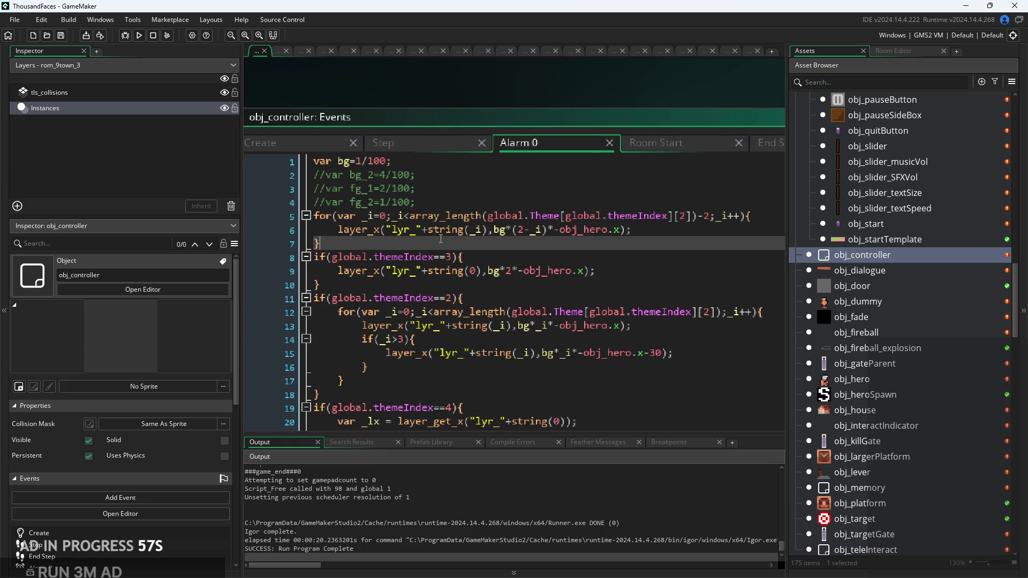
pyautogui.click(442, 198)
pyautogui.press('Return')
pyautogui.write('if(global.')
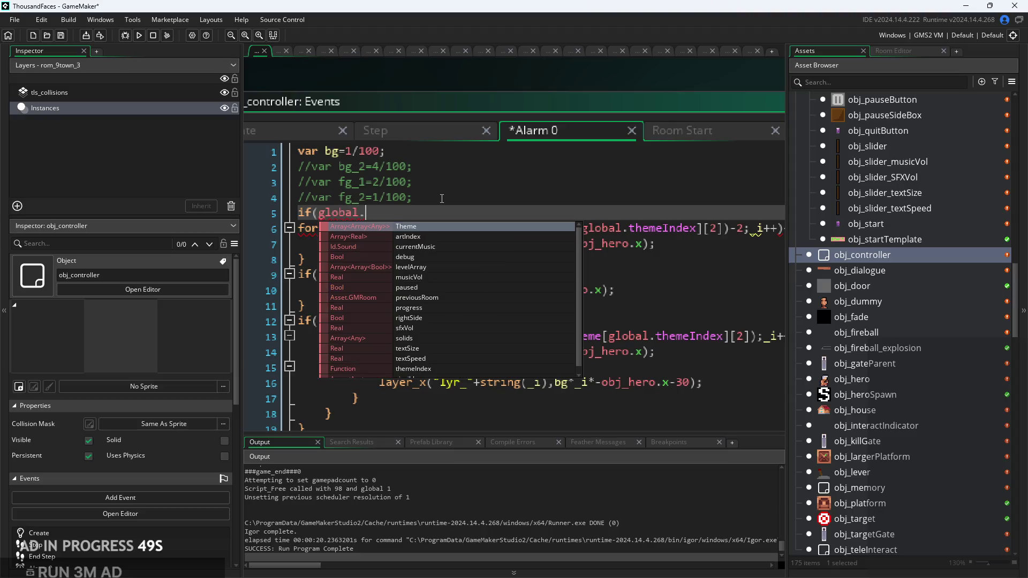
pyautogui.write('theme')
pyautogui.press('Return')
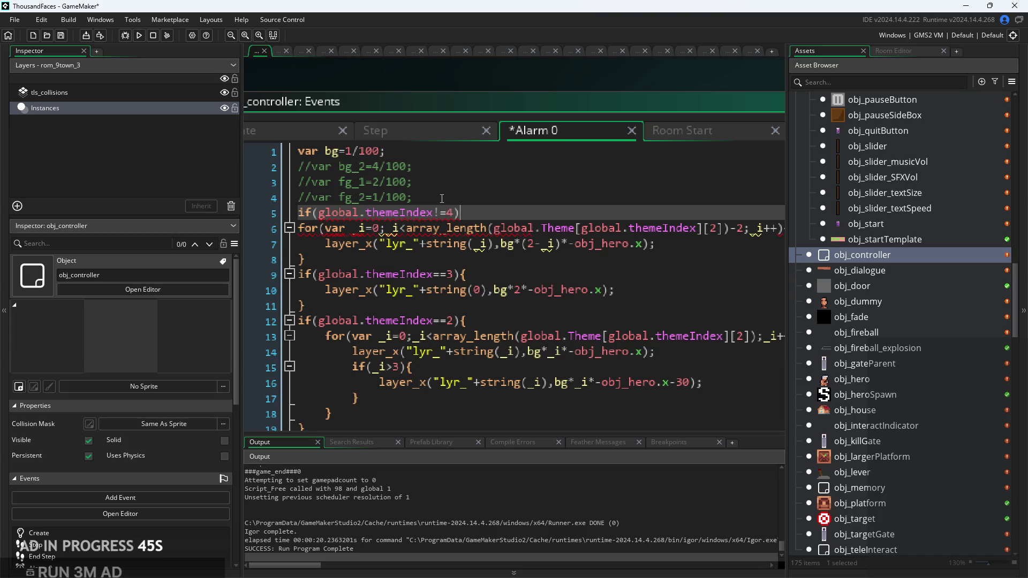
pyautogui.write('{')
pyautogui.click(328, 258)
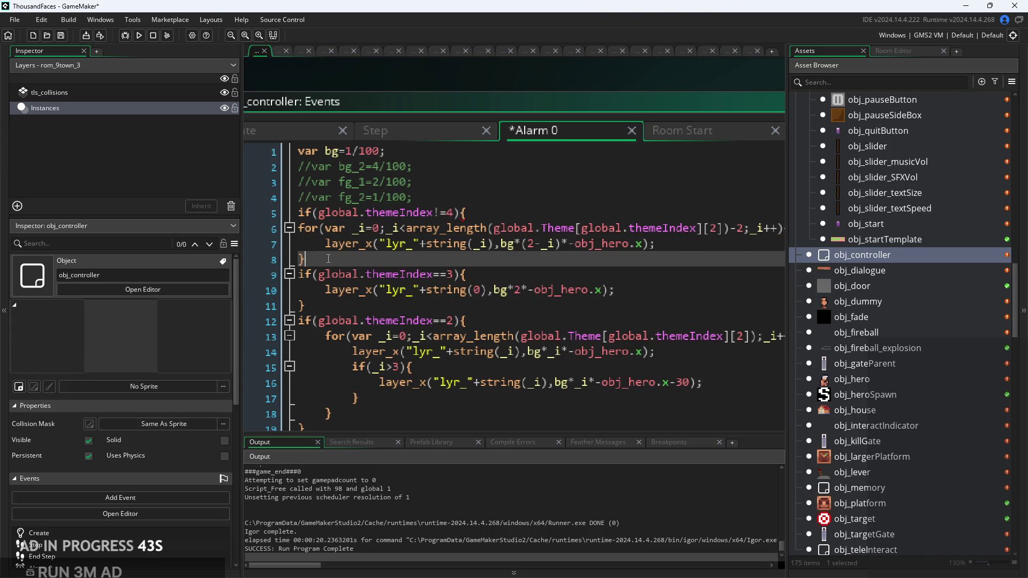
pyautogui.press('Return')
pyautogui.hotkey('ctrl', 's')
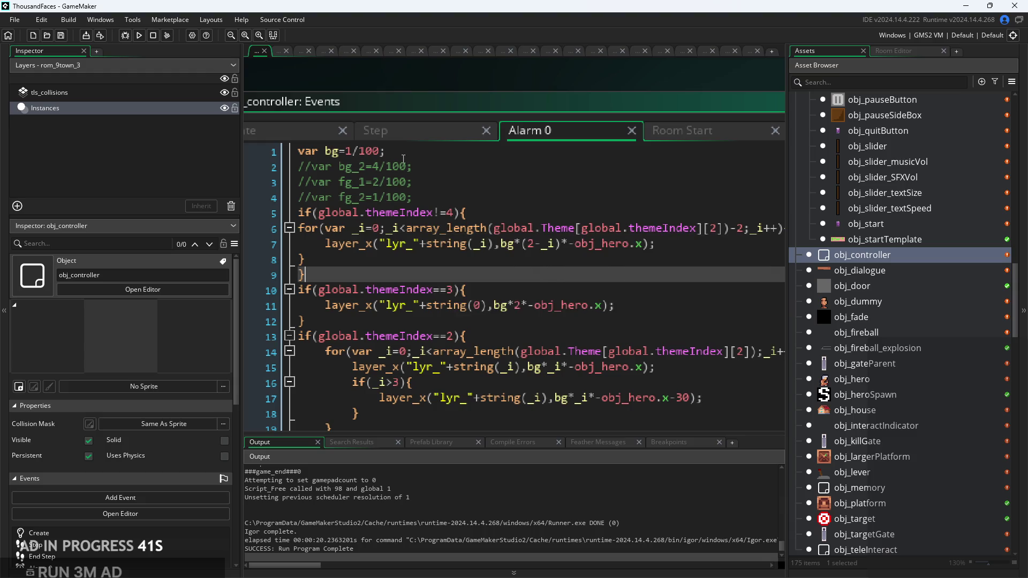
pyautogui.click(141, 36)
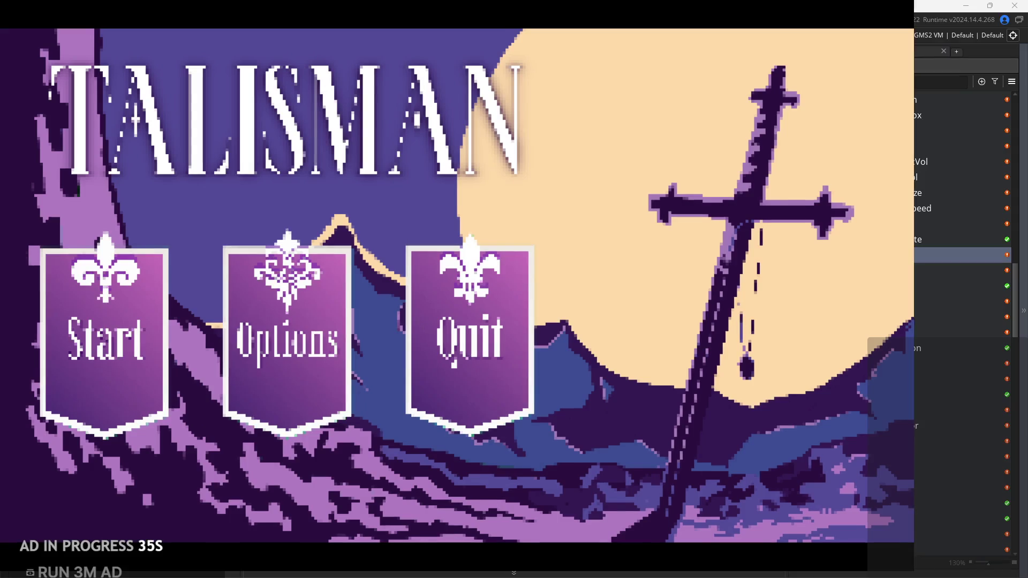
# Start a new game and run and jump the hero across the village's ledges and house roofs
pyautogui.click(140, 358)
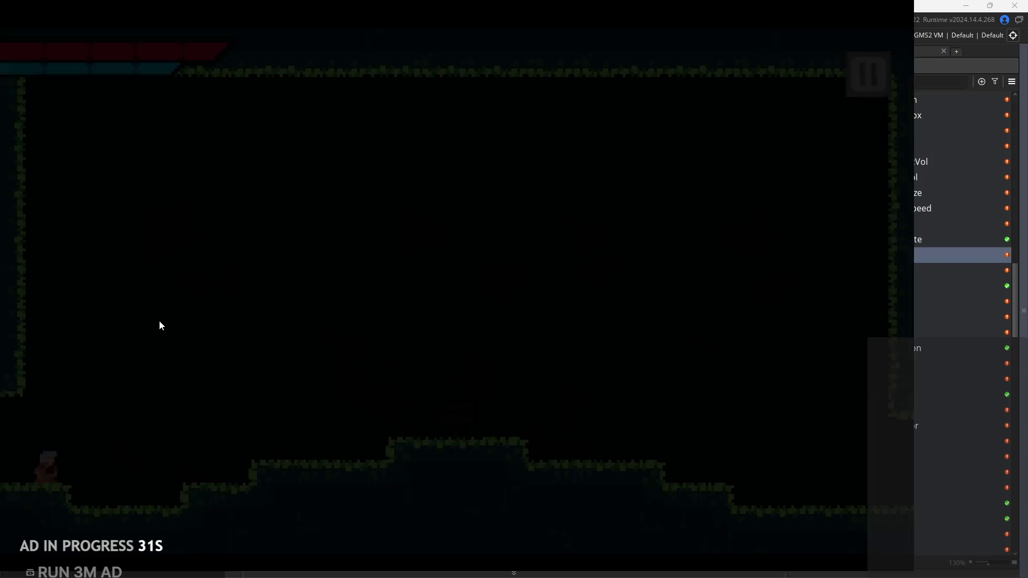
pyautogui.press('space')
pyautogui.press('Right')
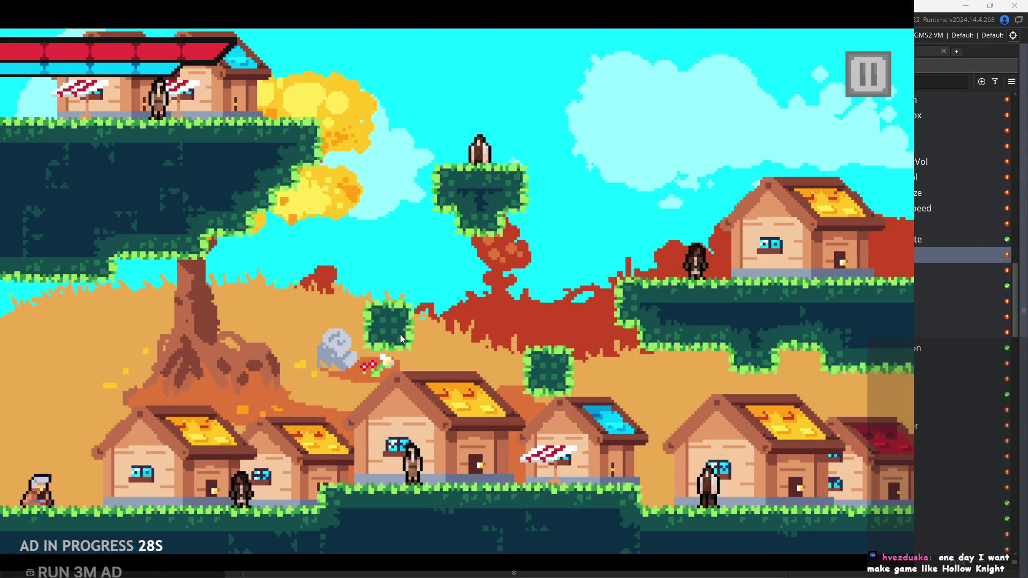
pyautogui.press('space')
pyautogui.press('Right')
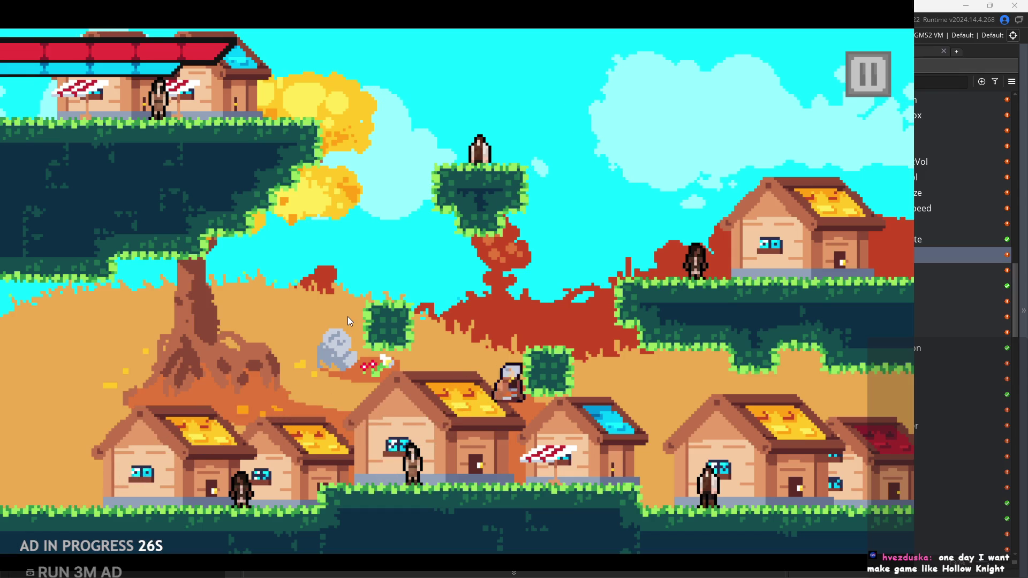
pyautogui.press('space')
pyautogui.press('Right')
pyautogui.press('Left')
pyautogui.press('space')
pyautogui.press('Right')
pyautogui.press('Left')
pyautogui.press('space')
pyautogui.press('Right')
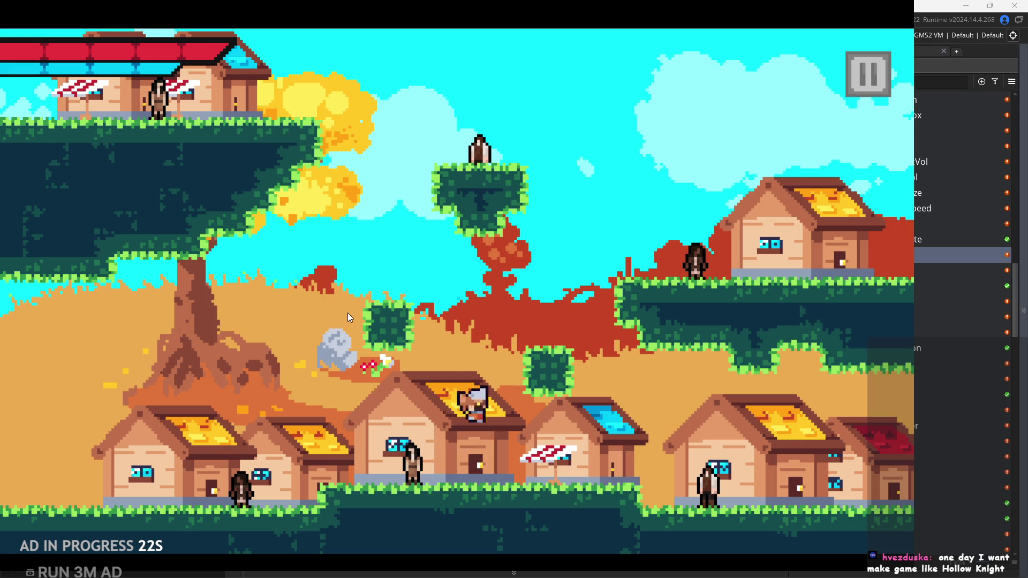
pyautogui.press('space')
pyautogui.press('space')
pyautogui.press('Left')
pyautogui.press('Right')
pyautogui.press('Left')
pyautogui.press('Right')
pyautogui.press('Left')
pyautogui.press('space')
pyautogui.press('space')
pyautogui.press('Left')
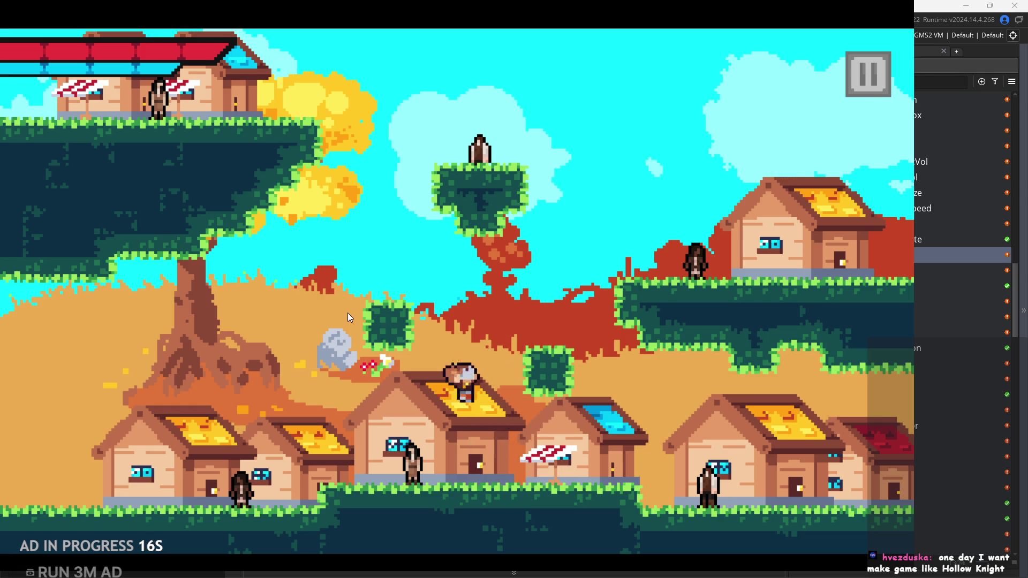
pyautogui.press('space')
pyautogui.press('space')
pyautogui.press('Left')
pyautogui.press('Right')
pyautogui.press('space')
pyautogui.press('Left')
pyautogui.press('Right')
pyautogui.press('space')
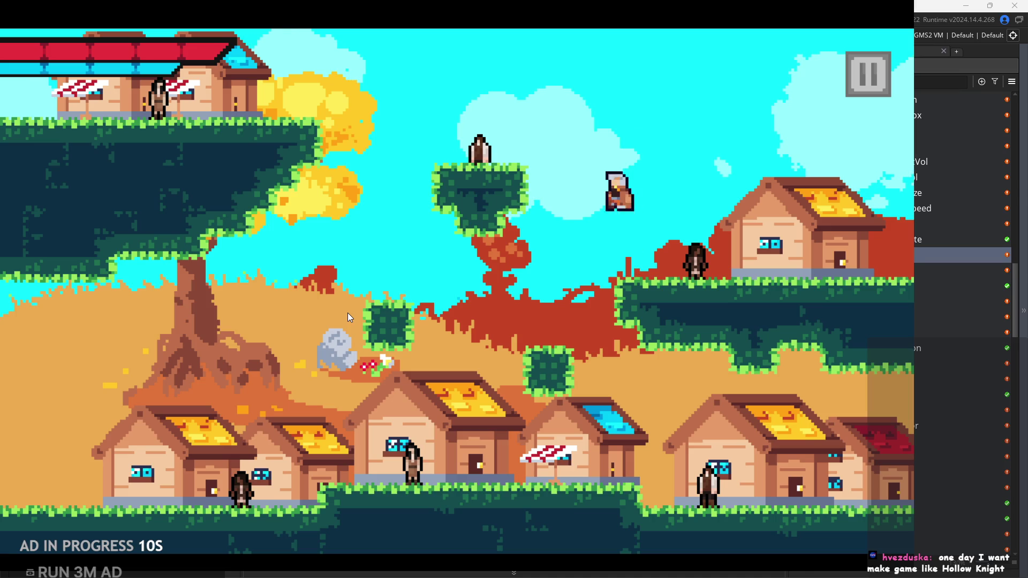
pyautogui.press('Left')
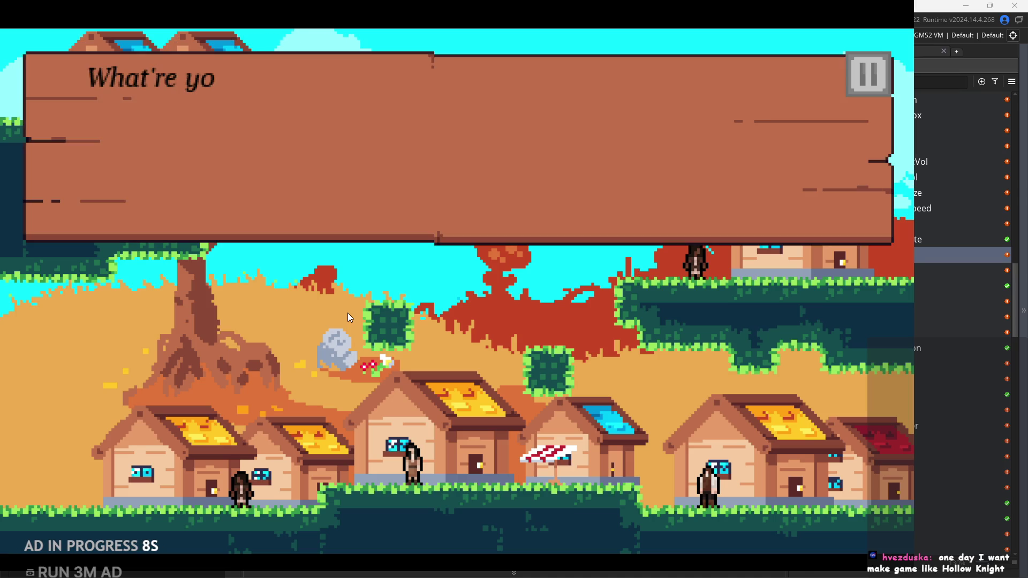
# Advance the villager's dialogue through to its last line
pyautogui.press('space')
pyautogui.press('Right')
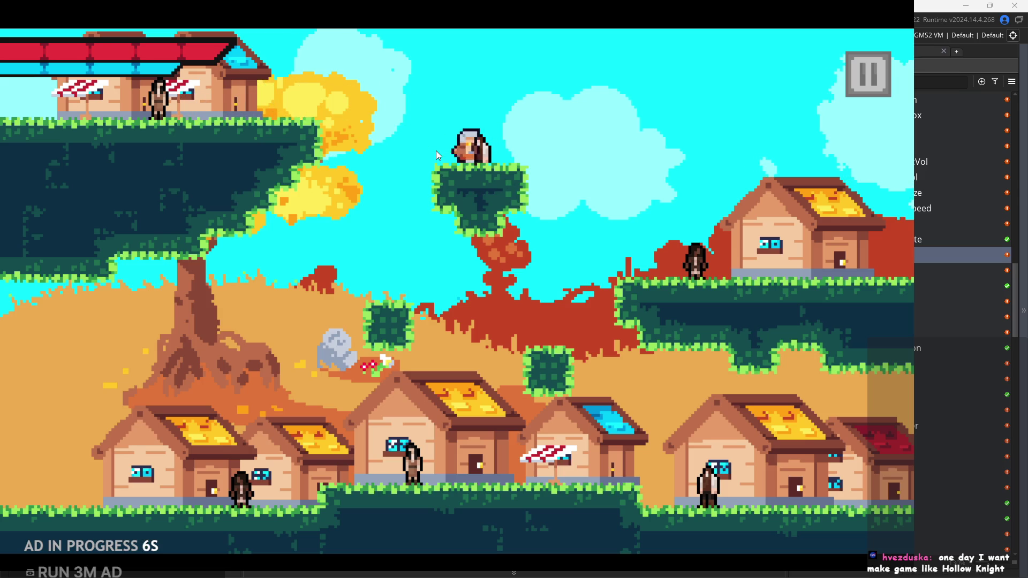
pyautogui.press('space')
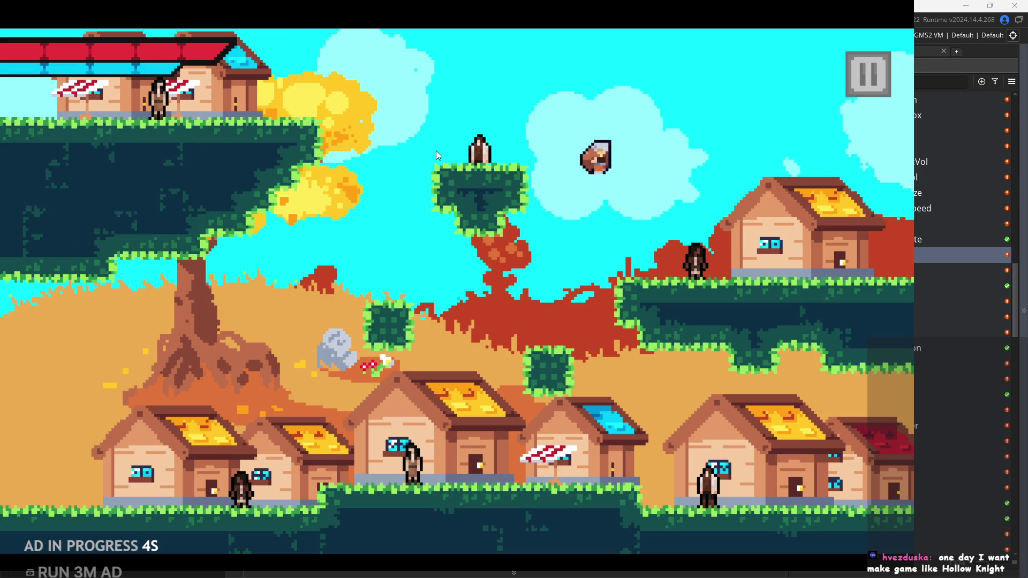
pyautogui.press('space')
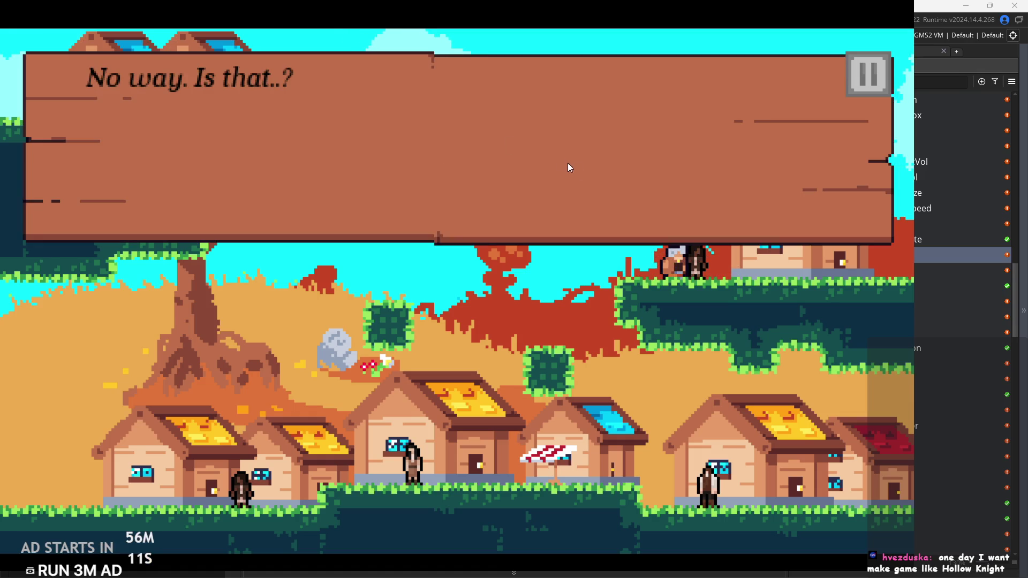
pyautogui.press('space')
pyautogui.press('space')
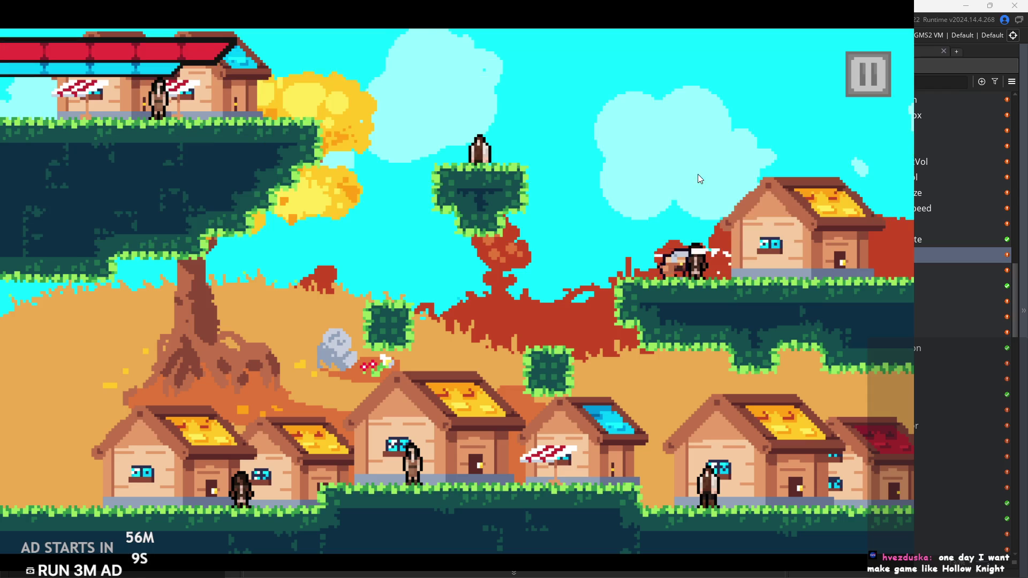
pyautogui.press('space')
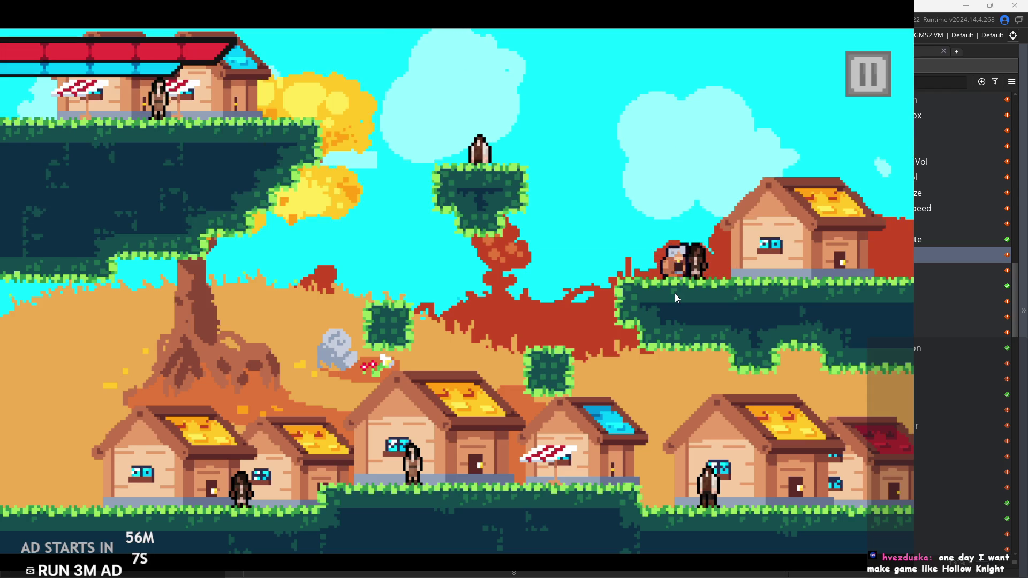
pyautogui.press('Left')
pyautogui.press('space')
# Walk into the second town area, run and jump around it, then pause the game
pyautogui.press('Right')
pyautogui.press('Right')
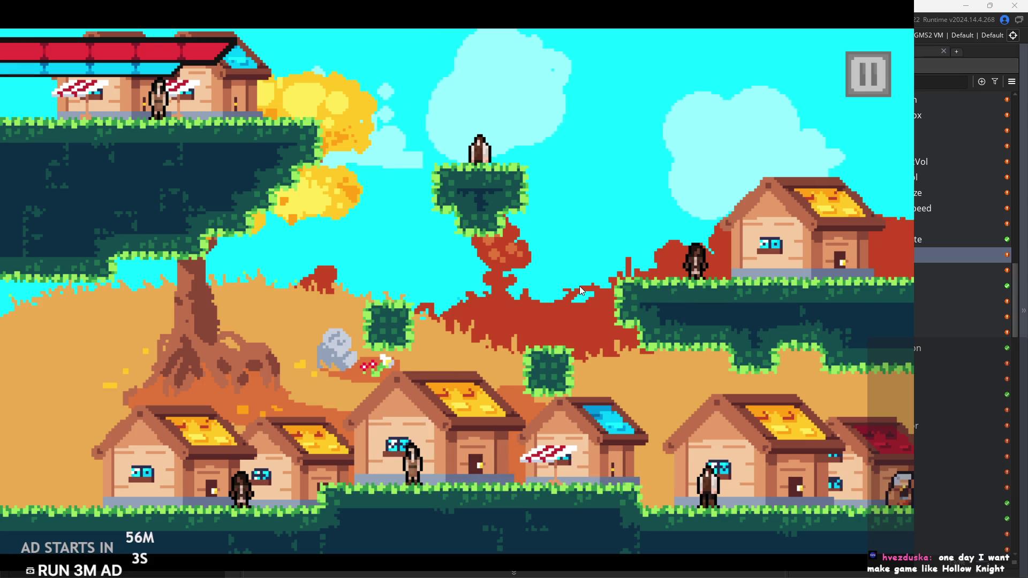
pyautogui.press('Right')
pyautogui.press('space')
pyautogui.press('space')
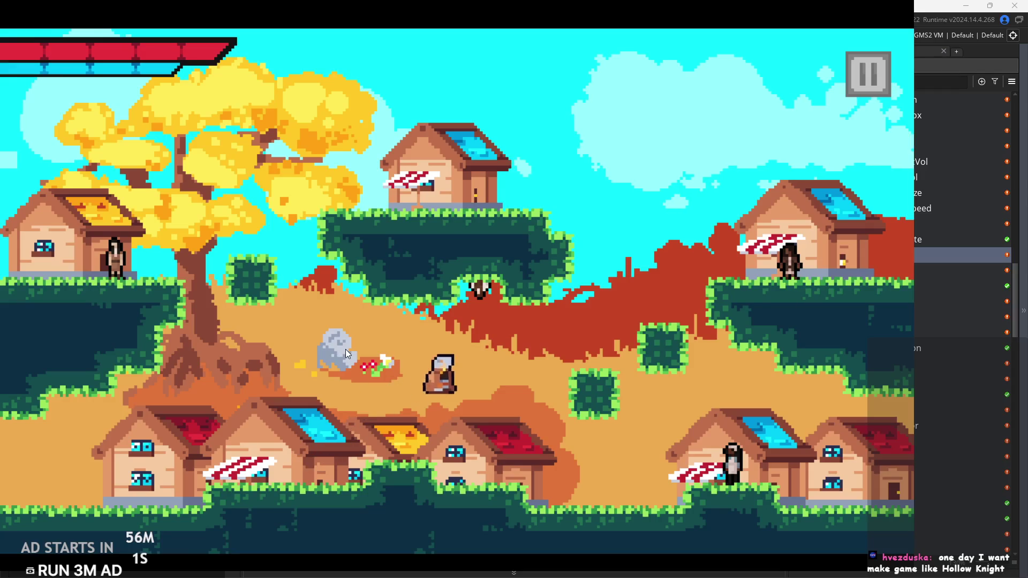
pyautogui.press('space')
pyautogui.press('Left')
pyautogui.press('space')
pyautogui.press('Right')
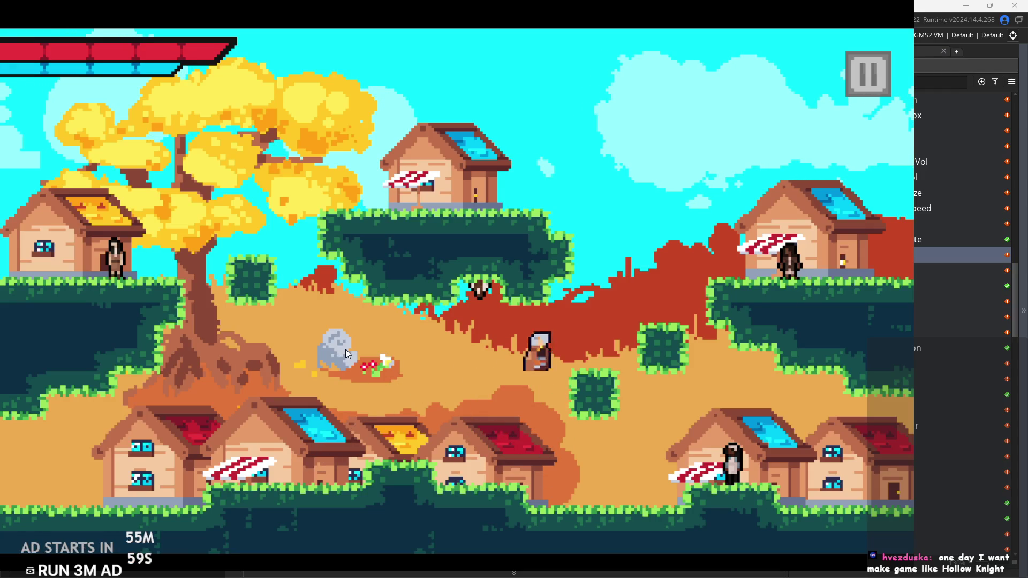
pyautogui.press('Left')
pyautogui.press('Right')
pyautogui.press('space')
pyautogui.press('Left')
pyautogui.press('Left')
pyautogui.press('space')
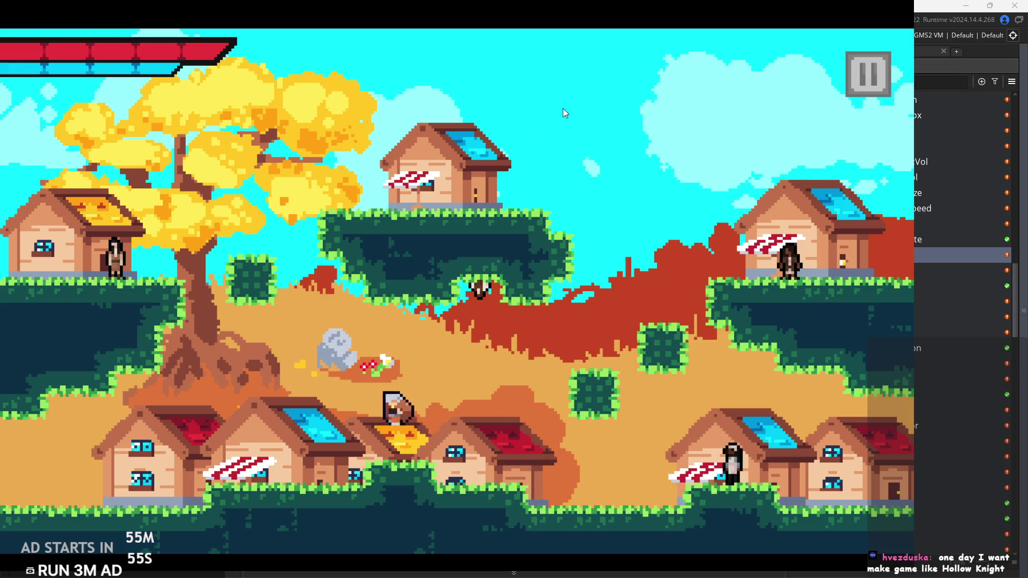
pyautogui.press('Right')
pyautogui.press('space')
pyautogui.click(868, 73)
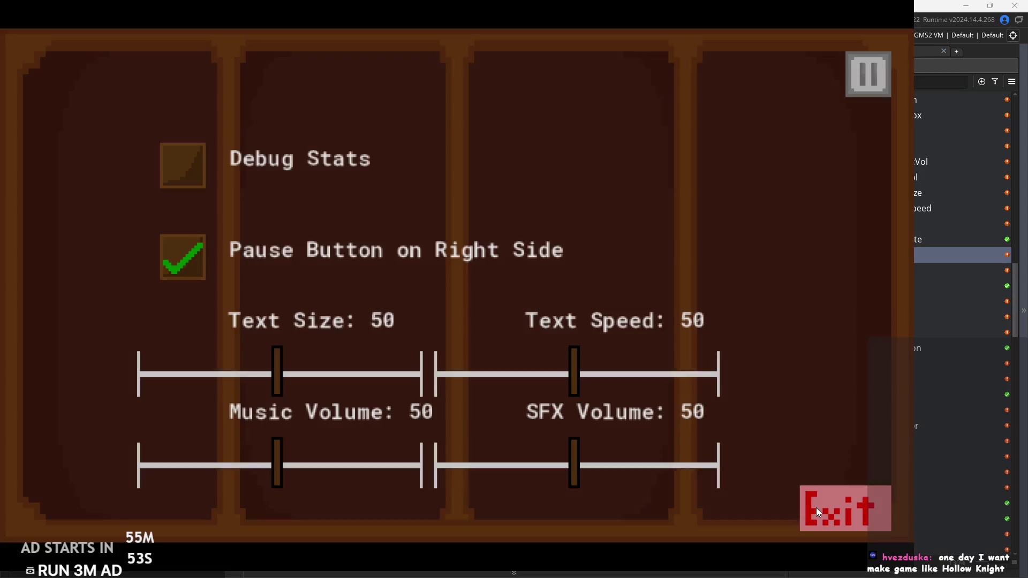
# Exit the game, change line 23 to layer_x("lyr_"+string(0),_lx+0.25), then rerun and start
pyautogui.click(814, 509)
pyautogui.click(603, 269)
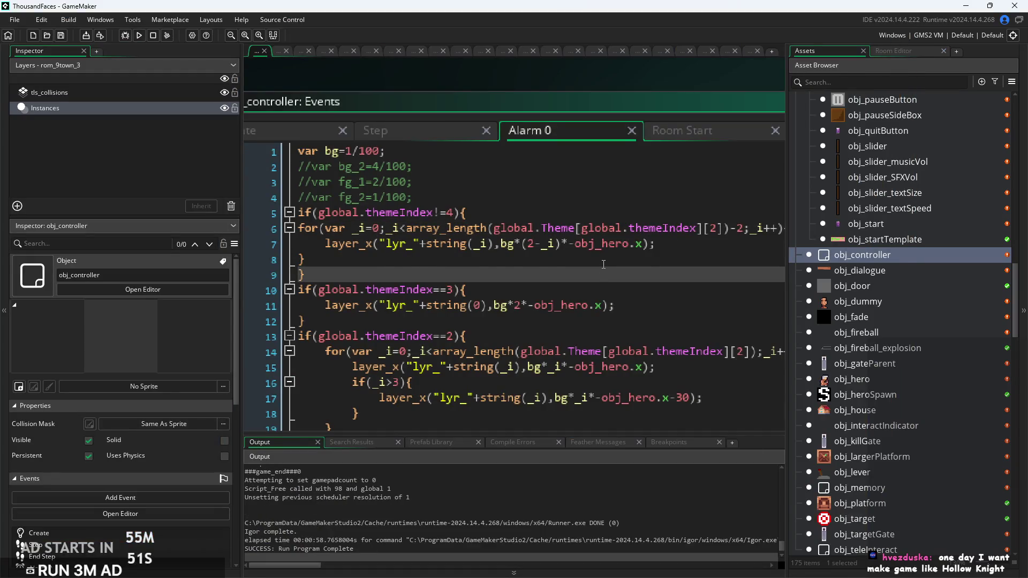
pyautogui.scroll(-3, 589, 268)
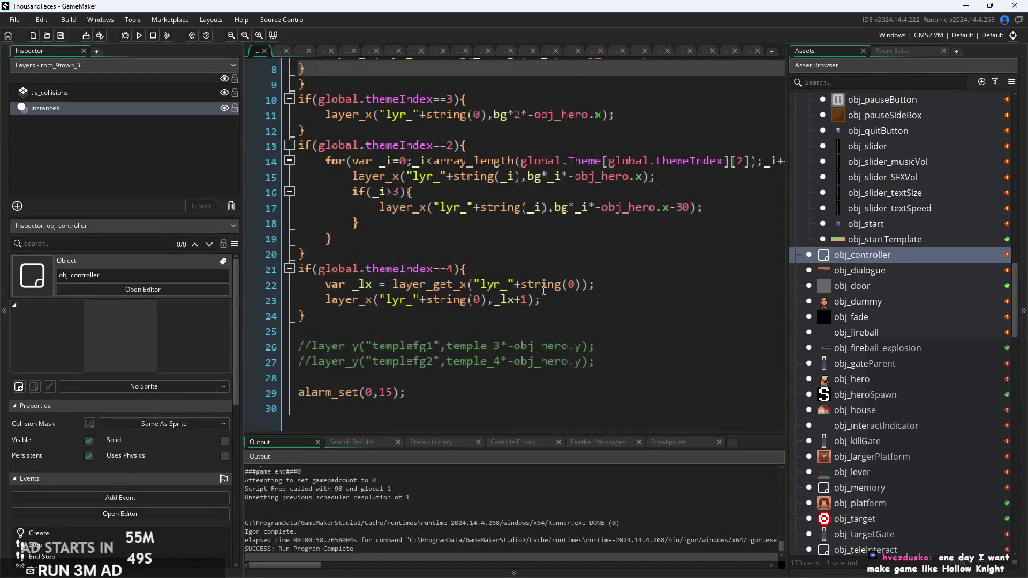
pyautogui.click(616, 283)
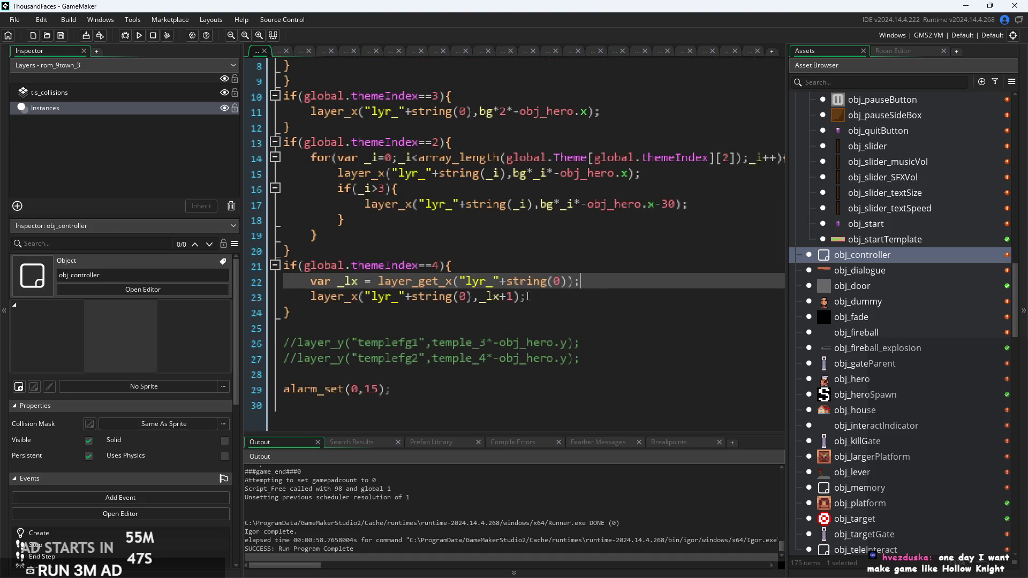
pyautogui.click(528, 296)
pyautogui.scroll(2, 530, 300)
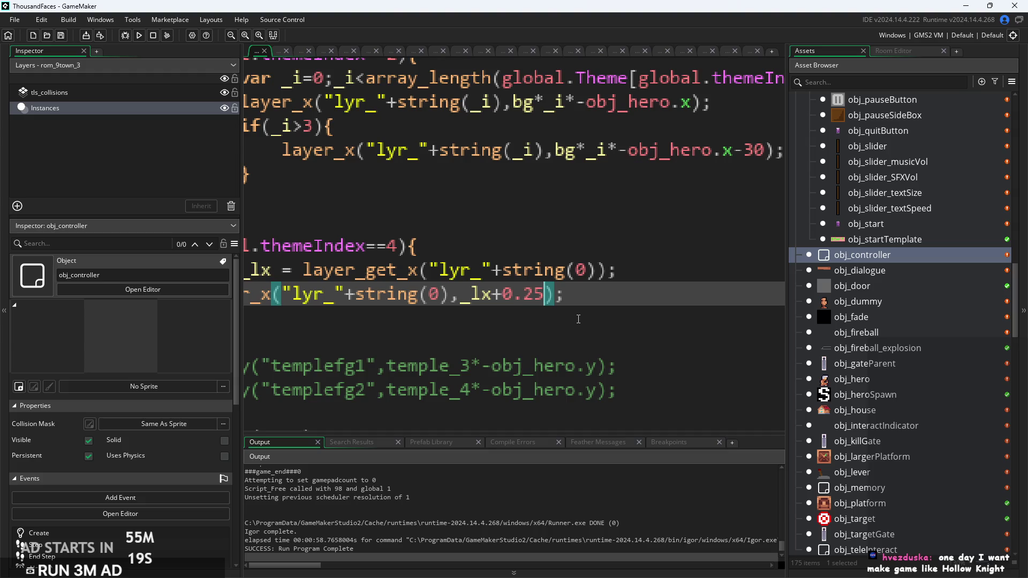
pyautogui.scroll(-5, 308, 140)
pyautogui.press('Down')
pyautogui.press('Down')
pyautogui.click(137, 37)
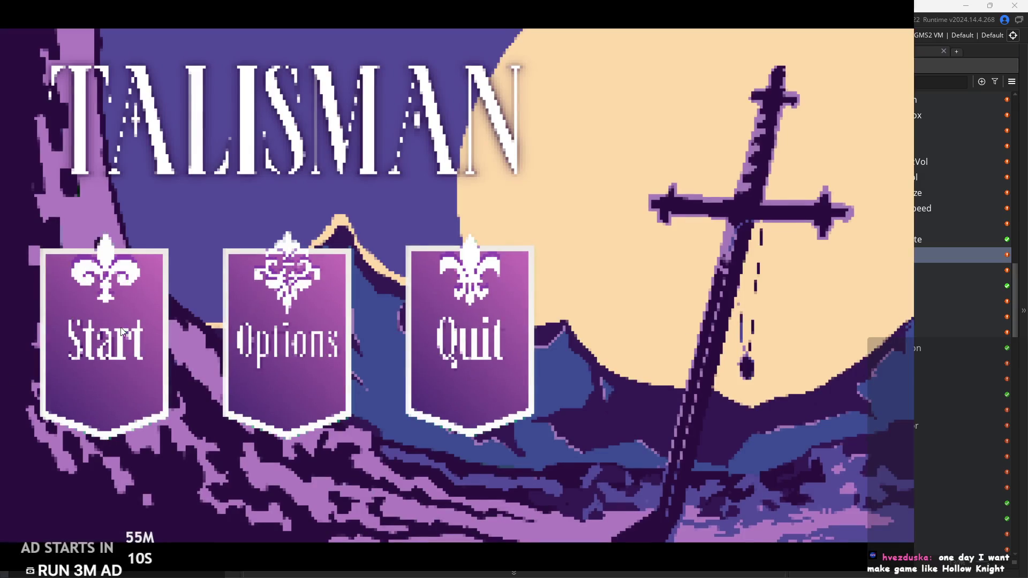
pyautogui.click(161, 348)
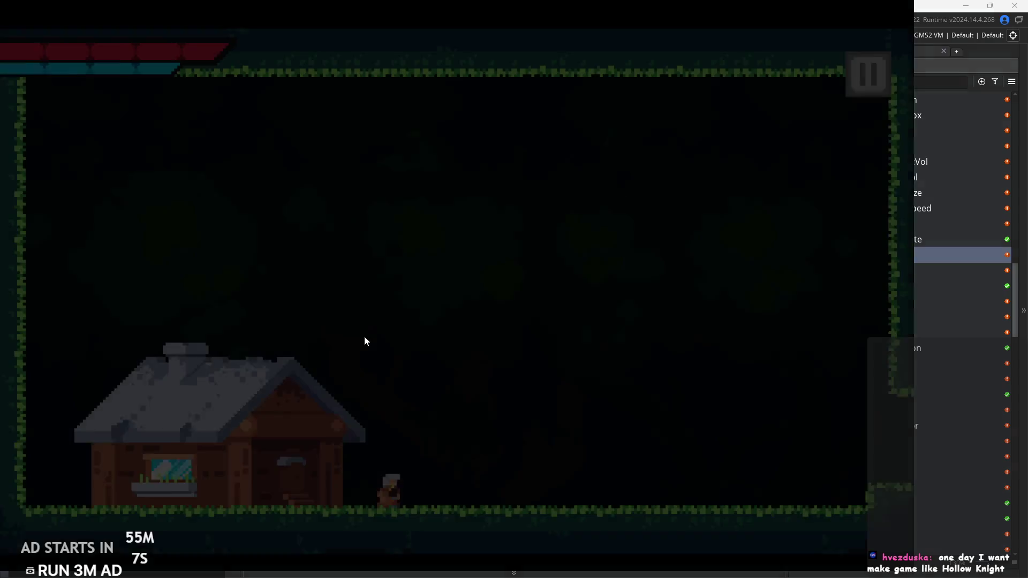
# Dash and wall-jump the hero around the forest house room and out to the right
pyautogui.press('space')
pyautogui.press('Left')
pyautogui.press('Right')
pyautogui.press('space')
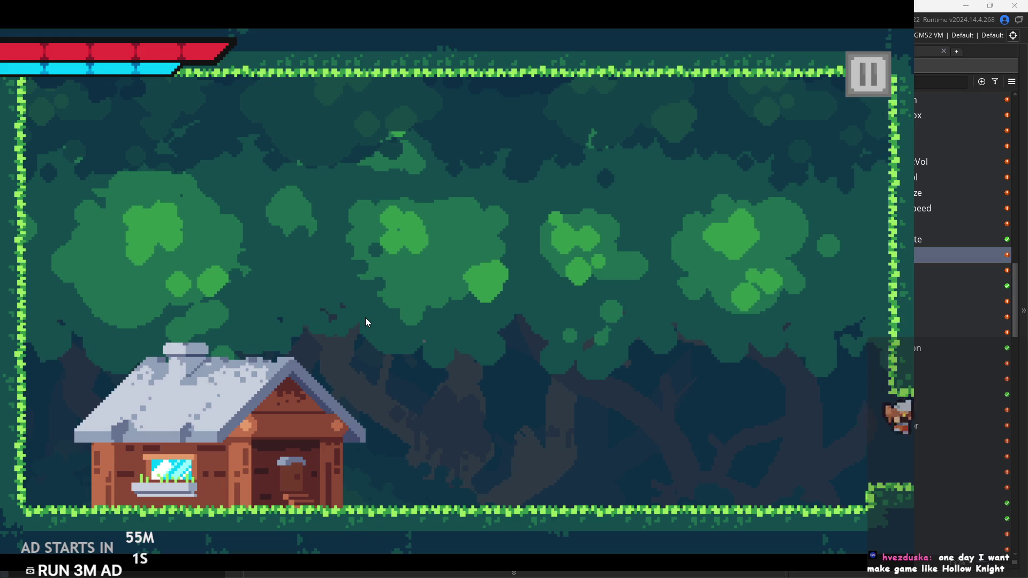
pyautogui.press('Left')
pyautogui.press('Left')
pyautogui.press('space')
pyautogui.press('Right')
pyautogui.press('space')
pyautogui.press('space')
pyautogui.press('Right')
pyautogui.press('space')
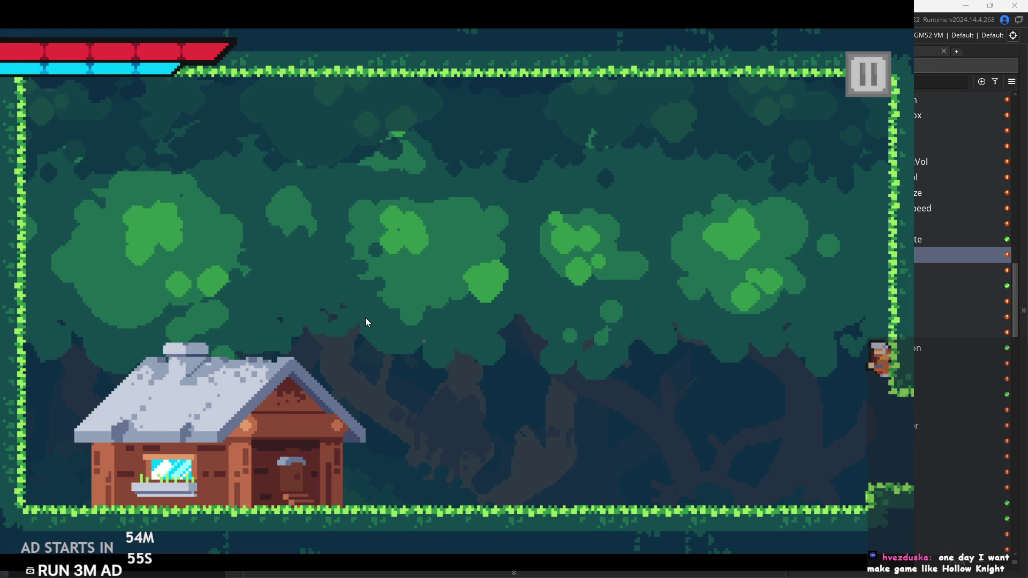
pyautogui.press('space')
pyautogui.press('Left')
pyautogui.press('space')
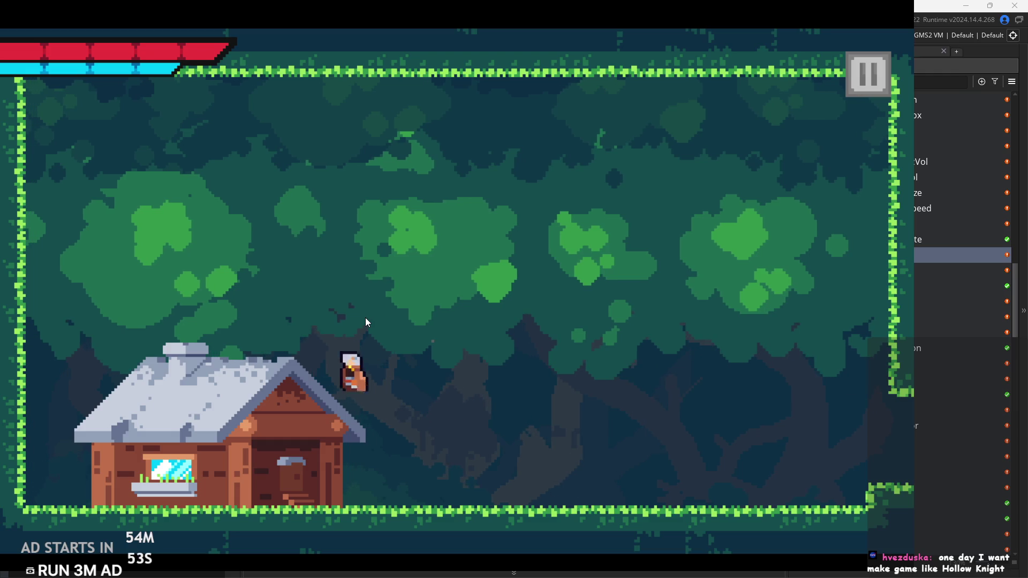
pyautogui.press('space')
pyautogui.press('Right')
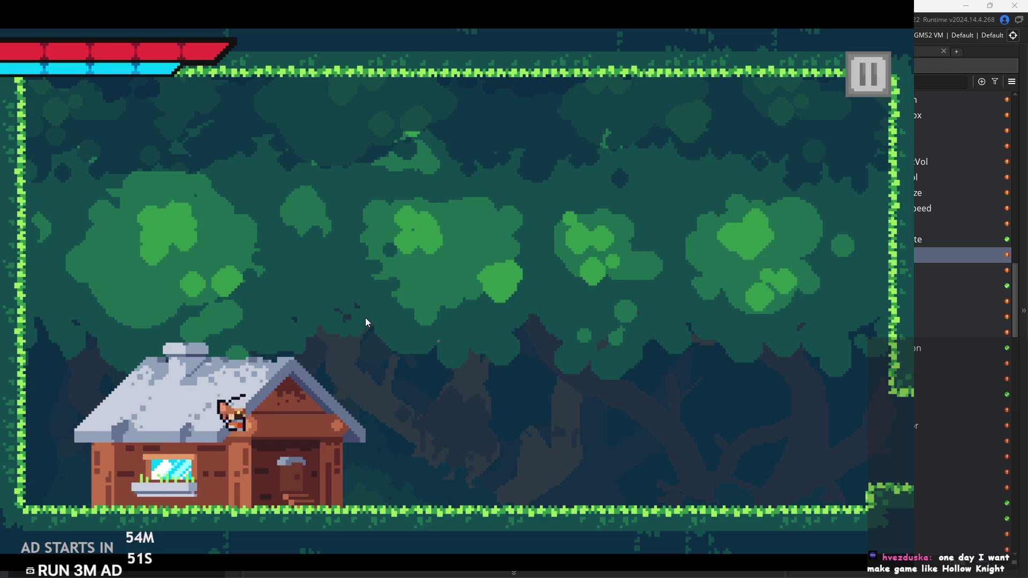
pyautogui.press('Right')
pyautogui.press('space')
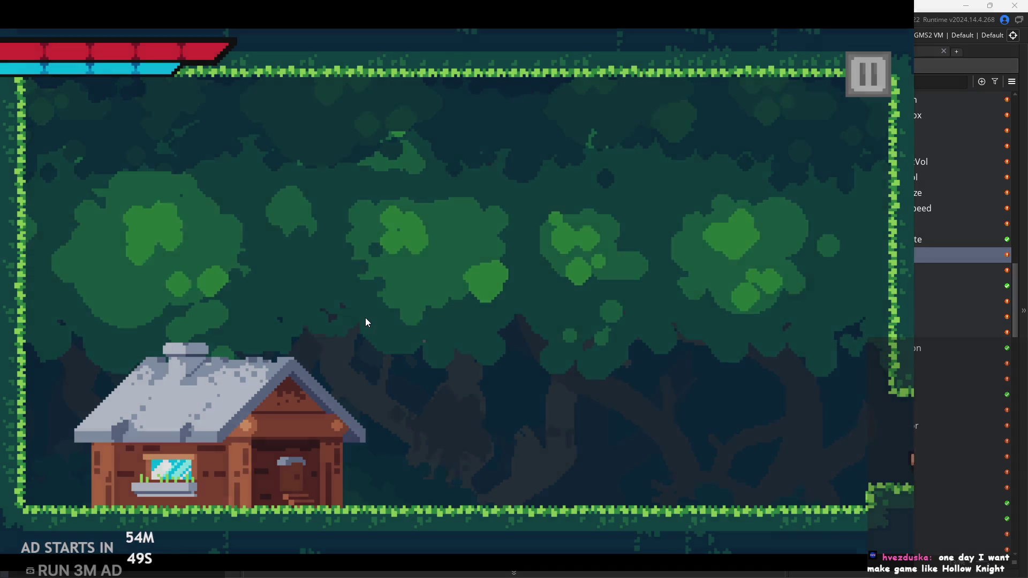
# Read the signpost, then wall-jump across the stone room's pillars and exit right
pyautogui.press('Right')
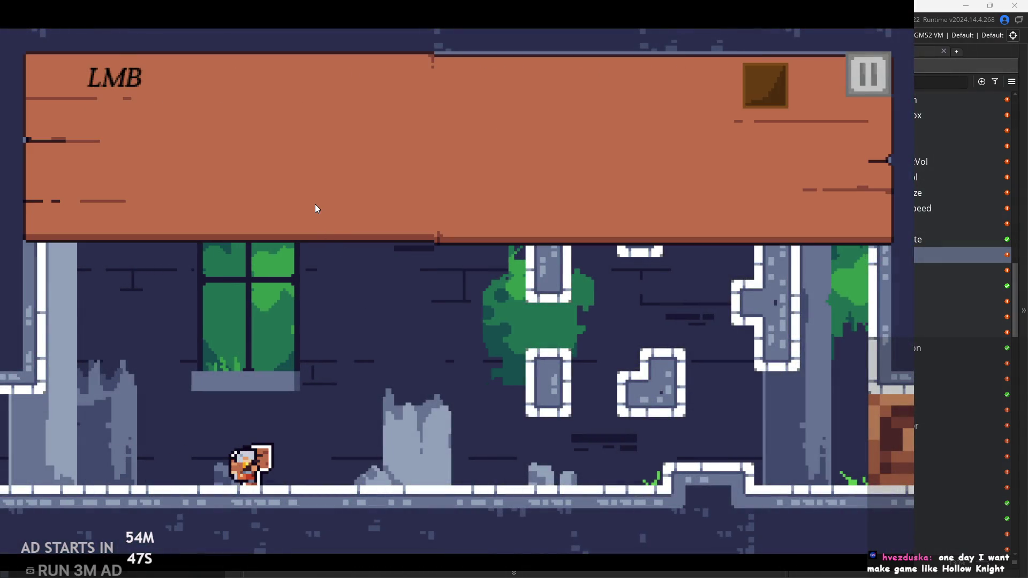
pyautogui.press('space')
pyautogui.press('Right')
pyautogui.press('space')
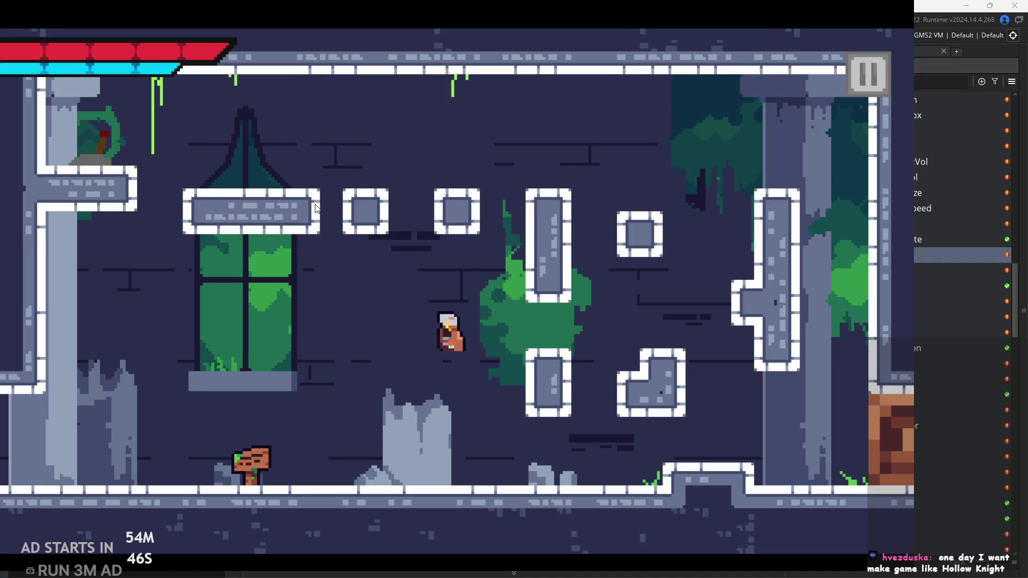
pyautogui.press('Left')
pyautogui.press('Right')
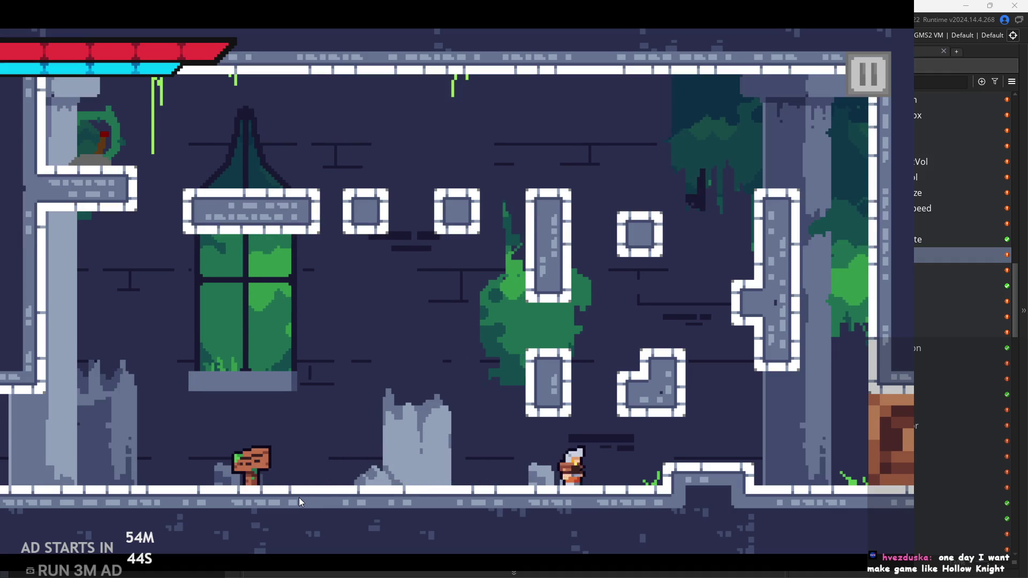
pyautogui.press('space')
pyautogui.press('Right')
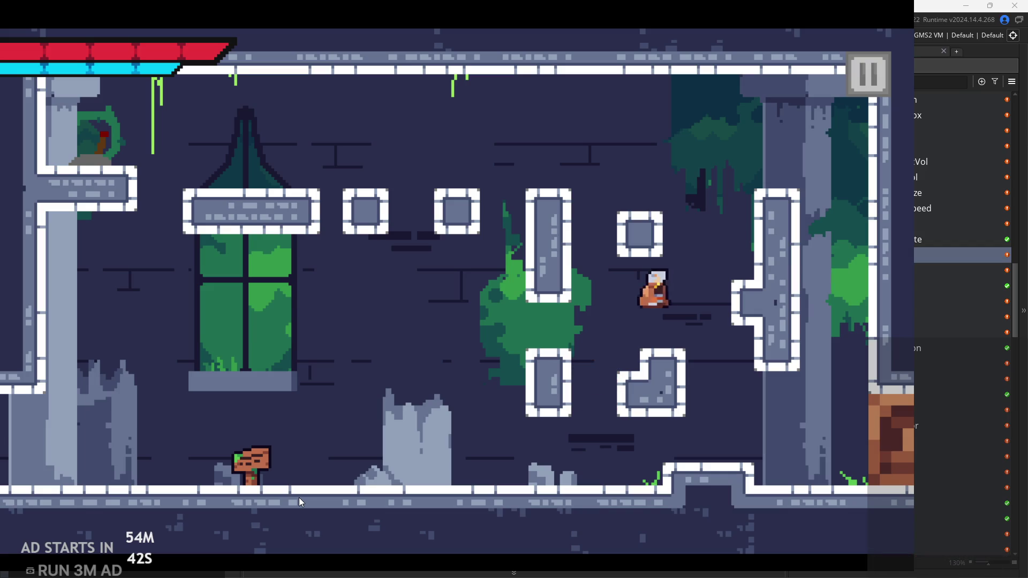
pyautogui.press('space')
pyautogui.press('Left')
pyautogui.press('Right')
pyautogui.press('space')
pyautogui.press('space')
pyautogui.press('Left')
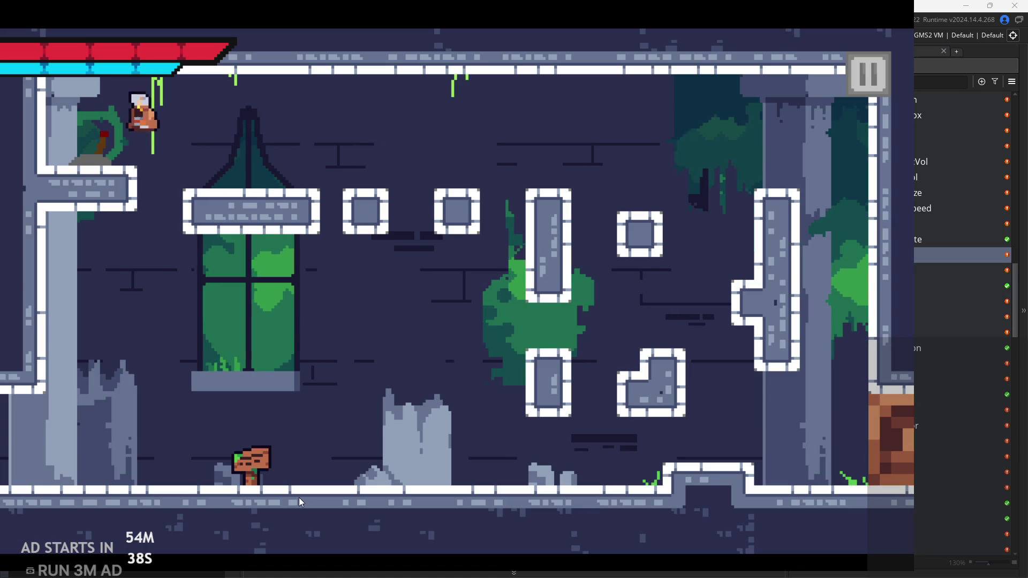
pyautogui.press('Right')
pyautogui.press('space')
pyautogui.press('Right')
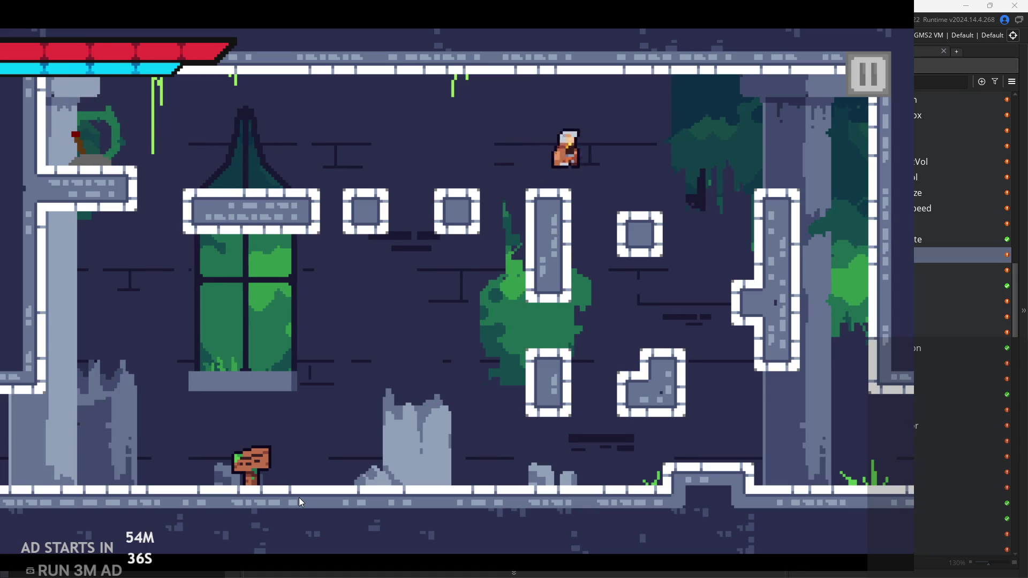
pyautogui.press('Right')
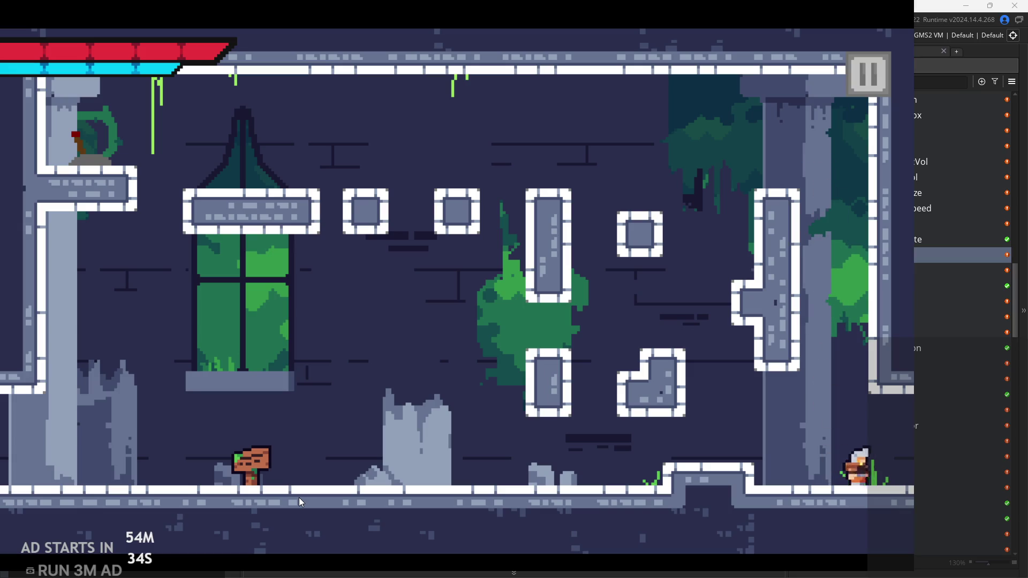
# Jump toward the bush, climb to the upper platform, and pause the game
pyautogui.press('Right')
pyautogui.press('space')
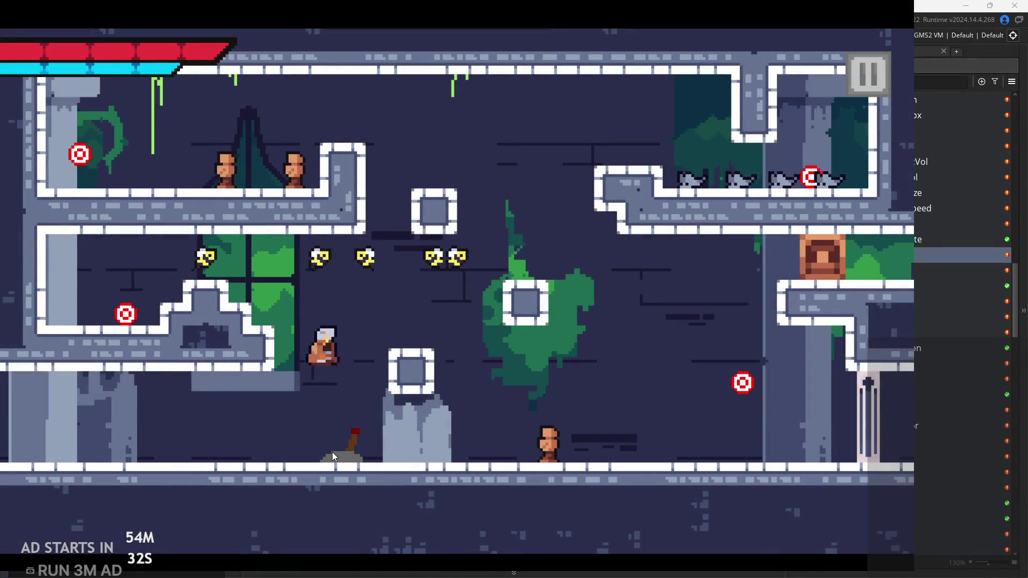
pyautogui.press('Left')
pyautogui.press('space')
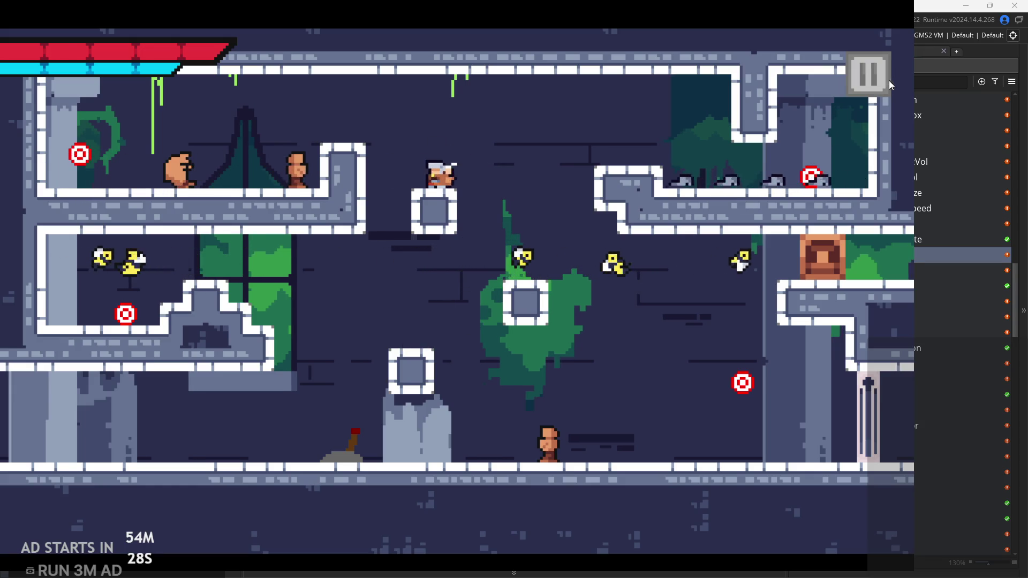
pyautogui.click(879, 76)
# Quit the game and open the rom_9town_3 room from the Asset Browser
pyautogui.click(815, 510)
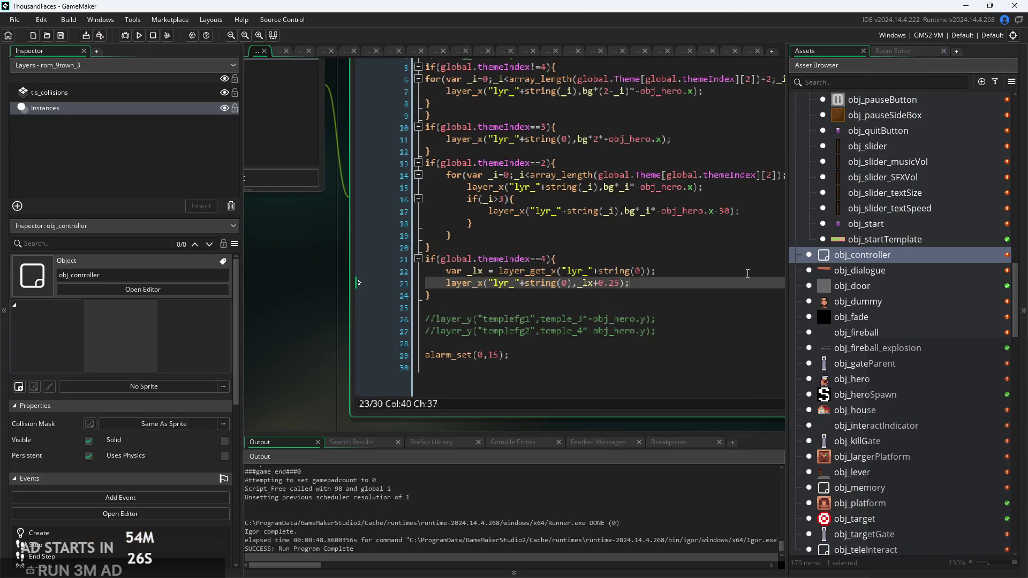
pyautogui.scroll(-5, 915, 297)
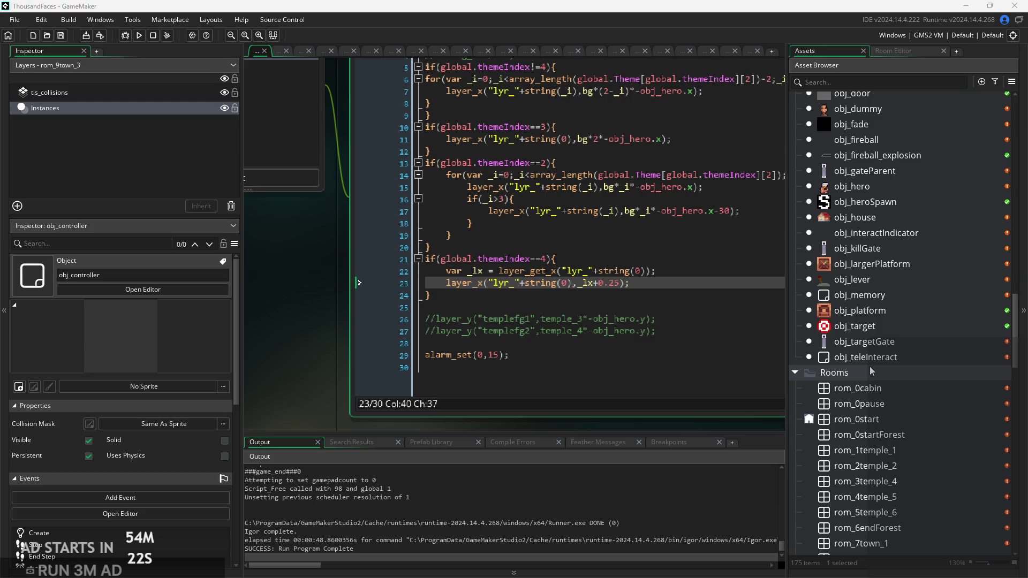
pyautogui.click(878, 358)
pyautogui.scroll(-4, 919, 446)
pyautogui.scroll(-2, 921, 451)
pyautogui.doubleClick(903, 362)
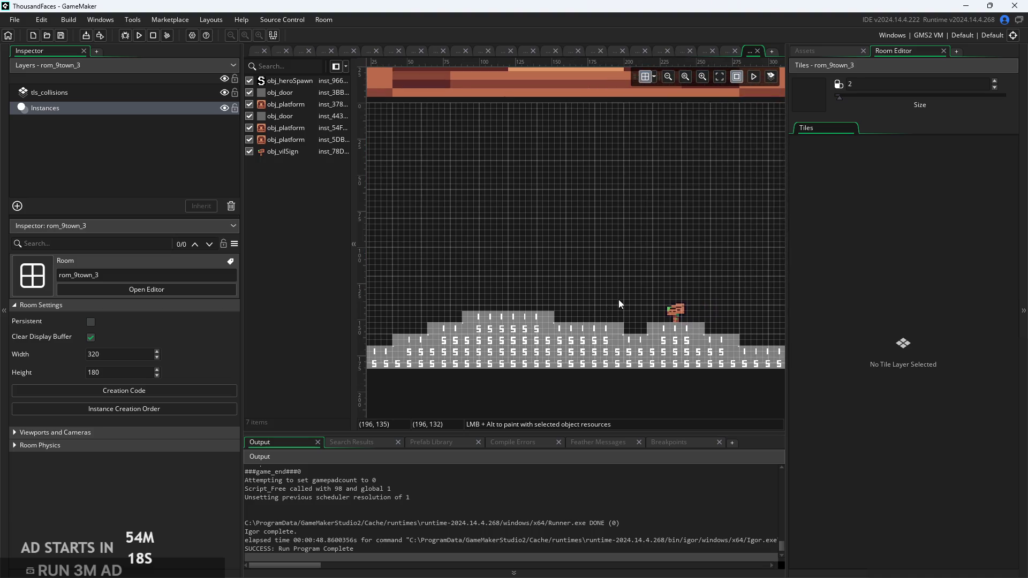
pyautogui.scroll(-2, 621, 300)
pyautogui.scroll(2, 577, 301)
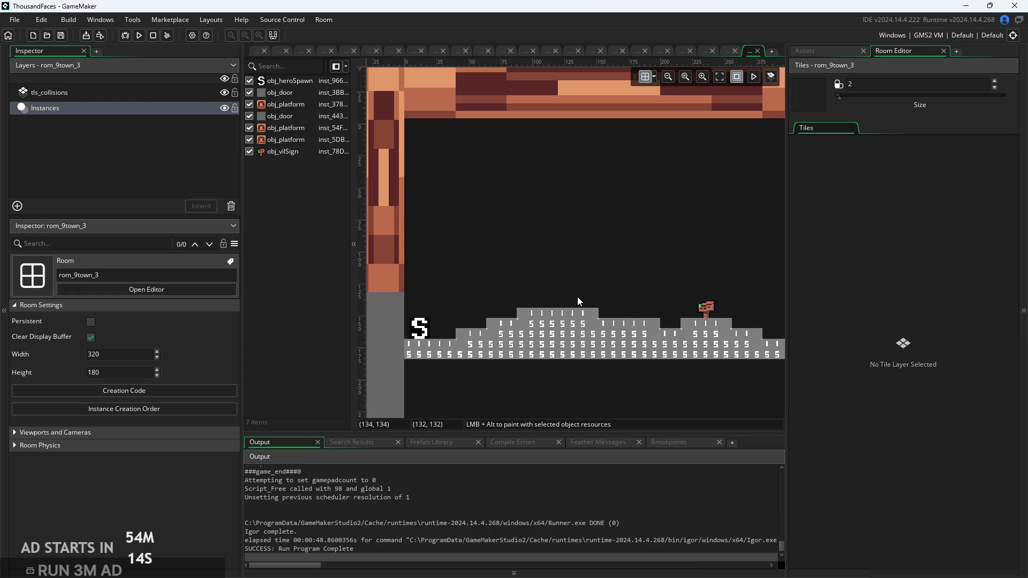
pyautogui.moveTo(625, 295); pyautogui.dragTo(601, 301)
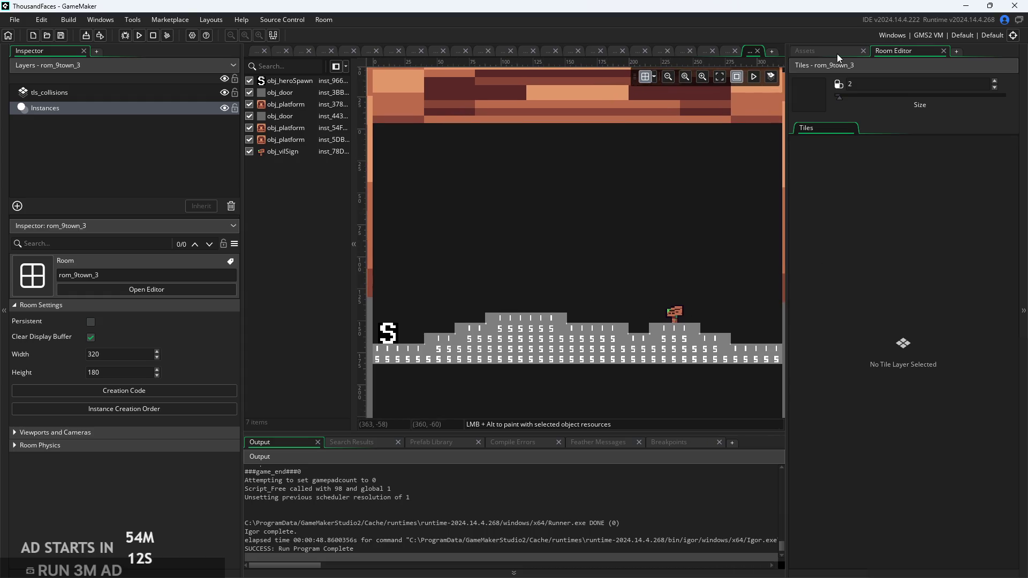
pyautogui.click(833, 51)
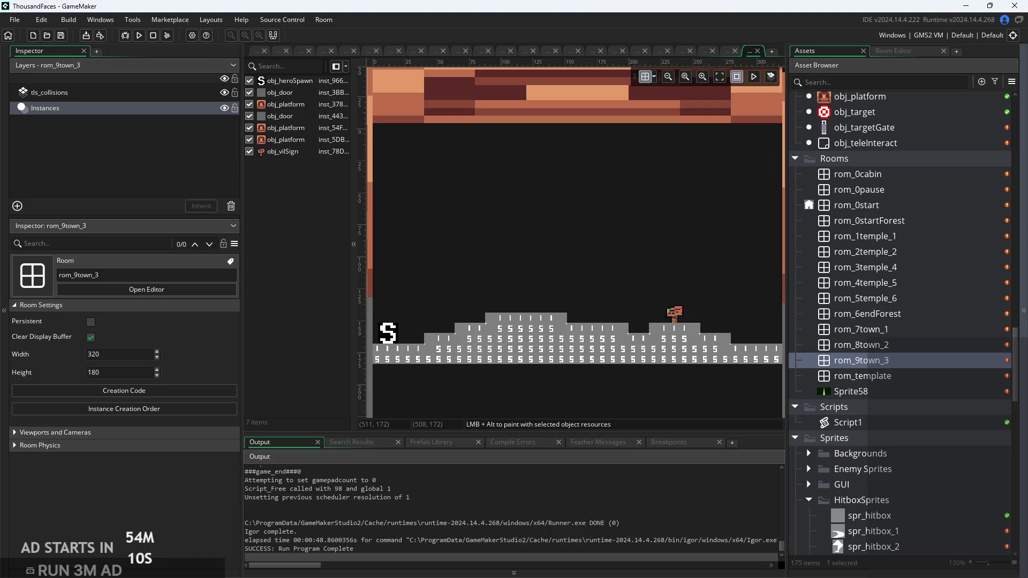
# Duplicate rom_9town_3 and rename the copy rom_10own_4
pyautogui.rightClick(921, 366)
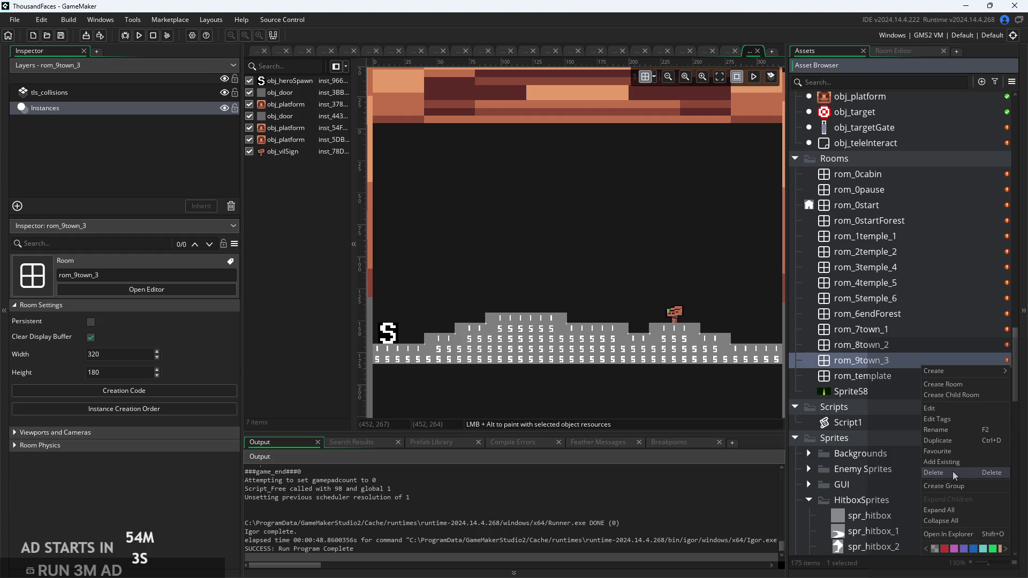
pyautogui.click(955, 443)
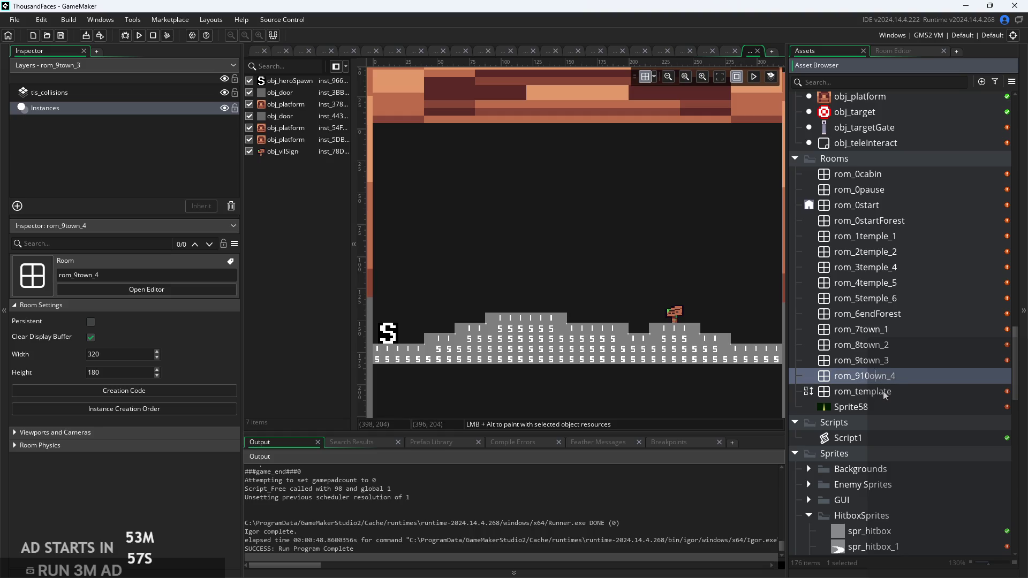
pyautogui.press('Left')
pyautogui.press('Left')
pyautogui.press('BackSpace')
pyautogui.press('Return')
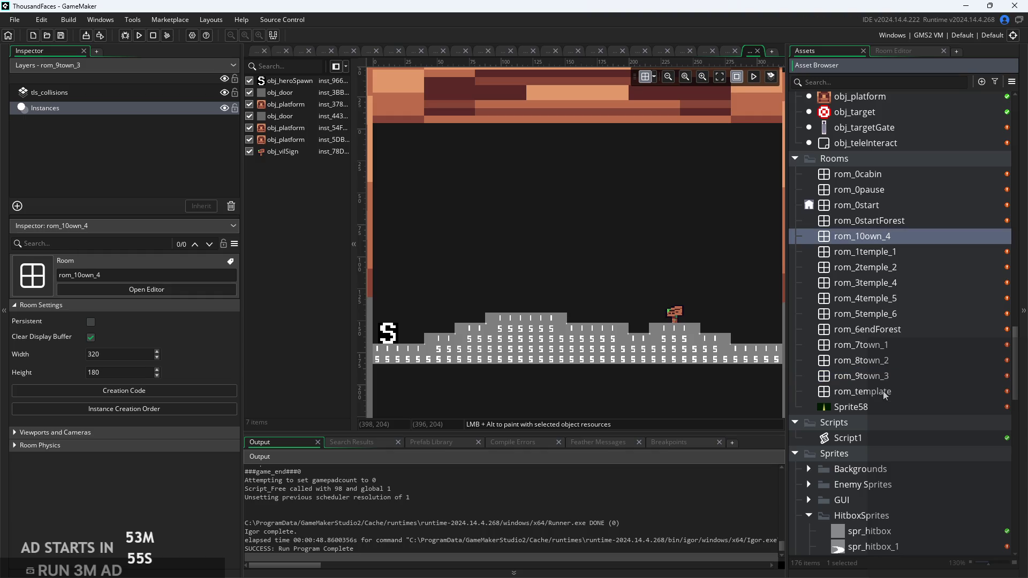
# Open the copied room and rename it from rom_10own_4 to rom_10town_4
pyautogui.doubleClick(902, 236)
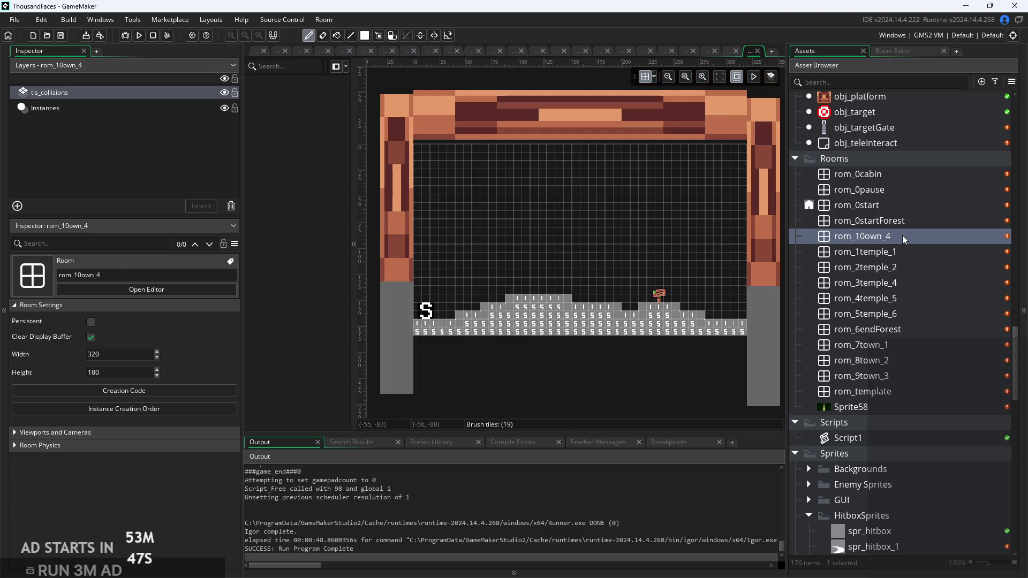
pyautogui.click(879, 237)
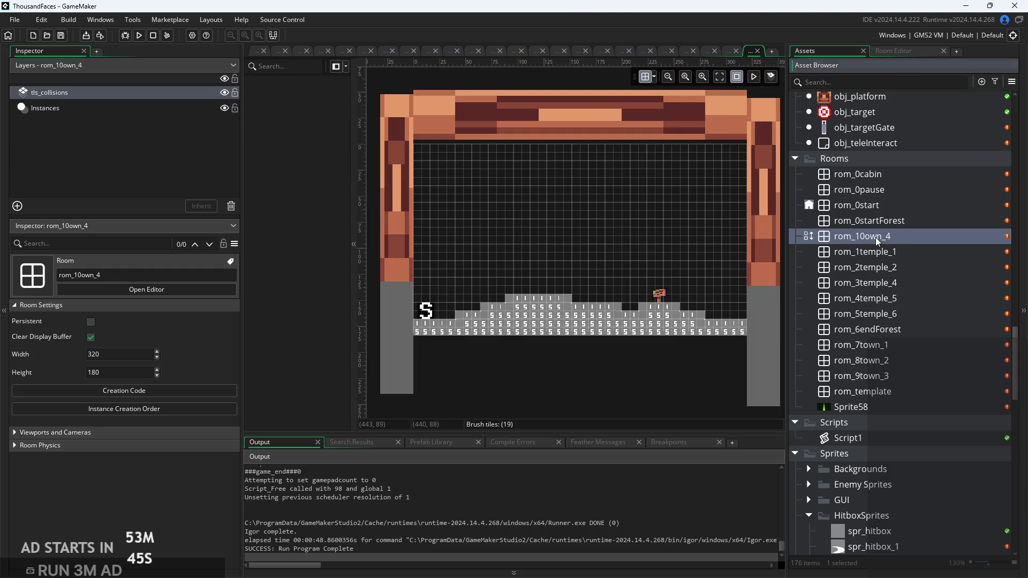
pyautogui.rightClick(876, 237)
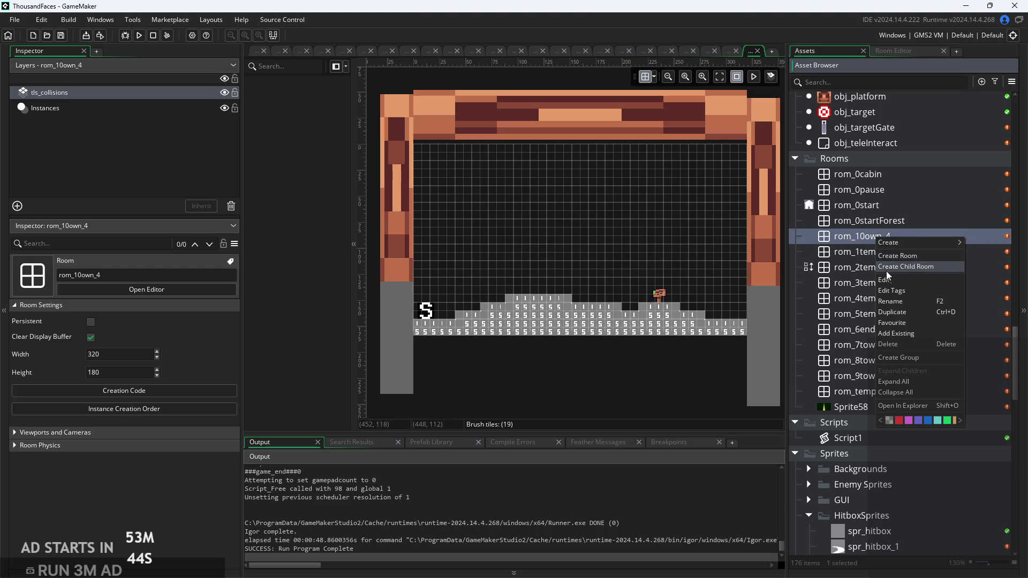
pyautogui.click(894, 301)
pyautogui.click(867, 236)
pyautogui.write('t')
pyautogui.press('Return')
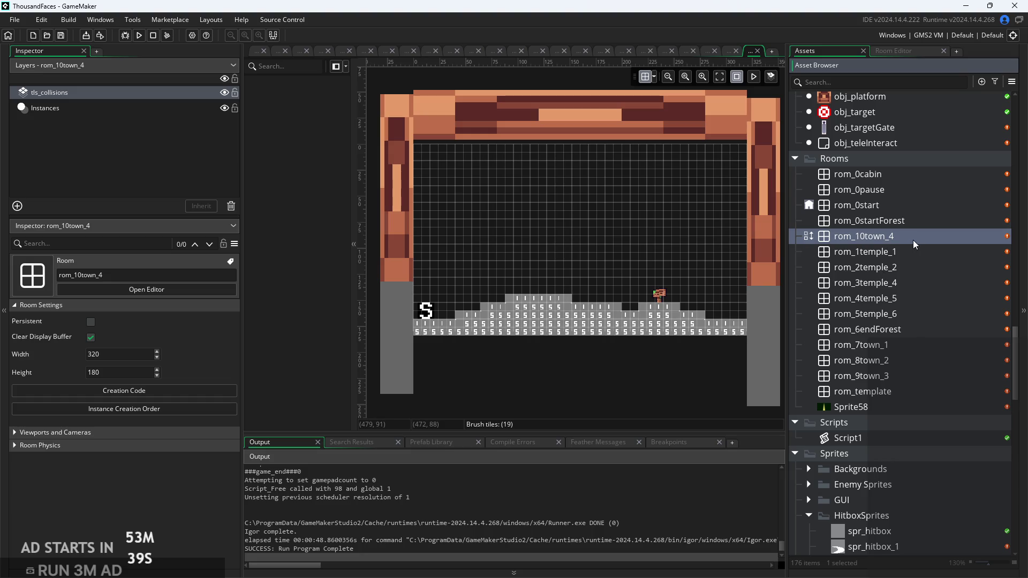
# Rename the room to rom_90own_4, then correct it to rom_91own_4
pyautogui.rightClick(914, 240)
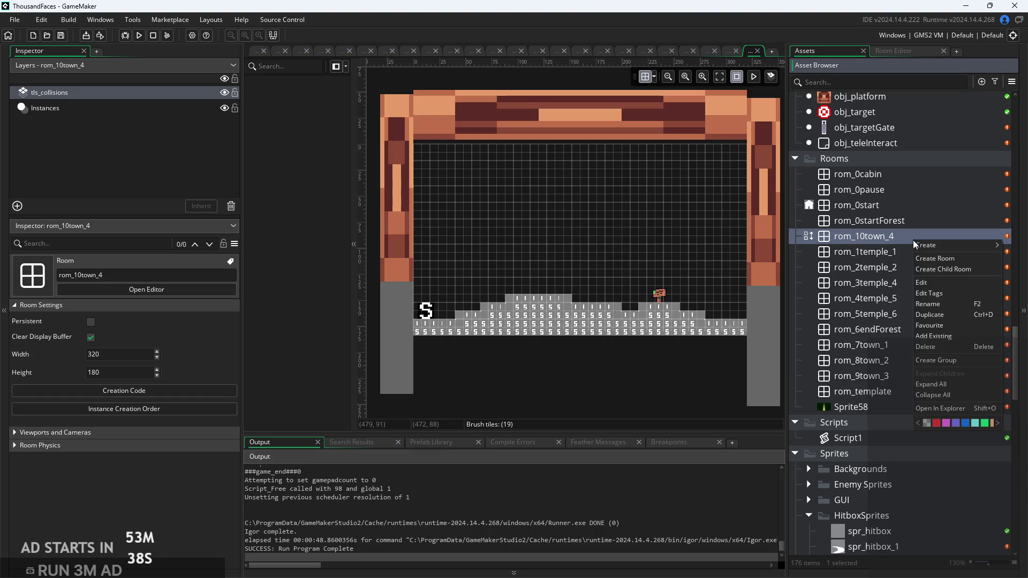
pyautogui.click(928, 303)
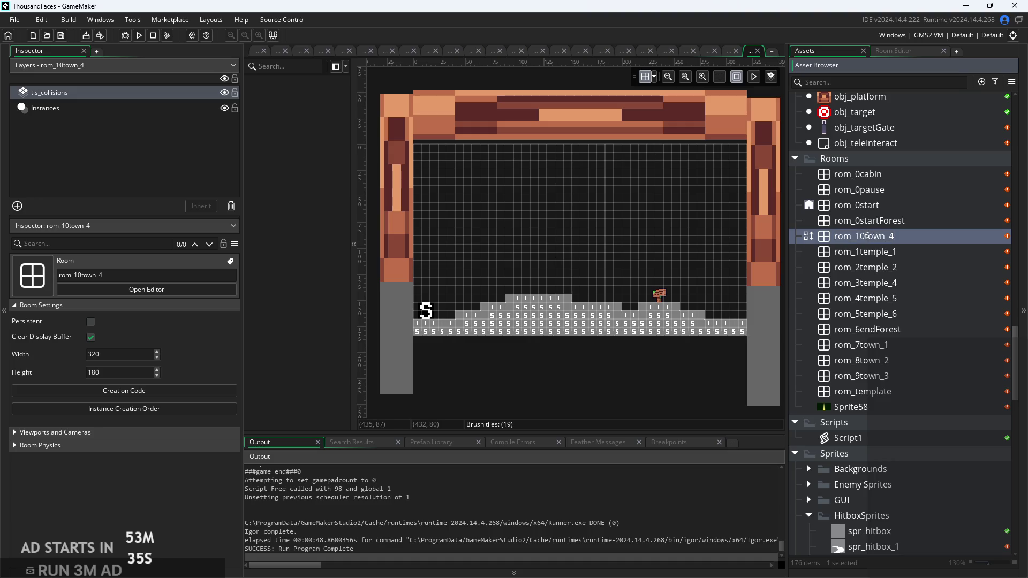
pyautogui.press('Delete')
pyautogui.press('Delete')
pyautogui.press('Delete')
pyautogui.write('91')
pyautogui.press('BackSpace')
pyautogui.write('0')
pyautogui.press('Return')
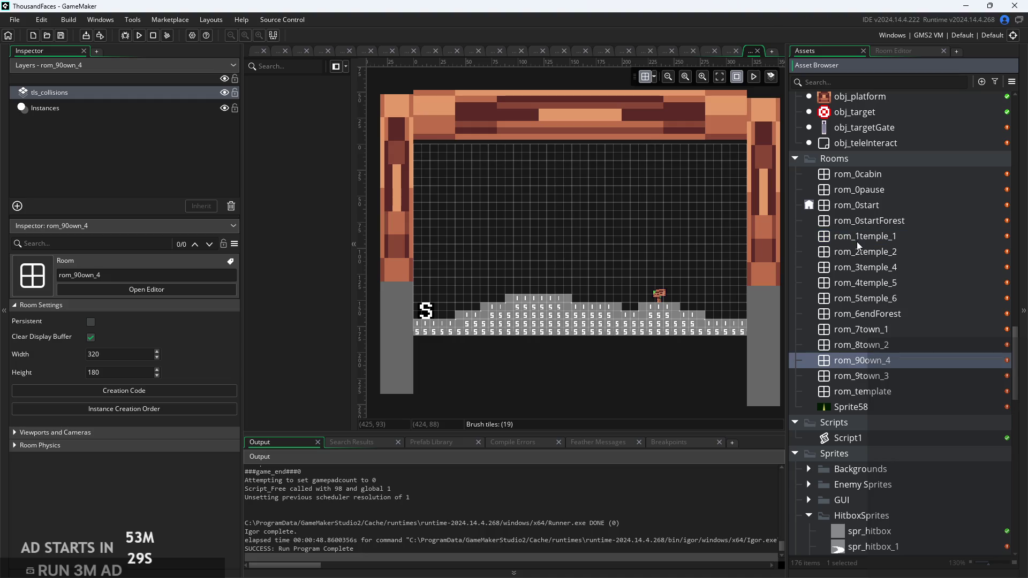
pyautogui.rightClick(909, 364)
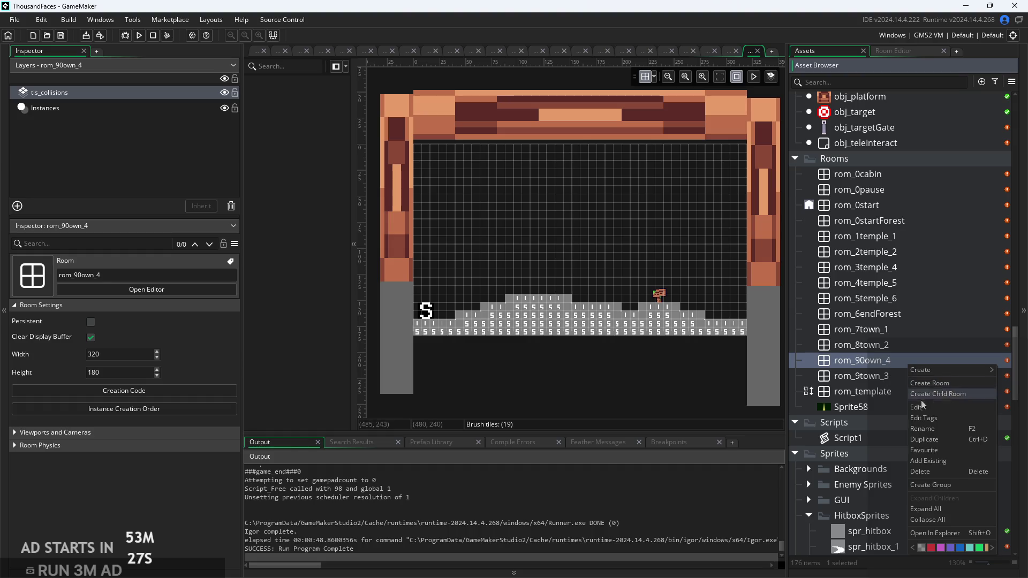
pyautogui.click(934, 431)
pyautogui.click(866, 360)
pyautogui.press('BackSpace')
pyautogui.write('1')
pyautogui.press('Return')
# Edit the room name once more so it reads rom_9utown_4
pyautogui.rightClick(928, 359)
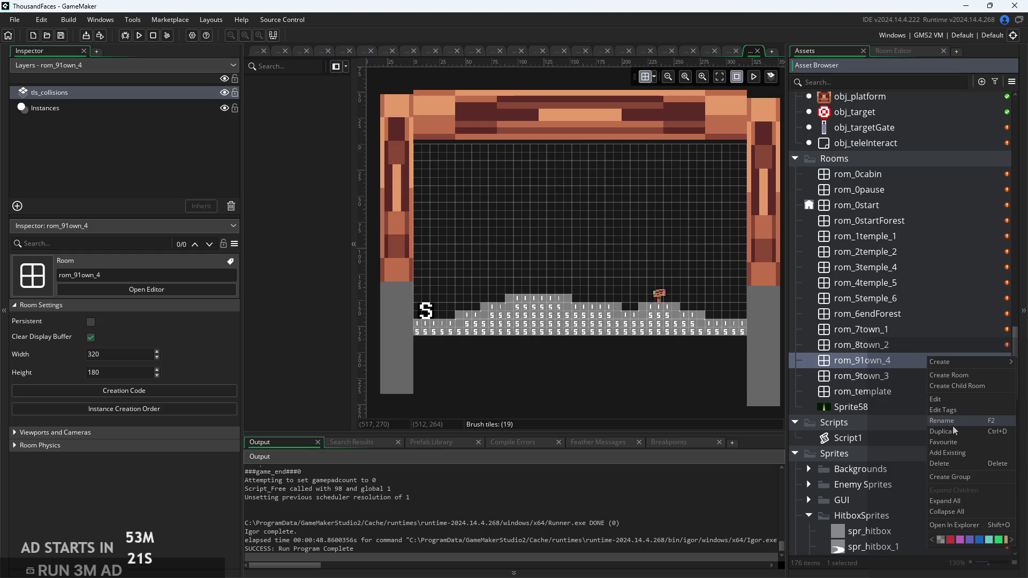
pyautogui.click(941, 420)
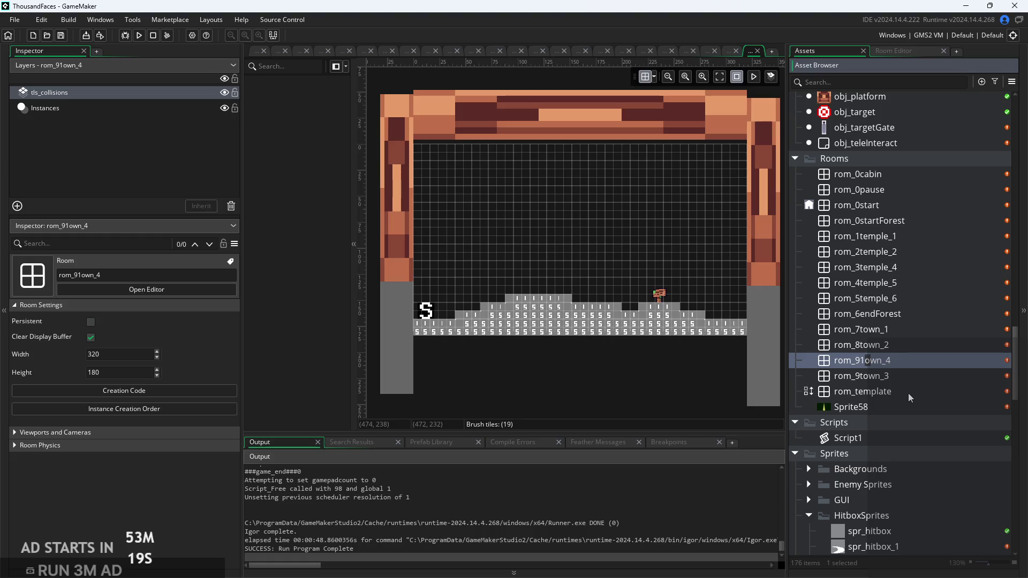
pyautogui.press('BackSpace')
pyautogui.write('8')
pyautogui.press('BackSpace')
pyautogui.write('t')
pyautogui.write('u')
pyautogui.press('Return')
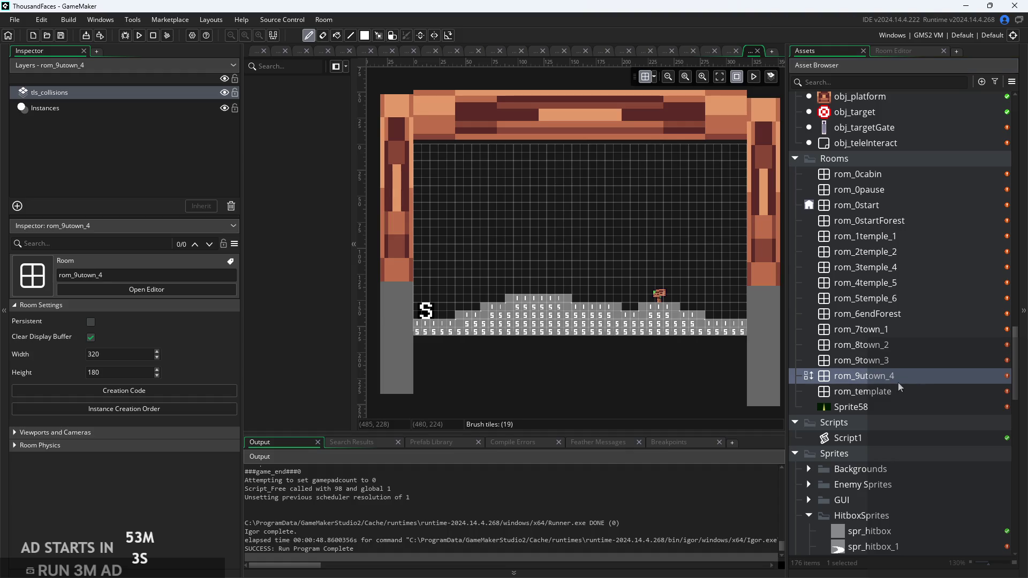
pyautogui.scroll(-1, 374, 263)
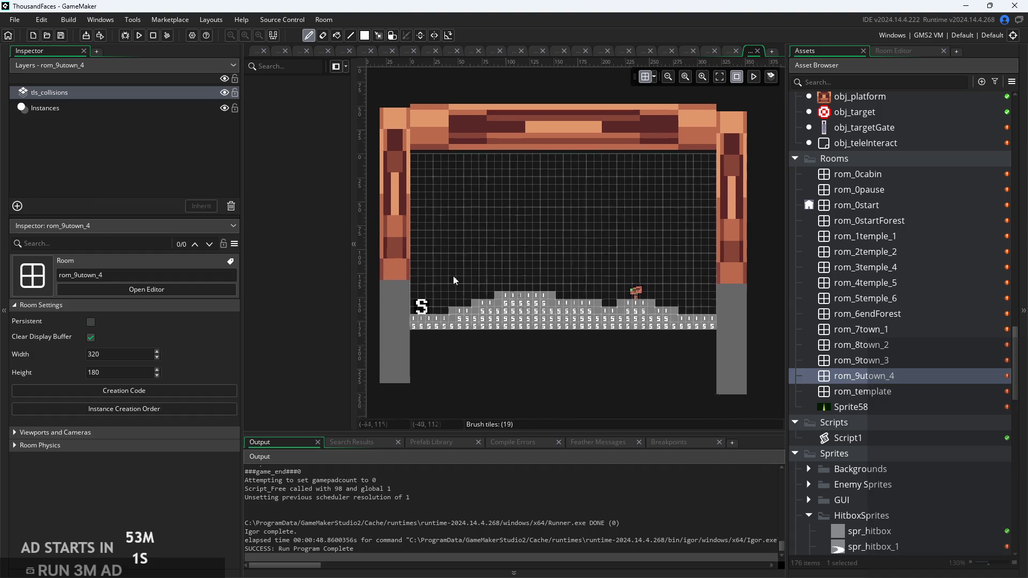
# Change the room name from rom_9utown_4 to rom_a10town_4
pyautogui.rightClick(904, 376)
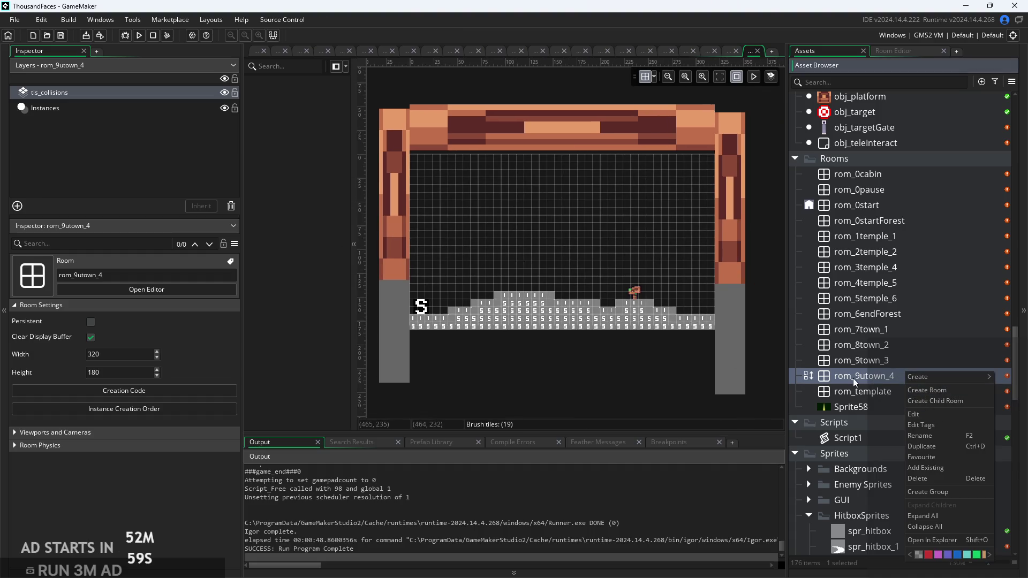
pyautogui.click(935, 437)
pyautogui.scroll(-2, 874, 407)
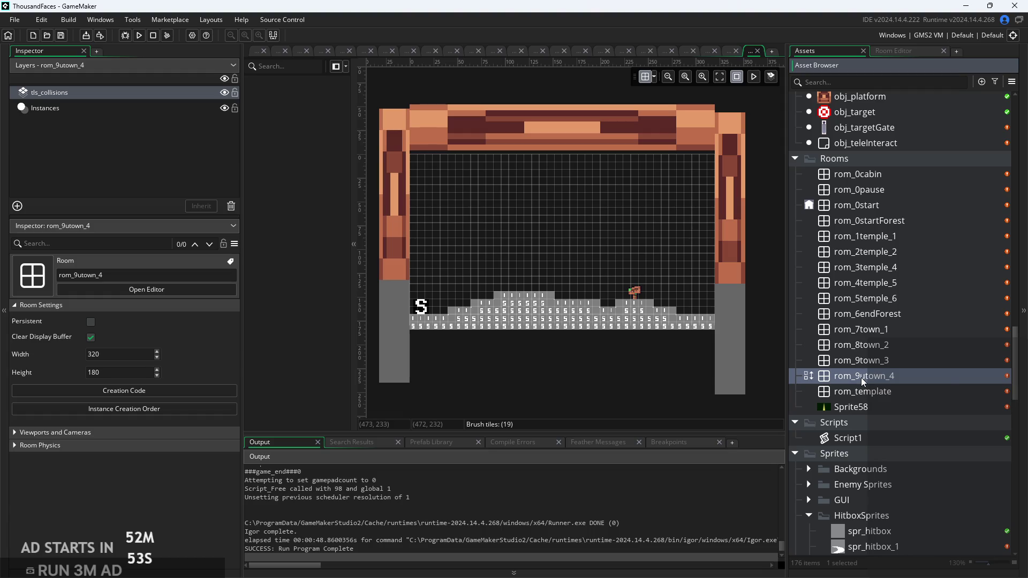
pyautogui.rightClick(862, 378)
pyautogui.click(893, 435)
pyautogui.press('Return')
pyautogui.press('BackSpace')
pyautogui.press('BackSpace')
pyautogui.write('9')
pyautogui.write('0')
pyautogui.press('Right')
pyautogui.press('Right')
pyautogui.press('Return')
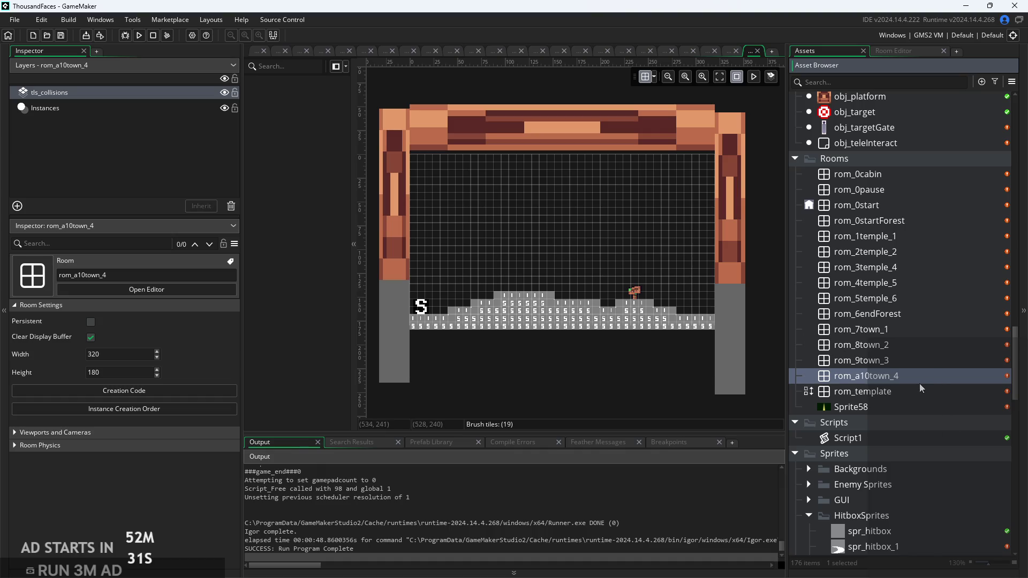
# Pan across the room layout, then reopen rom_a10town_4 in the room editor
pyautogui.moveTo(629, 393)
pyautogui.mouseDown()
pyautogui.moveTo(692, 383)
pyautogui.moveTo(657, 390)
pyautogui.mouseUp()
pyautogui.scroll(-1, 692, 383)
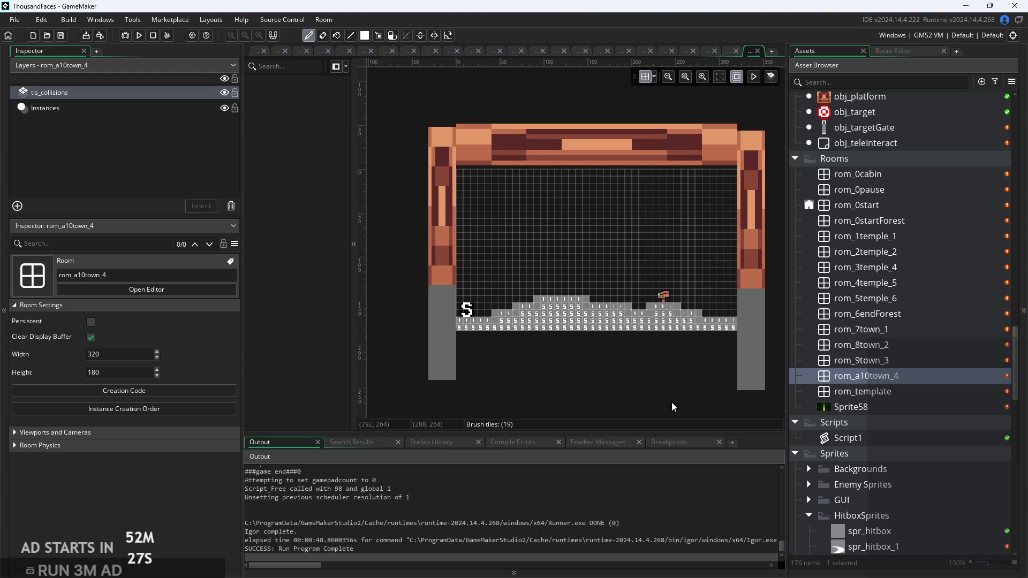
pyautogui.moveTo(496, 401); pyautogui.dragTo(505, 400)
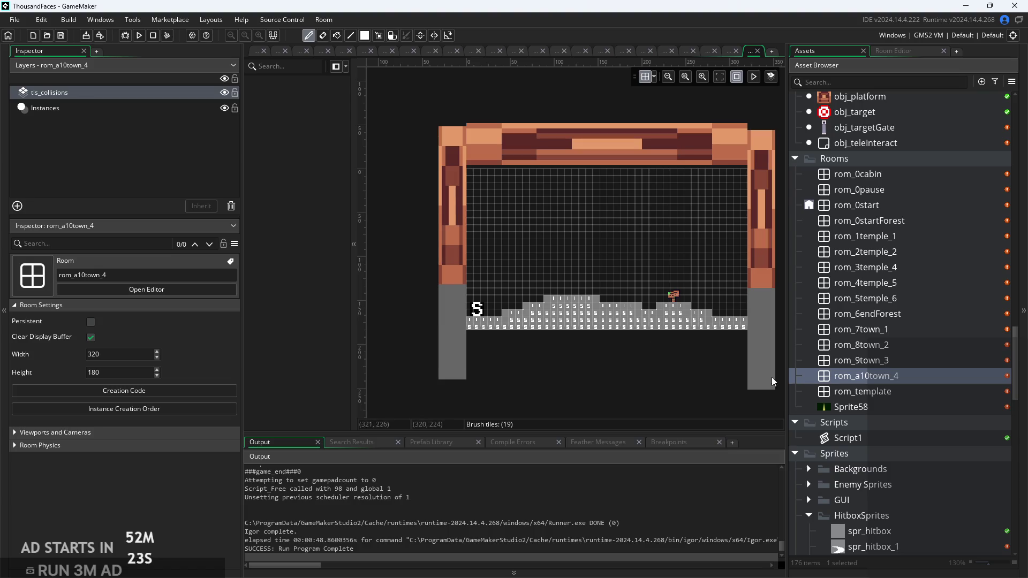
pyautogui.click(885, 365)
pyautogui.doubleClick(913, 376)
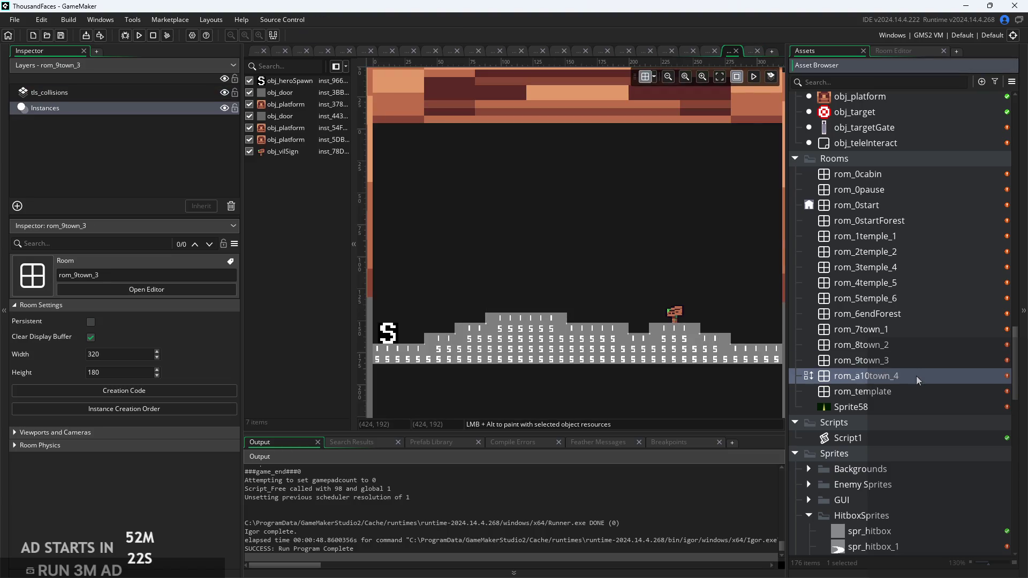
# Change global.progress from 9 to 10 in rom_a10town_4's creation code and save
pyautogui.click(173, 392)
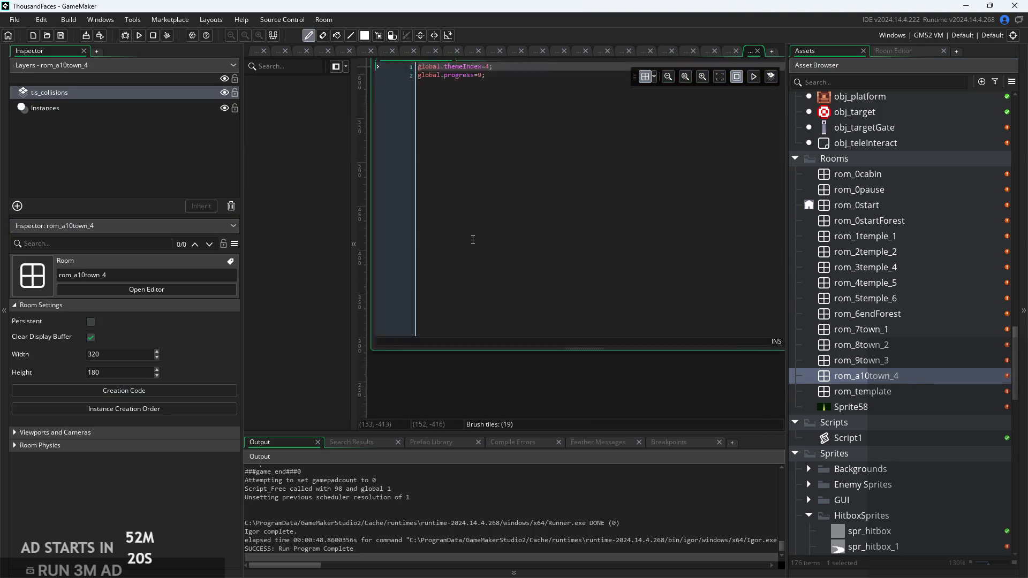
pyautogui.click(471, 118)
pyautogui.press('BackSpace')
pyautogui.write('19')
pyautogui.press('BackSpace')
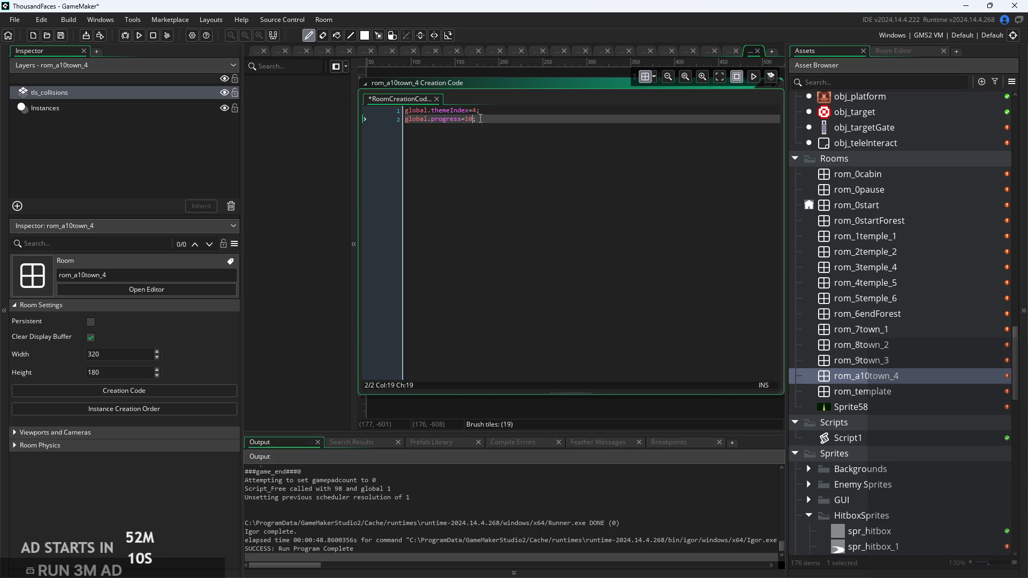
pyautogui.click(498, 247)
pyautogui.hotkey('ctrl', 's')
# Repaint the tls_collisions tiles so the room has a flat floor
pyautogui.scroll(-10, 532, 399)
pyautogui.scroll(4, 646, 347)
pyautogui.scroll(3, 654, 380)
pyautogui.scroll(-3, 617, 413)
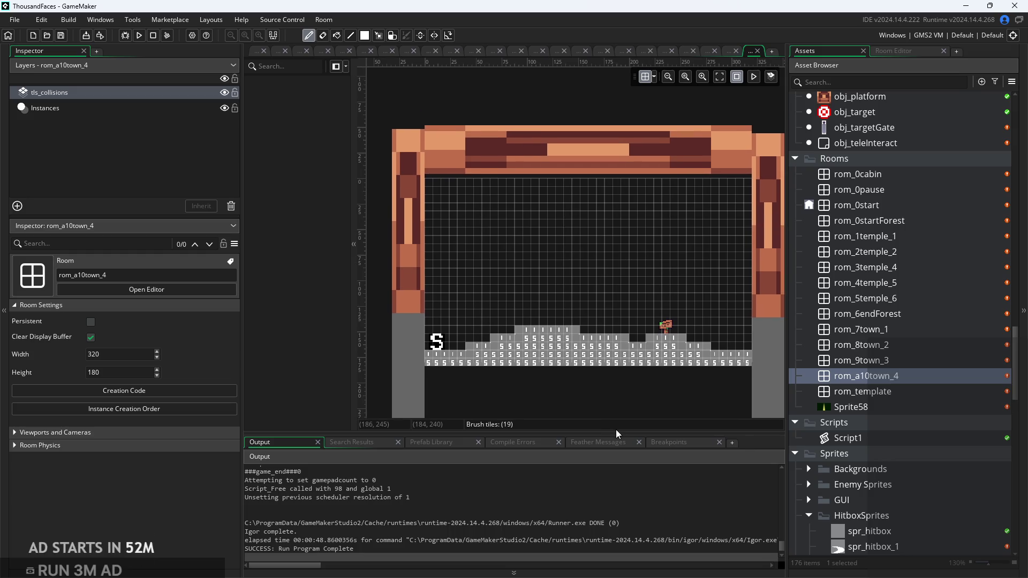
pyautogui.scroll(1, 618, 393)
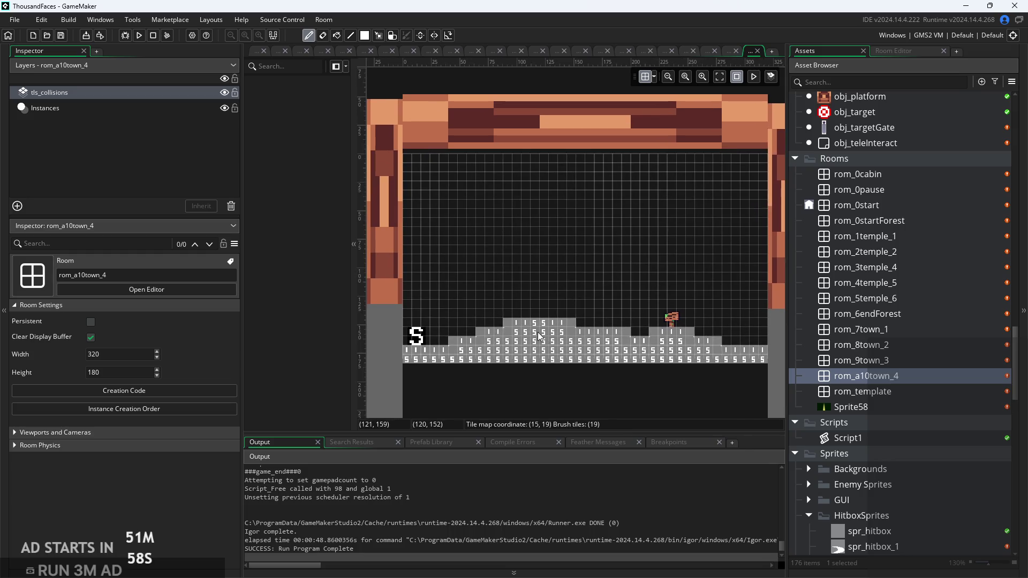
pyautogui.scroll(2, 525, 319)
pyautogui.click(525, 319)
pyautogui.scroll(-1, 469, 347)
pyautogui.moveTo(468, 347)
pyautogui.mouseDown()
pyautogui.moveTo(452, 335)
pyautogui.moveTo(498, 329)
pyautogui.moveTo(553, 341)
pyautogui.moveTo(562, 319)
pyautogui.moveTo(625, 339)
pyautogui.moveTo(747, 334)
pyautogui.mouseUp()
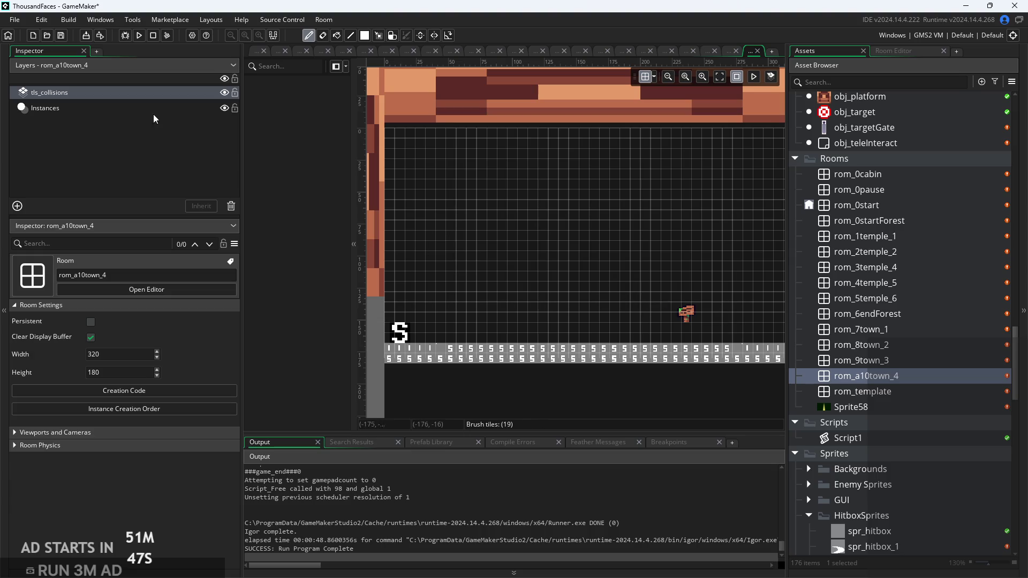
# Delete the village sign instance and move the hero spawn to 12,160
pyautogui.click(129, 109)
pyautogui.click(690, 315)
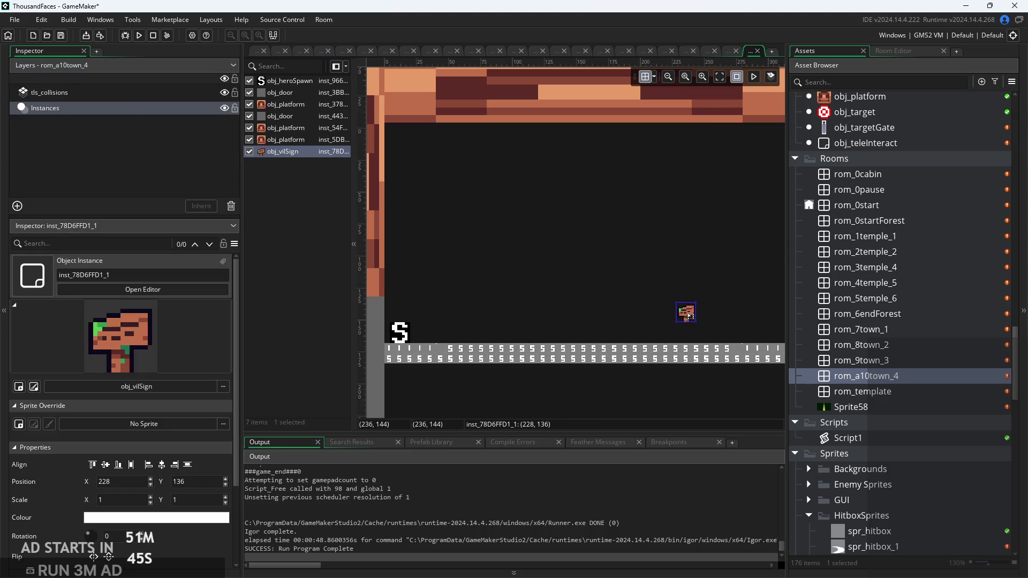
pyautogui.press('Delete')
pyautogui.click(402, 340)
pyautogui.moveTo(401, 340); pyautogui.dragTo(400, 332)
pyautogui.click(482, 332)
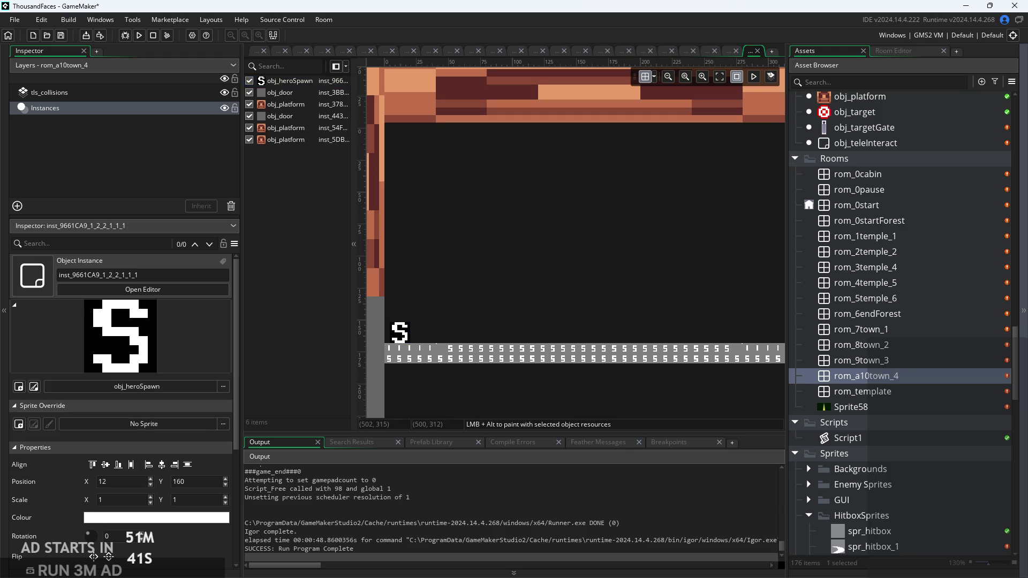
# Pan the room view and check the tls_collisions and Instances layers
pyautogui.scroll(-1, 484, 303)
pyautogui.moveTo(644, 364); pyautogui.dragTo(626, 364)
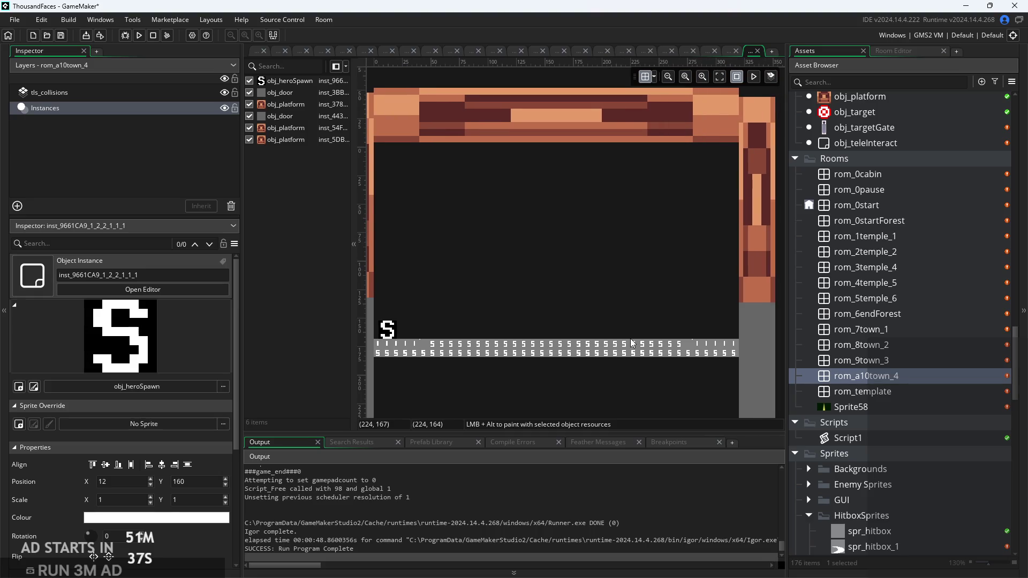
pyautogui.scroll(-1, 632, 343)
pyautogui.scroll(1, 570, 310)
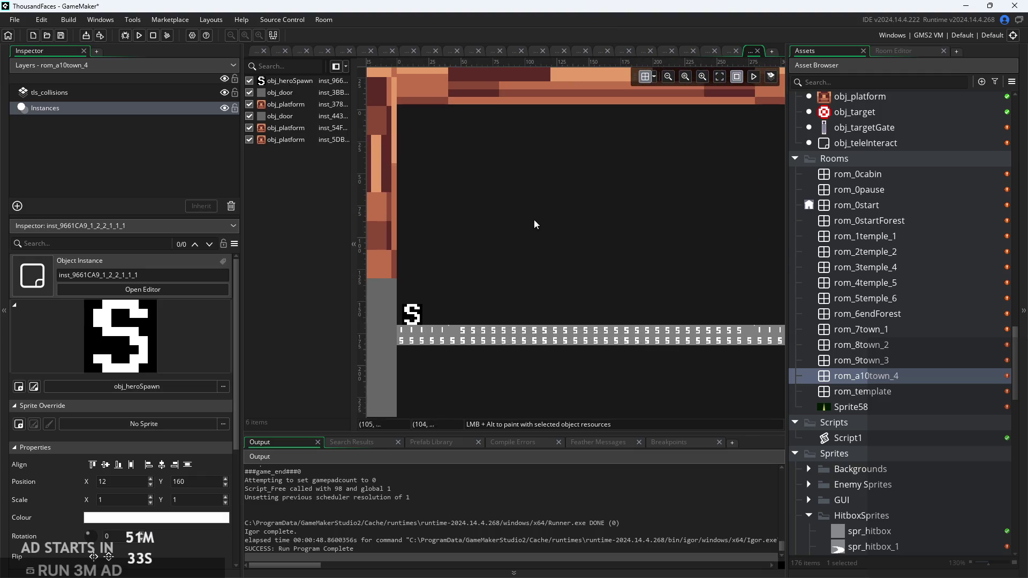
pyautogui.scroll(-1, 540, 322)
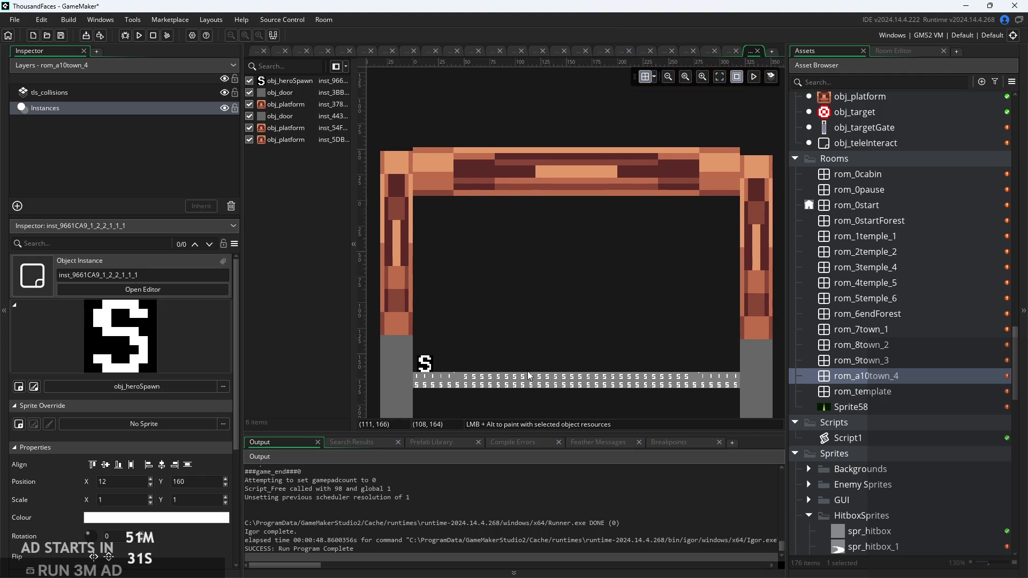
pyautogui.scroll(1, 364, 147)
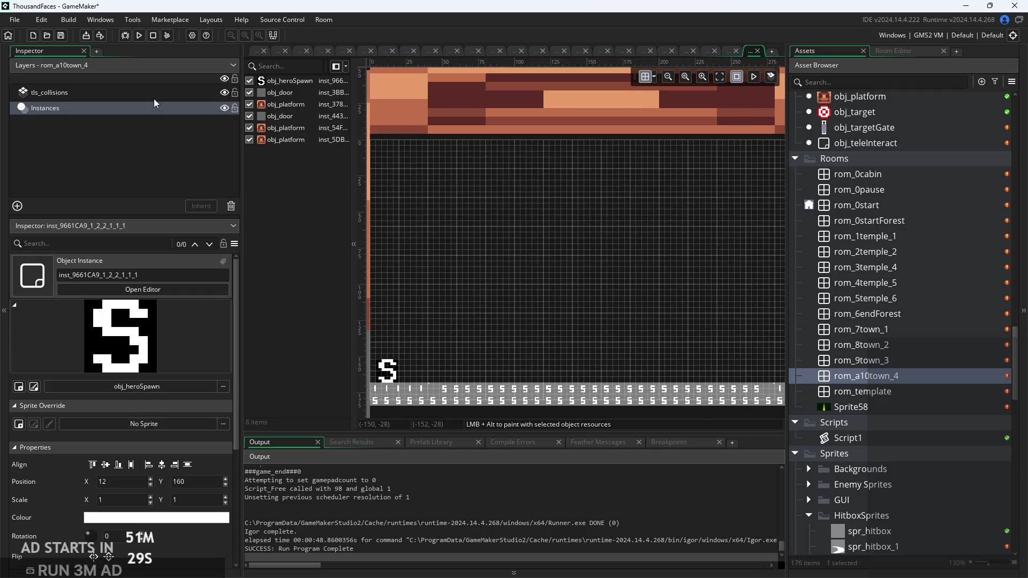
pyautogui.click(154, 94)
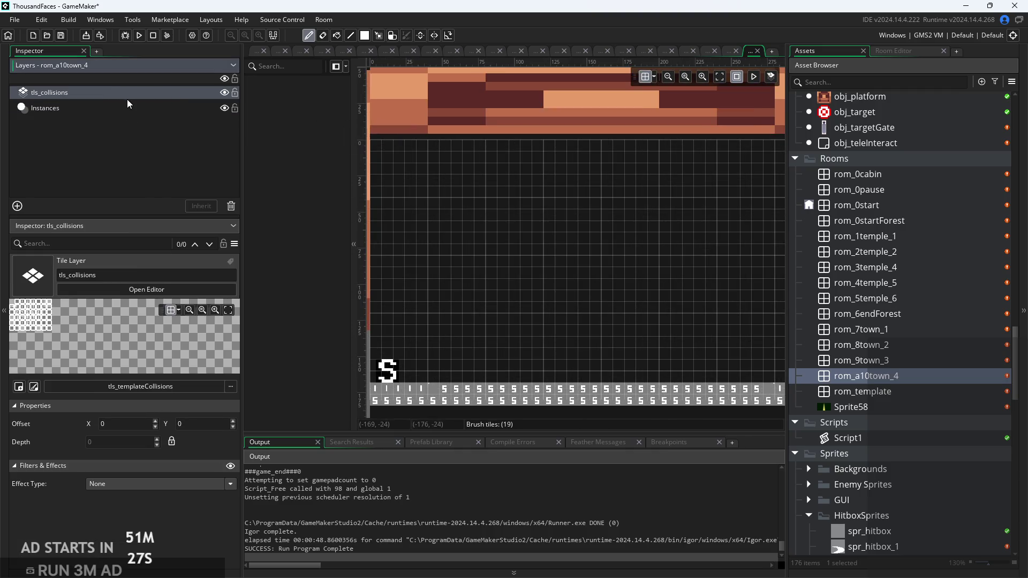
pyautogui.click(126, 113)
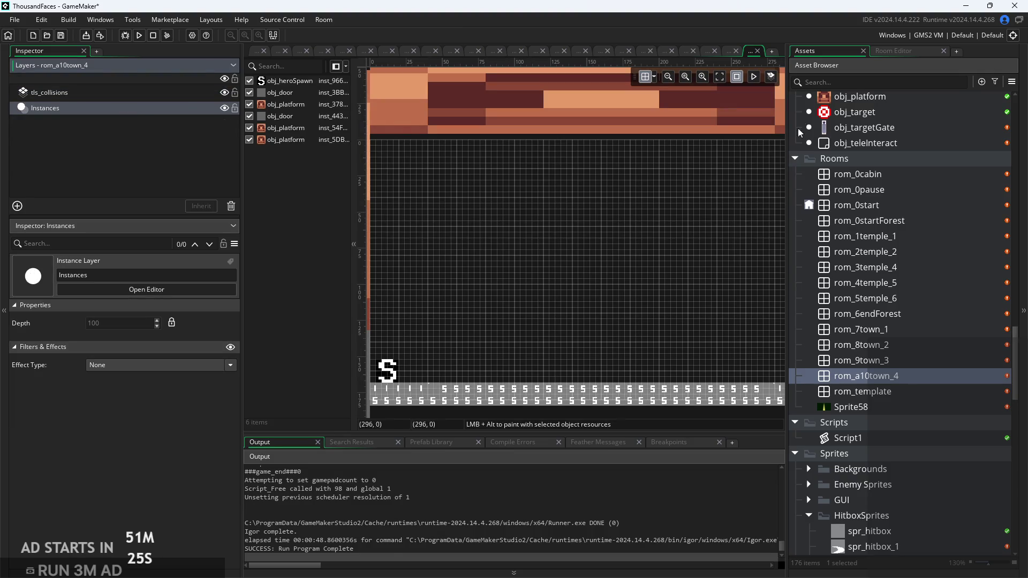
# Scroll the Asset Browser up until the Objects > Enemies folder is visible
pyautogui.scroll(4, 867, 275)
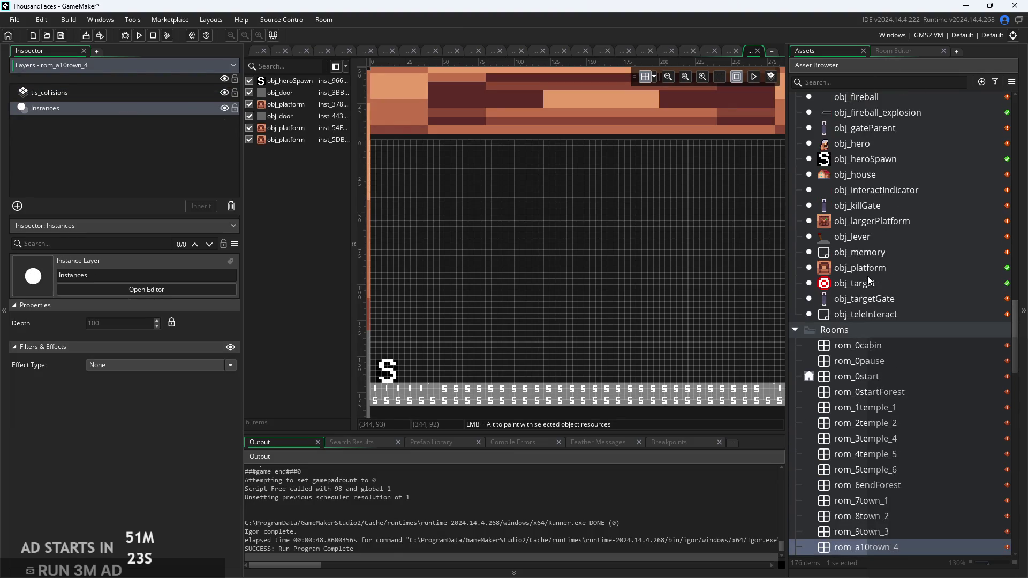
pyautogui.scroll(3, 872, 240)
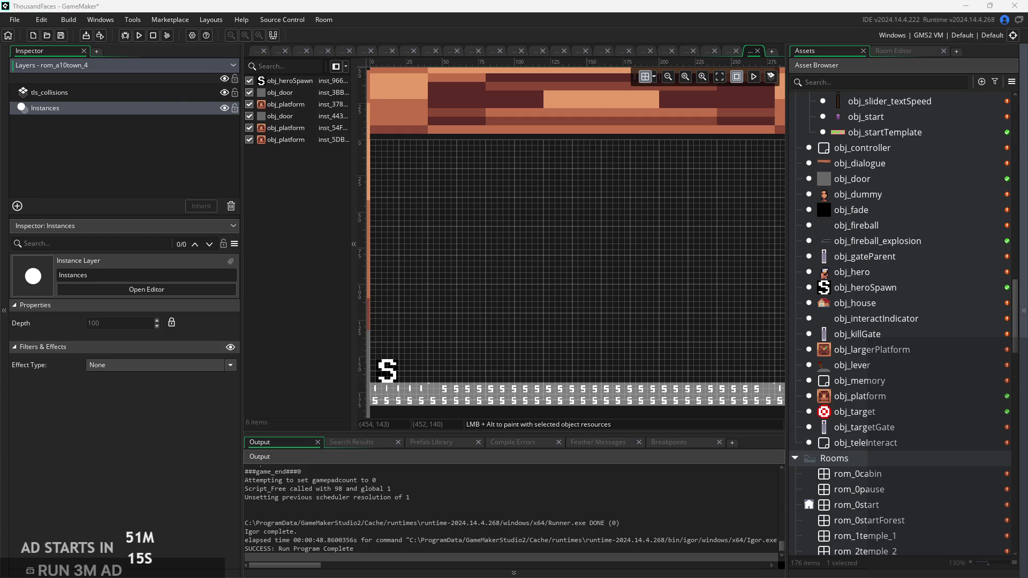
pyautogui.scroll(8, 857, 321)
pyautogui.scroll(6, 907, 224)
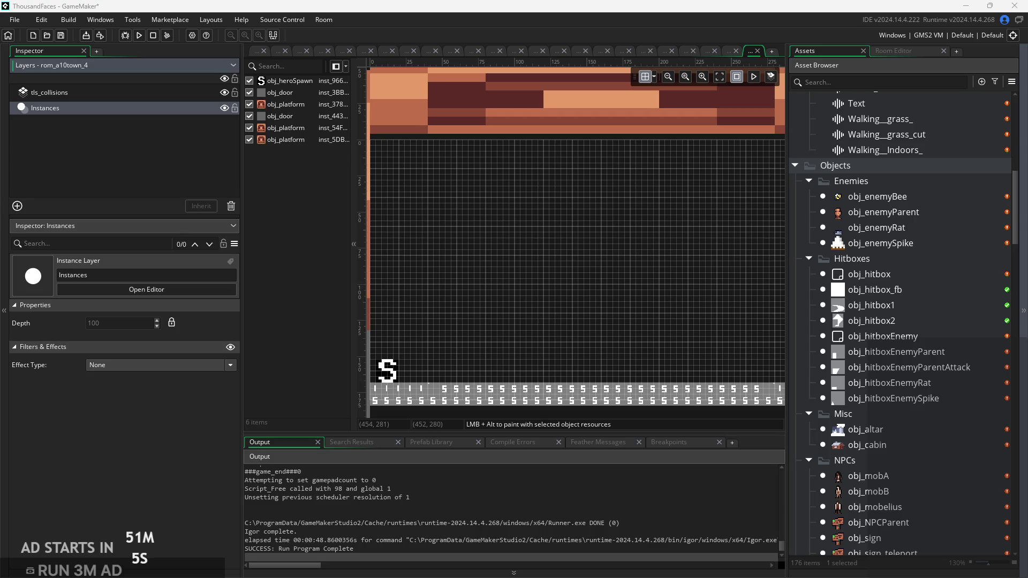
# Duplicate obj_enemyParent to create obj_enemyParent_1
pyautogui.rightClick(932, 243)
pyautogui.click(944, 226)
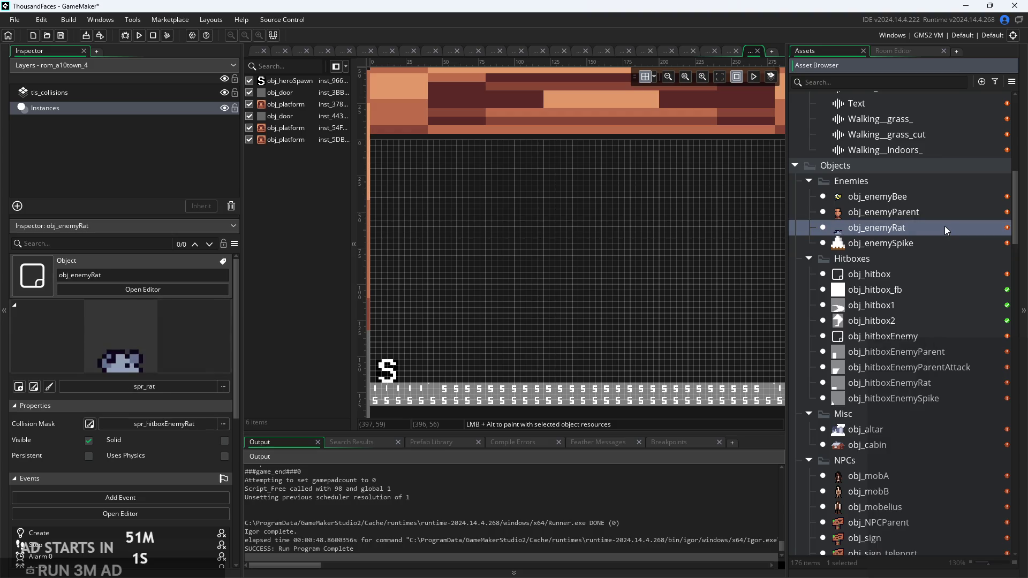
pyautogui.click(943, 213)
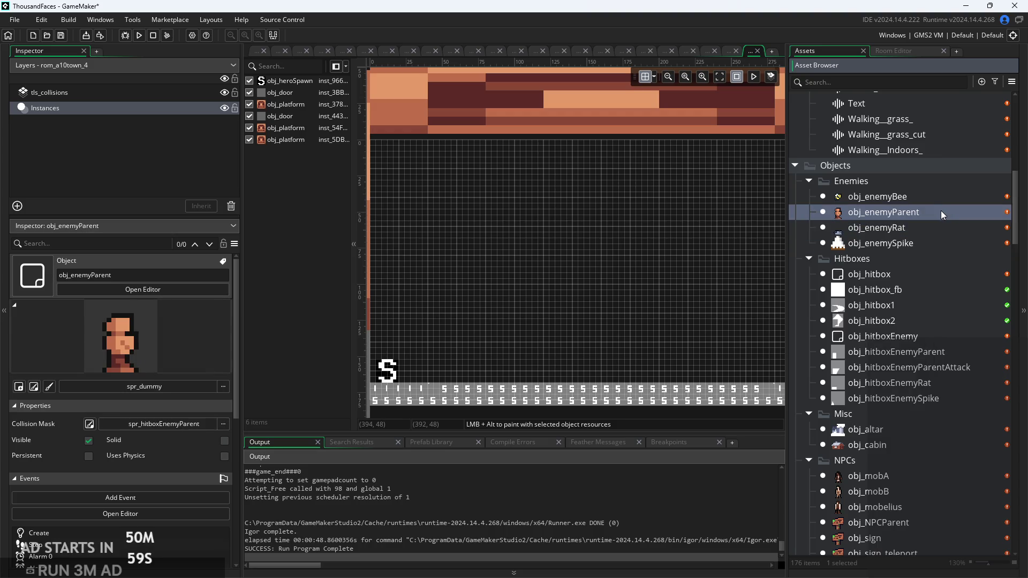
pyautogui.rightClick(940, 210)
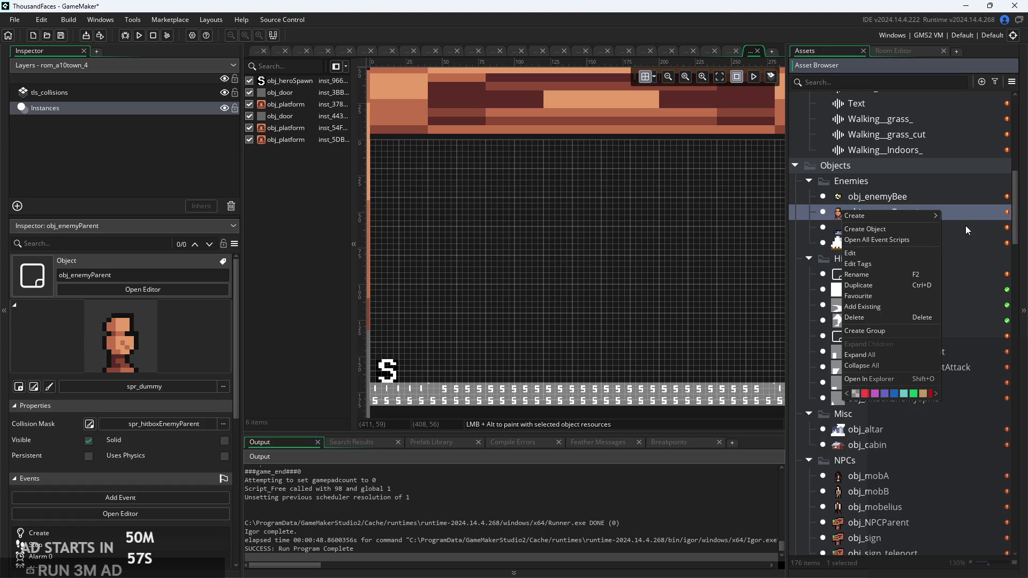
pyautogui.click(965, 217)
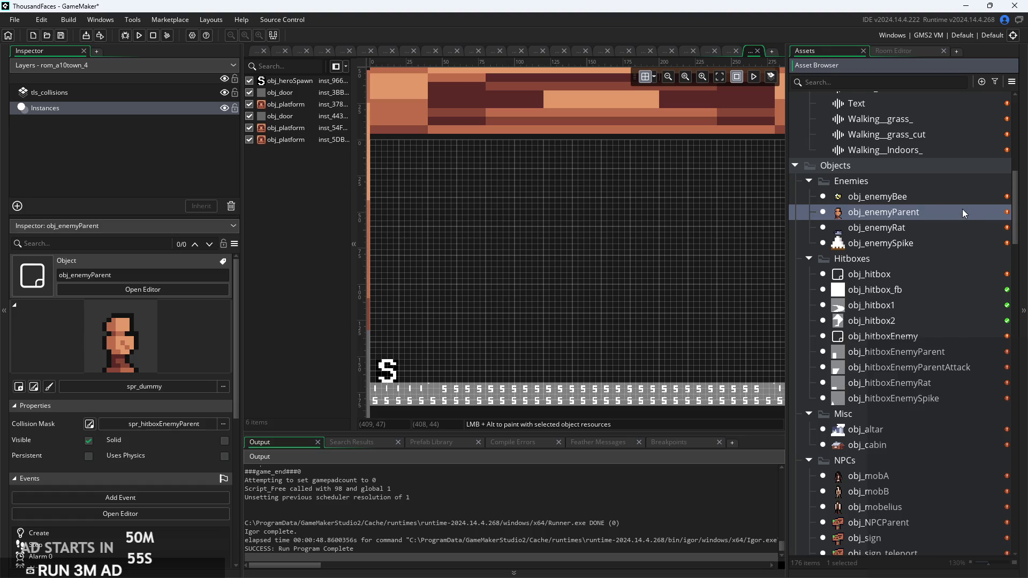
pyautogui.rightClick(962, 209)
pyautogui.click(939, 283)
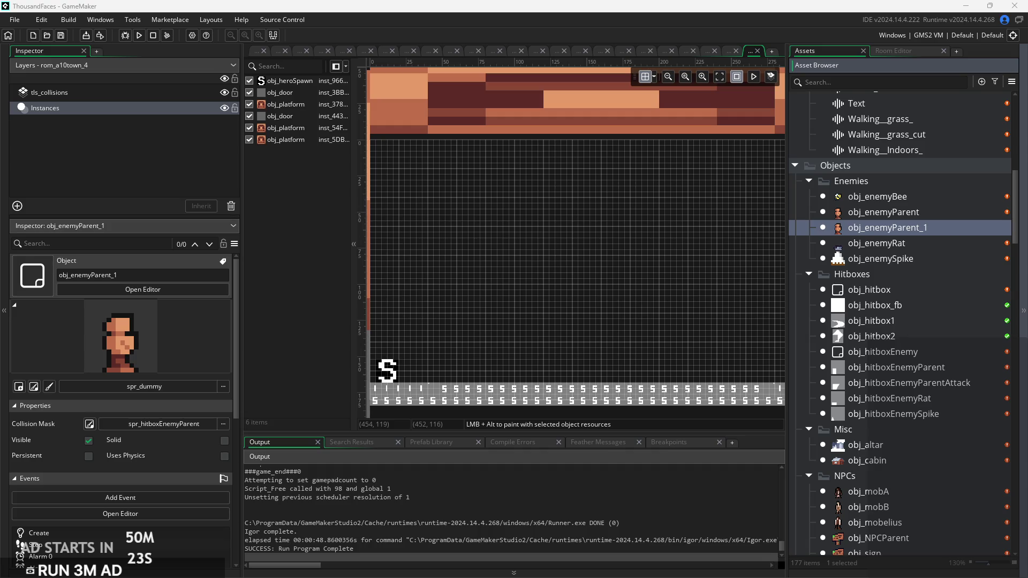
# Scroll down to Sprites and expand the Enemy Sprites folder
pyautogui.scroll(-7, 873, 310)
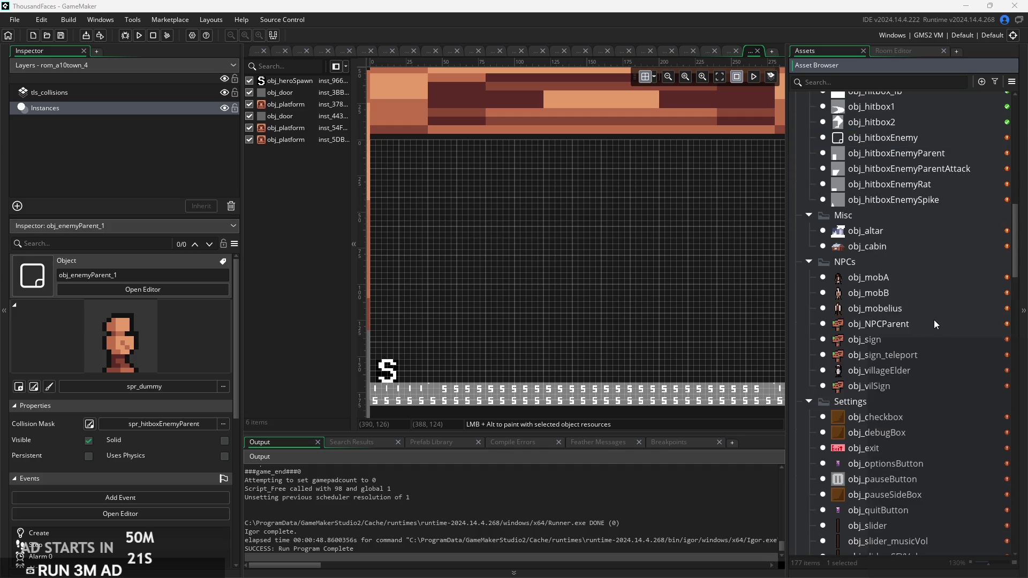
pyautogui.scroll(-14, 941, 312)
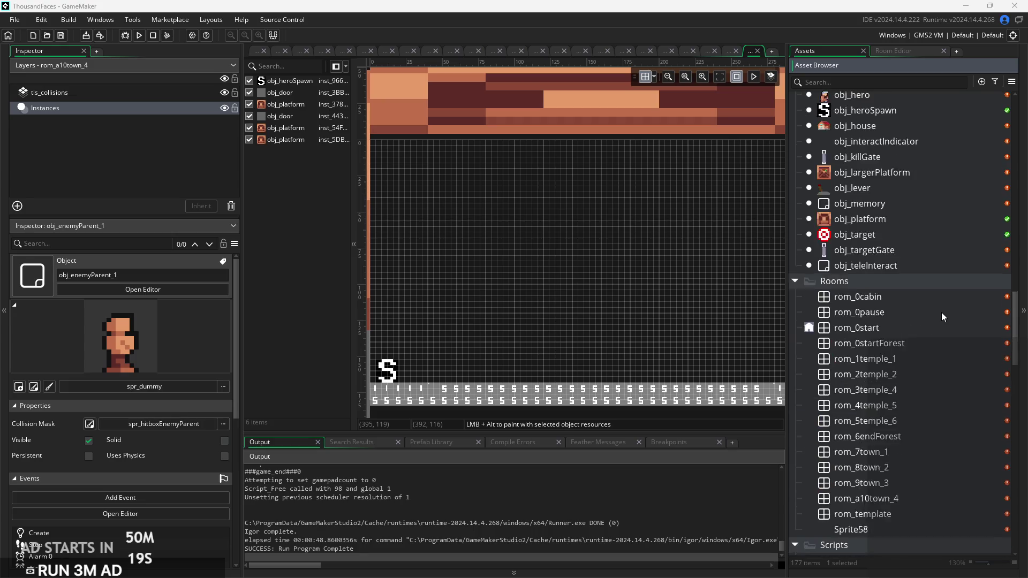
pyautogui.scroll(-6, 940, 310)
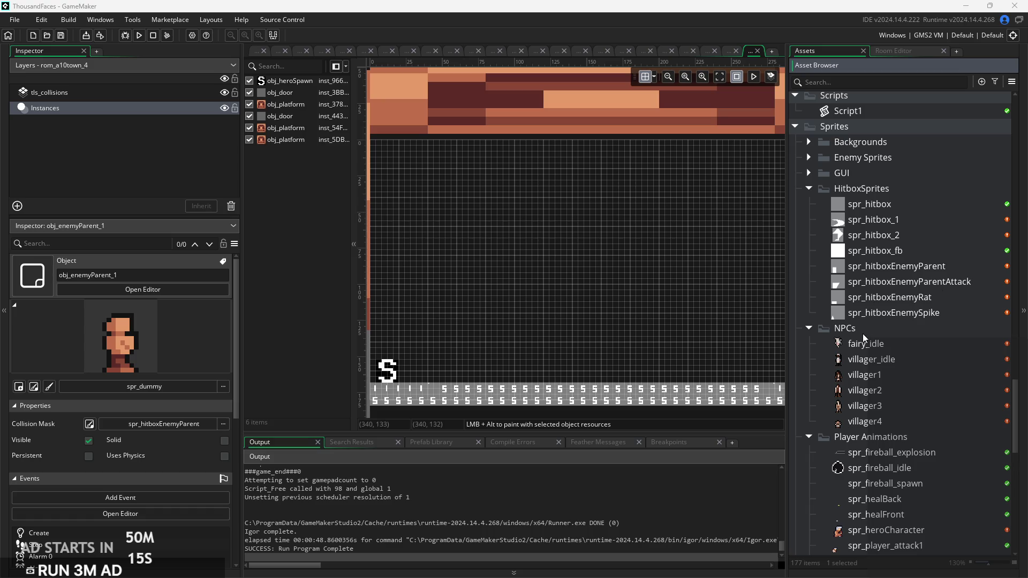
pyautogui.scroll(-1, 851, 347)
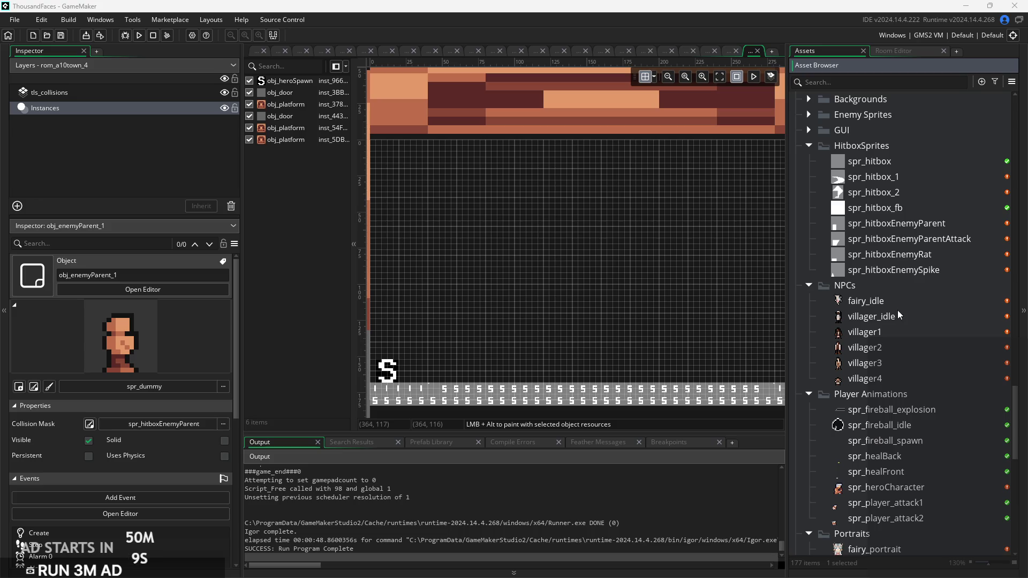
pyautogui.click(808, 114)
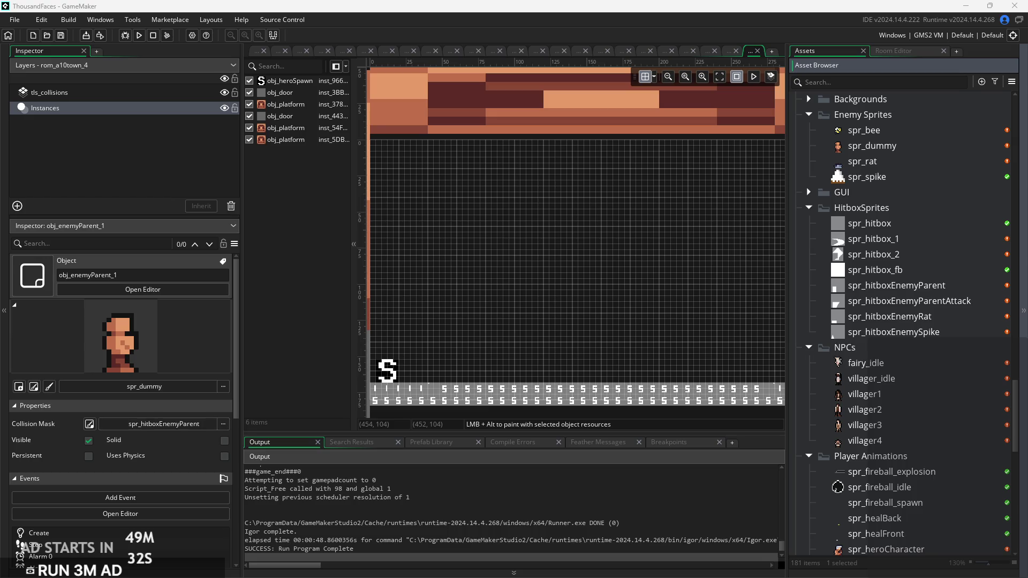
# Move goblin_idle, goblin_punch and goblin_walk into Enemy Sprites and open their sprite editors
pyautogui.moveTo(1027, 461)
pyautogui.mouseDown()
pyautogui.moveTo(809, 455)
pyautogui.moveTo(856, 409)
pyautogui.moveTo(886, 124)
pyautogui.moveTo(892, 138)
pyautogui.mouseUp()
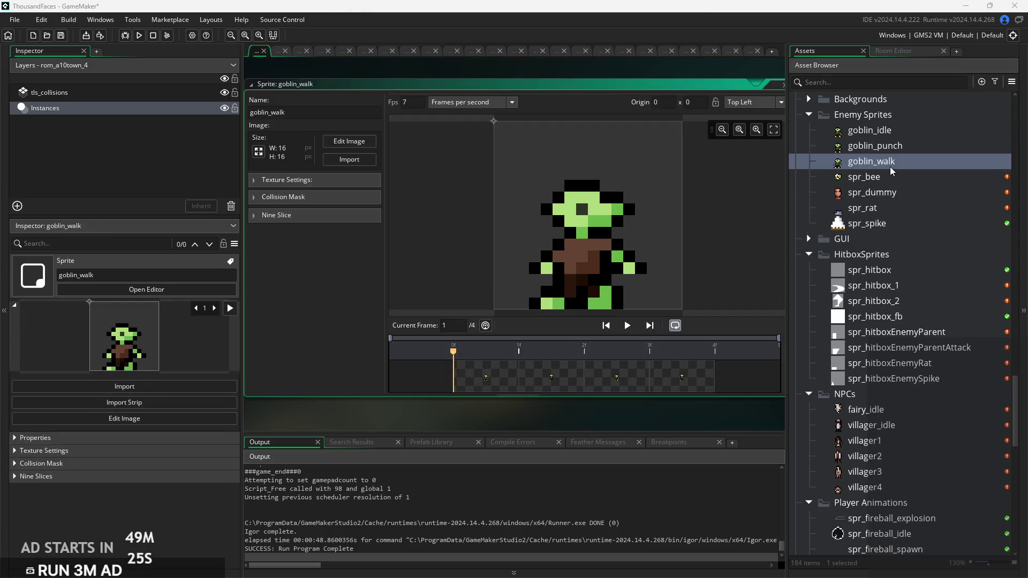
pyautogui.doubleClick(891, 131)
pyautogui.doubleClick(893, 148)
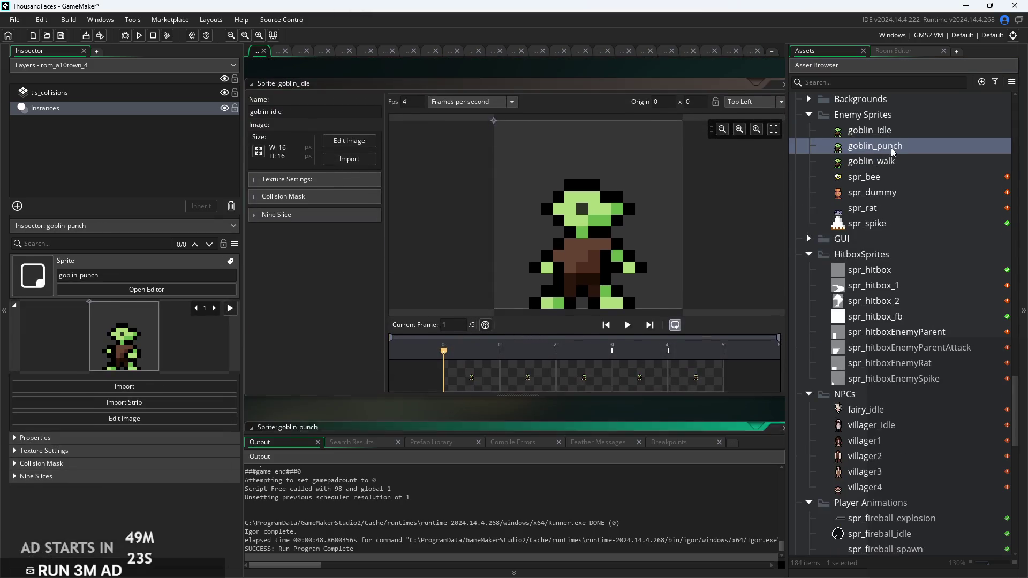
pyautogui.doubleClick(889, 161)
pyautogui.doubleClick(884, 133)
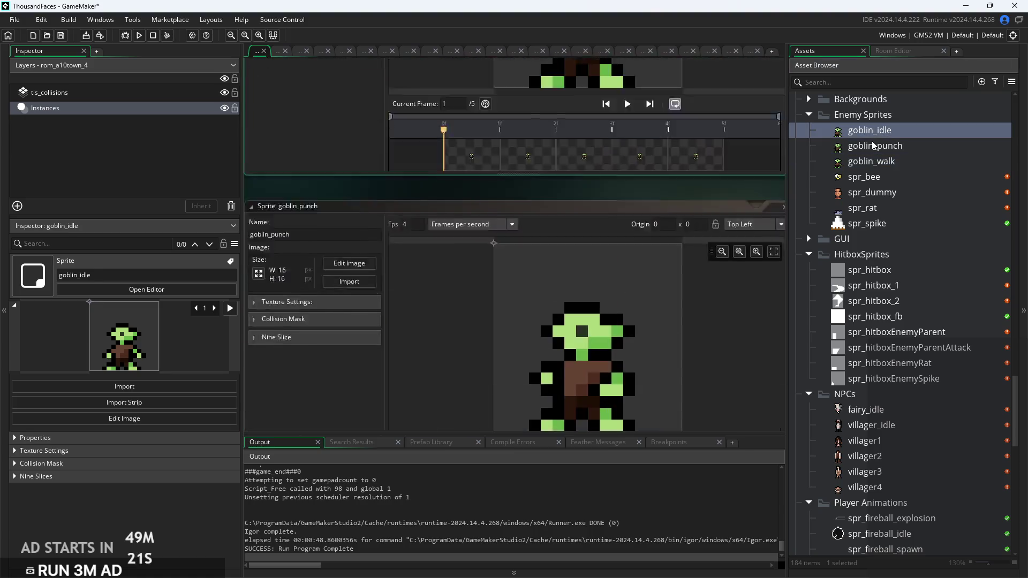
# Preview the goblin_idle animation, playing it and stepping through its frames
pyautogui.click(629, 326)
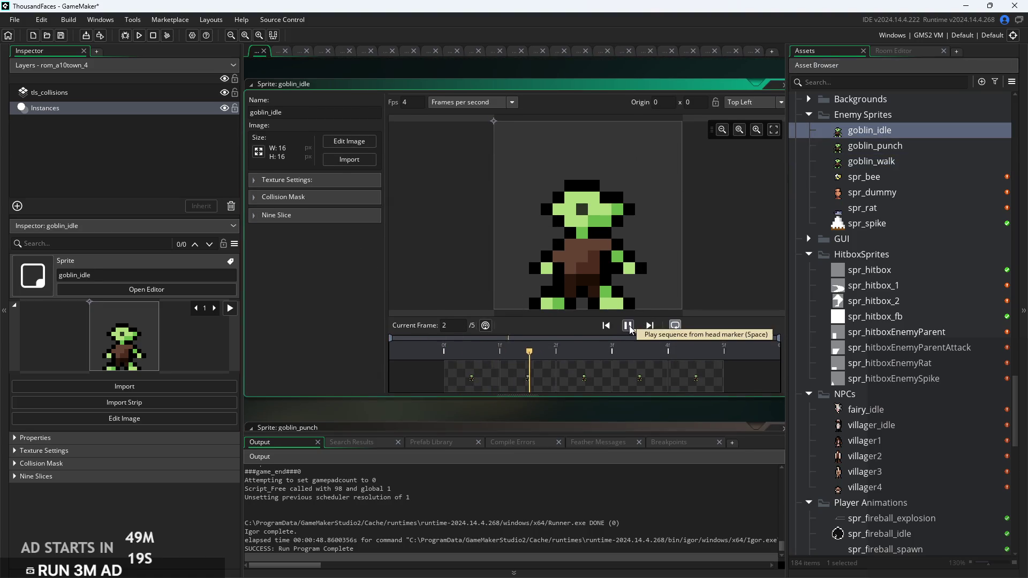
pyautogui.click(629, 326)
pyautogui.click(858, 147)
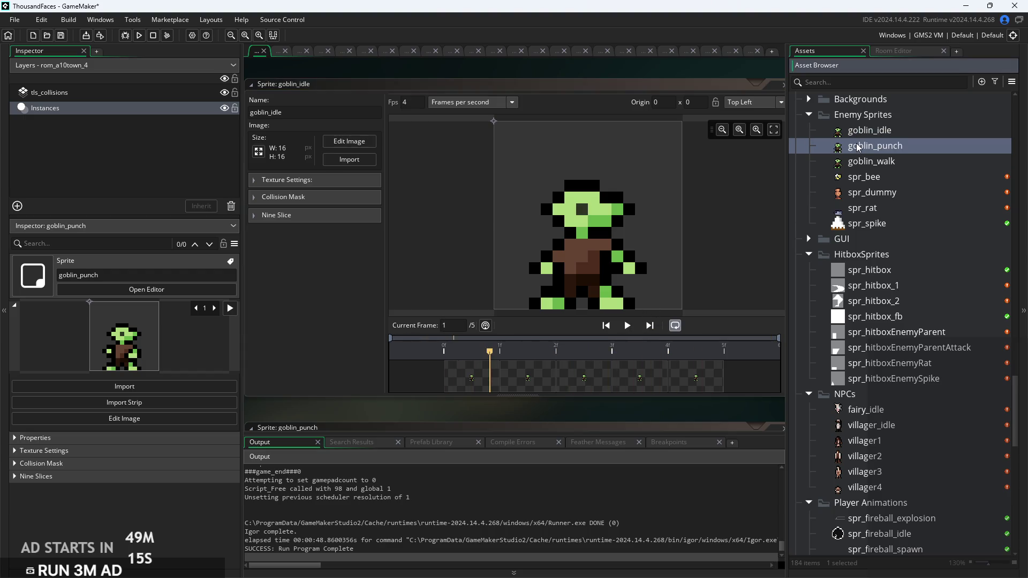
pyautogui.doubleClick(885, 134)
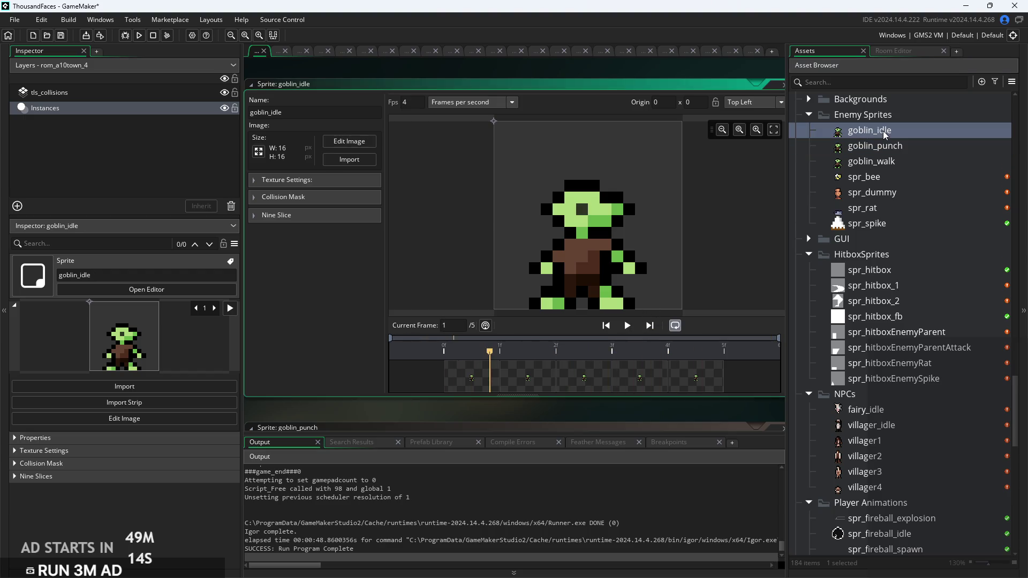
pyautogui.click(649, 325)
pyautogui.click(649, 325)
pyautogui.click(649, 325)
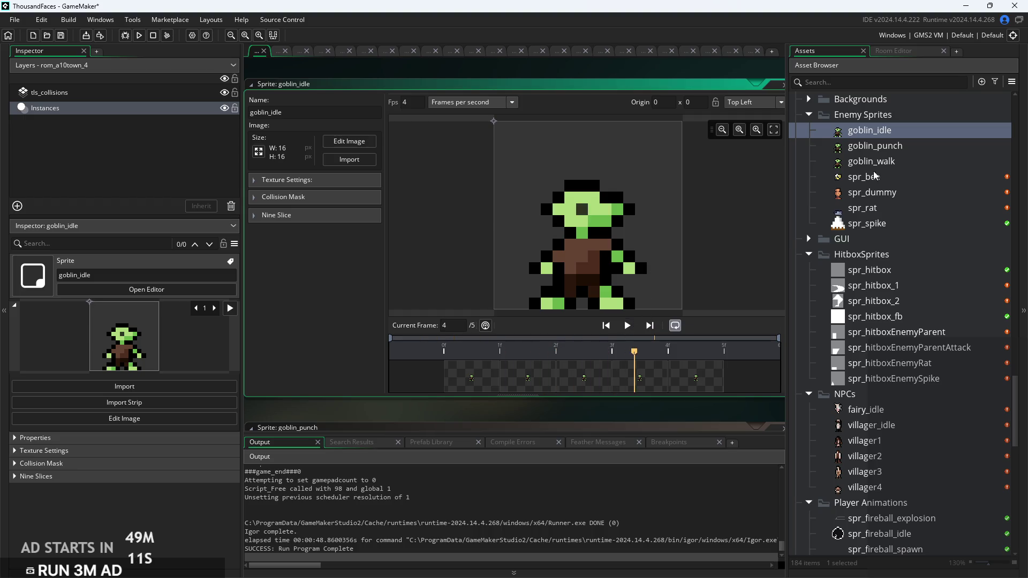
# Play and stop the goblin_punch and goblin_walk animations to preview them
pyautogui.doubleClick(893, 148)
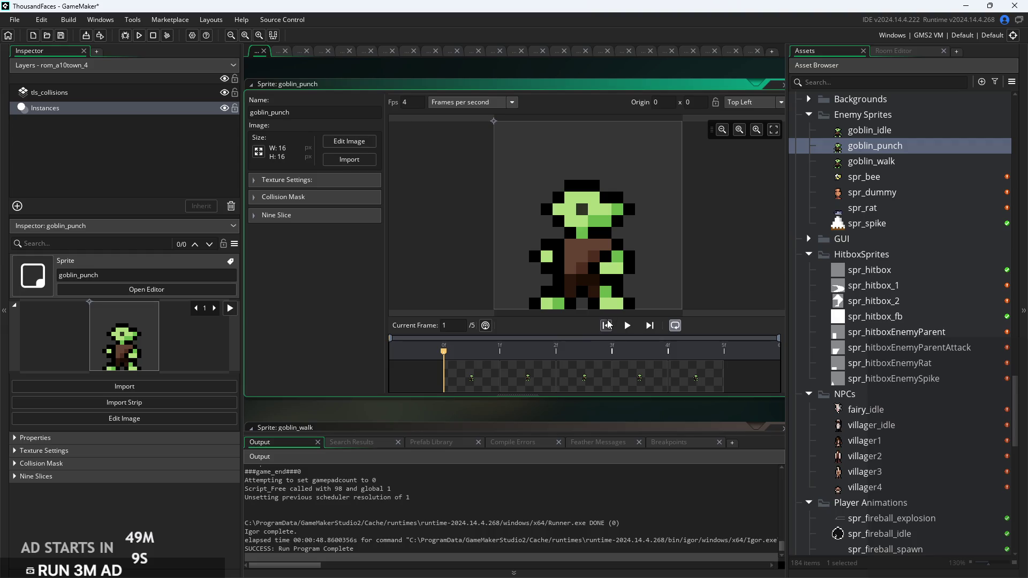
pyautogui.click(630, 330)
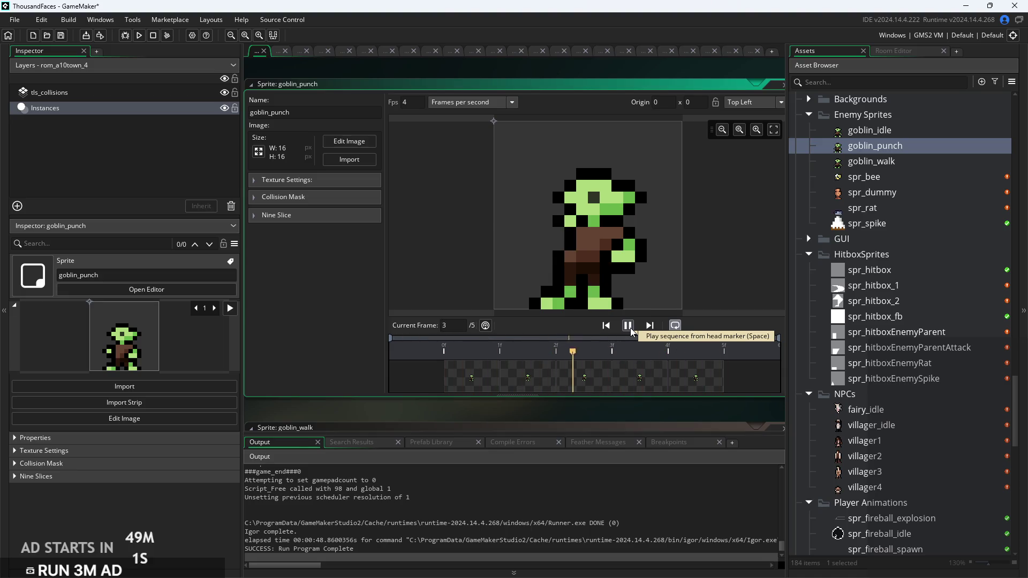
pyautogui.click(628, 327)
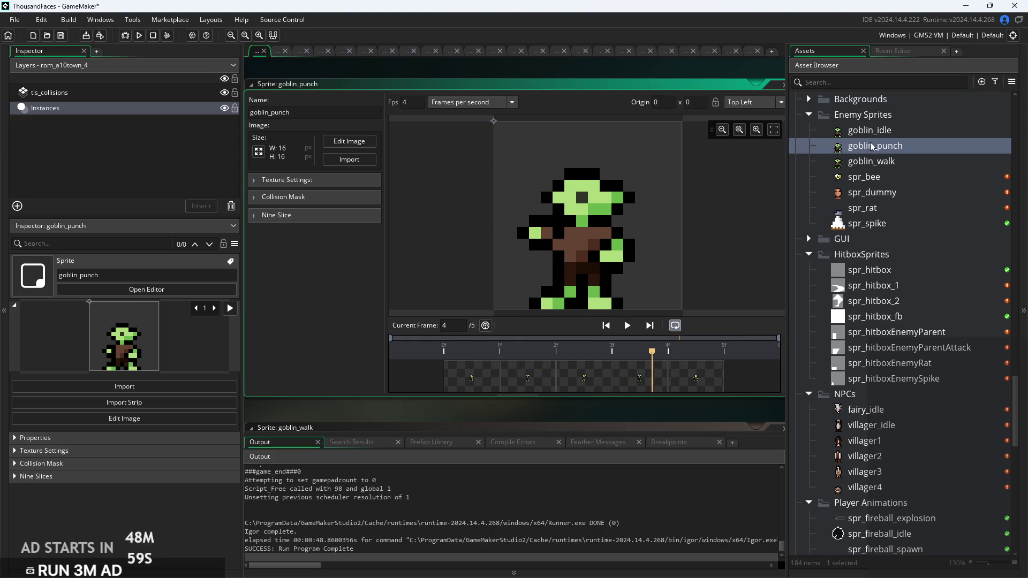
pyautogui.doubleClick(872, 161)
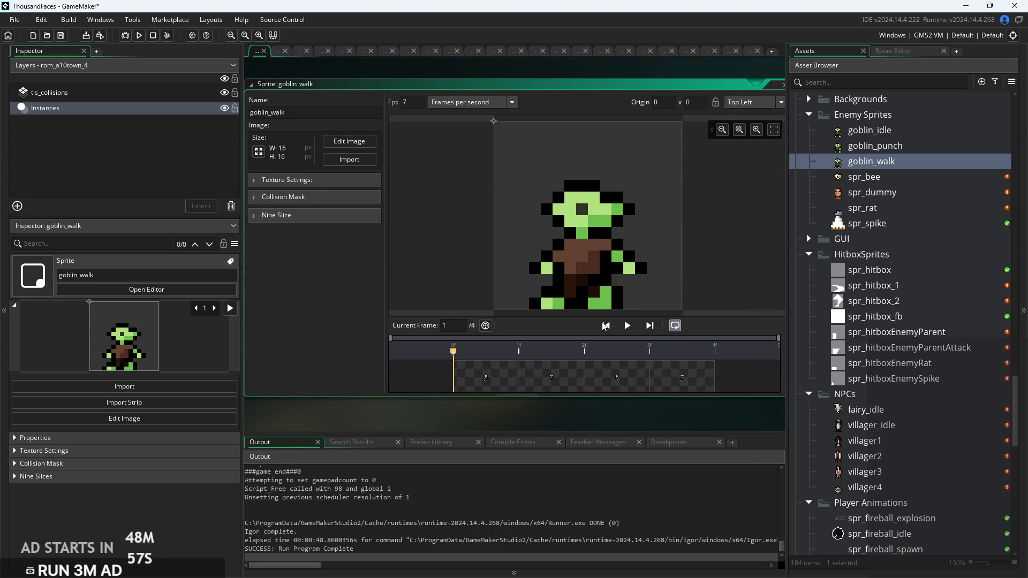
pyautogui.click(628, 327)
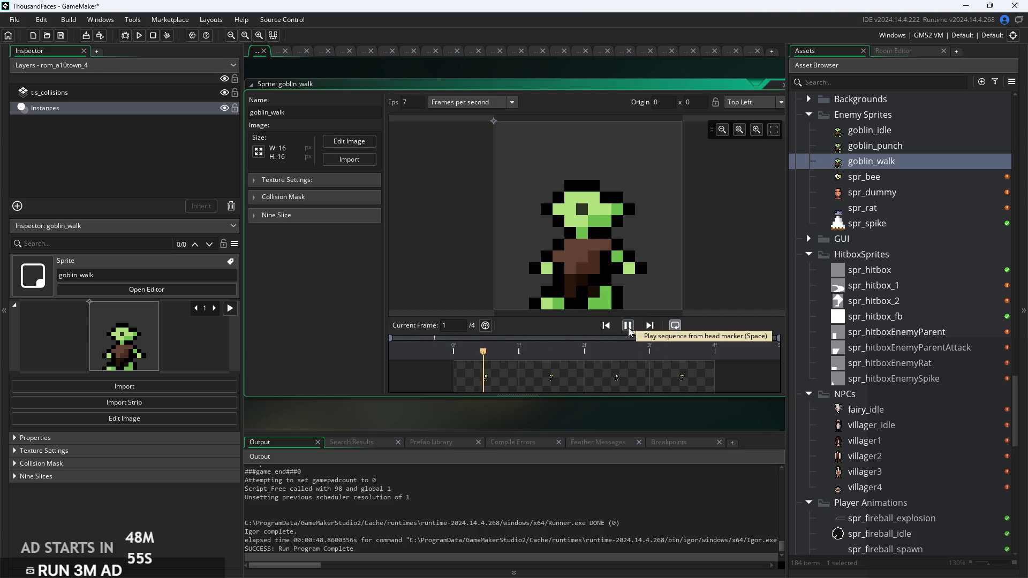
pyautogui.click(629, 328)
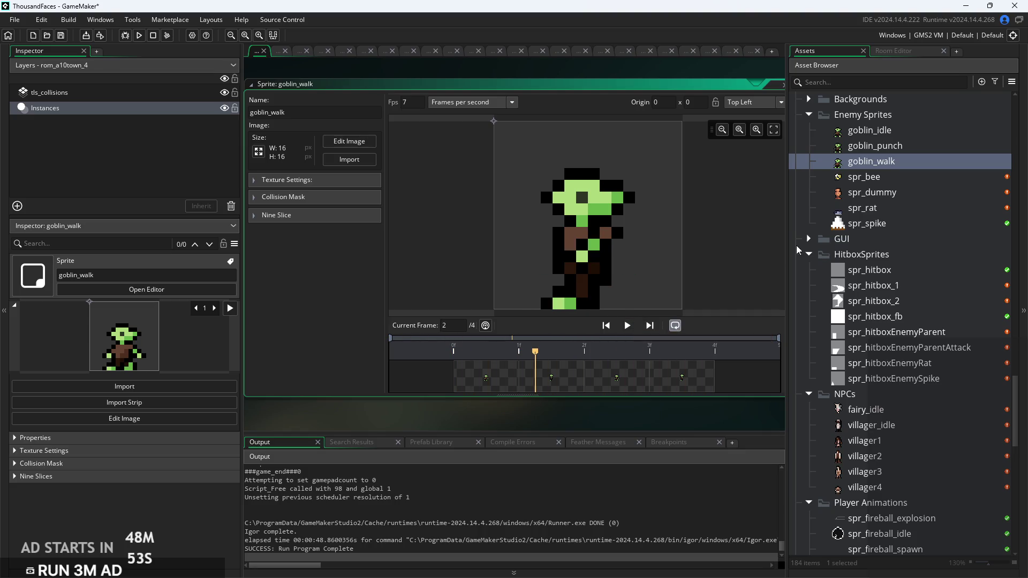
pyautogui.scroll(2, 796, 245)
pyautogui.keyDown('ctrl'); pyautogui.scroll(-3, 377, 265); pyautogui.keyUp('ctrl')
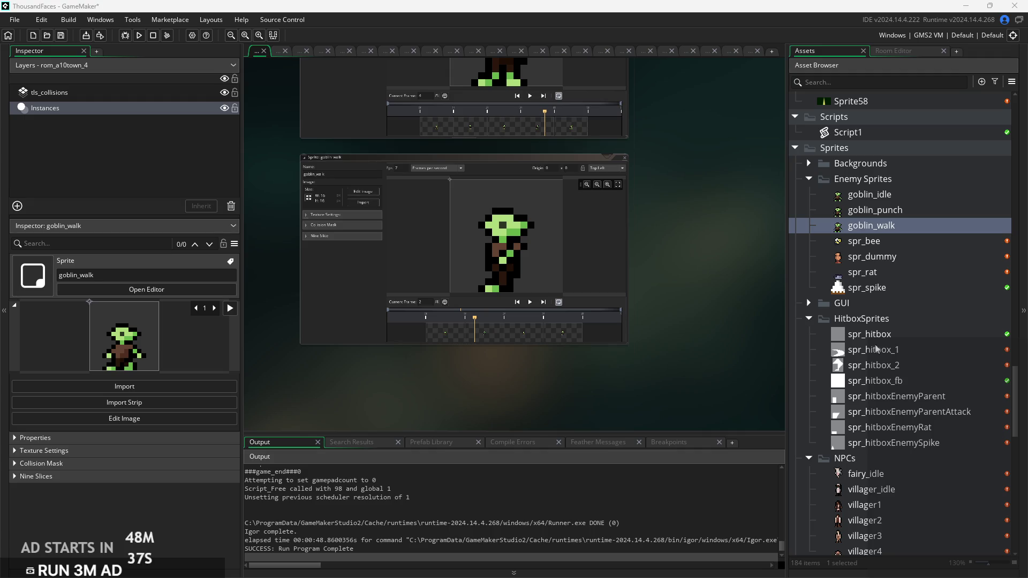
# Create a new empty sprite, Sprite109, from the Asset Browser
pyautogui.scroll(-1, 718, 295)
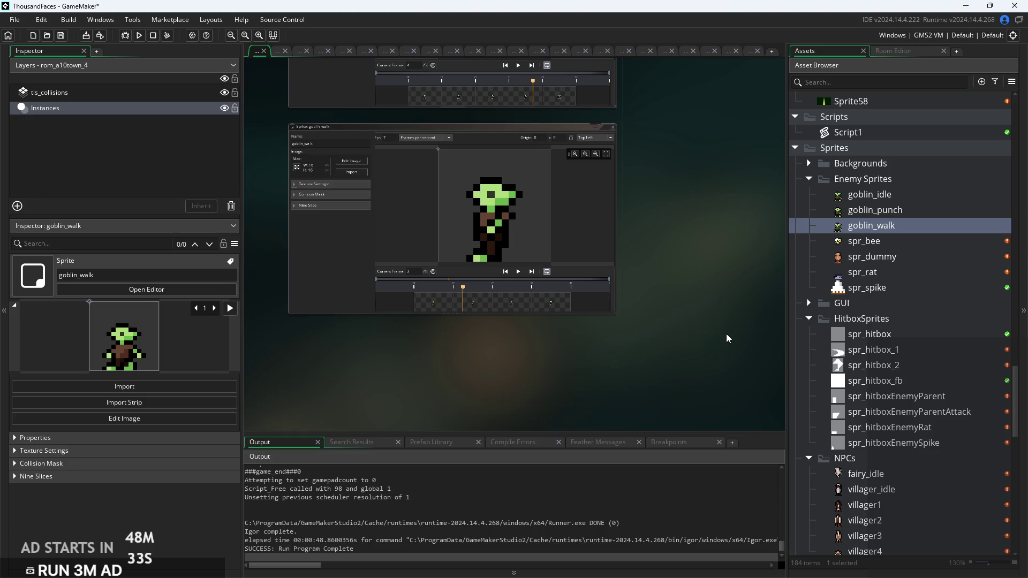
pyautogui.scroll(-10, 926, 448)
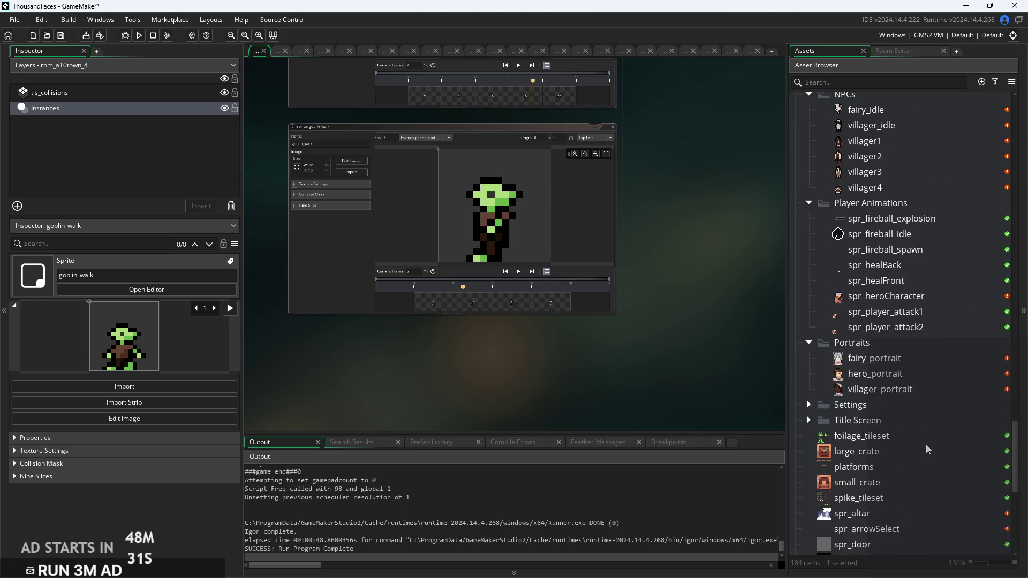
pyautogui.scroll(-6, 926, 444)
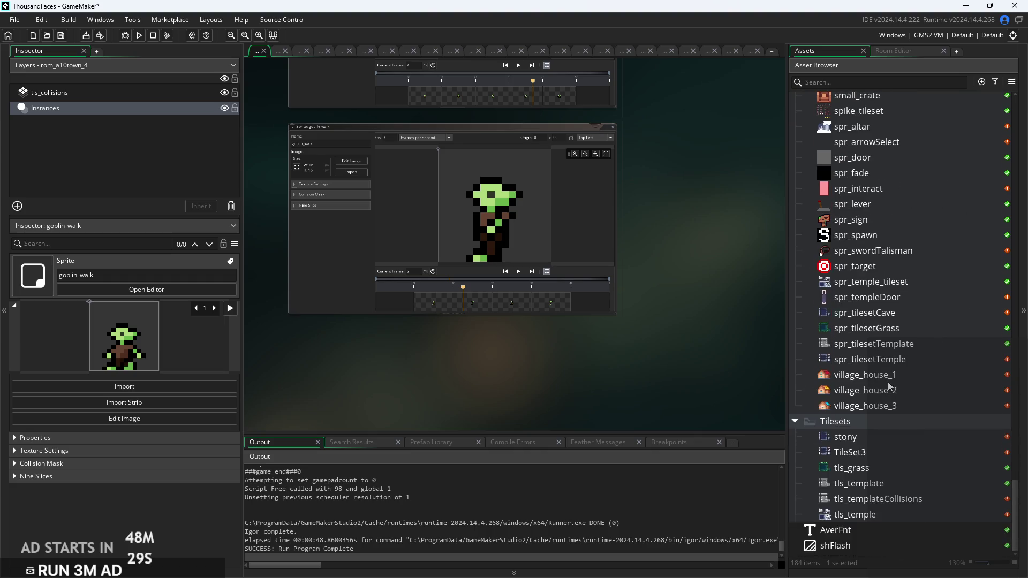
pyautogui.scroll(7, 888, 381)
pyautogui.scroll(6, 888, 381)
pyautogui.scroll(-6, 871, 323)
pyautogui.scroll(-1, 871, 322)
pyautogui.rightClick(882, 384)
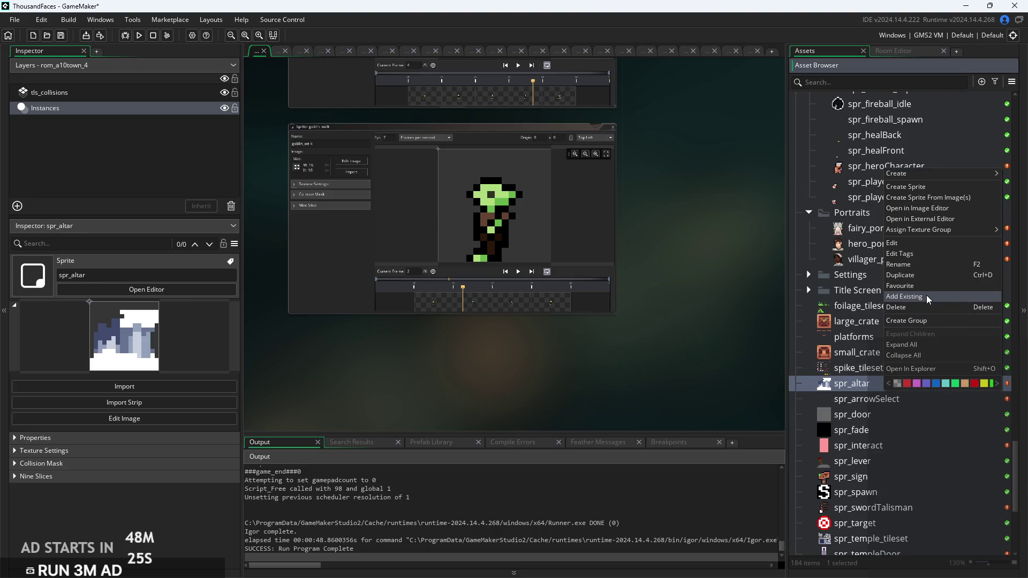
pyautogui.click(919, 189)
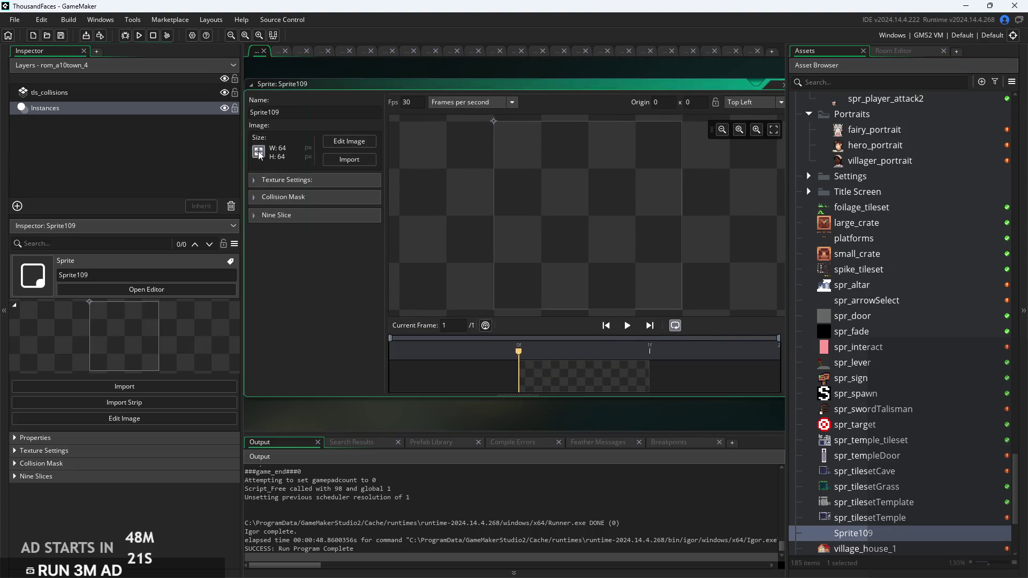
# Begin resizing Sprite109, entering width 4 and height 5
pyautogui.click(259, 153)
pyautogui.doubleClick(99, 142)
pyautogui.write('4')
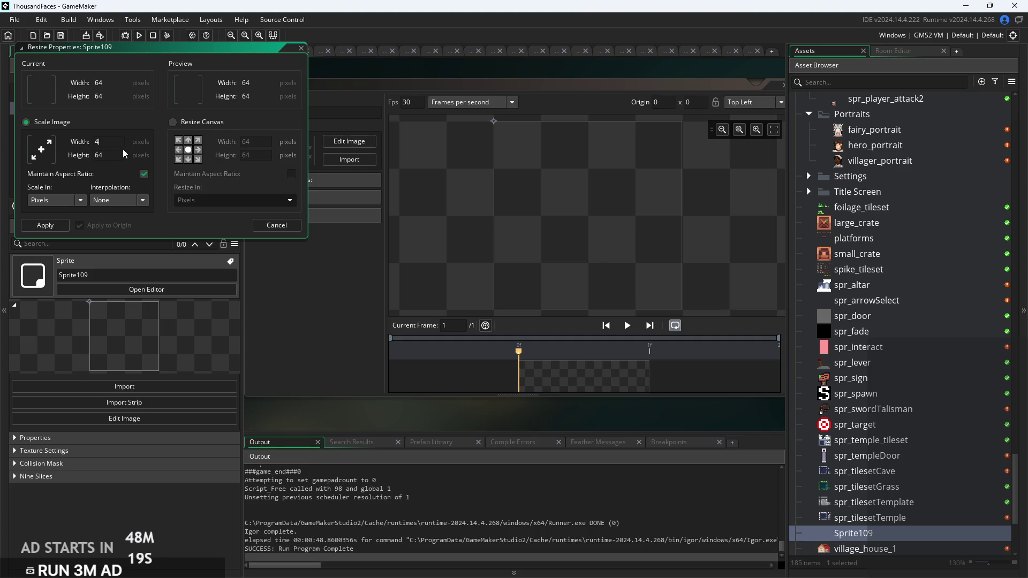
pyautogui.press('Tab')
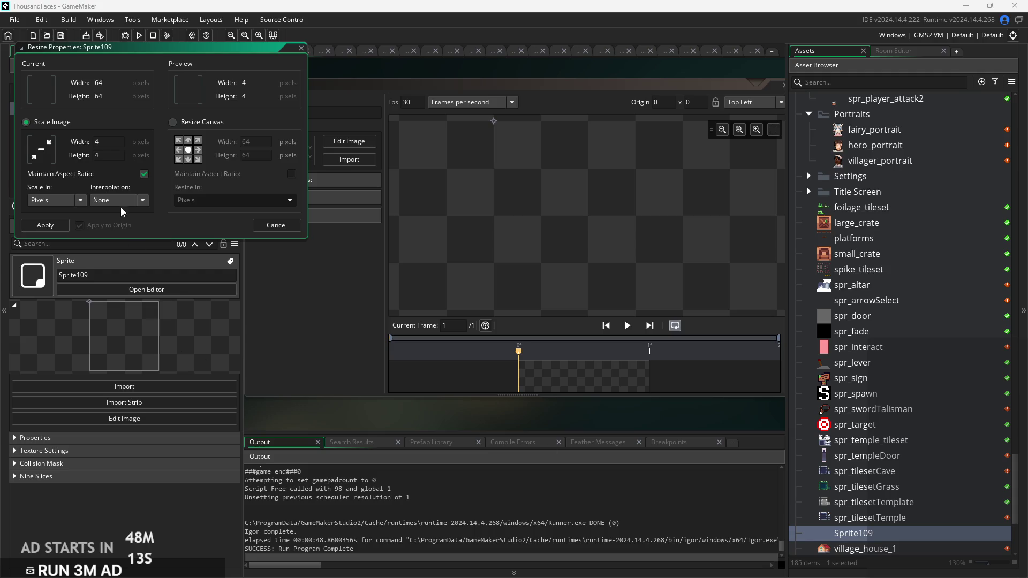
pyautogui.click(113, 156)
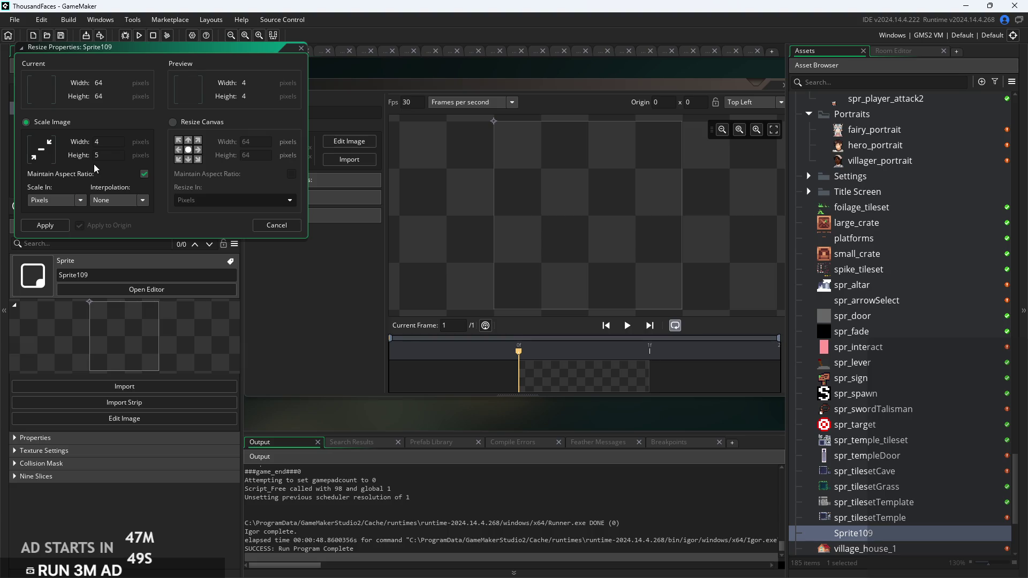
pyautogui.write('54')
pyautogui.press('BackSpace')
# Untick Maintain Aspect Ratio and resize Sprite109 to 7 by 3 pixels
pyautogui.click(99, 142)
pyautogui.click(144, 173)
pyautogui.press('BackSpace')
pyautogui.write('1')
pyautogui.press('BackSpace')
pyautogui.press('BackSpace')
pyautogui.write('1')
pyautogui.click(105, 156)
pyautogui.press('BackSpace')
pyautogui.write('3')
pyautogui.press('BackSpace')
pyautogui.write('7')
pyautogui.press('Return')
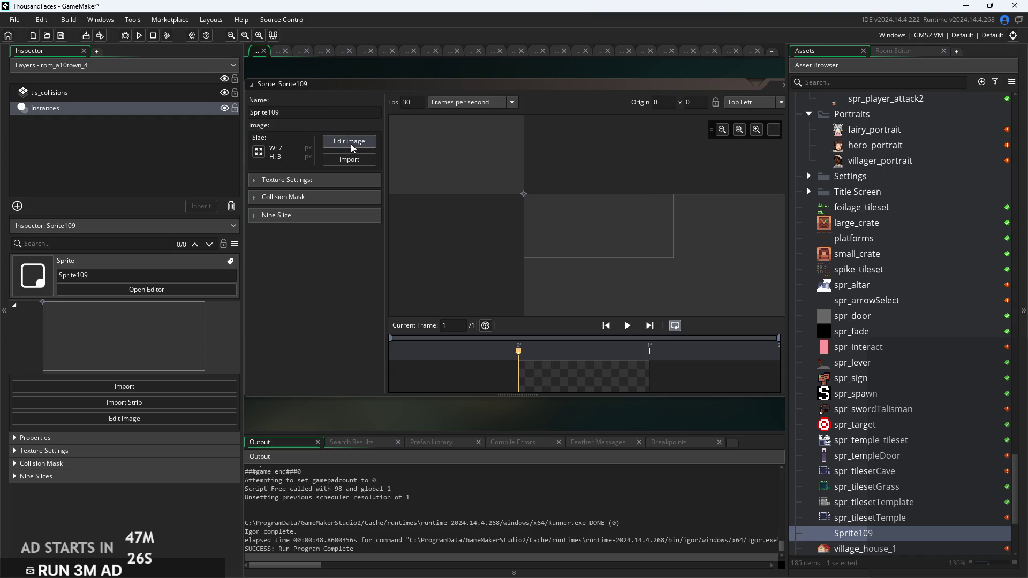
pyautogui.click(351, 142)
# Paint a white top-left pixel, then resize Sprite109 to 10 by 3 pixels
pyautogui.click(409, 278)
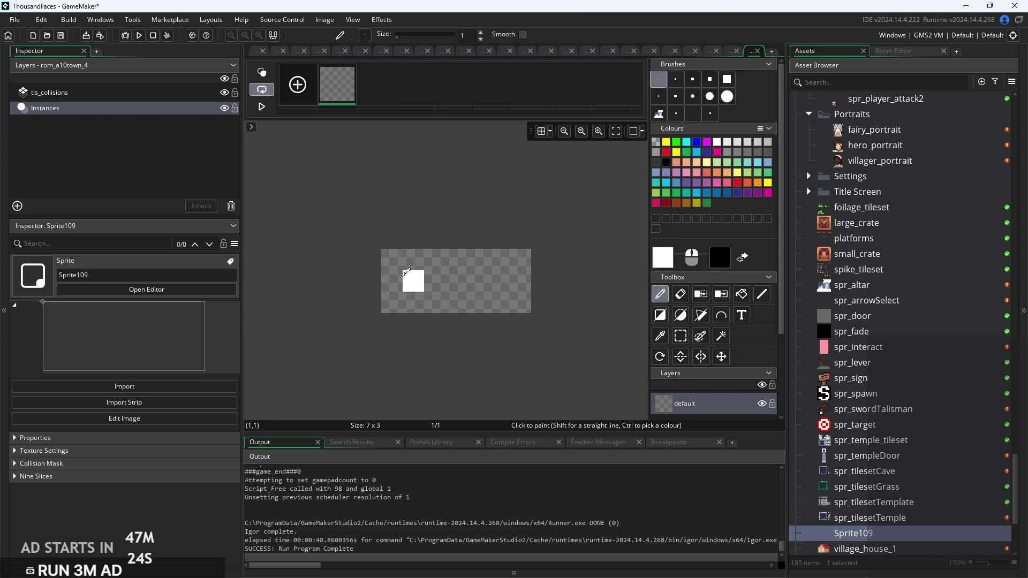
pyautogui.click(259, 52)
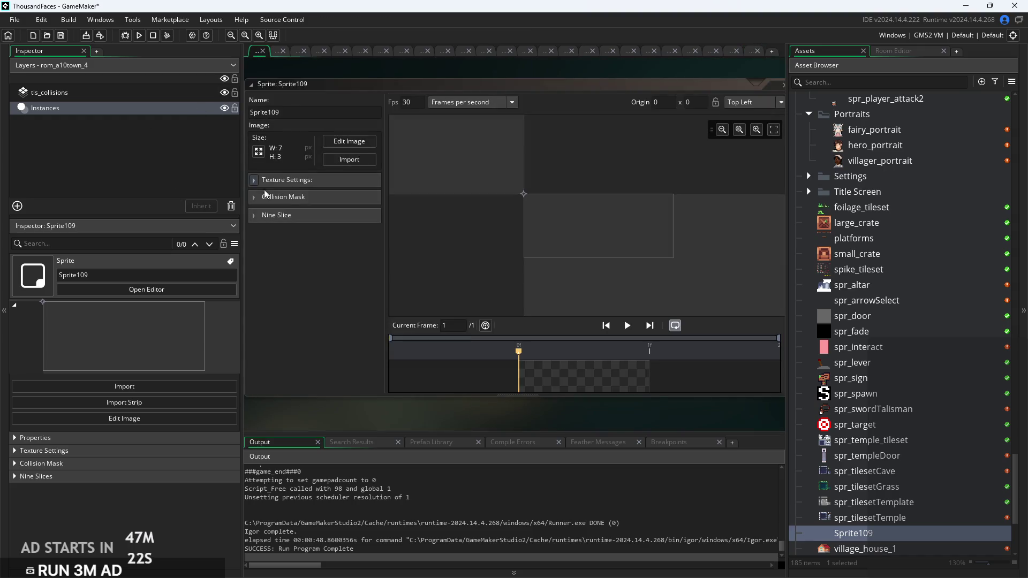
pyautogui.click(259, 153)
pyautogui.write('10')
pyautogui.press('Return')
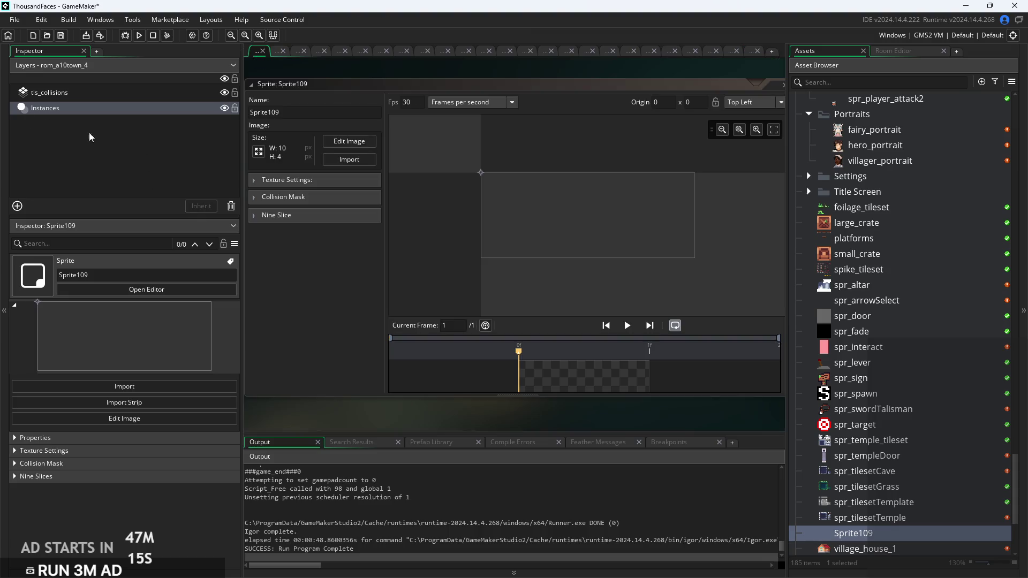
pyautogui.click(258, 152)
pyautogui.click(144, 173)
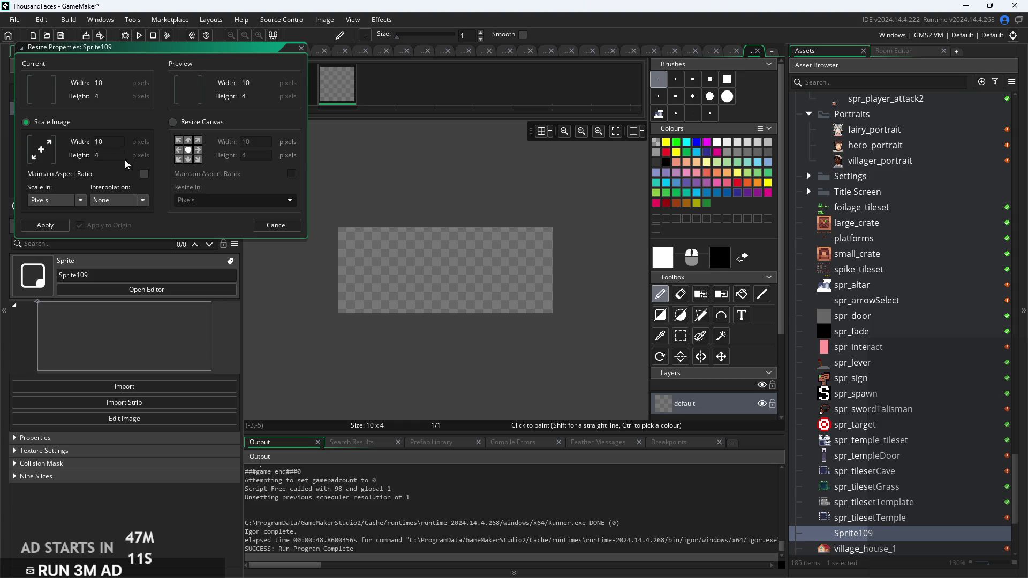
pyautogui.press('BackSpace')
pyautogui.write('3')
pyautogui.press('Return')
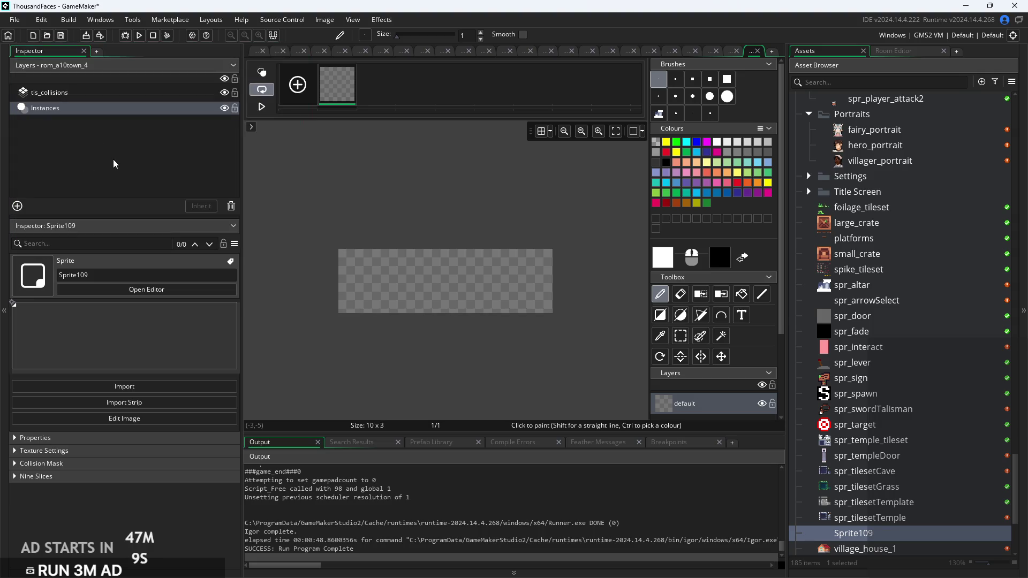
# Add white pixels at the left, pick brown, and paint a brown stripe across the middle row
pyautogui.click(351, 274)
pyautogui.click(374, 261)
pyautogui.click(375, 303)
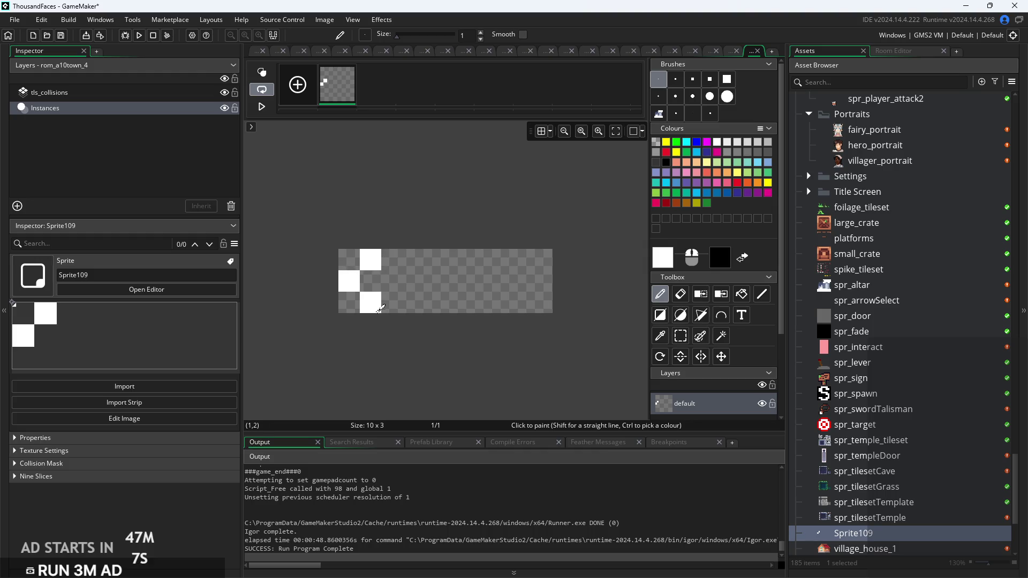
pyautogui.click(664, 266)
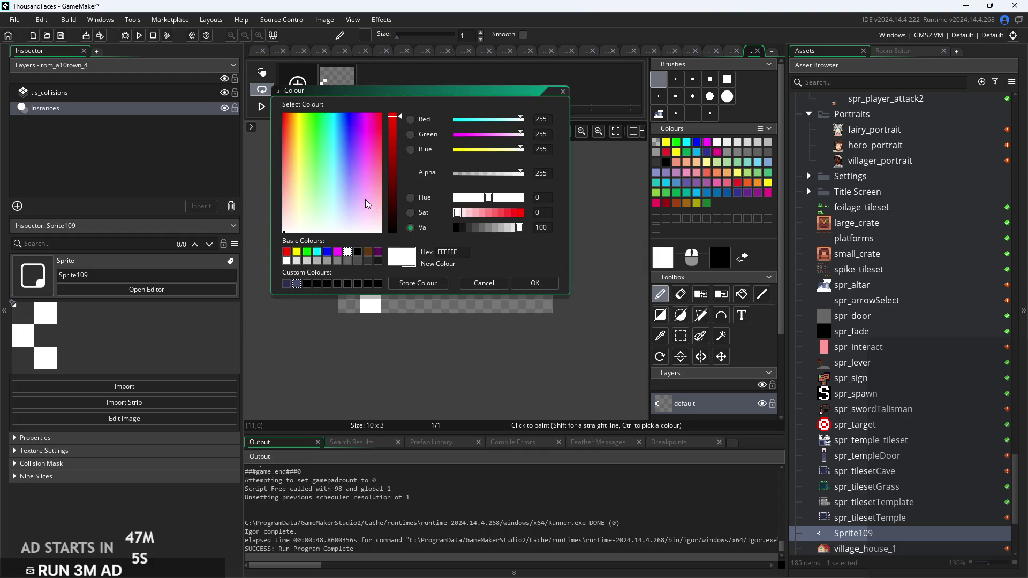
pyautogui.click(374, 253)
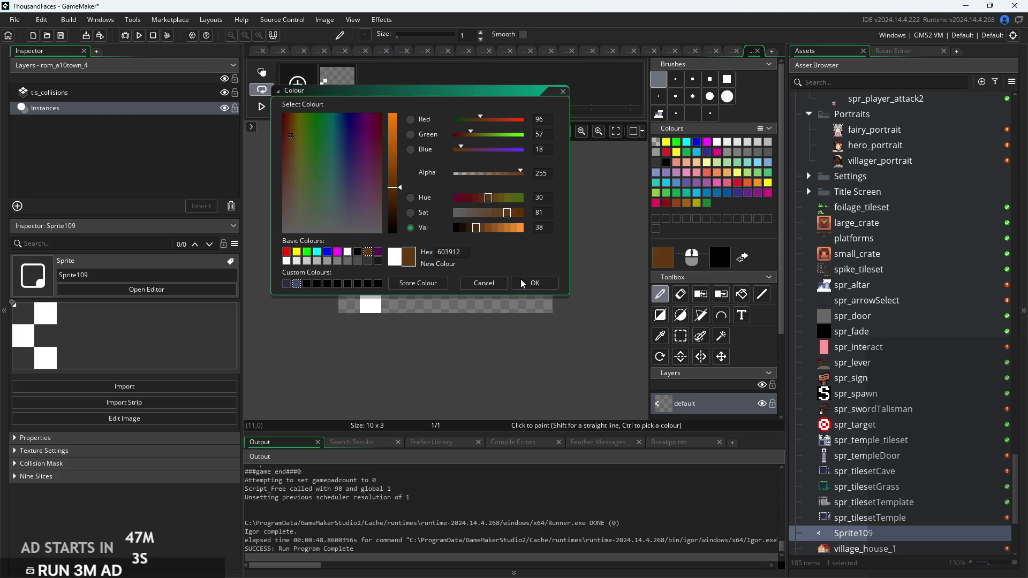
pyautogui.click(535, 283)
pyautogui.moveTo(370, 281); pyautogui.dragTo(543, 281)
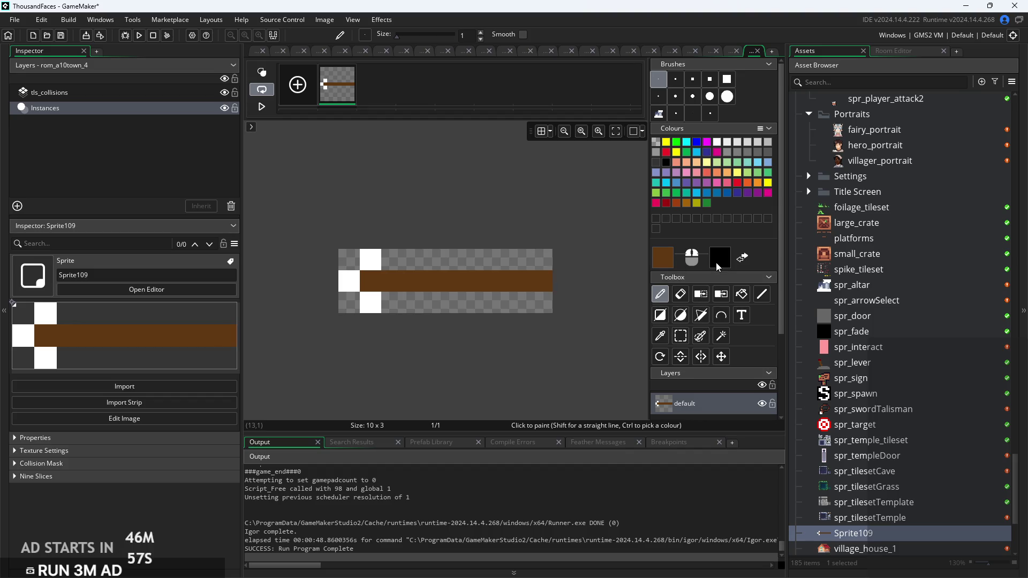
# Set the second painting colour to a pale pink in the Colour dialog
pyautogui.click(717, 264)
pyautogui.moveTo(402, 233); pyautogui.dragTo(404, 189)
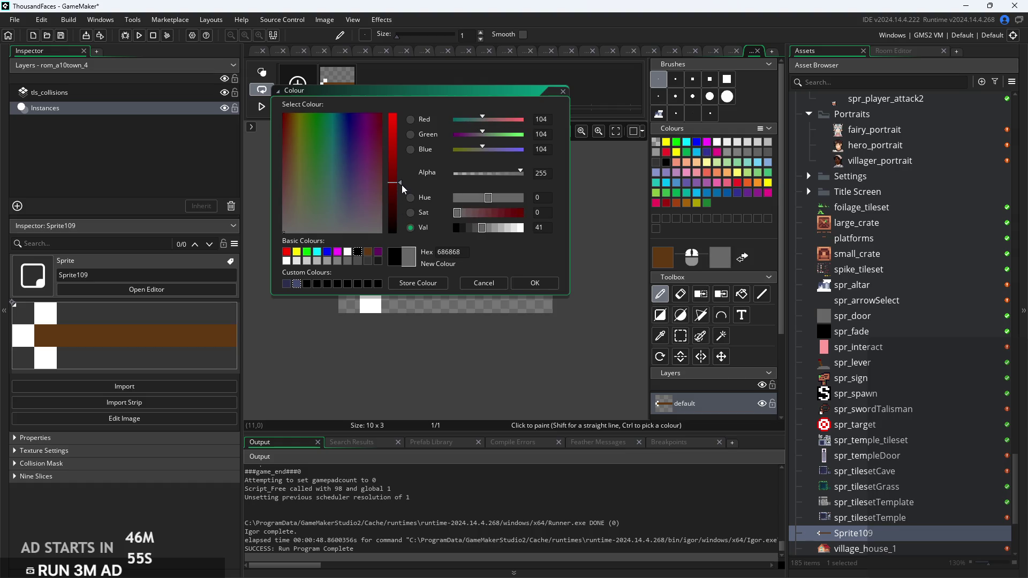
pyautogui.click(523, 216)
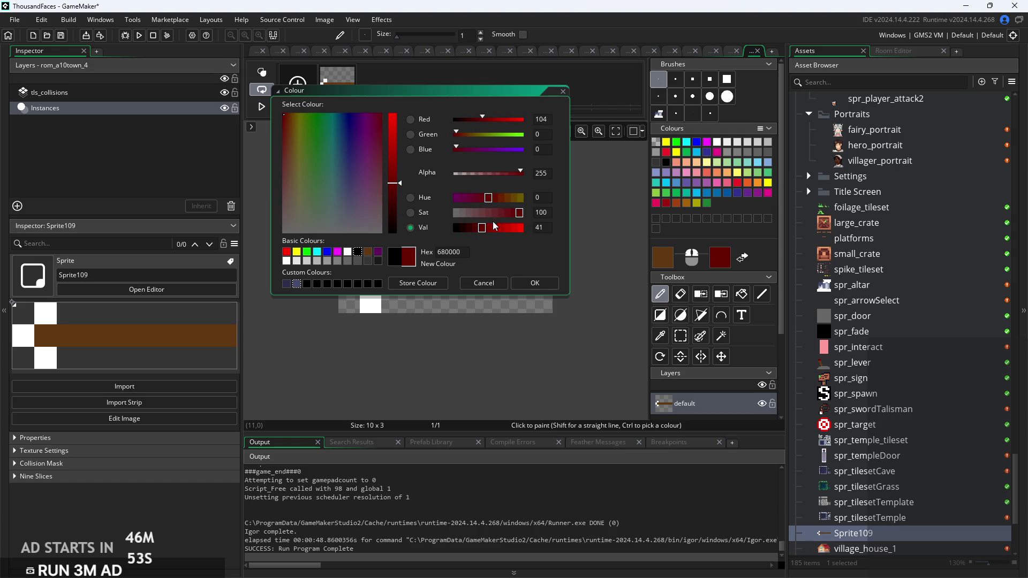
pyautogui.click(512, 227)
pyautogui.moveTo(480, 149)
pyautogui.mouseDown()
pyautogui.moveTo(504, 150)
pyautogui.moveTo(482, 150)
pyautogui.mouseUp()
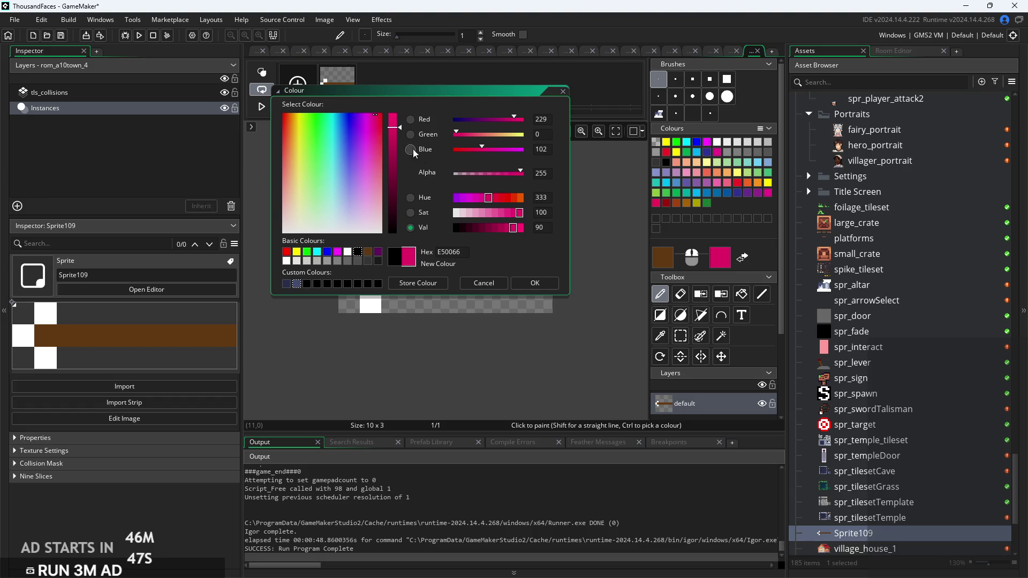
pyautogui.moveTo(480, 208)
pyautogui.mouseDown()
pyautogui.moveTo(493, 215)
pyautogui.moveTo(505, 198)
pyautogui.mouseUp()
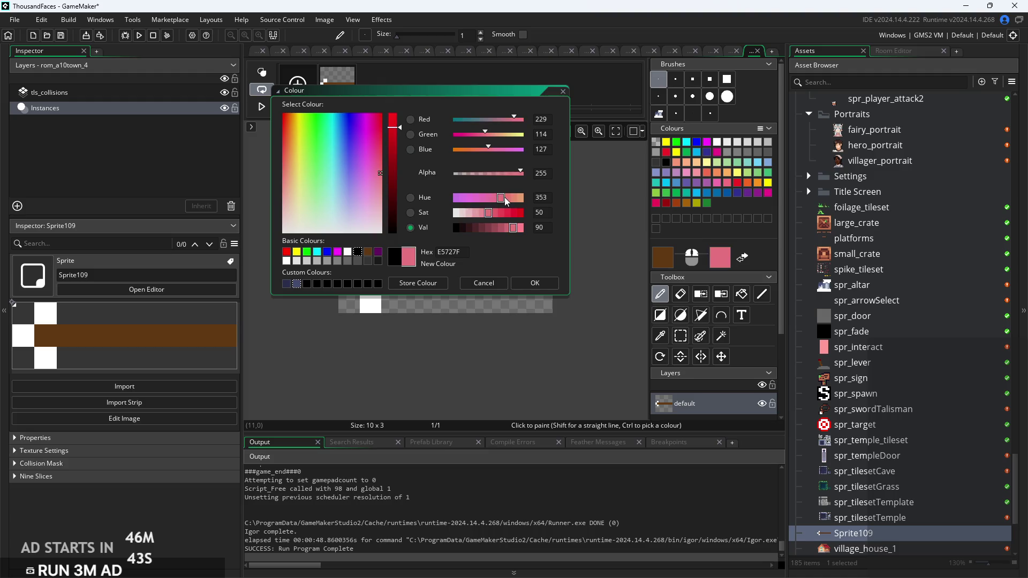
pyautogui.click(514, 213)
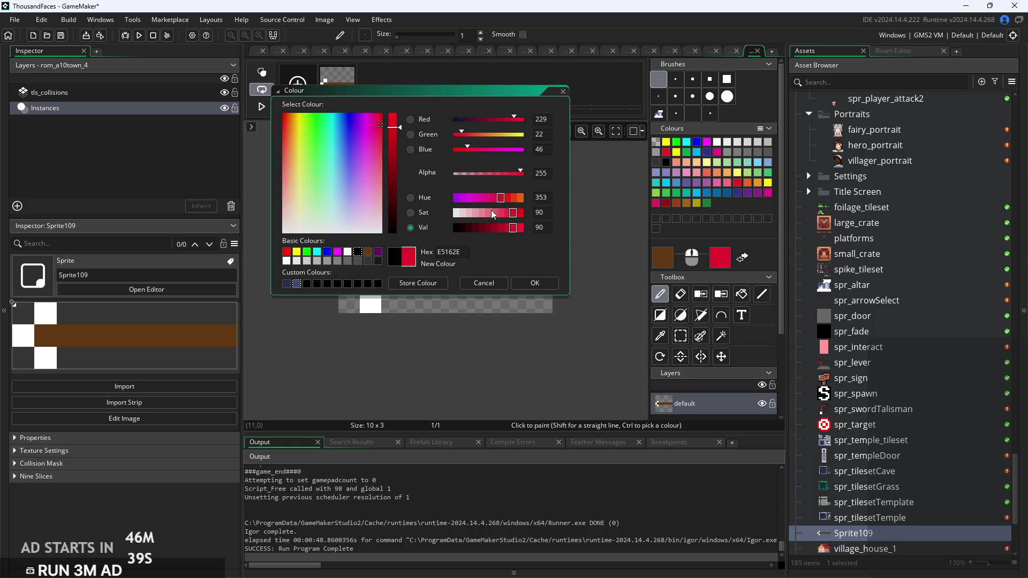
pyautogui.moveTo(473, 212)
pyautogui.mouseDown()
pyautogui.moveTo(514, 217)
pyautogui.moveTo(469, 216)
pyautogui.mouseUp()
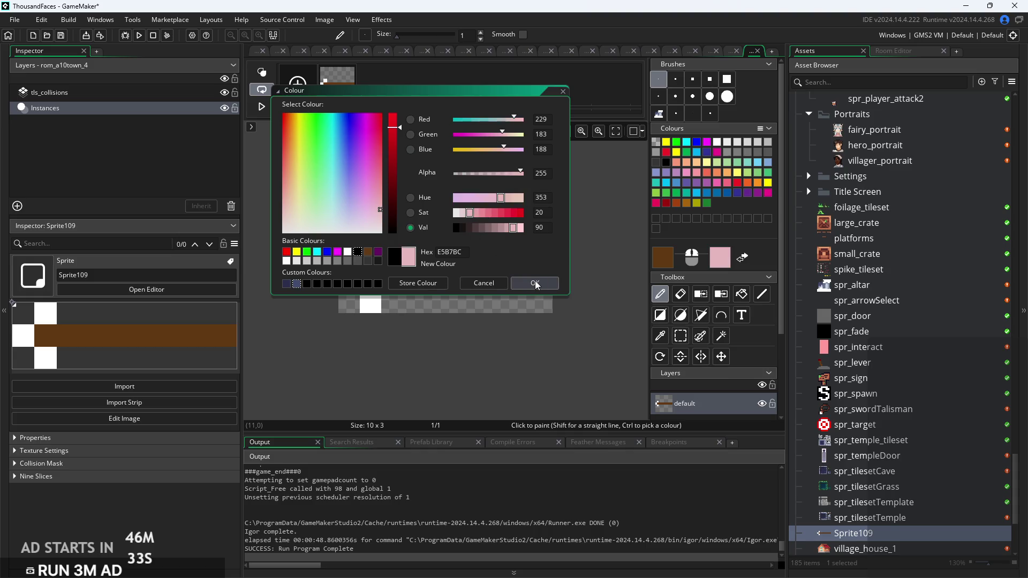
pyautogui.click(535, 283)
# Paint pale pink pixels at the right ends of the top and bottom rows
pyautogui.click(505, 253)
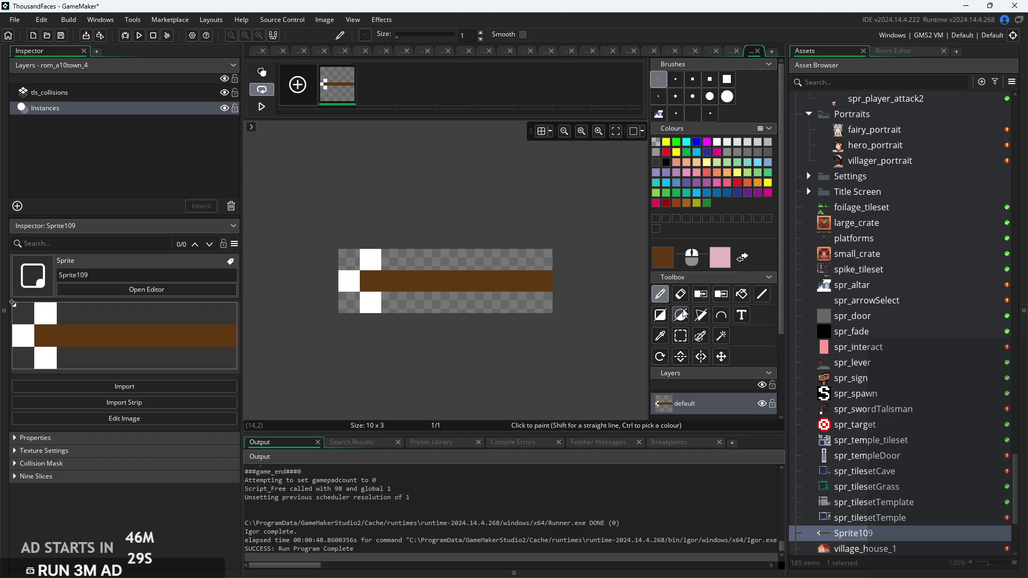
pyautogui.moveTo(502, 251); pyautogui.dragTo(542, 256)
pyautogui.moveTo(500, 301); pyautogui.dragTo(539, 305)
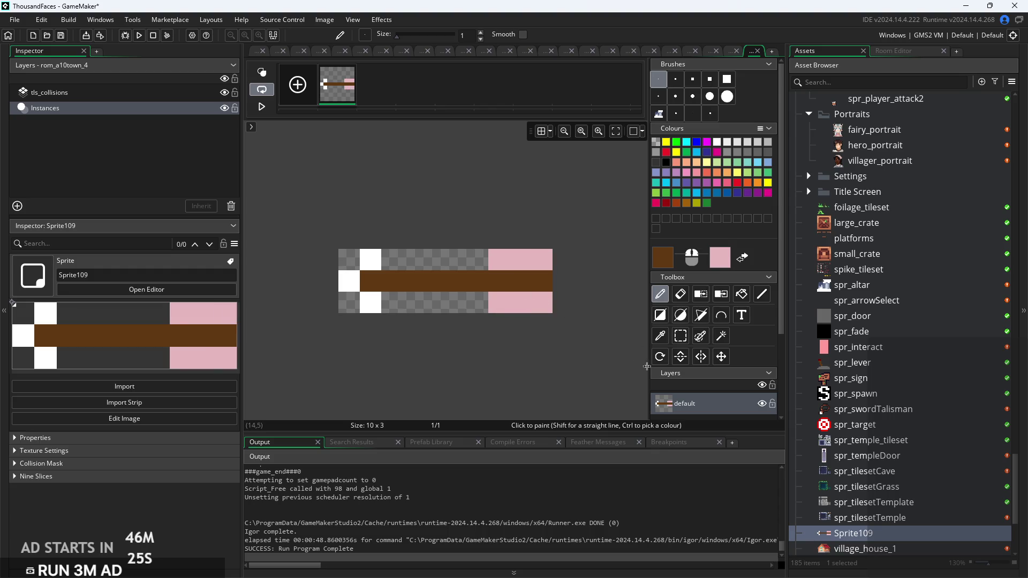
pyautogui.scroll(-3, 666, 313)
pyautogui.scroll(-1, 580, 340)
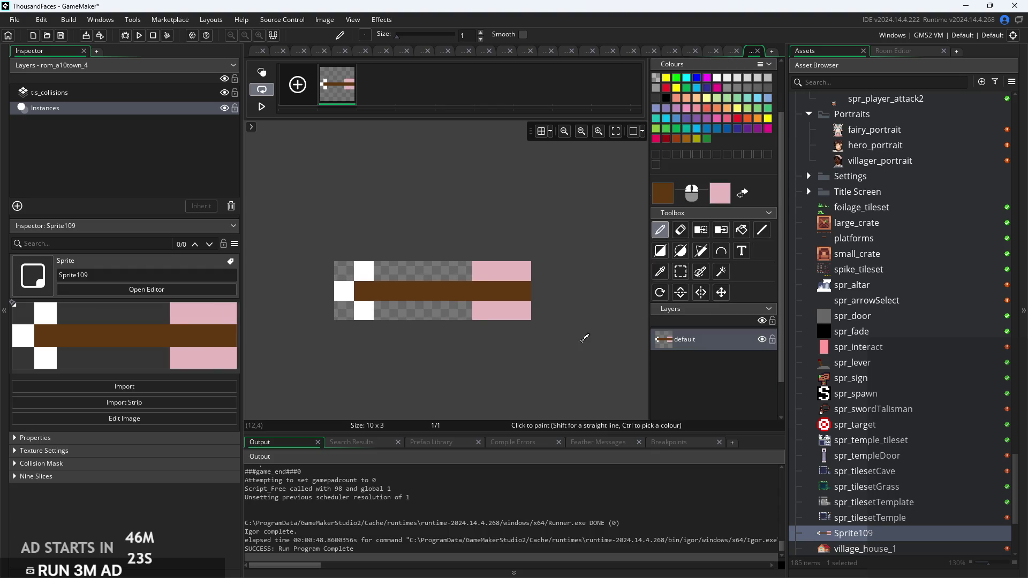
pyautogui.click(254, 54)
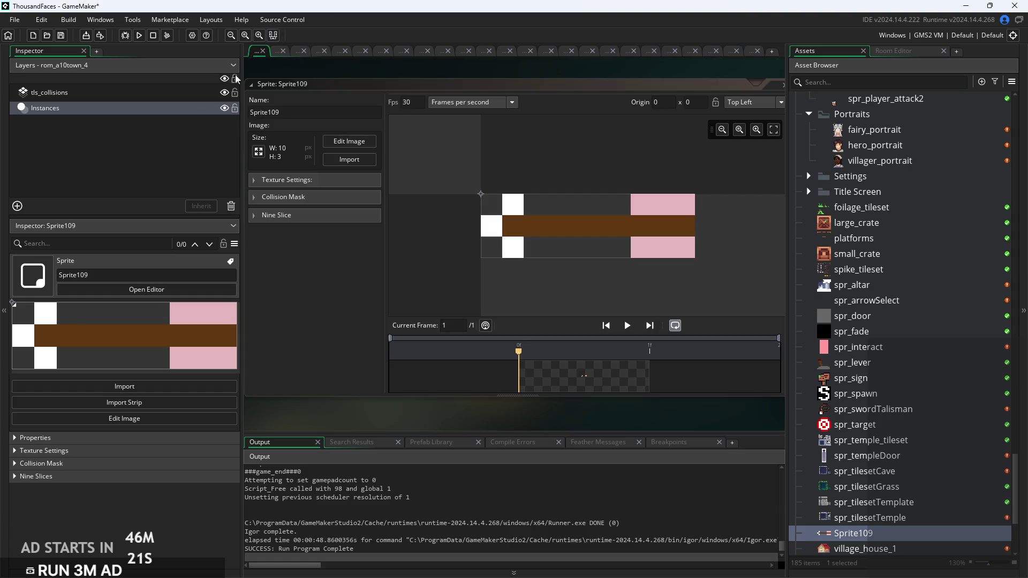
pyautogui.click(259, 152)
pyautogui.write('5')
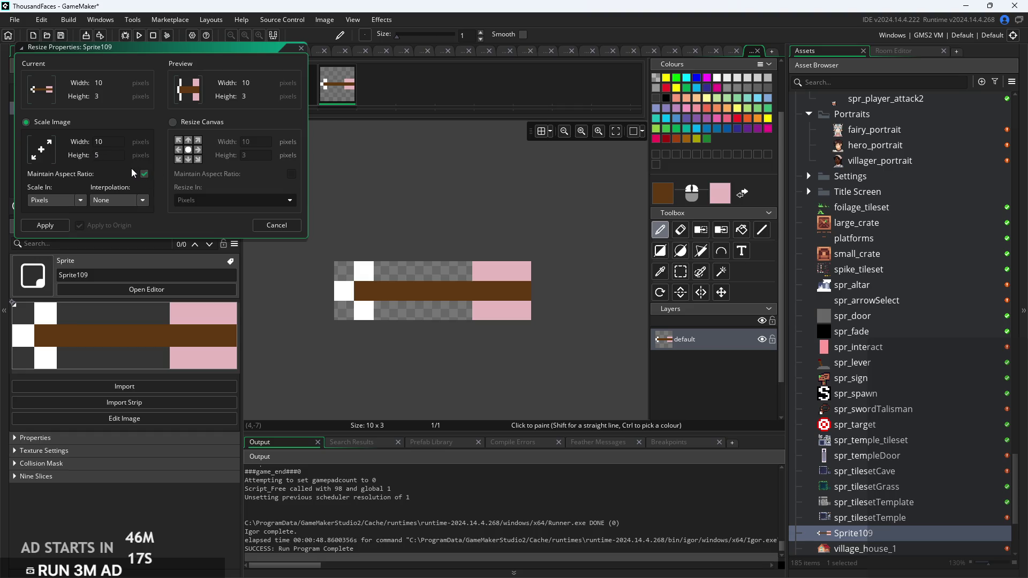
# Resize Sprite109 to 17 by 5, clear it, and paint a brown bar across the middle row
pyautogui.click(45, 225)
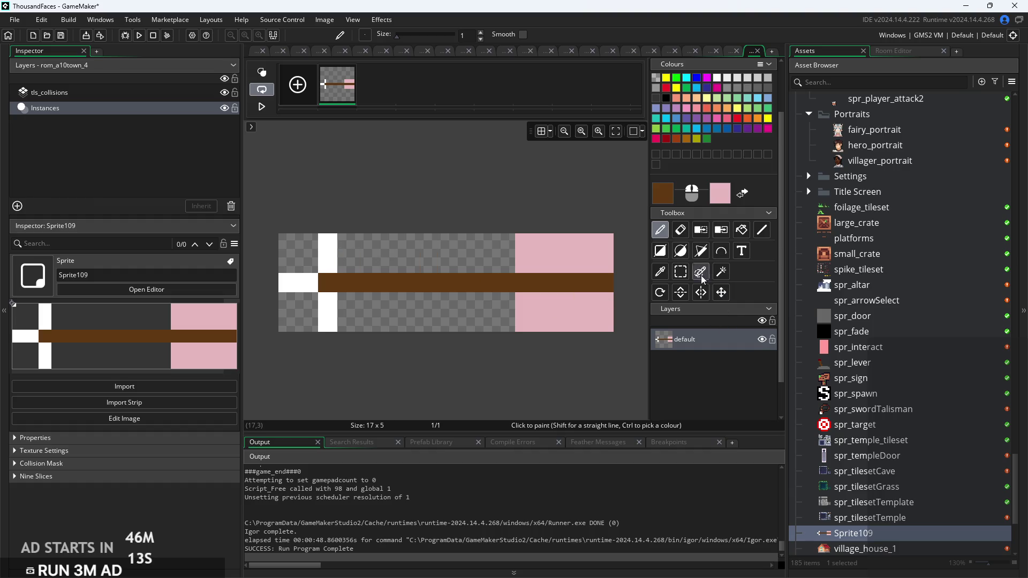
pyautogui.click(680, 272)
pyautogui.moveTo(608, 326)
pyautogui.mouseDown()
pyautogui.moveTo(110, 207)
pyautogui.moveTo(200, 234)
pyautogui.mouseUp()
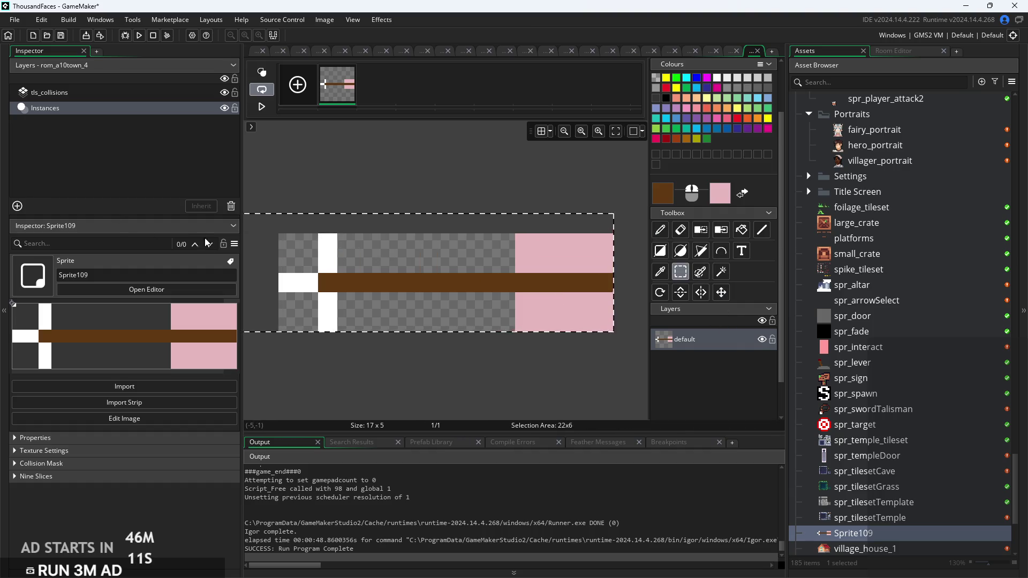
pyautogui.press('Delete')
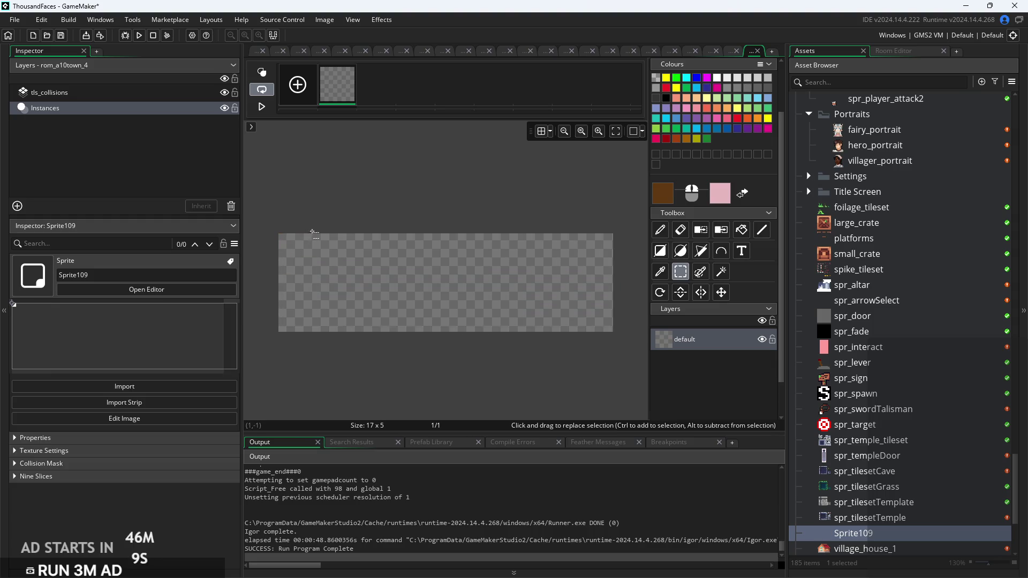
pyautogui.click(660, 230)
pyautogui.moveTo(295, 276); pyautogui.dragTo(616, 282)
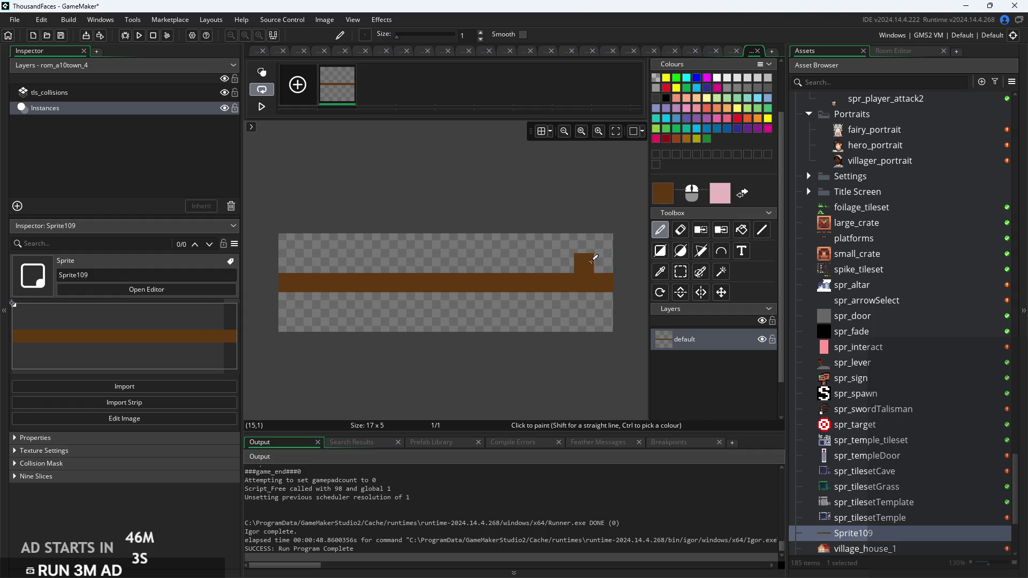
# Paint stepped pale pink pixel blocks above and below the bar's right end
pyautogui.rightClick(560, 261)
pyautogui.rightClick(544, 263)
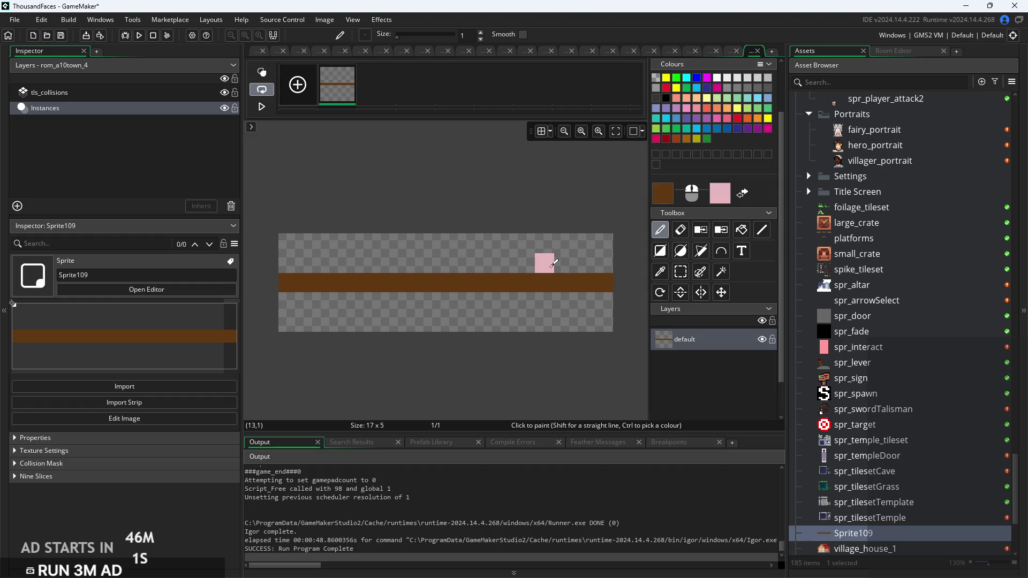
pyautogui.rightClick(564, 243)
pyautogui.rightClick(584, 243)
pyautogui.rightClick(600, 242)
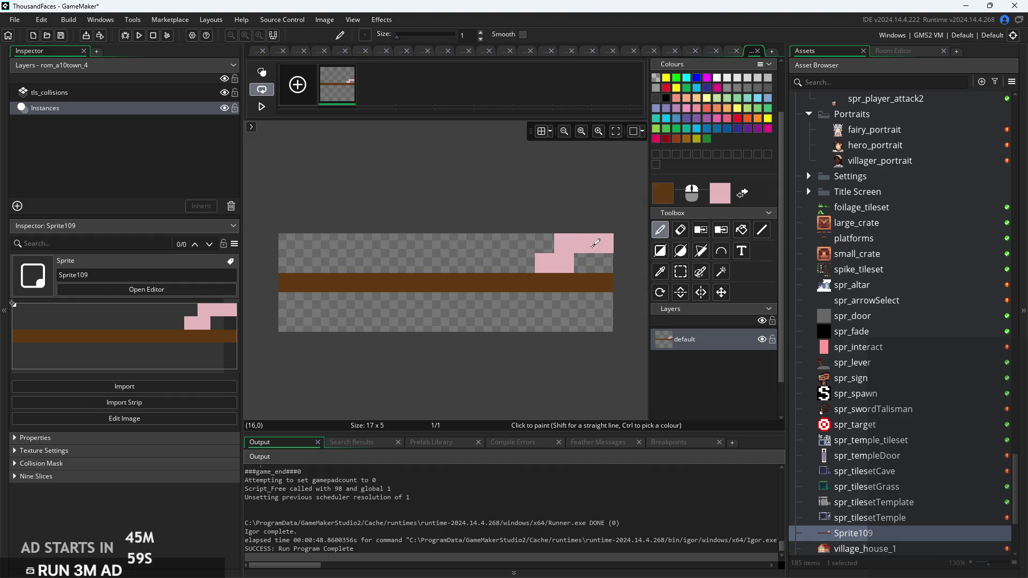
pyautogui.rightClick(584, 263)
pyautogui.rightClick(544, 302)
pyautogui.rightClick(564, 302)
pyautogui.rightClick(584, 302)
pyautogui.rightClick(564, 322)
pyautogui.rightClick(584, 322)
pyautogui.rightClick(604, 322)
pyautogui.click(564, 302)
pyautogui.rightClick(573, 294)
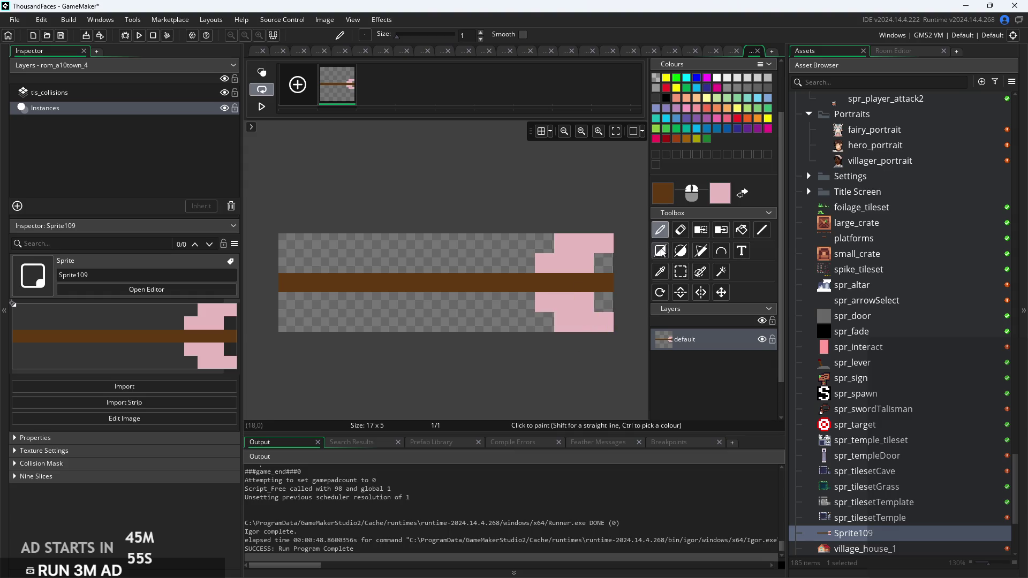
pyautogui.doubleClick(719, 193)
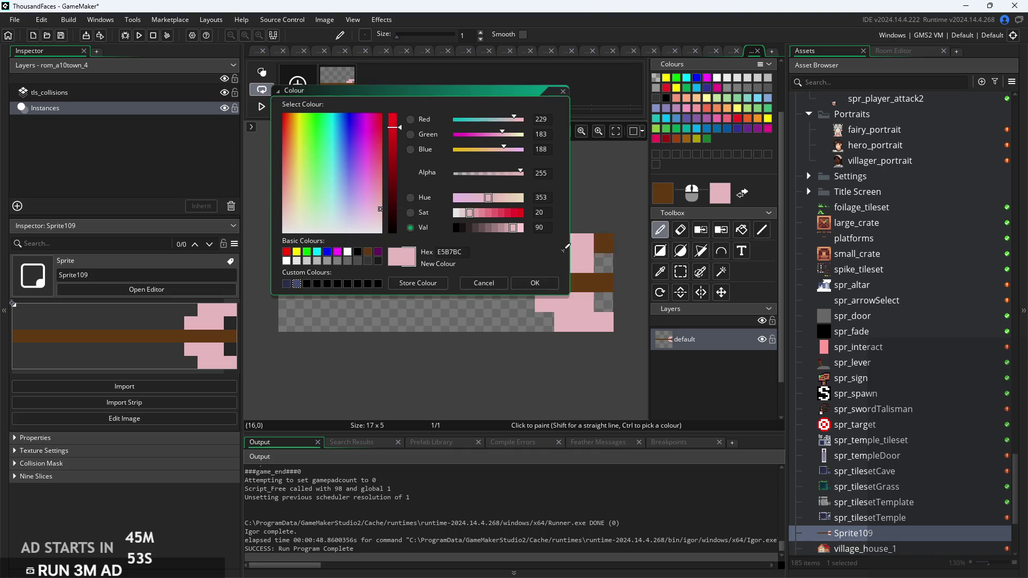
# Change the second colour to saturated red and paint red pixels among the pink ones
pyautogui.moveTo(506, 214); pyautogui.dragTo(520, 214)
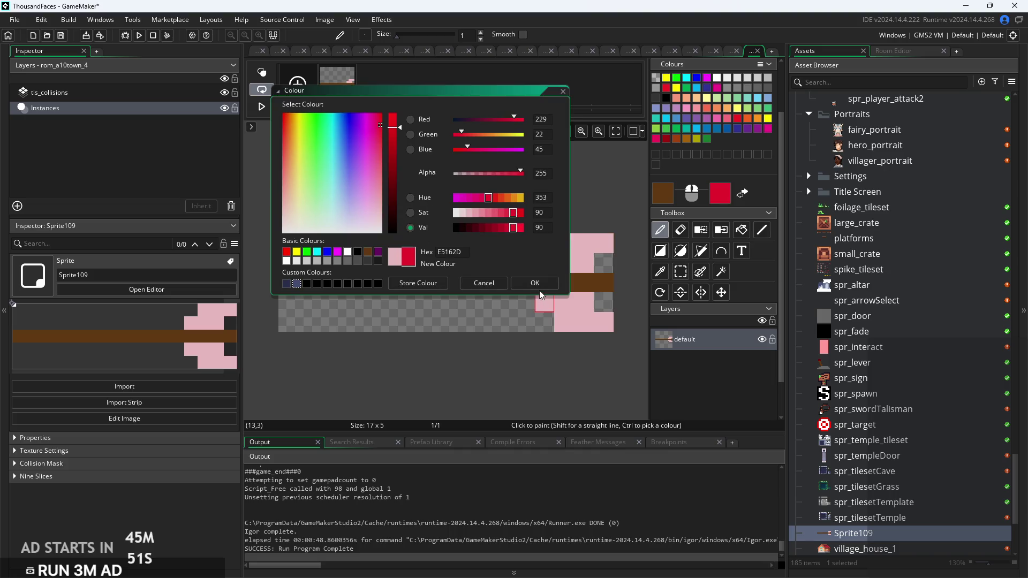
pyautogui.click(539, 287)
pyautogui.rightClick(567, 260)
pyautogui.rightClick(584, 244)
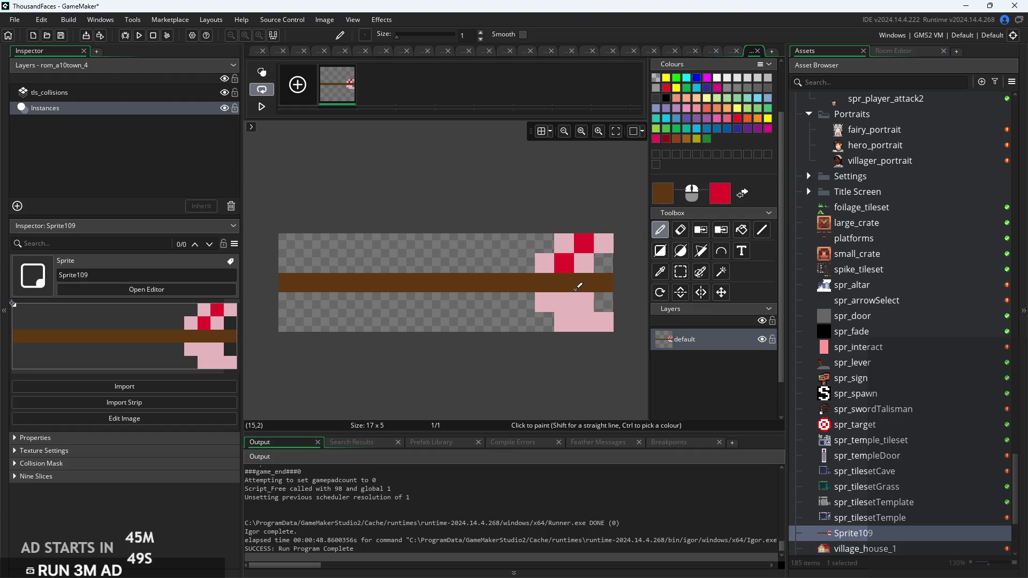
pyautogui.rightClick(564, 302)
pyautogui.rightClick(584, 322)
pyautogui.click(541, 301)
pyautogui.hotkey('ctrl', 'z')
# Extend the red-and-pink checker above and below the bar, undoing stray brown pixels
pyautogui.rightClick(525, 302)
pyautogui.rightClick(545, 322)
pyautogui.rightClick(524, 263)
pyautogui.rightClick(545, 243)
pyautogui.click(604, 302)
pyautogui.hotkey('ctrl', 'z')
pyautogui.click(565, 241)
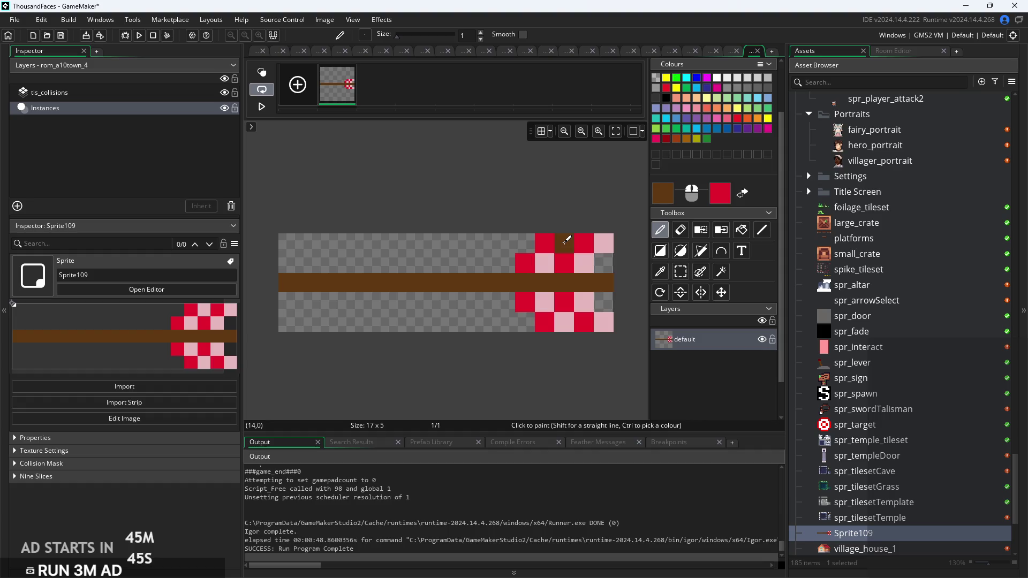
pyautogui.hotkey('ctrl', 'z')
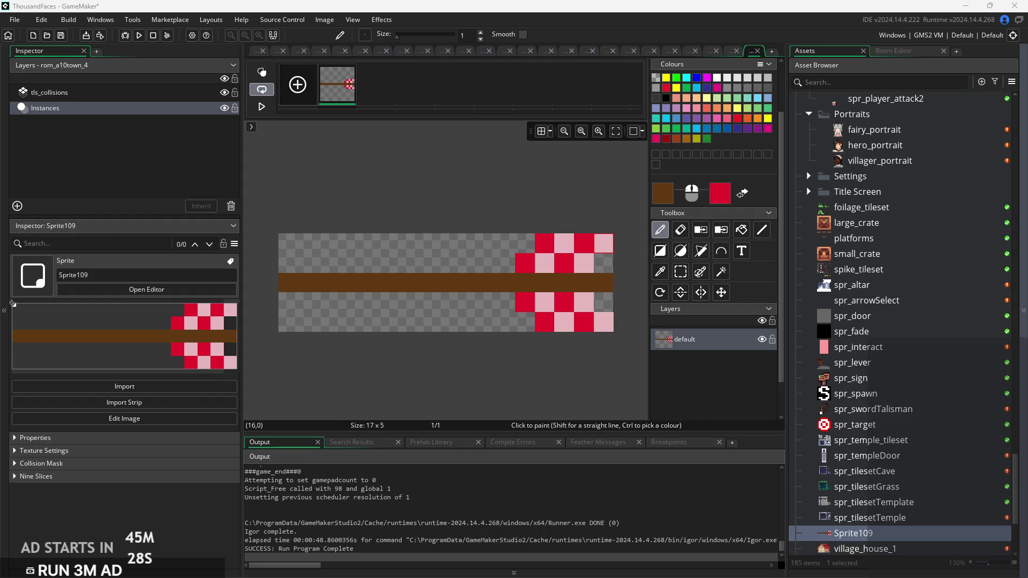
# Undo the stray brown pixel and set the paint colour to grey 666666
pyautogui.click(348, 263)
pyautogui.hotkey('ctrl', 'z')
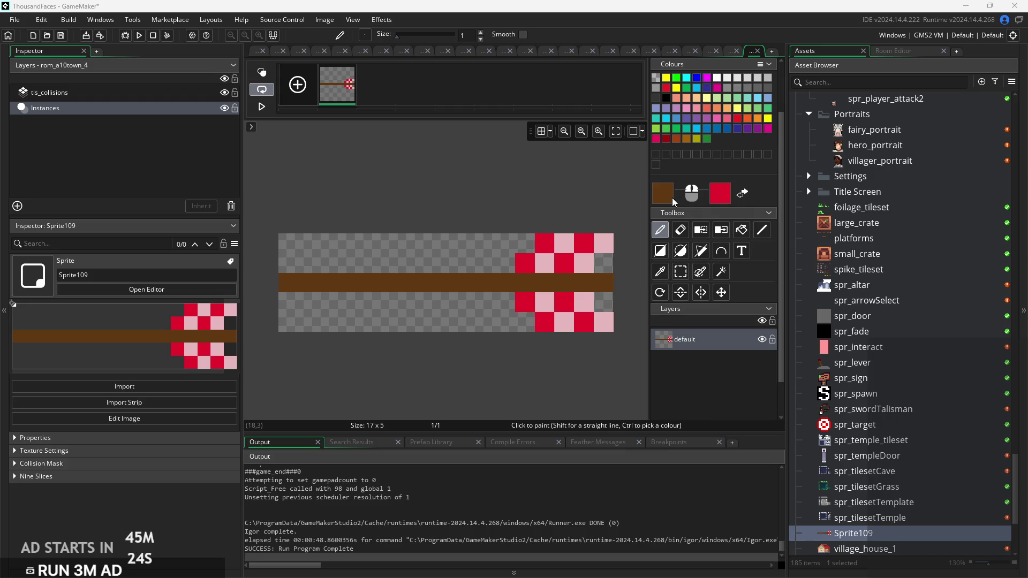
pyautogui.click(673, 199)
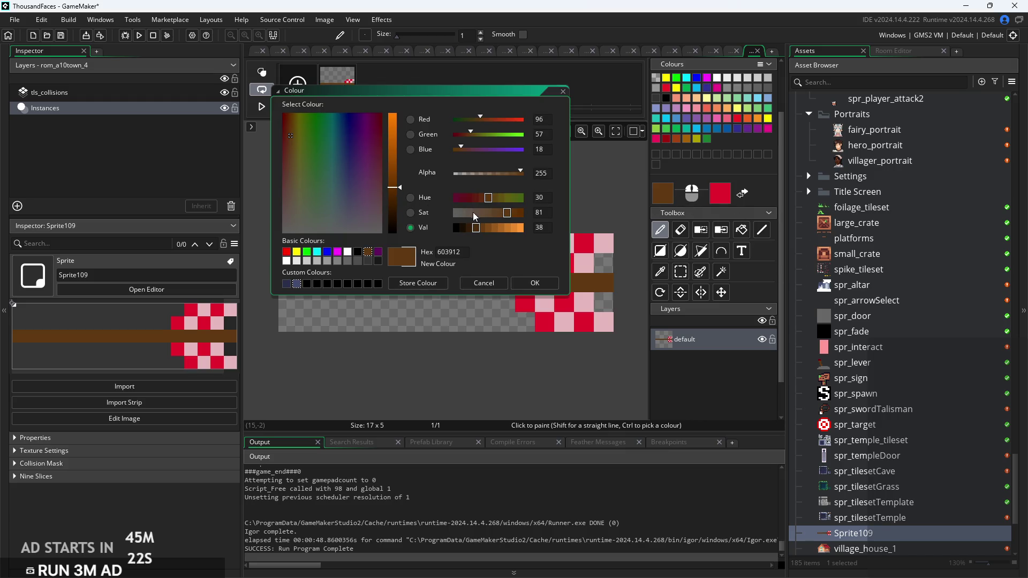
pyautogui.click(457, 212)
pyautogui.click(481, 227)
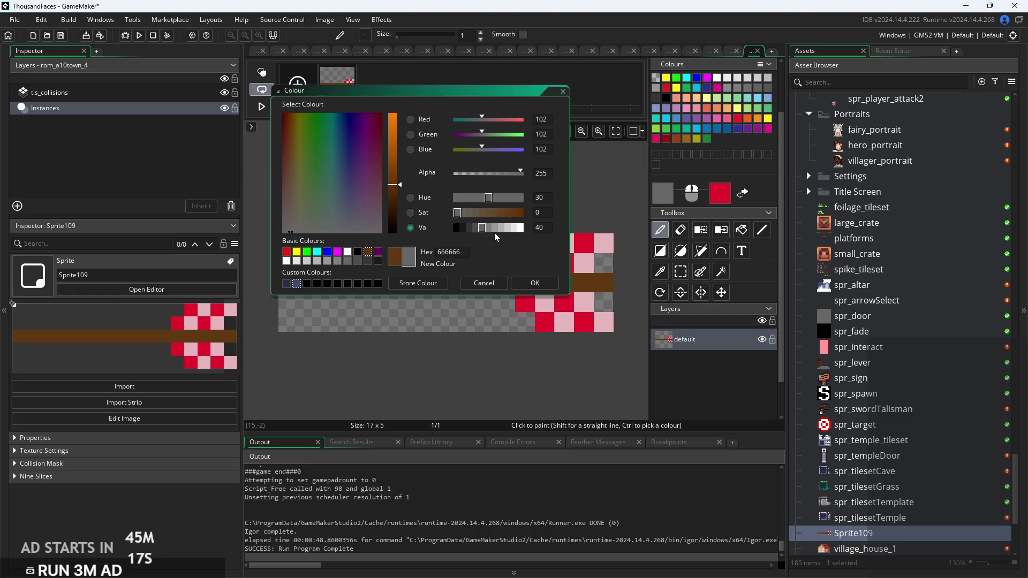
pyautogui.click(490, 228)
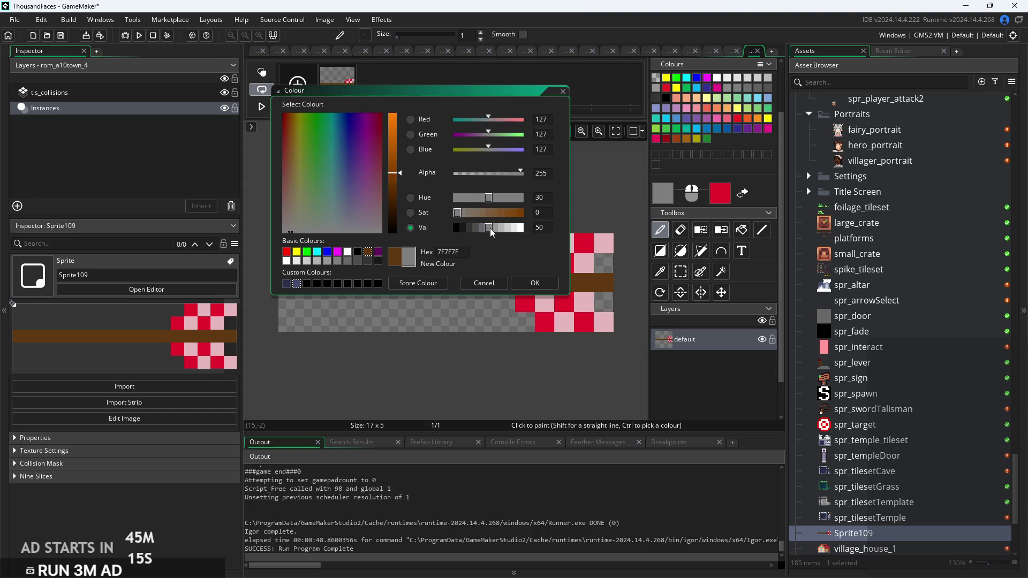
pyautogui.click(483, 228)
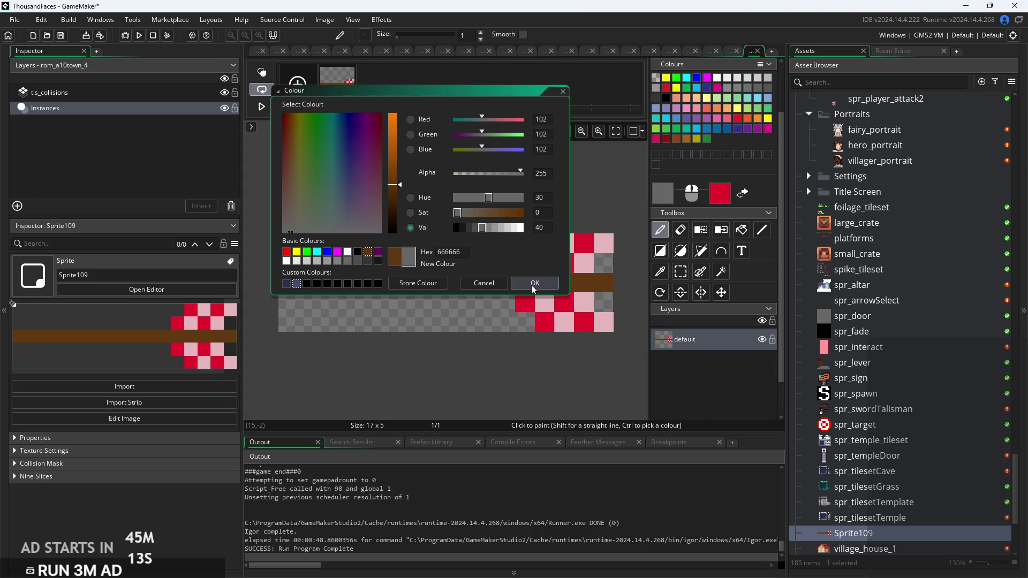
pyautogui.click(532, 283)
# Paint grey pixels along the sprite's top-left and over the leftmost shaft pixels
pyautogui.click(305, 255)
pyautogui.moveTo(306, 256); pyautogui.dragTo(335, 239)
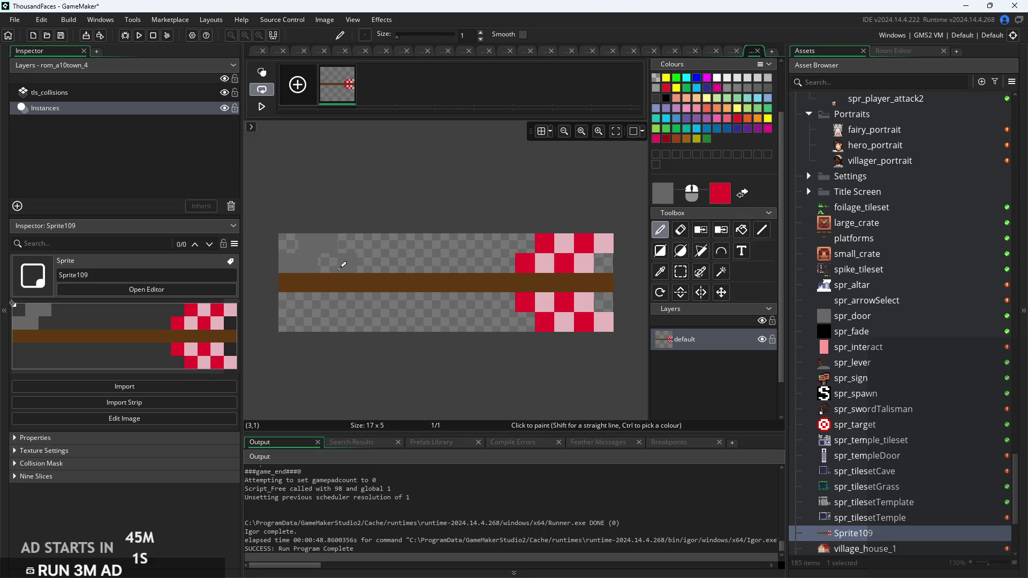
pyautogui.click(527, 283)
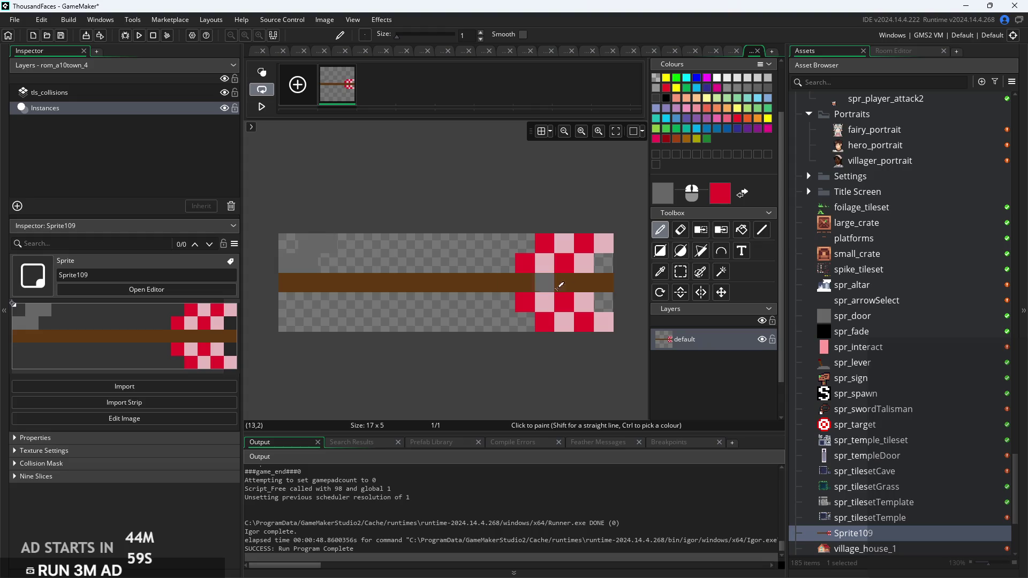
pyautogui.scroll(1, 434, 225)
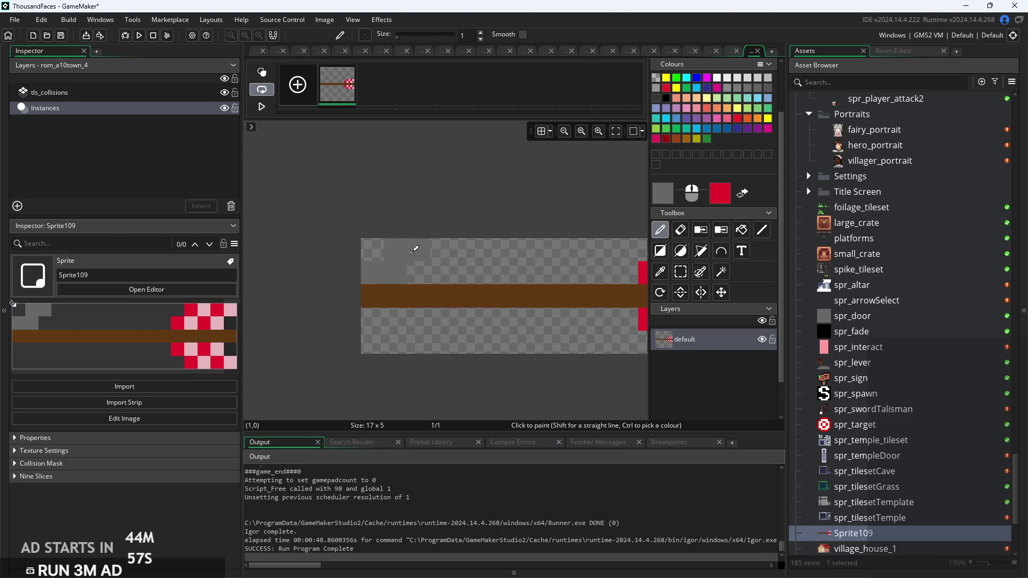
pyautogui.click(680, 230)
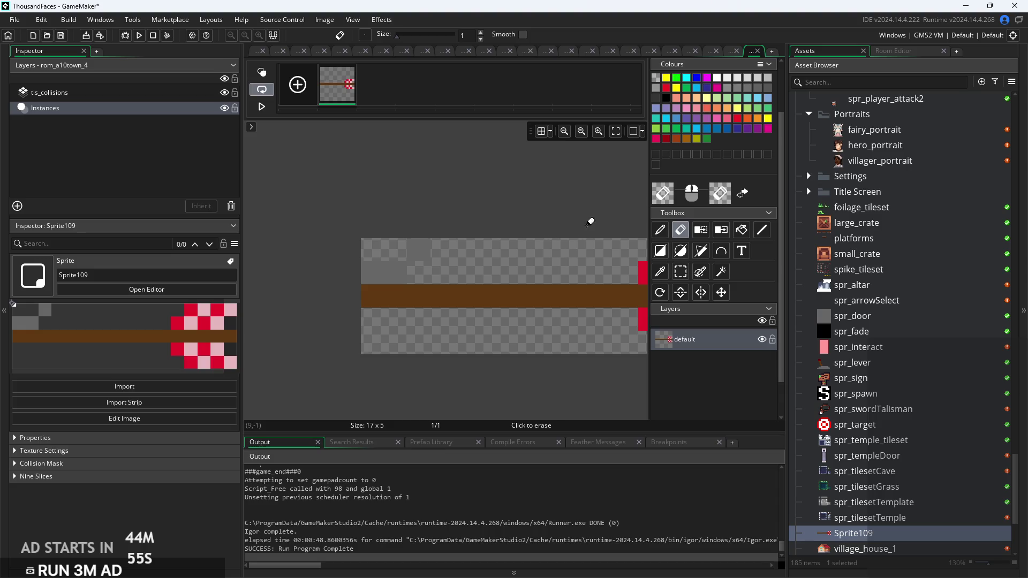
pyautogui.click(660, 230)
pyautogui.click(442, 249)
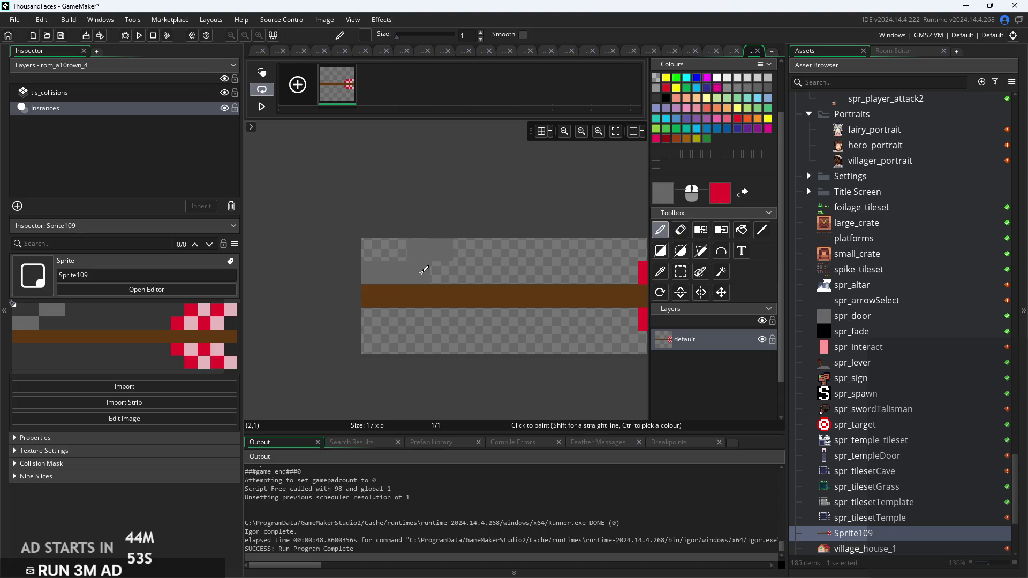
pyautogui.click(394, 294)
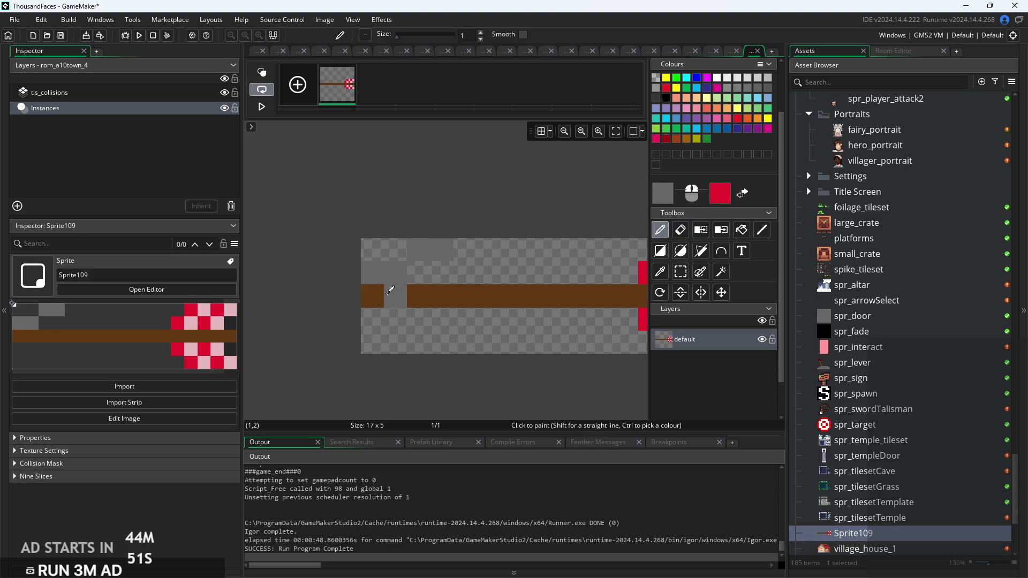
pyautogui.click(375, 295)
# Paint grey along the top row and the shaft's left part, then pick that grey as second colour
pyautogui.moveTo(433, 266)
pyautogui.mouseDown()
pyautogui.moveTo(486, 247)
pyautogui.moveTo(365, 266)
pyautogui.mouseUp()
pyautogui.click(681, 229)
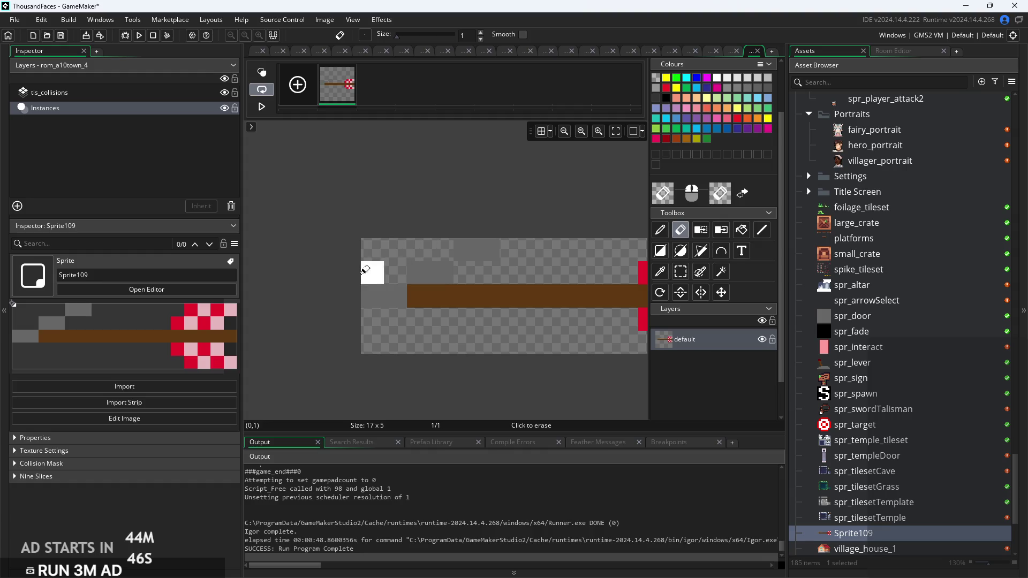
pyautogui.click(660, 230)
pyautogui.moveTo(490, 273)
pyautogui.mouseDown()
pyautogui.moveTo(448, 289)
pyautogui.moveTo(475, 274)
pyautogui.mouseUp()
pyautogui.press('ctrl')
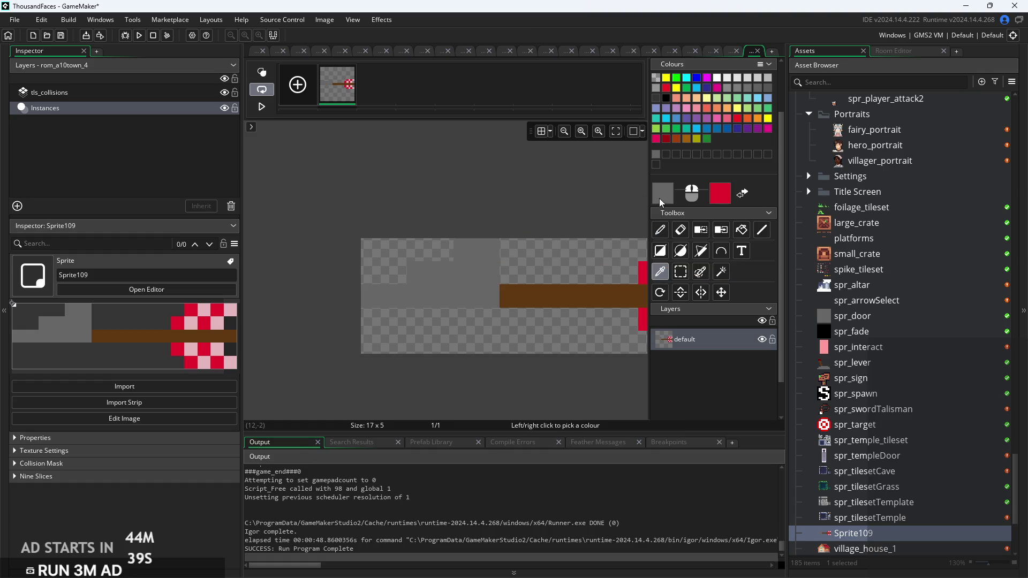
pyautogui.rightClick(428, 273)
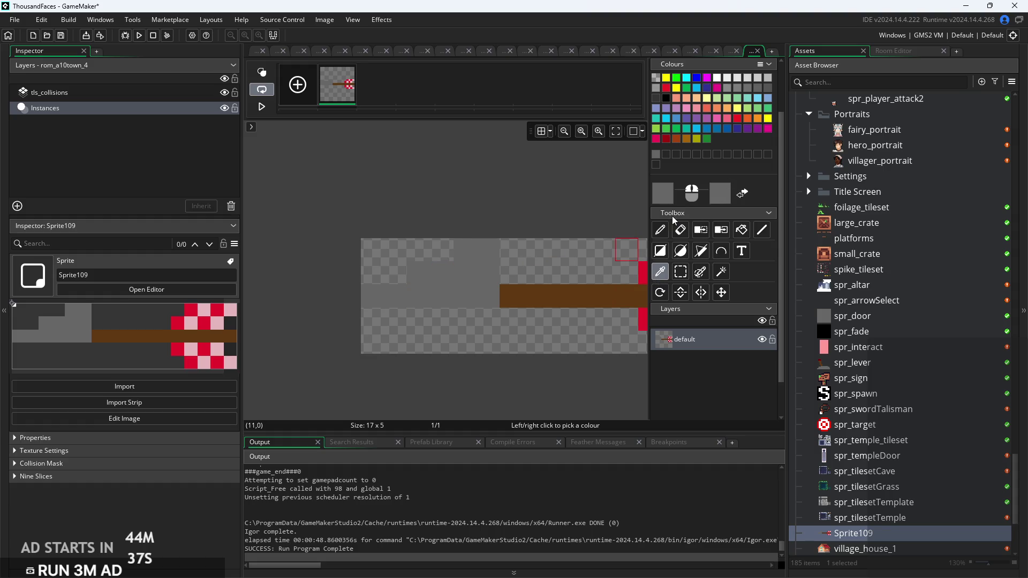
# Set the second colour to dark grey 333333 and paint a dark strip along row 3
pyautogui.click(725, 198)
pyautogui.click(477, 228)
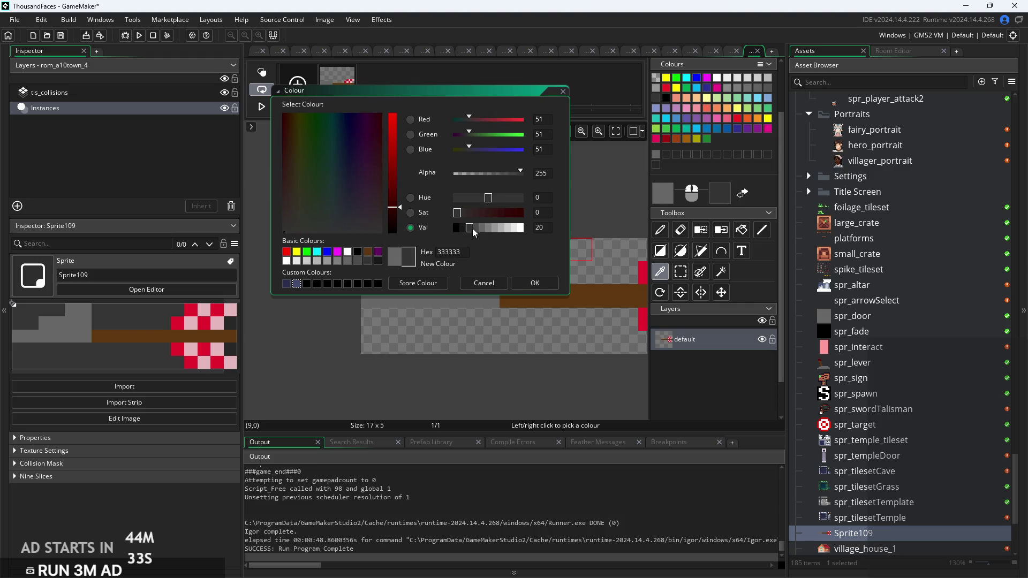
pyautogui.click(534, 283)
pyautogui.click(660, 229)
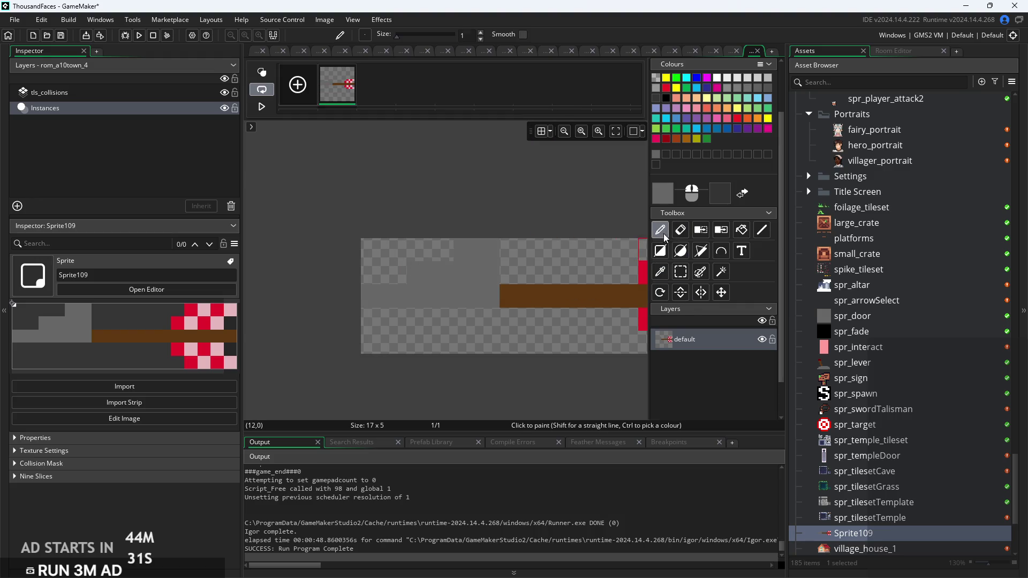
pyautogui.rightClick(384, 319)
pyautogui.rightClick(406, 320)
pyautogui.moveTo(406, 316); pyautogui.dragTo(474, 318)
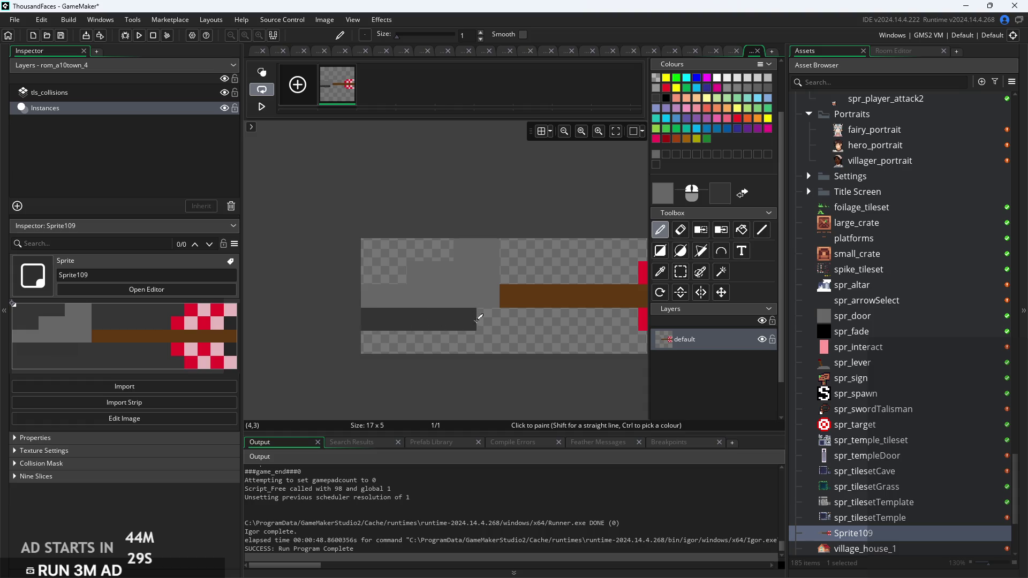
pyautogui.click(487, 319)
# Extend dark grey into row 4, restore some row 3 pixels to light grey, and erase strays
pyautogui.moveTo(420, 345); pyautogui.dragTo(484, 324)
pyautogui.rightClick(484, 323)
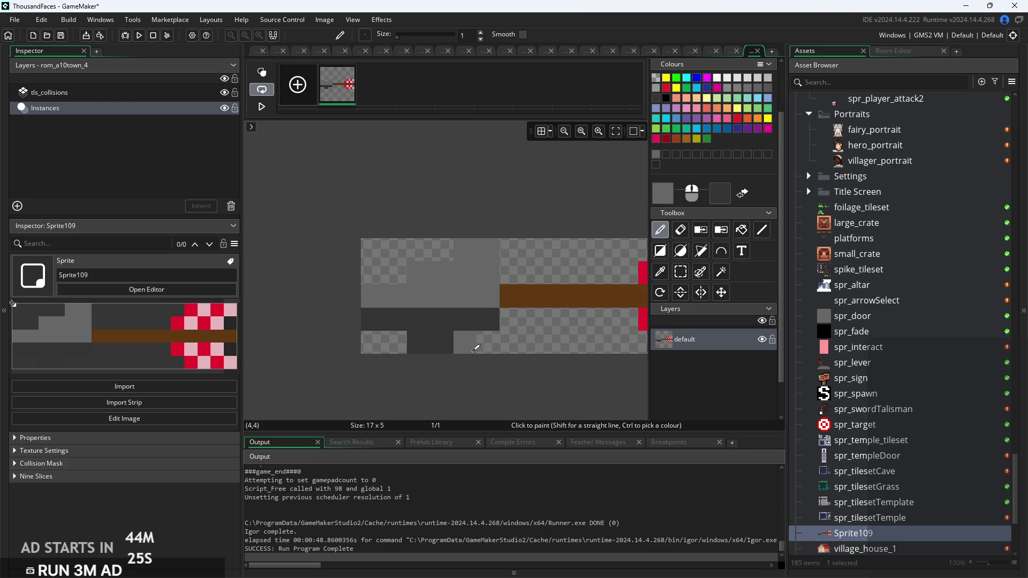
pyautogui.click(395, 313)
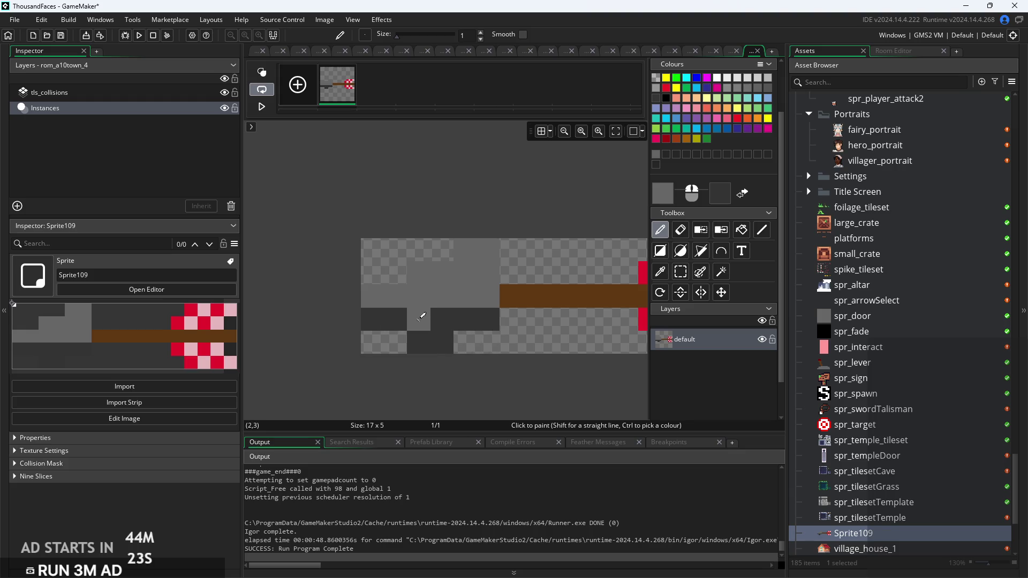
pyautogui.click(377, 317)
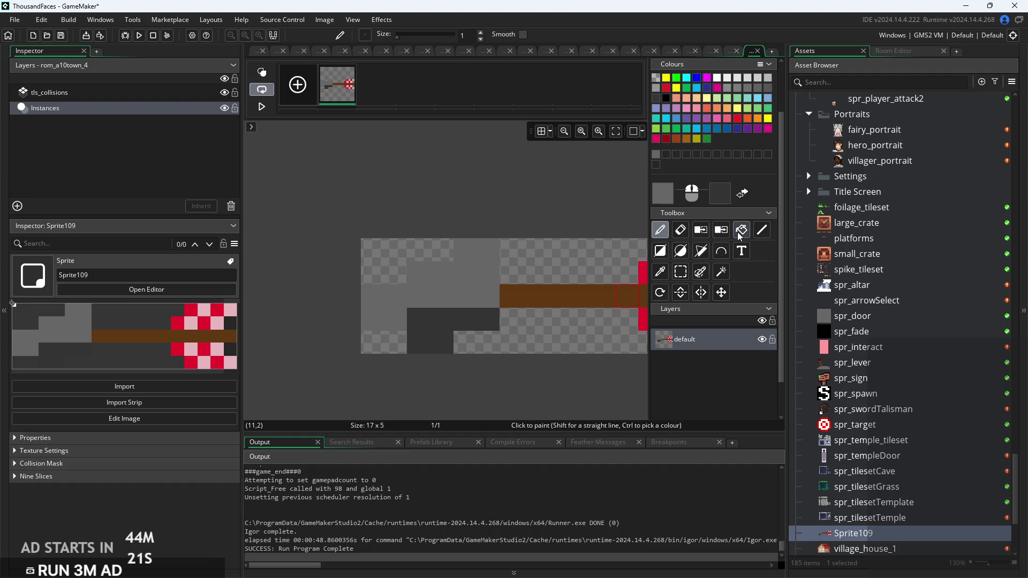
pyautogui.click(680, 230)
pyautogui.moveTo(402, 310)
pyautogui.mouseDown()
pyautogui.moveTo(369, 320)
pyautogui.moveTo(437, 343)
pyautogui.mouseUp()
pyautogui.click(660, 231)
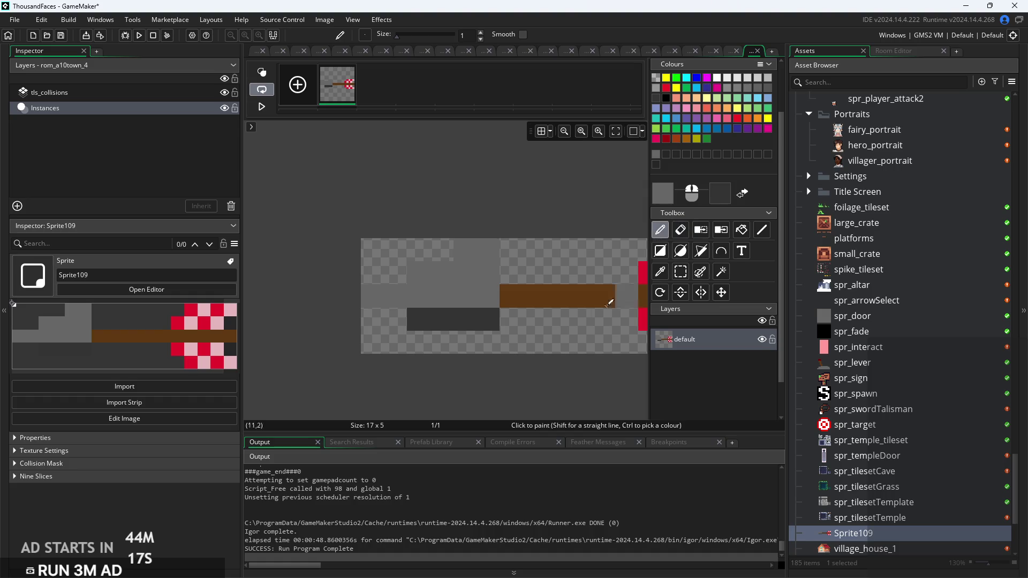
pyautogui.click(464, 343)
pyautogui.click(487, 347)
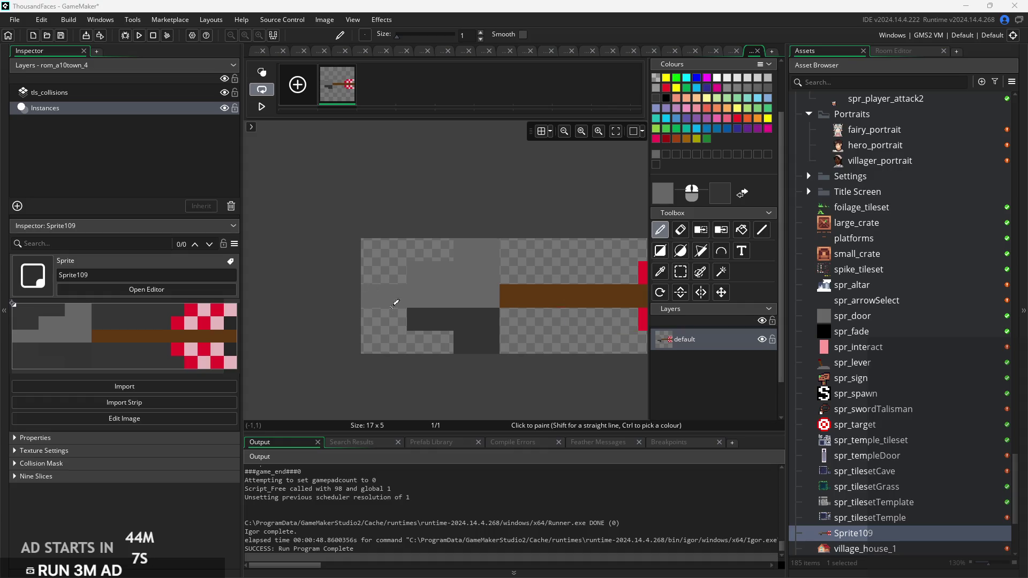
# Brighten the dark grey to 4C4C4C and repaint the dark blocks in it
pyautogui.click(729, 194)
pyautogui.click(475, 230)
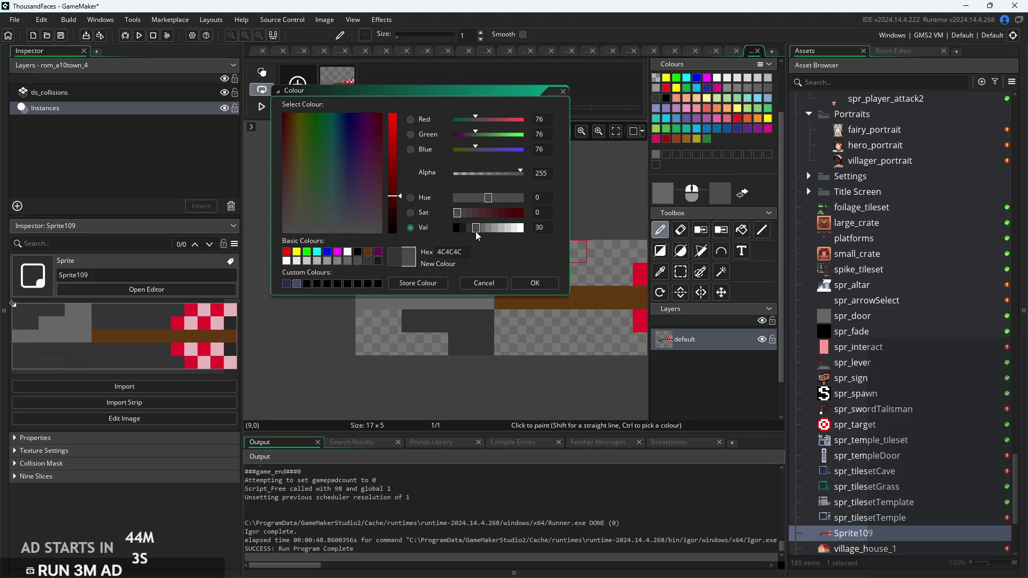
pyautogui.click(528, 283)
pyautogui.moveTo(439, 319)
pyautogui.mouseDown()
pyautogui.moveTo(421, 317)
pyautogui.moveTo(473, 326)
pyautogui.moveTo(463, 337)
pyautogui.moveTo(525, 369)
pyautogui.mouseUp()
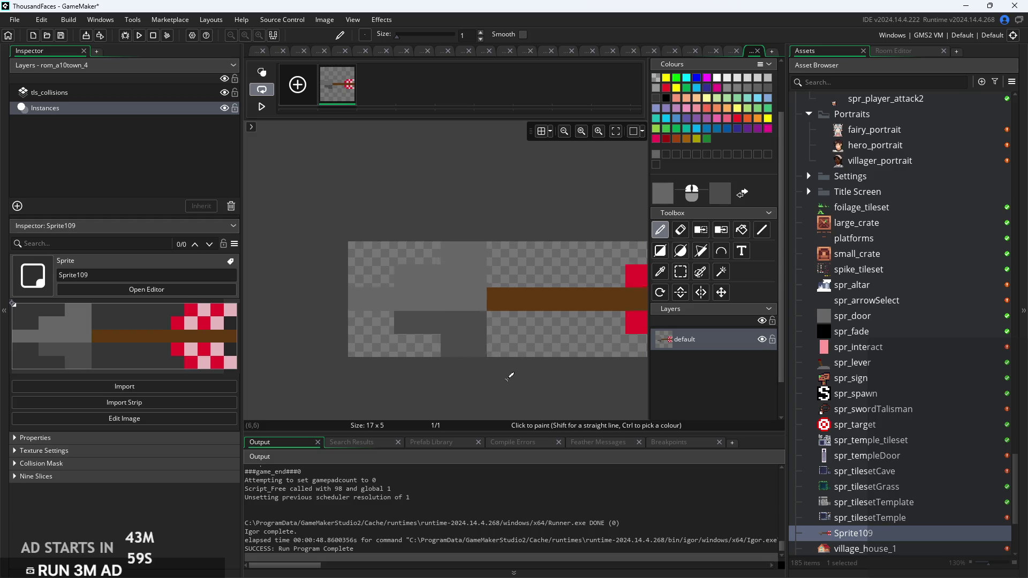
pyautogui.hscroll(1, 471, 348)
pyautogui.moveTo(368, 306); pyautogui.dragTo(346, 302)
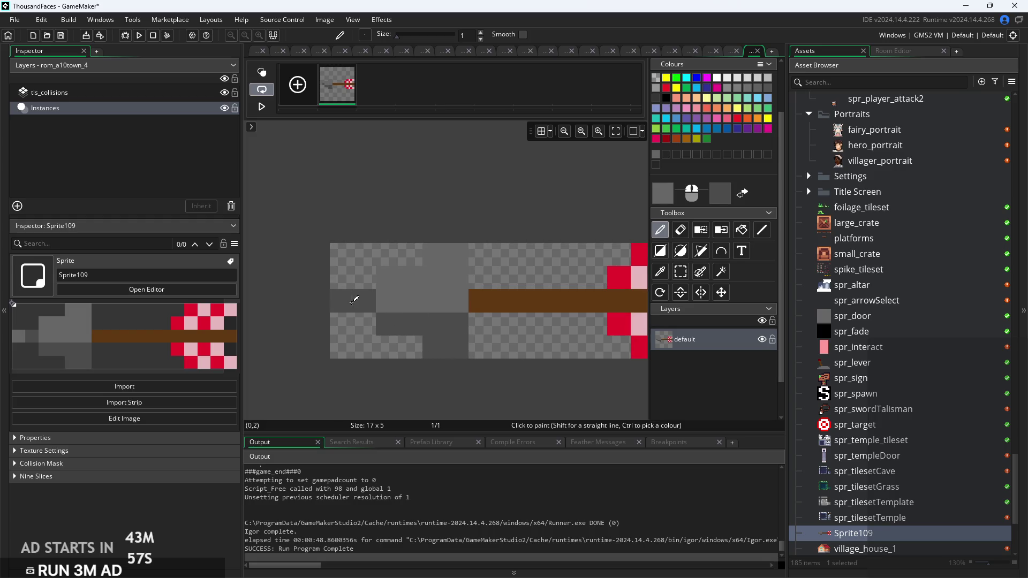
pyautogui.scroll(-2, 523, 368)
pyautogui.hscroll(2, 482, 370)
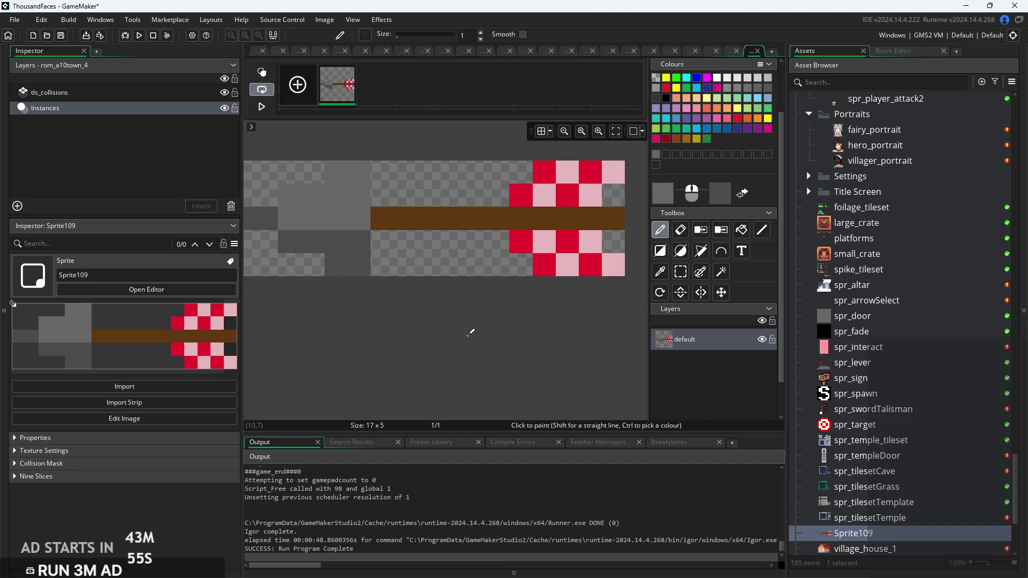
pyautogui.scroll(-1, 452, 320)
pyautogui.scroll(2, 453, 320)
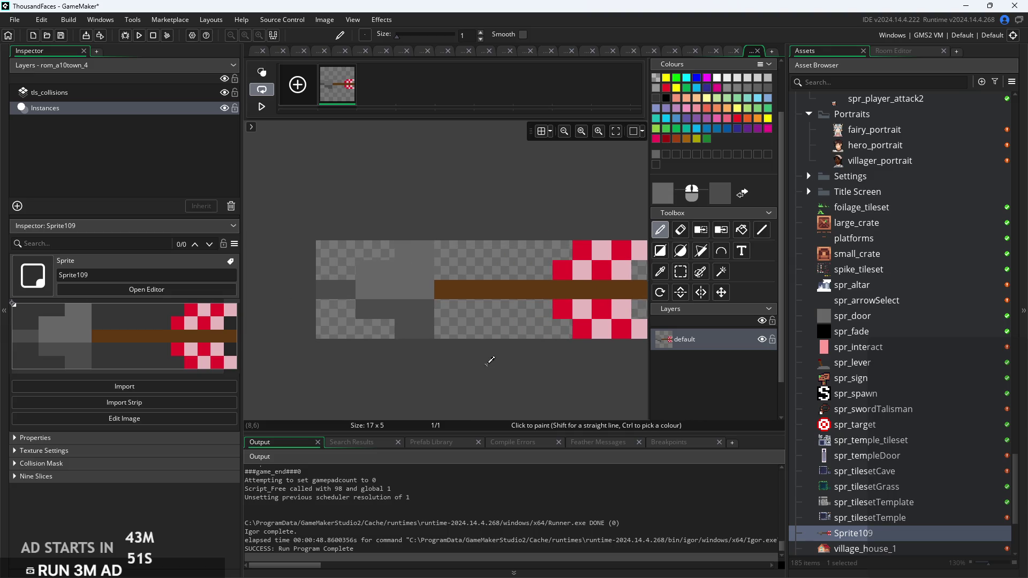
pyautogui.scroll(-1, 489, 361)
pyautogui.hscroll(3, 375, 348)
pyautogui.hscroll(-1, 338, 339)
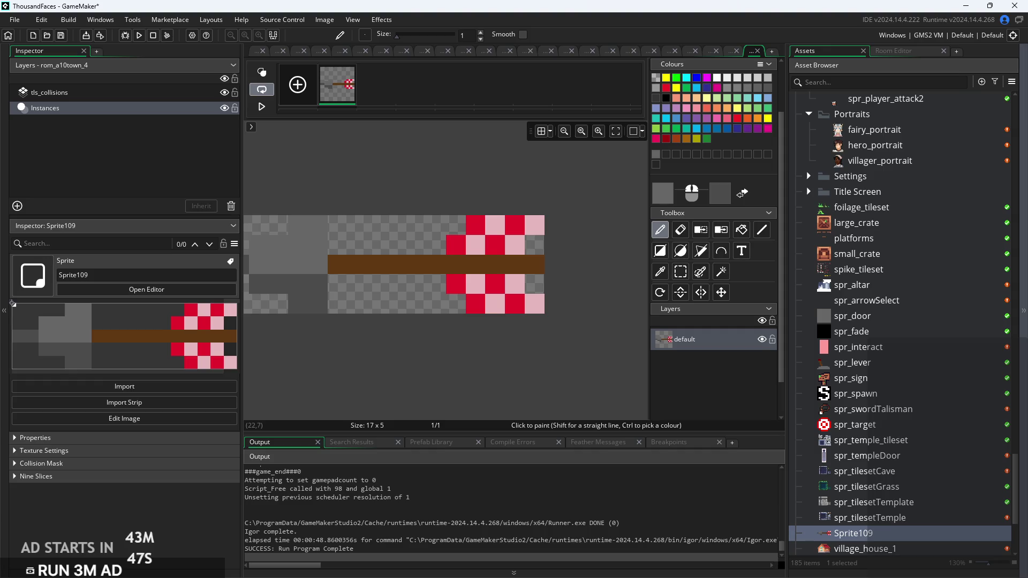
pyautogui.scroll(-1, 605, 315)
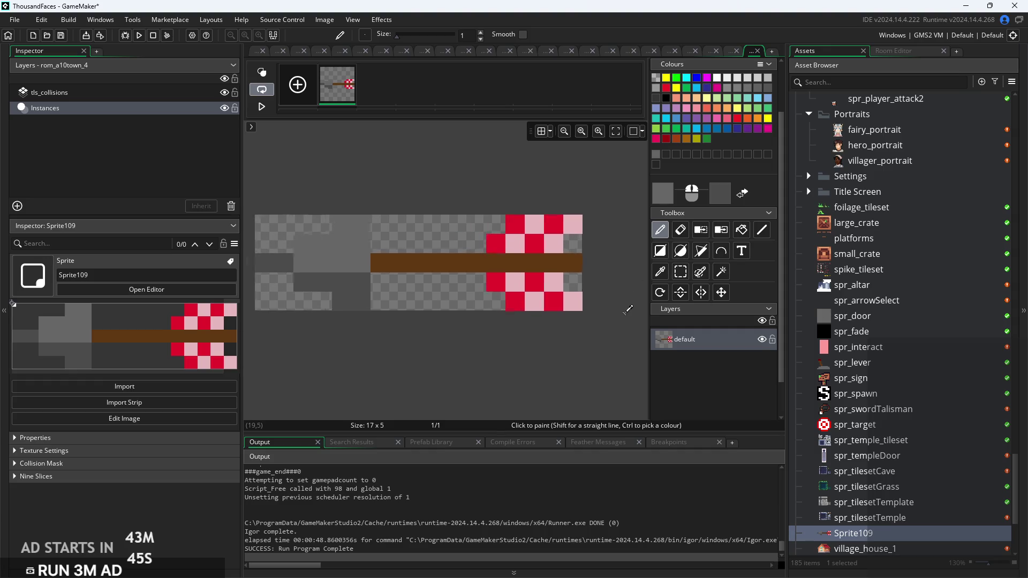
pyautogui.scroll(-1, 627, 311)
pyautogui.scroll(1, 628, 301)
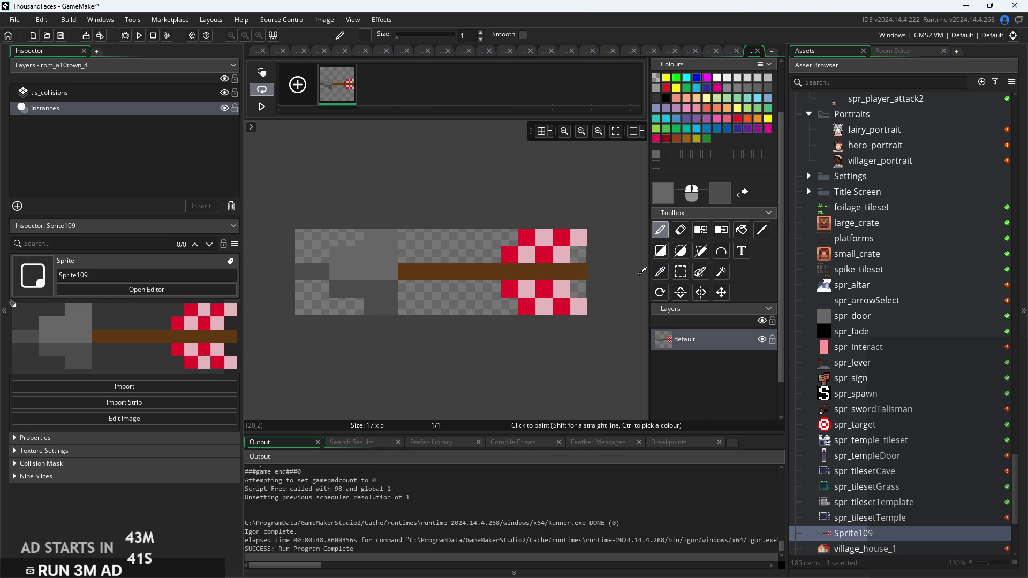
pyautogui.scroll(1, 643, 272)
# Pick the checker pattern's pink and red as the two paint colours
pyautogui.click(680, 231)
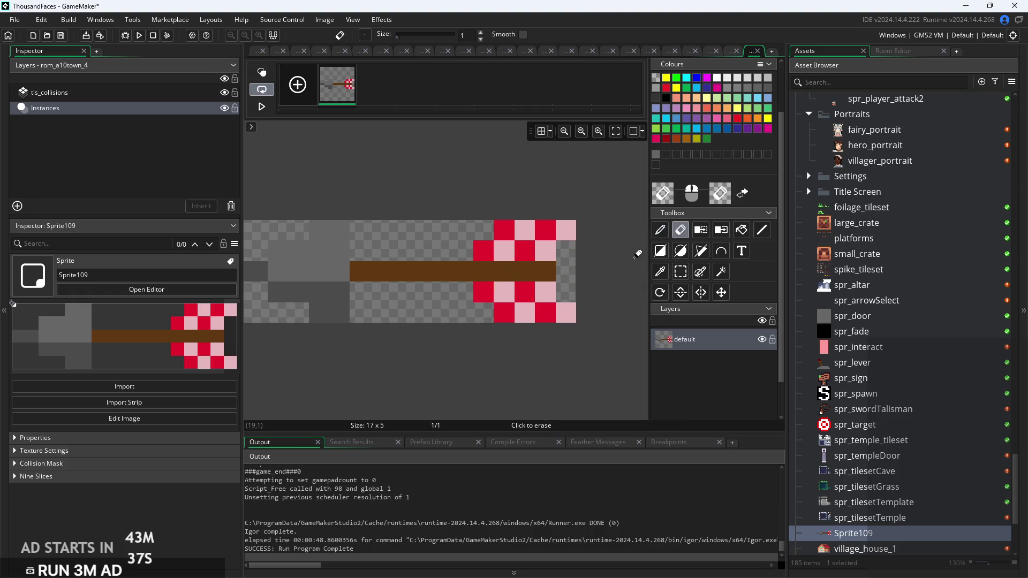
pyautogui.click(660, 231)
pyautogui.click(660, 271)
pyautogui.click(543, 249)
pyautogui.rightClick(528, 250)
pyautogui.press('d')
# Paint alternating pink and red pixels along the shaft, then go back to Sprite109's settings
pyautogui.click(483, 271)
pyautogui.click(504, 275)
pyautogui.rightClick(504, 272)
pyautogui.click(524, 272)
pyautogui.click(545, 272)
pyautogui.hotkey('ctrl', 'z')
pyautogui.click(463, 269)
pyautogui.rightClick(461, 267)
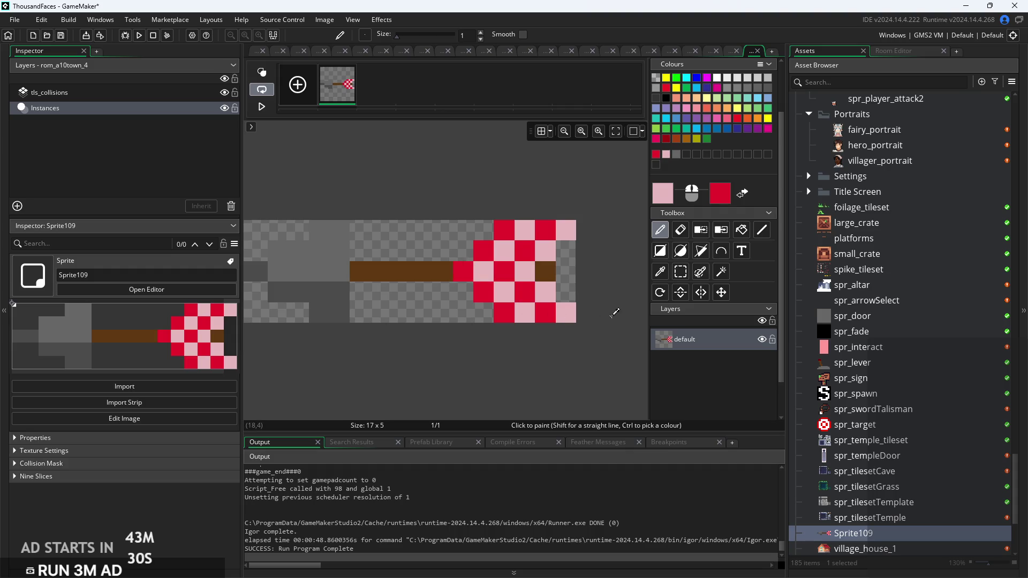
pyautogui.scroll(-1, 614, 313)
pyautogui.hotkey('ctrl', 'z')
pyautogui.hotkey('ctrl', 'z')
pyautogui.hotkey('ctrl', 'z')
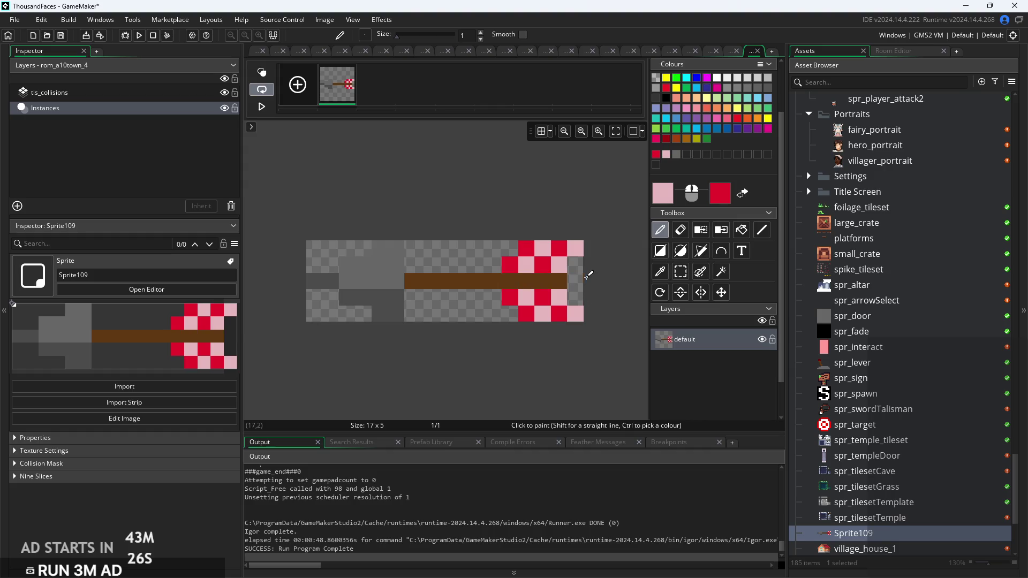
pyautogui.scroll(1, 603, 278)
pyautogui.scroll(-3, 602, 294)
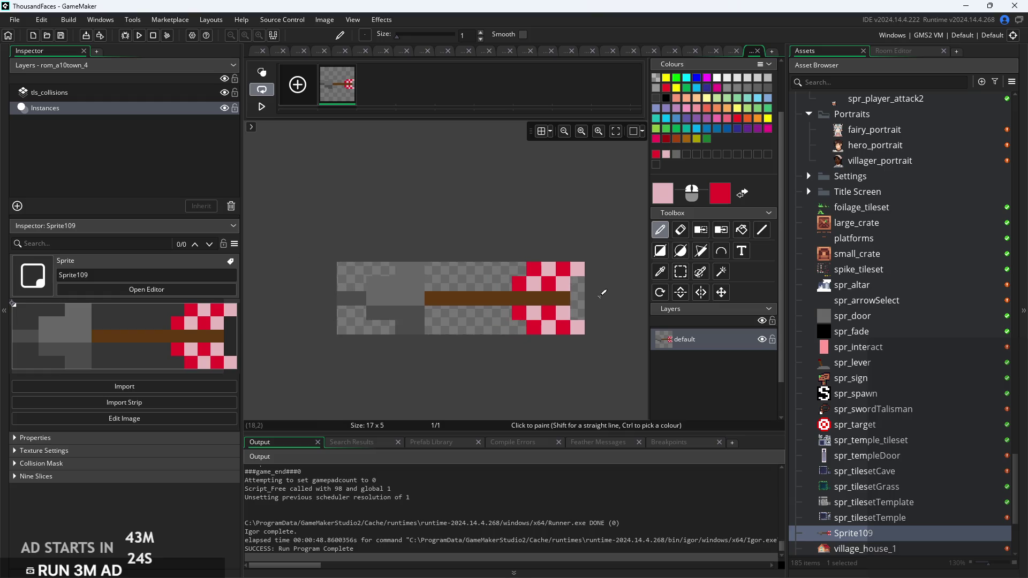
pyautogui.scroll(1, 603, 294)
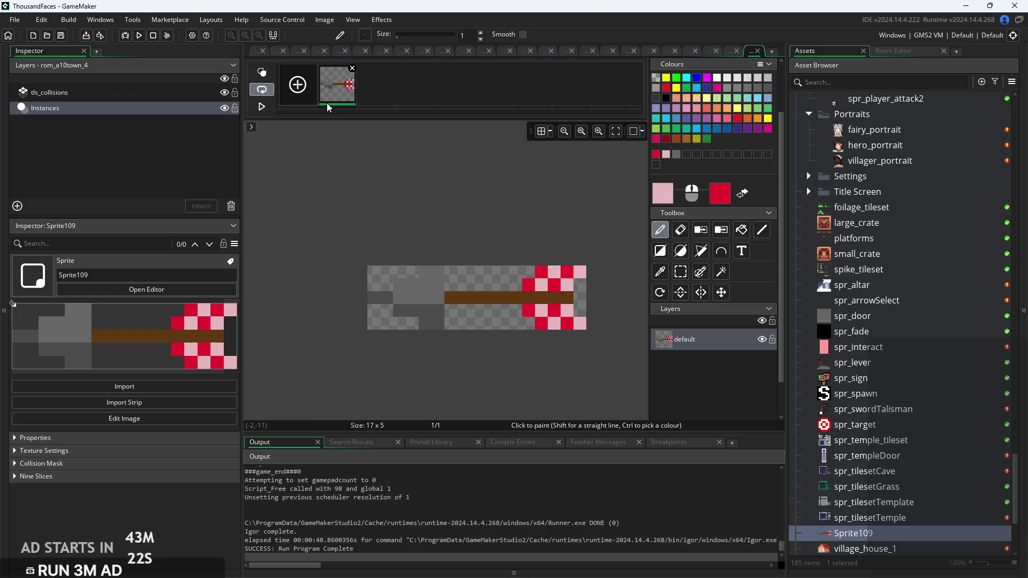
pyautogui.click(254, 51)
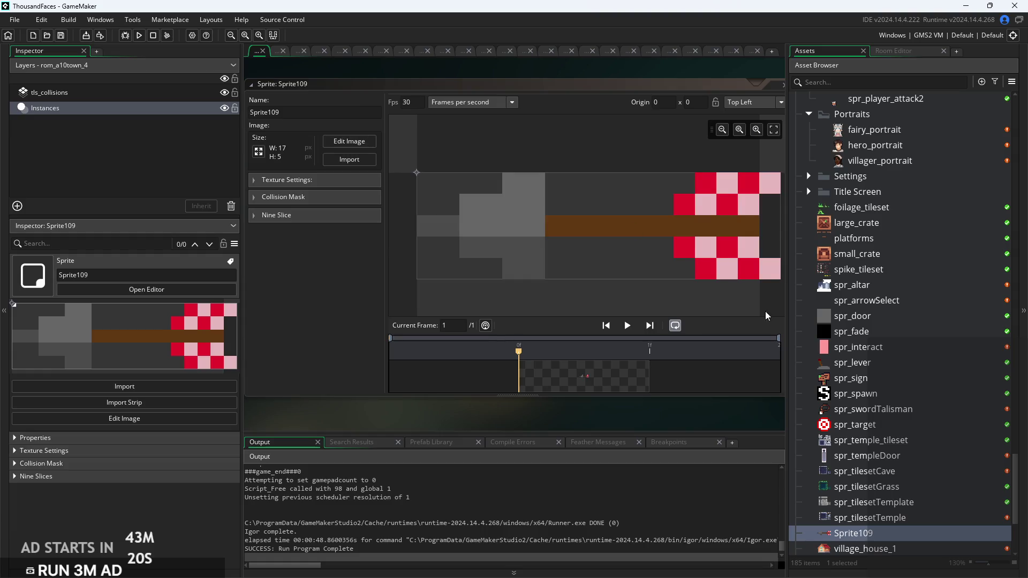
# Name the sprite spr_arrow, then scroll the asset list up to the hitbox sprites
pyautogui.click(308, 113)
pyautogui.write('spr_arrow')
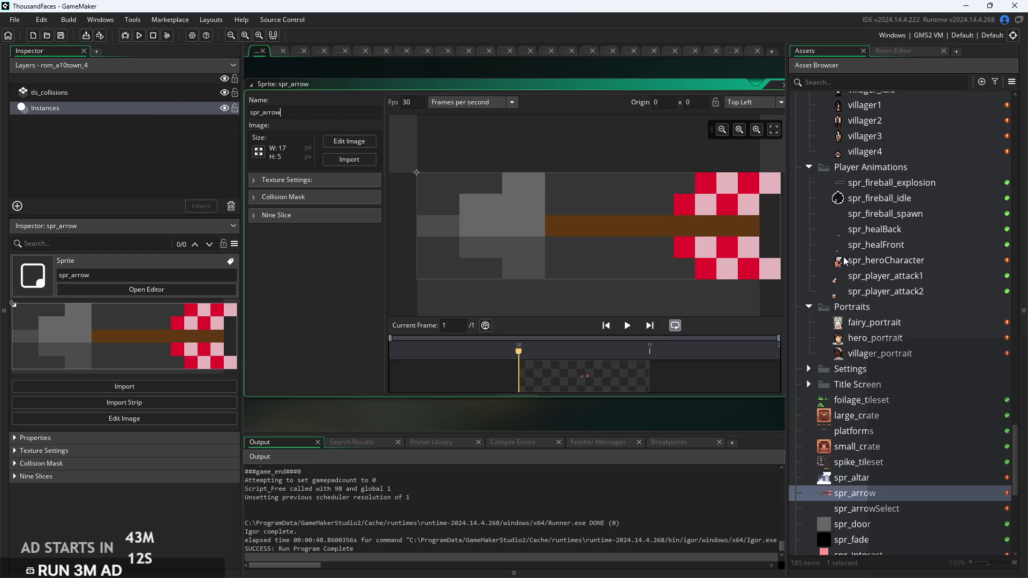
pyautogui.scroll(3, 846, 312)
pyautogui.scroll(2, 846, 312)
pyautogui.scroll(2, 862, 257)
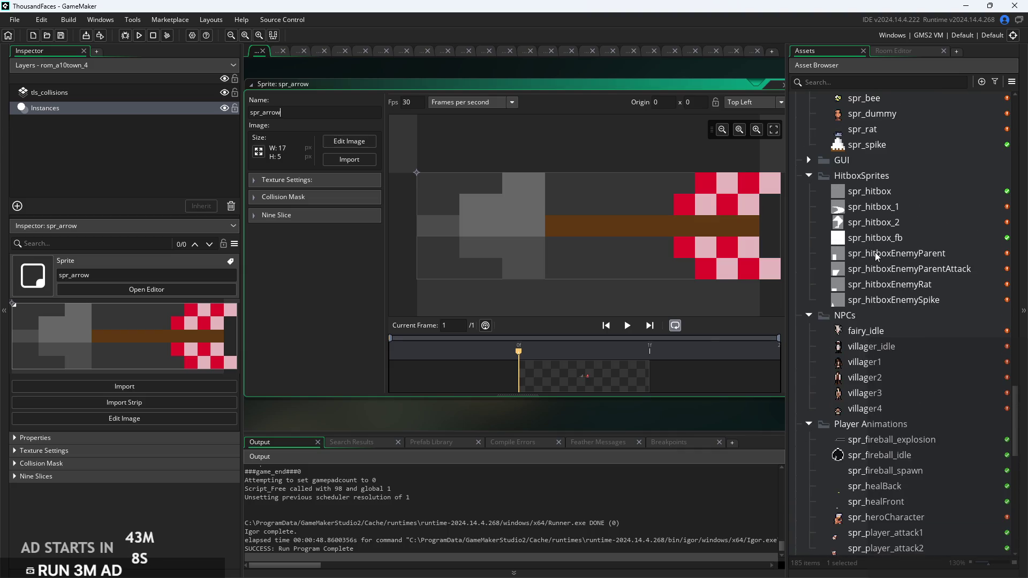
pyautogui.rightClick(877, 256)
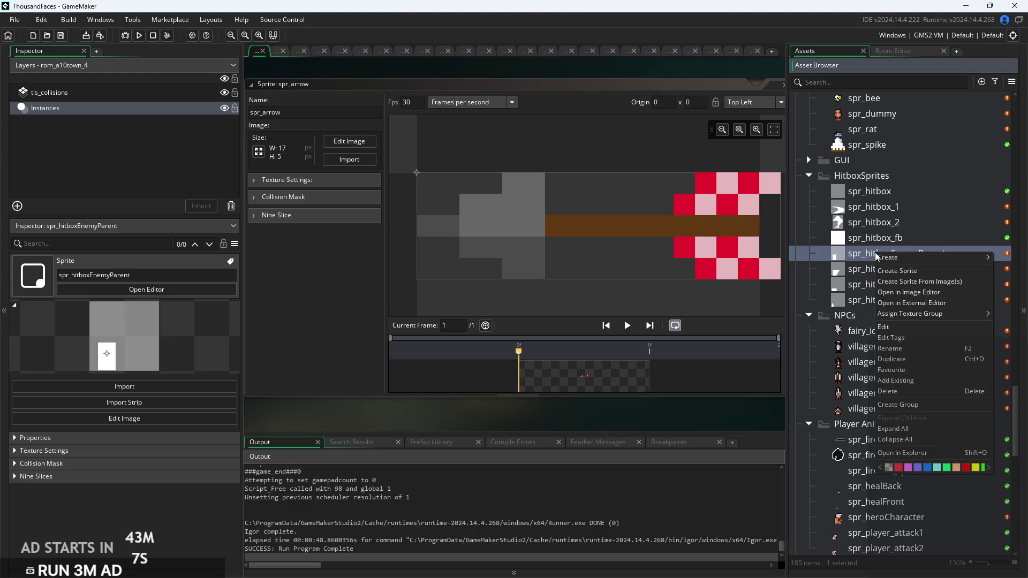
# Duplicate spr_hitboxEnemyRat, which ends up creating two copies
pyautogui.click(539, 295)
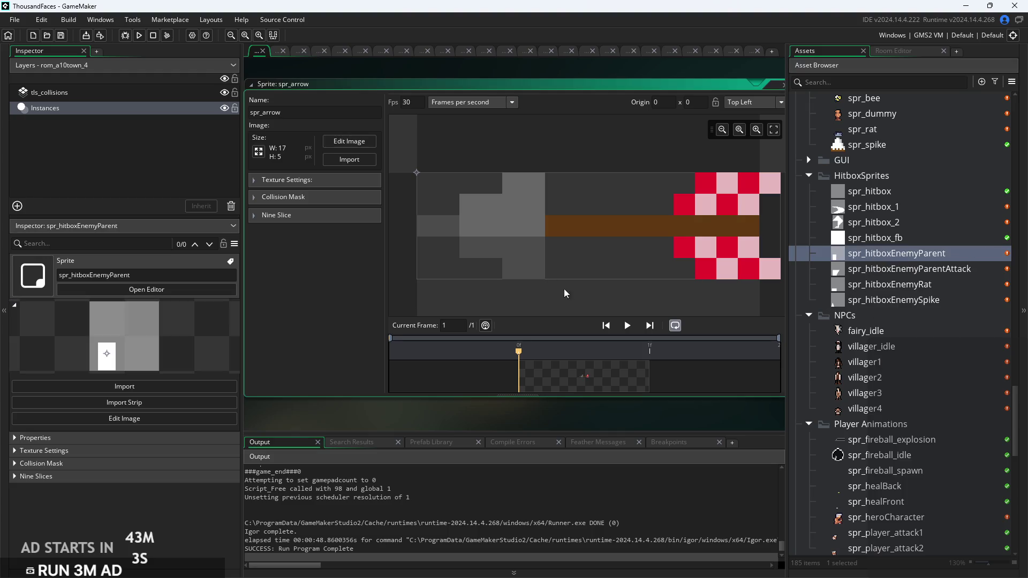
pyautogui.scroll(-2, 501, 293)
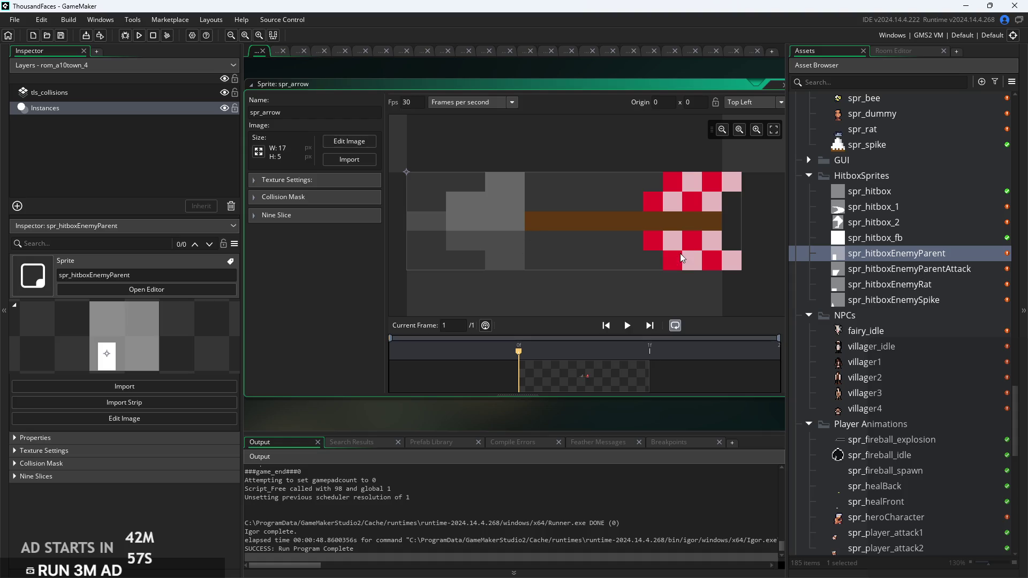
pyautogui.click(904, 269)
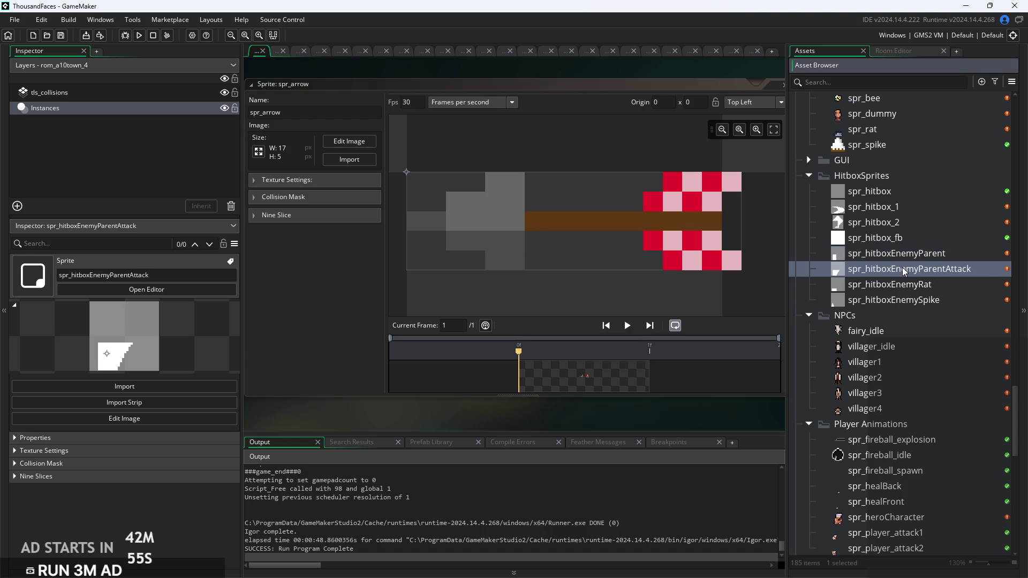
pyautogui.rightClick(903, 288)
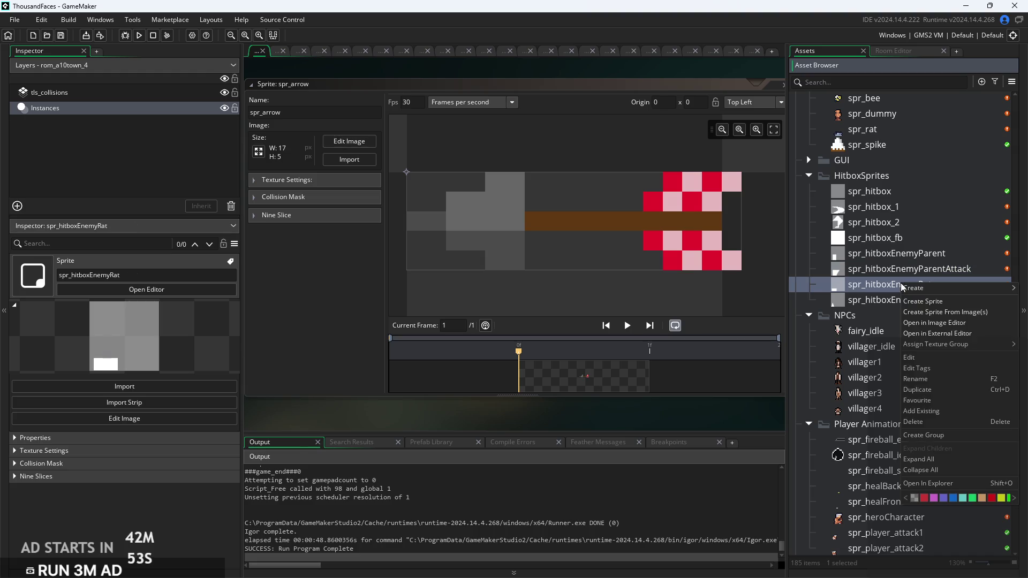
pyautogui.click(923, 382)
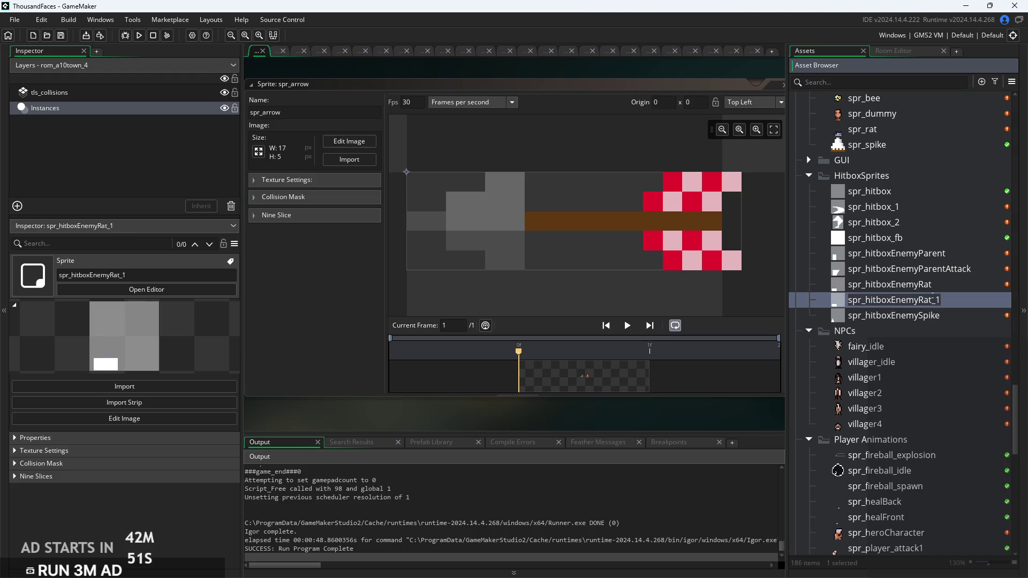
pyautogui.moveTo(942, 300); pyautogui.dragTo(921, 313)
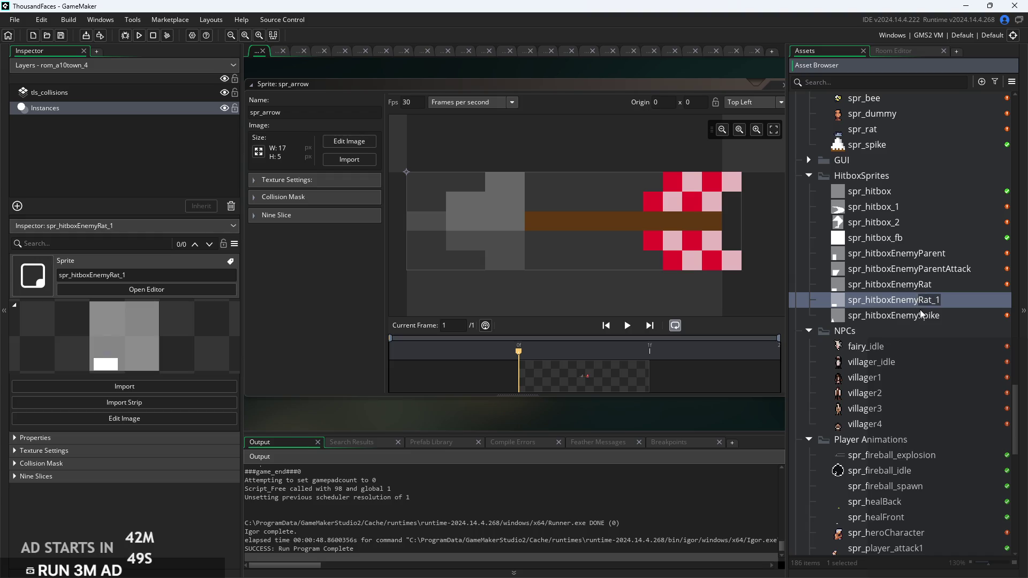
pyautogui.rightClick(942, 311)
pyautogui.rightClick(948, 300)
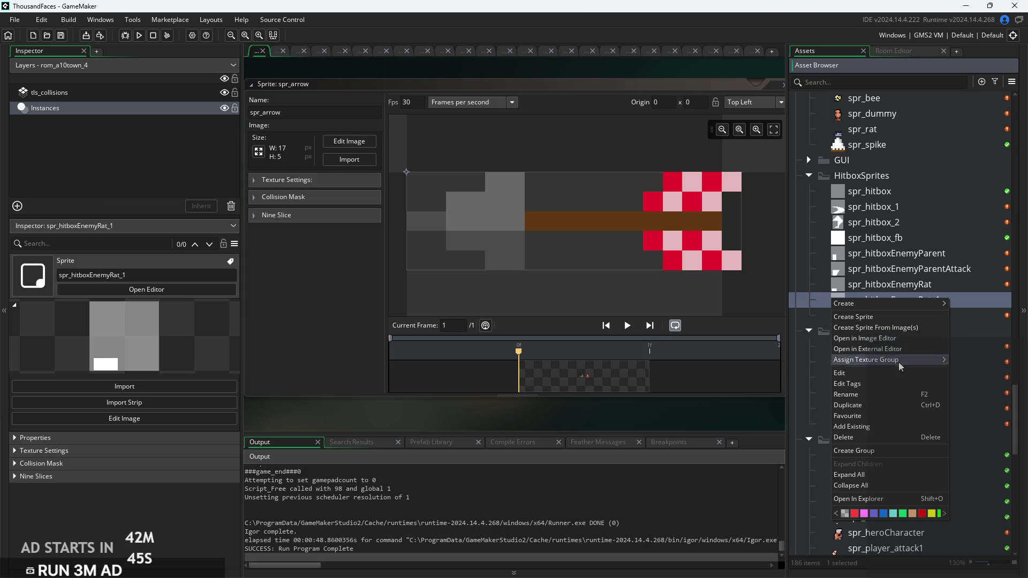
pyautogui.click(886, 406)
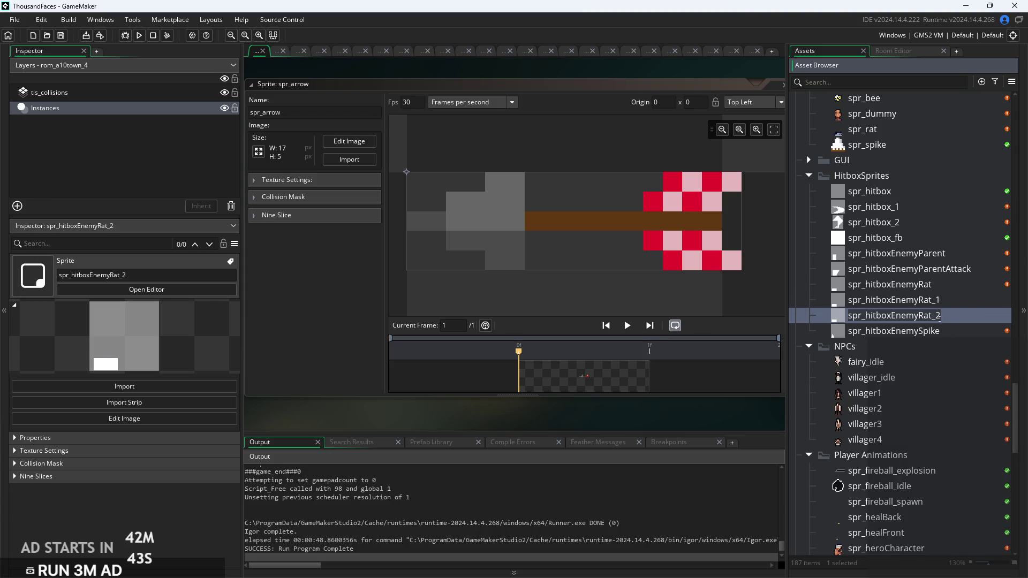
# Delete the extra spr_hitboxEnemyRat_2 copy
pyautogui.rightClick(947, 320)
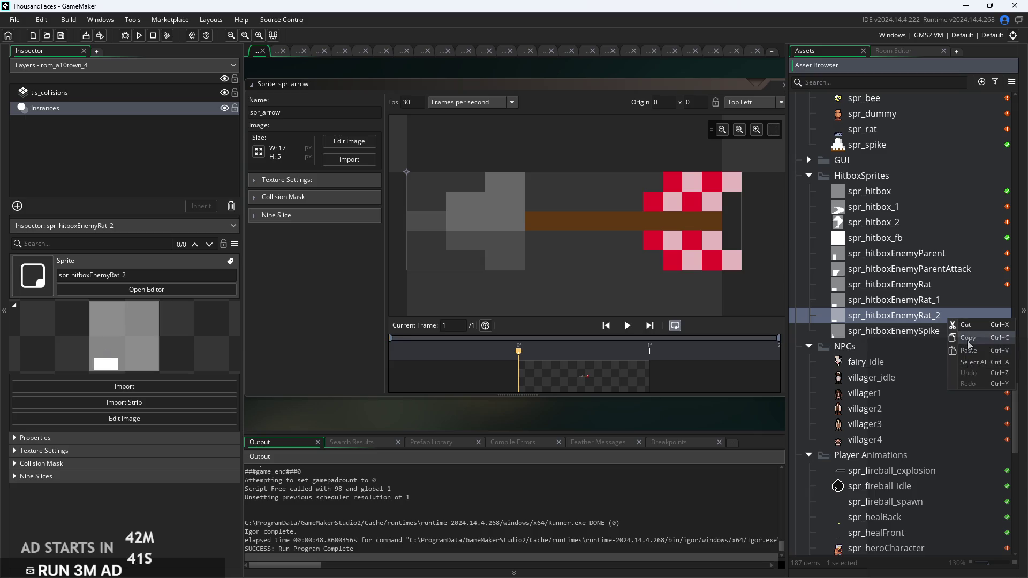
pyautogui.click(956, 317)
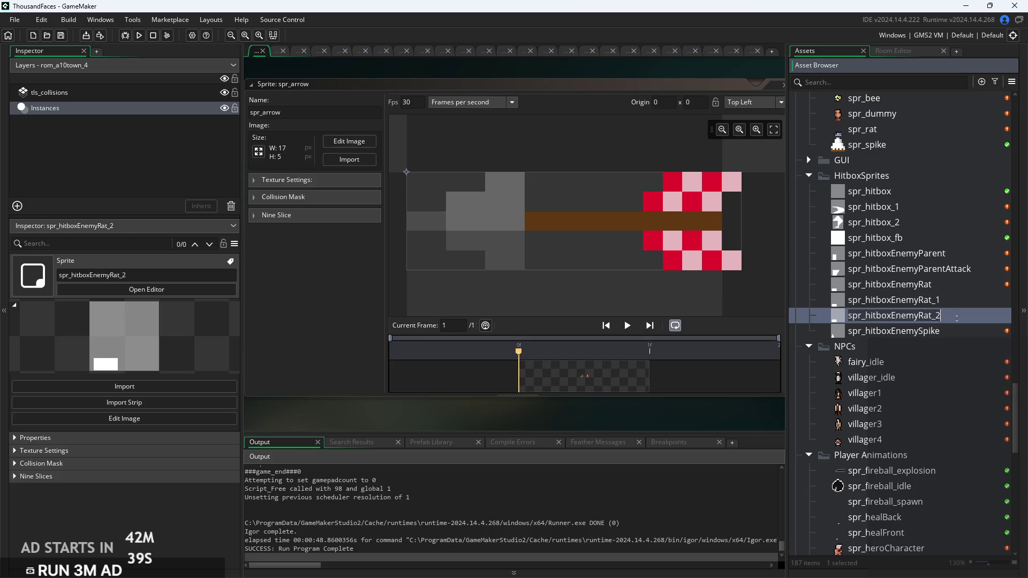
pyautogui.rightClick(839, 317)
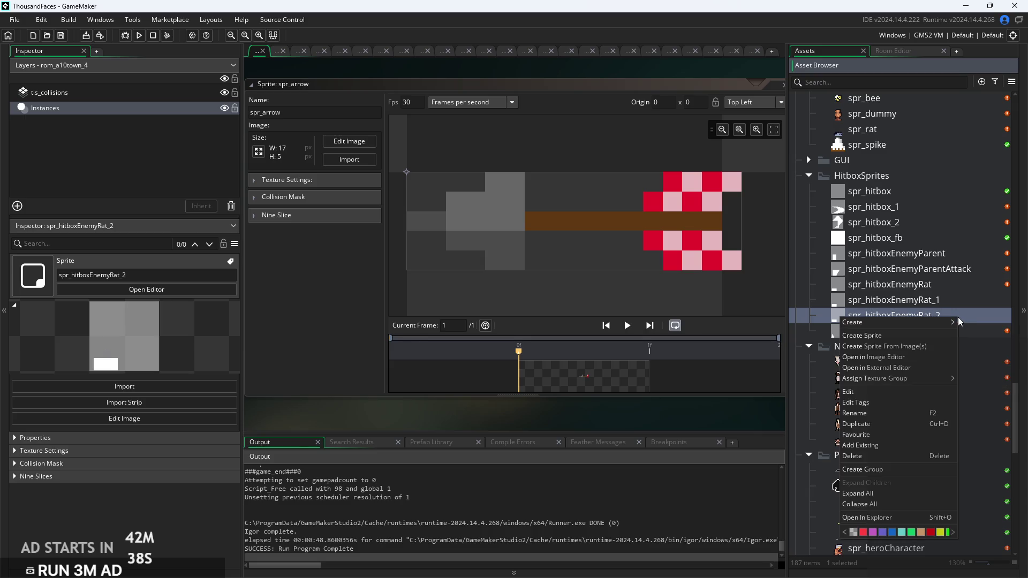
pyautogui.click(929, 456)
pyautogui.click(550, 313)
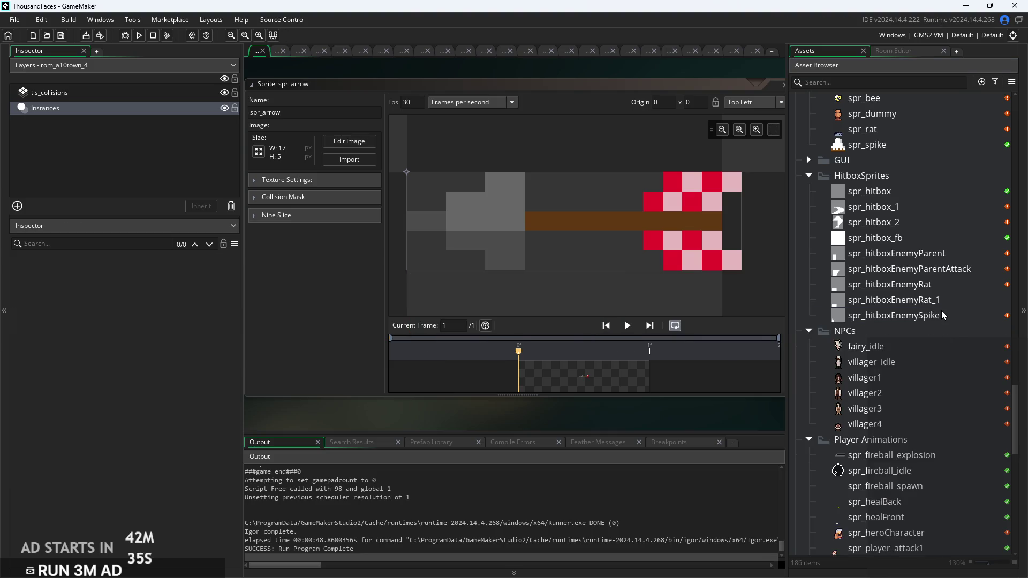
# Rename spr_hitboxEnemyRat_1 to spr_hitboxEnemyArrow and open its sprite editor
pyautogui.click(830, 301)
pyautogui.rightClick(829, 303)
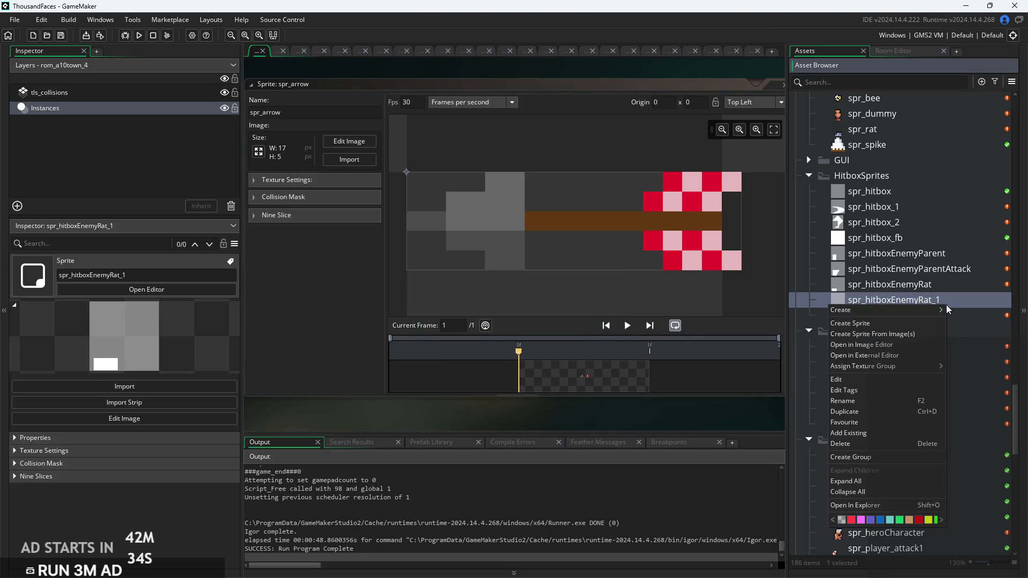
pyautogui.click(894, 402)
pyautogui.moveTo(940, 300); pyautogui.dragTo(920, 301)
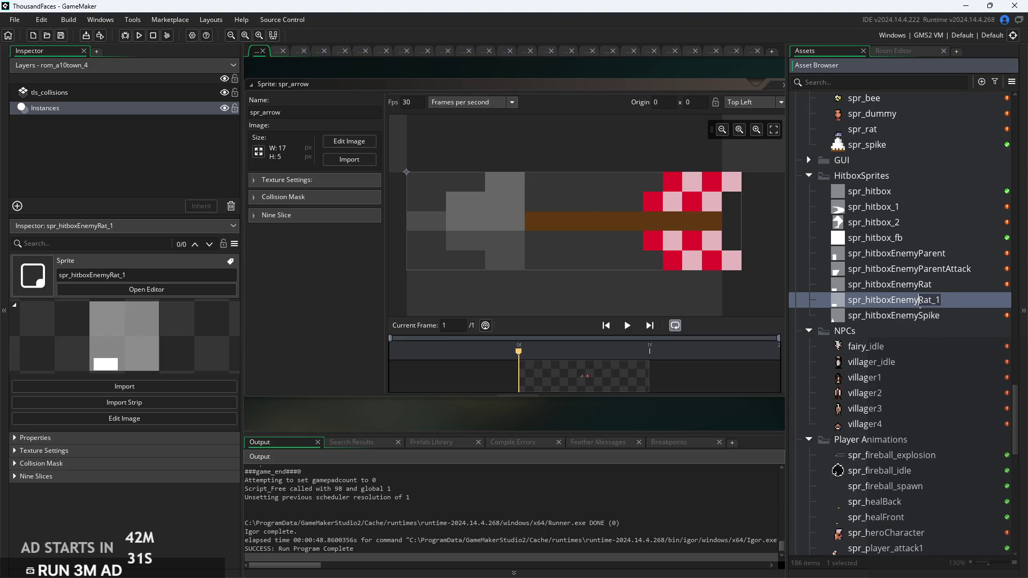
pyautogui.write('Arrow')
pyautogui.press('Return')
pyautogui.doubleClick(956, 262)
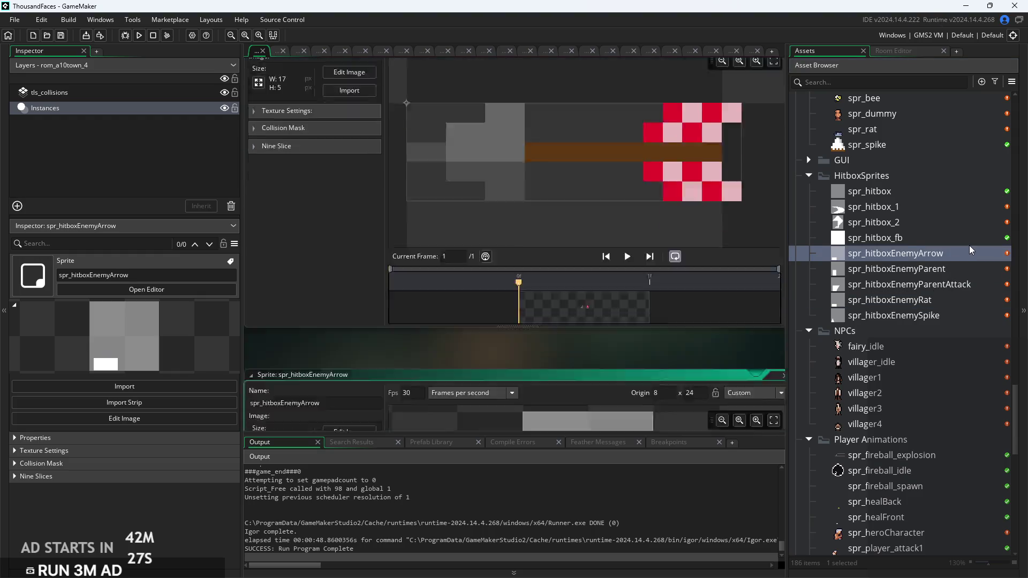
# Open spr_hitbox_fb in the Image Editor and extend the white block to the canvas's left edge
pyautogui.click(968, 244)
pyautogui.click(353, 142)
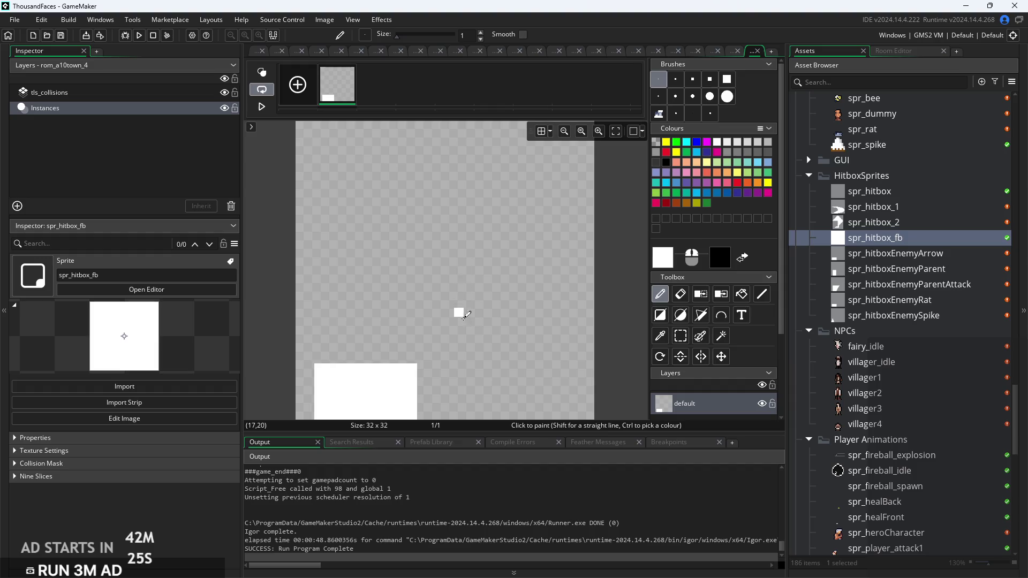
pyautogui.scroll(-1, 638, 299)
pyautogui.scroll(4, 420, 329)
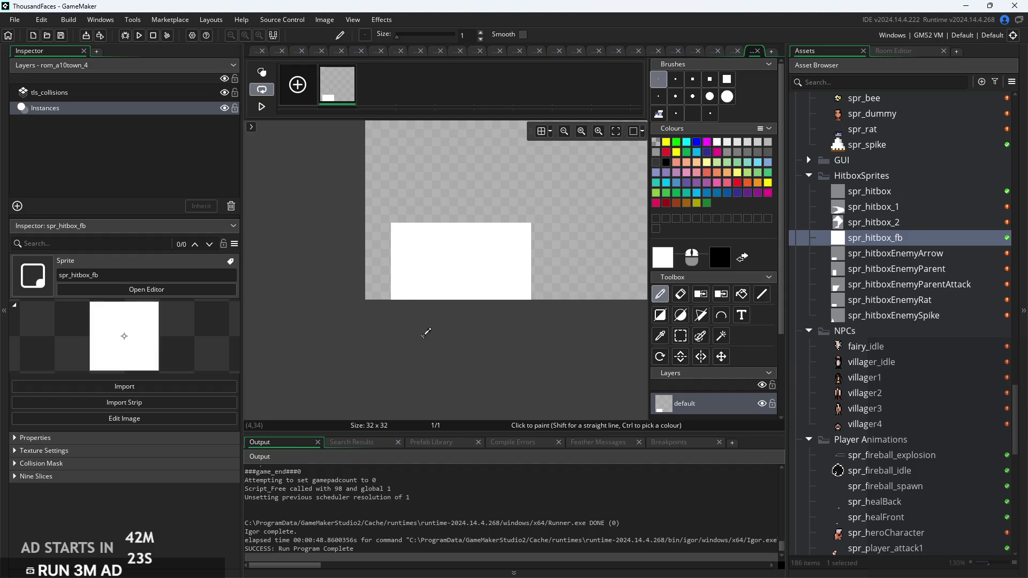
pyautogui.click(680, 336)
pyautogui.moveTo(386, 287); pyautogui.dragTo(548, 287)
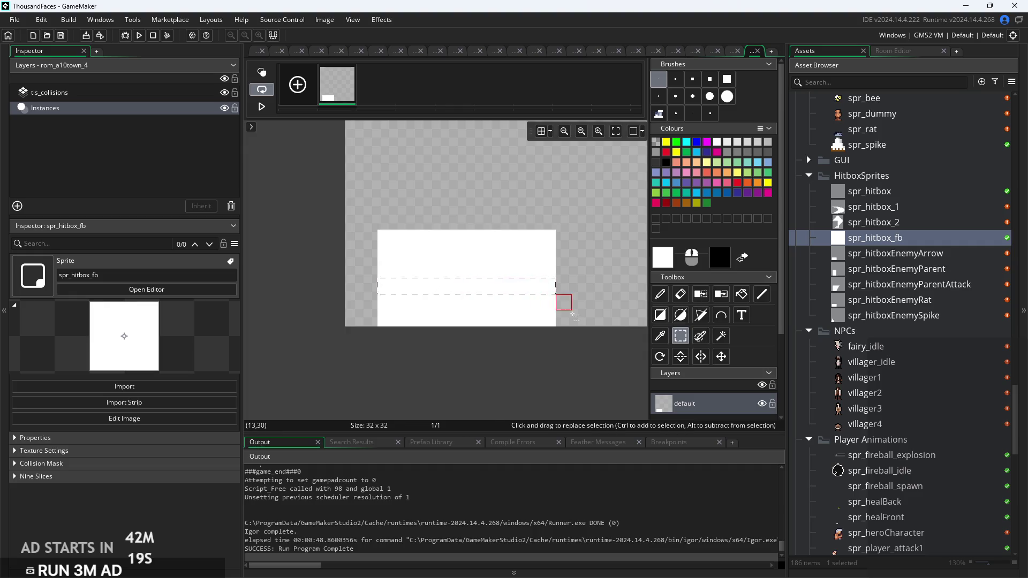
pyautogui.press('d')
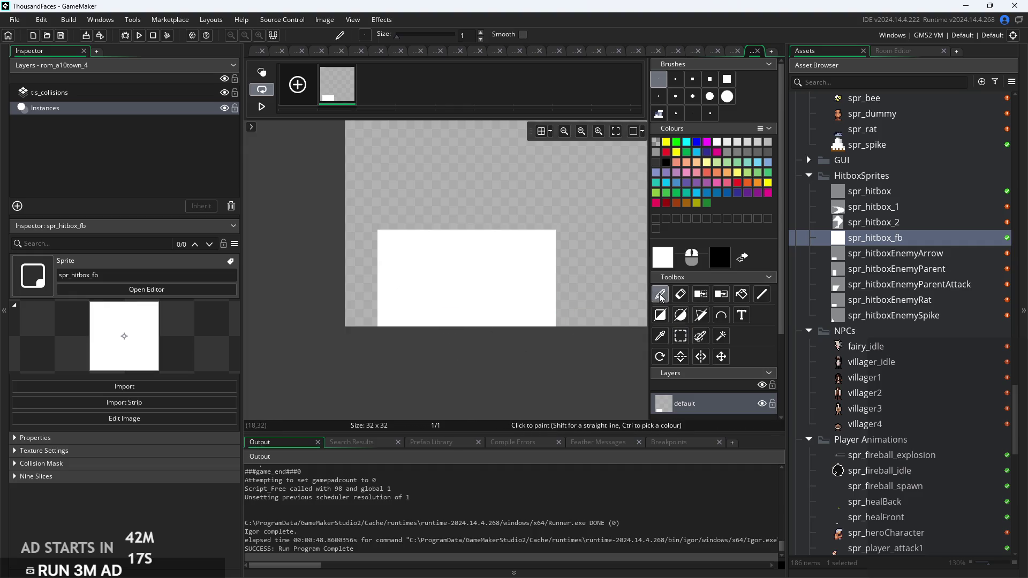
pyautogui.click(363, 279)
pyautogui.moveTo(369, 286)
pyautogui.mouseDown()
pyautogui.moveTo(353, 287)
pyautogui.moveTo(393, 311)
pyautogui.moveTo(381, 300)
pyautogui.moveTo(547, 321)
pyautogui.mouseUp()
# Clear the white areas above and below the strip to transparency
pyautogui.click(681, 336)
pyautogui.press('Delete')
pyautogui.moveTo(547, 271)
pyautogui.mouseDown()
pyautogui.moveTo(402, 254)
pyautogui.moveTo(381, 231)
pyautogui.mouseUp()
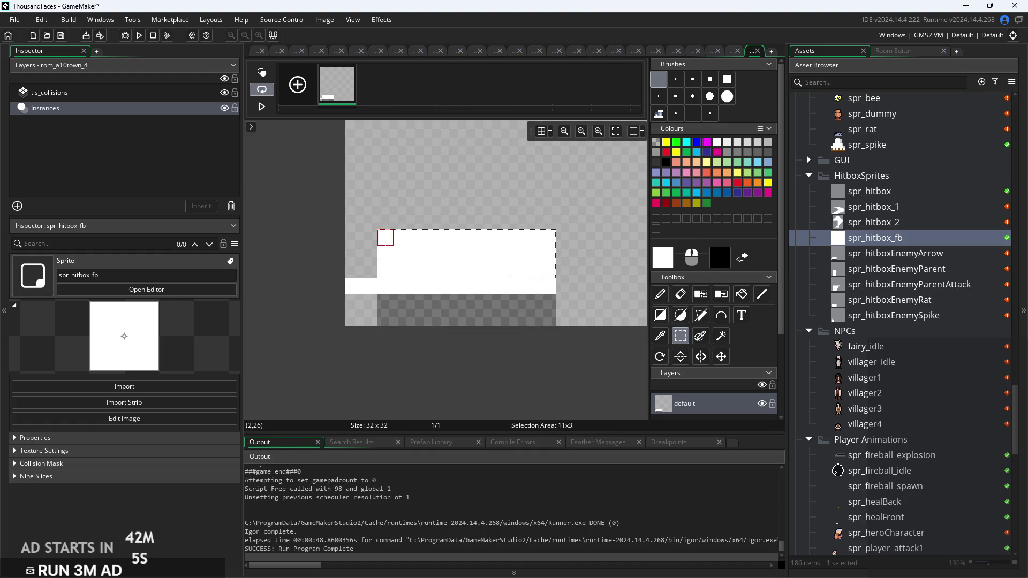
pyautogui.press('Delete')
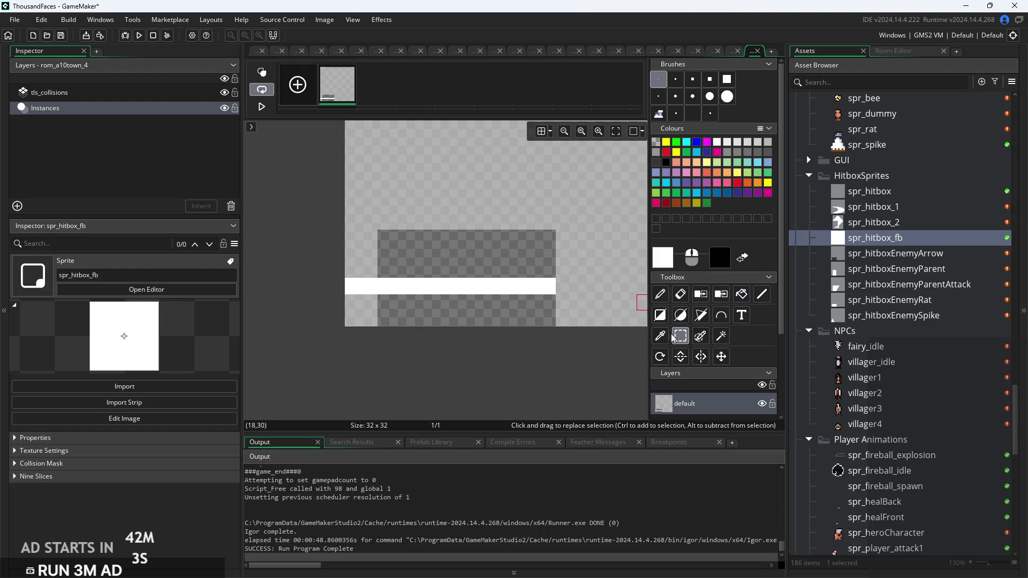
pyautogui.click(660, 335)
pyautogui.rightClick(629, 269)
pyautogui.click(742, 294)
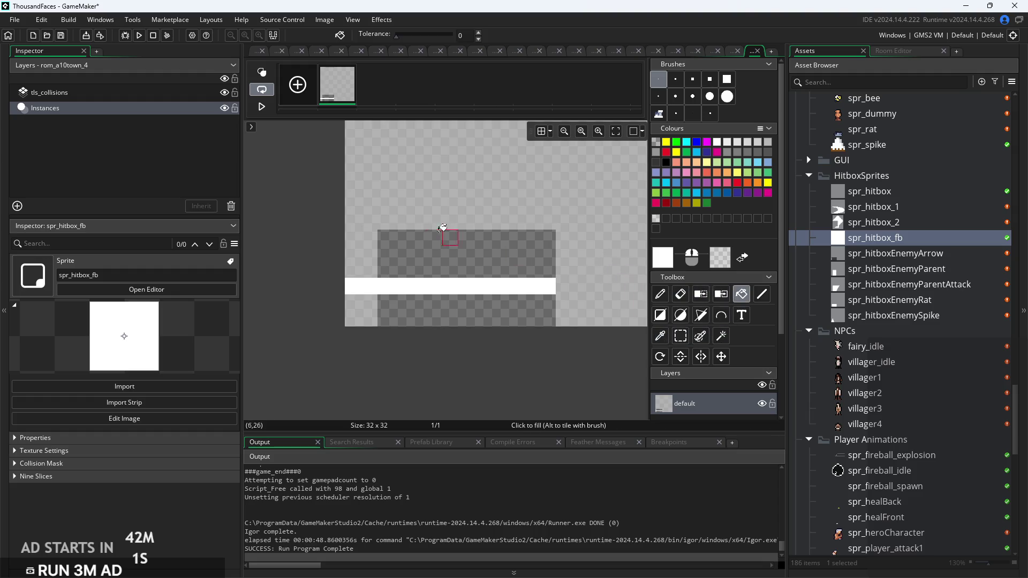
pyautogui.rightClick(467, 271)
pyautogui.rightClick(468, 319)
# Measure the white strip's length and lengthen it to the right
pyautogui.moveTo(564, 356); pyautogui.dragTo(597, 349)
pyautogui.click(681, 336)
pyautogui.moveTo(381, 278)
pyautogui.mouseDown()
pyautogui.moveTo(431, 265)
pyautogui.moveTo(581, 287)
pyautogui.moveTo(646, 280)
pyautogui.mouseUp()
pyautogui.click(605, 337)
pyautogui.click(661, 294)
pyautogui.click(597, 277)
pyautogui.scroll(-3, 589, 336)
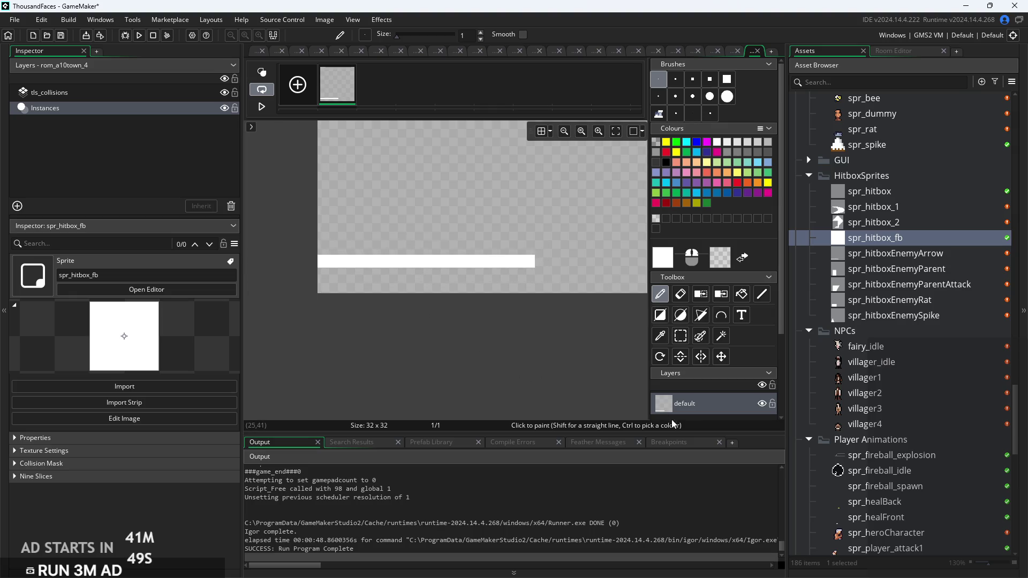
pyautogui.scroll(-5, 845, 433)
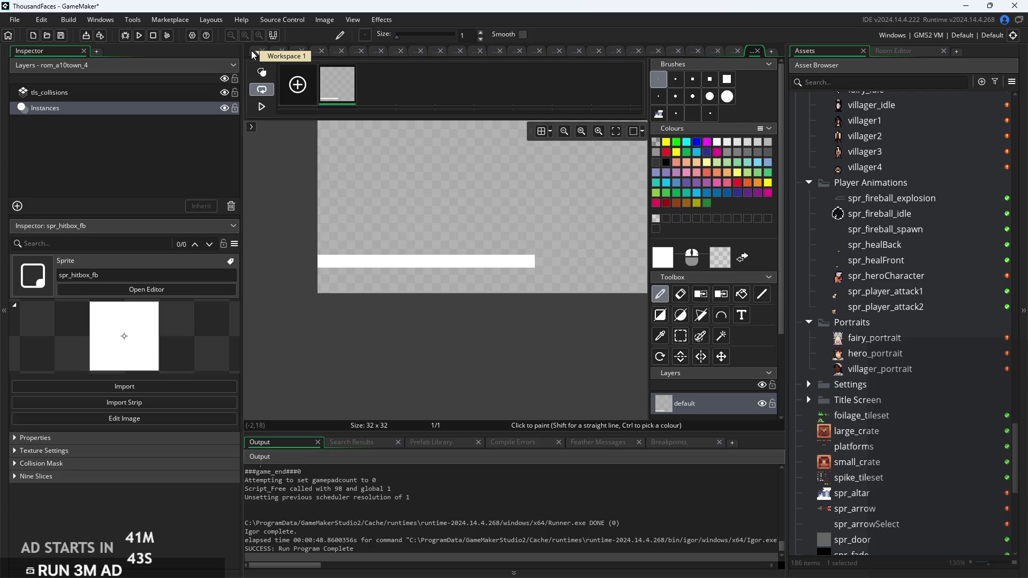
# Return to Workspace 1 and open spr_arrow's sprite editor from the Asset Browser
pyautogui.click(253, 55)
pyautogui.scroll(-5, 881, 388)
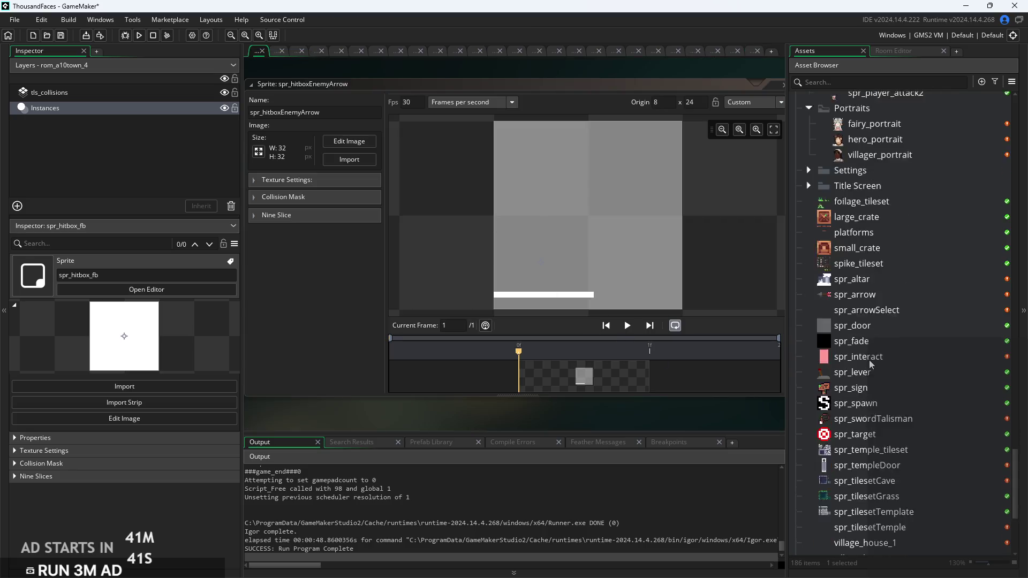
pyautogui.doubleClick(860, 274)
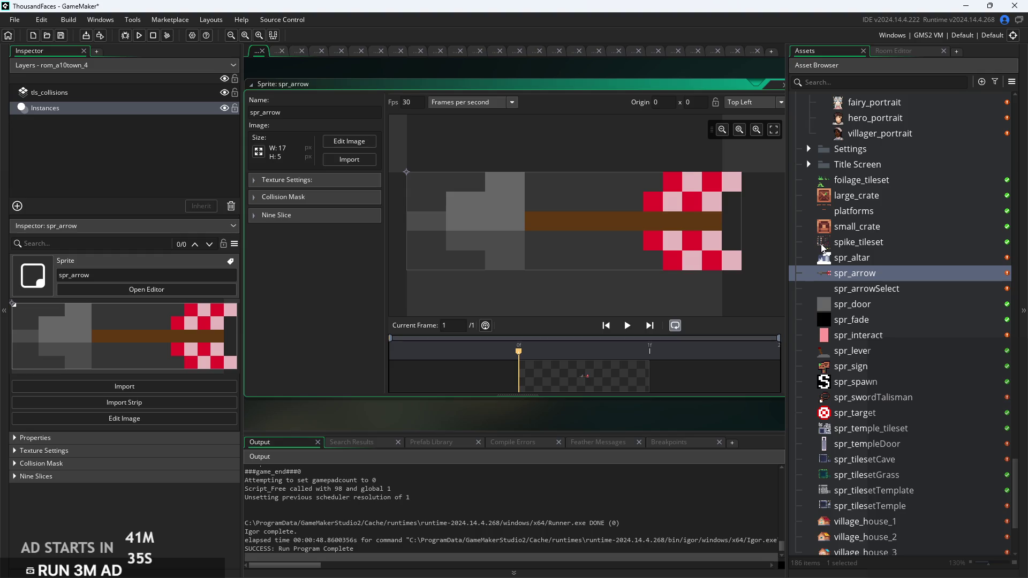
pyautogui.scroll(2, 822, 299)
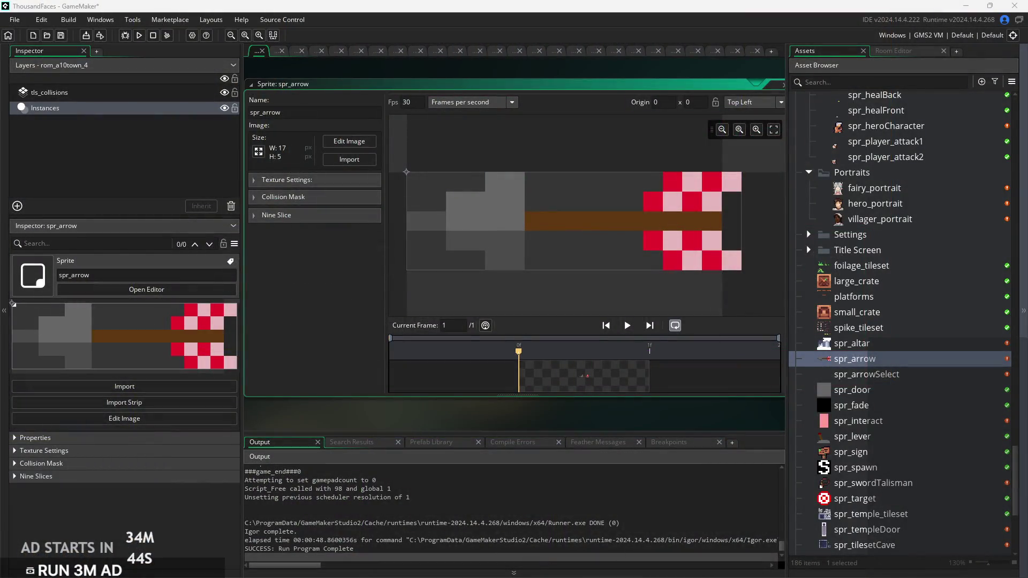
# Scroll the workspace right to view the spr_arrow sprite editor
pyautogui.hscroll(2, 599, 428)
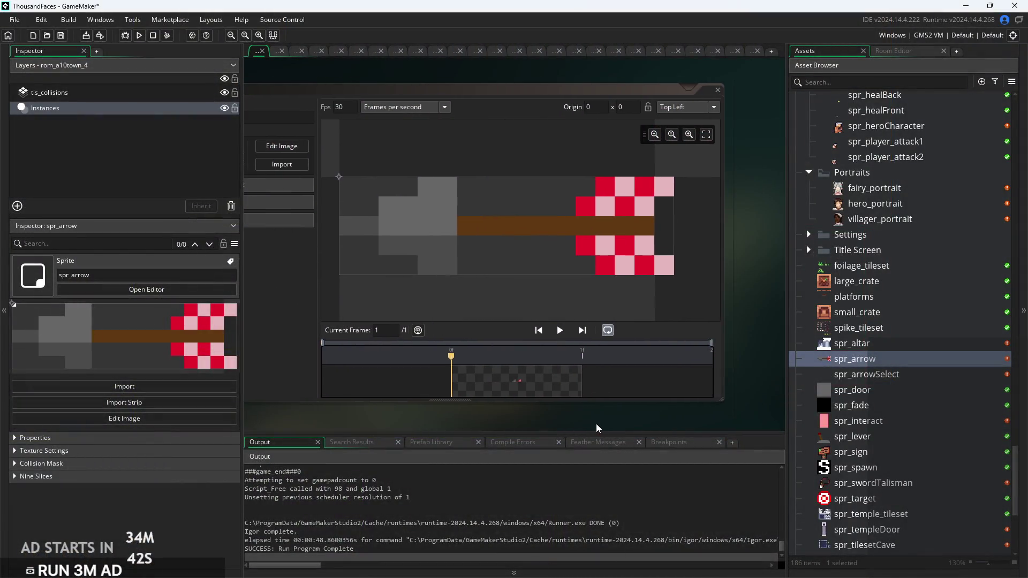
pyautogui.hscroll(-2, 598, 428)
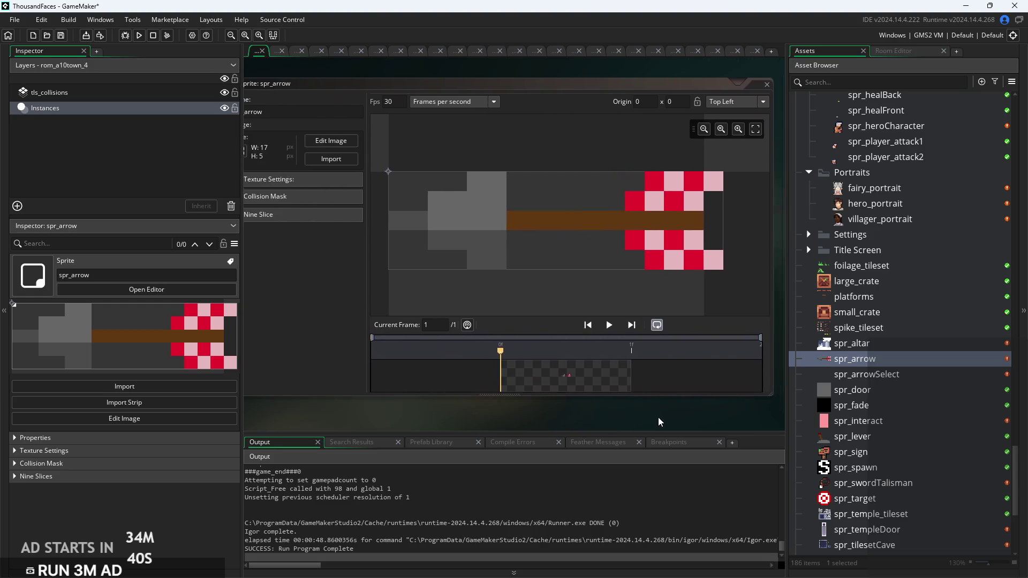
pyautogui.hscroll(-3, 658, 422)
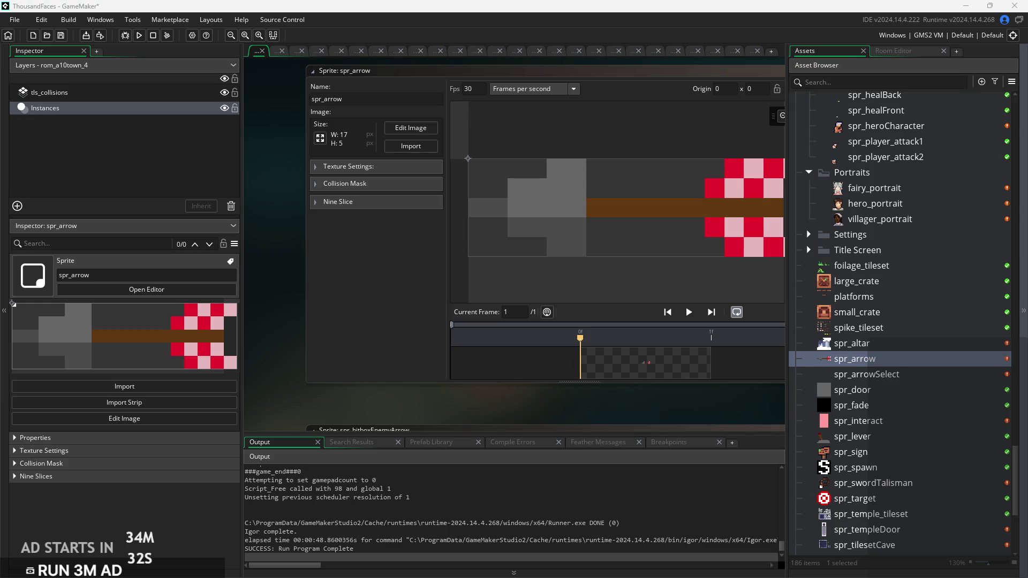
pyautogui.moveTo(688, 415)
pyautogui.mouseDown()
pyautogui.moveTo(668, 420)
pyautogui.moveTo(680, 394)
pyautogui.moveTo(610, 407)
pyautogui.moveTo(620, 402)
pyautogui.moveTo(581, 313)
pyautogui.mouseUp()
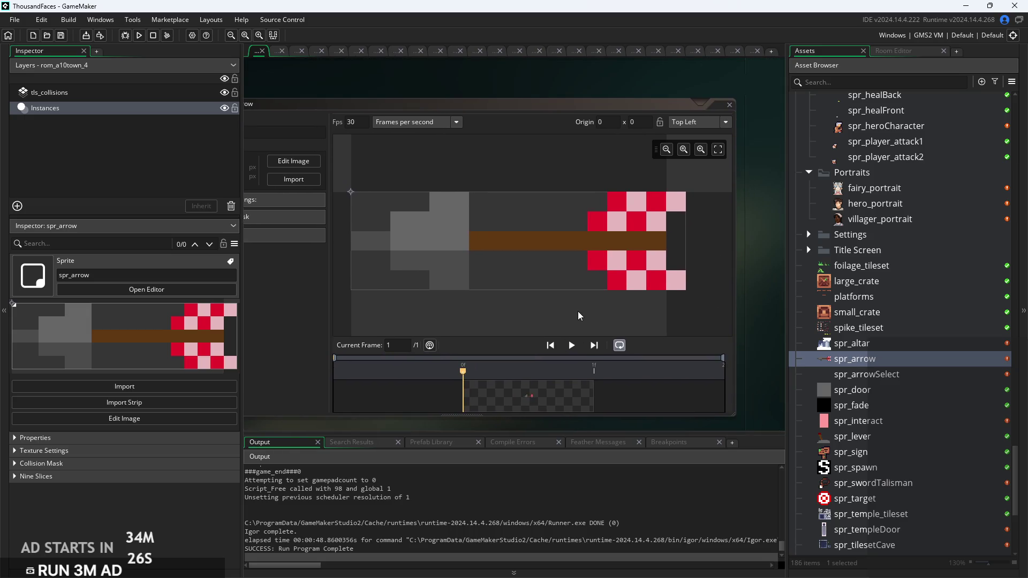
pyautogui.click(580, 316)
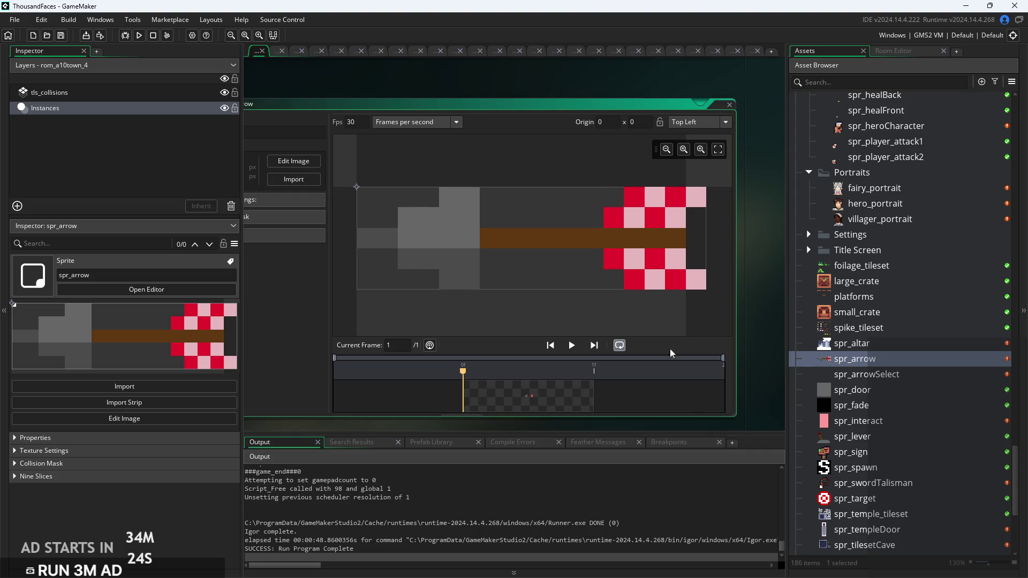
pyautogui.moveTo(689, 415)
pyautogui.mouseDown()
pyautogui.moveTo(676, 418)
pyautogui.moveTo(699, 417)
pyautogui.mouseUp()
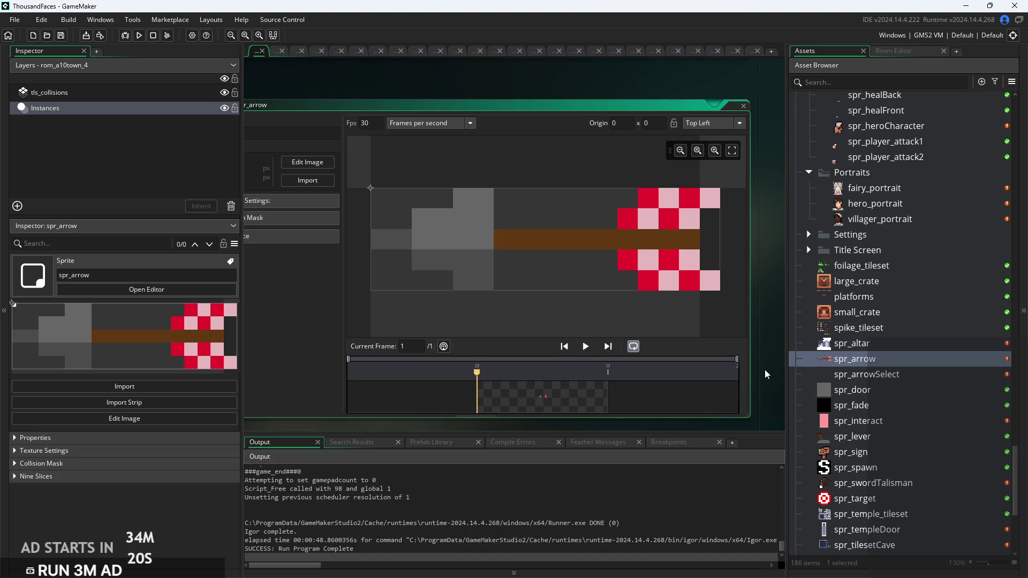
pyautogui.keyDown('ctrl'); pyautogui.scroll(2, 777, 370); pyautogui.keyUp('ctrl')
pyautogui.keyDown('ctrl'); pyautogui.scroll(-2, 776, 381); pyautogui.keyUp('ctrl')
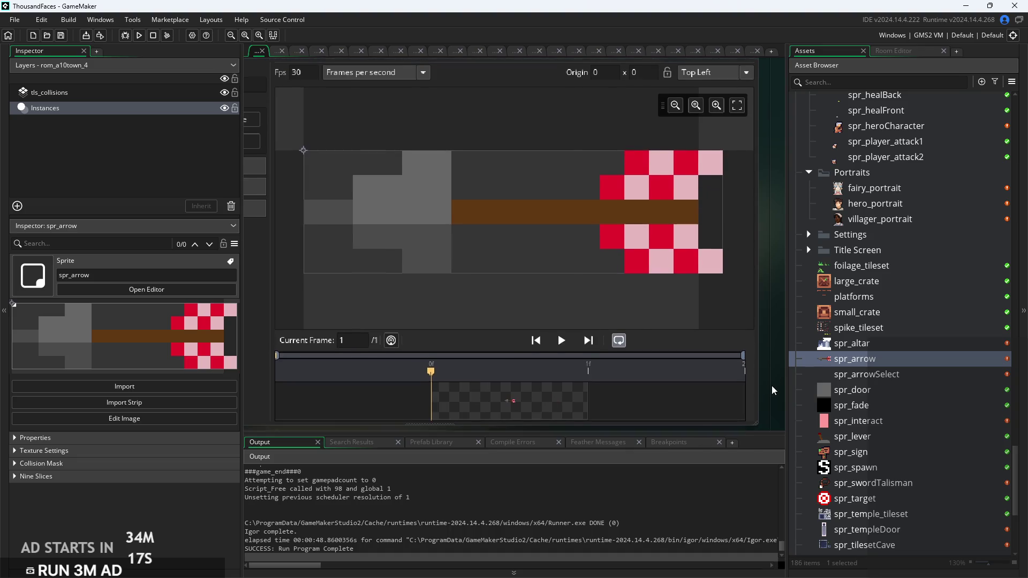
pyautogui.moveTo(773, 401)
pyautogui.mouseDown()
pyautogui.moveTo(777, 385)
pyautogui.moveTo(740, 363)
pyautogui.mouseUp()
pyautogui.keyDown('ctrl'); pyautogui.scroll(1, 739, 362); pyautogui.keyUp('ctrl')
pyautogui.keyDown('ctrl'); pyautogui.scroll(-1, 739, 362); pyautogui.keyUp('ctrl')
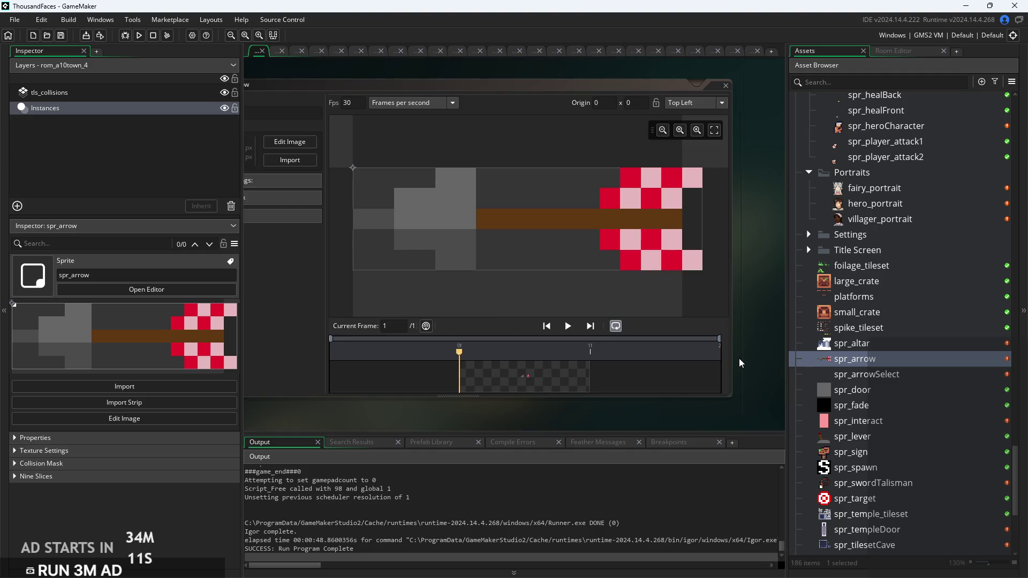
pyautogui.keyDown('ctrl'); pyautogui.scroll(-3, 740, 363); pyautogui.keyUp('ctrl')
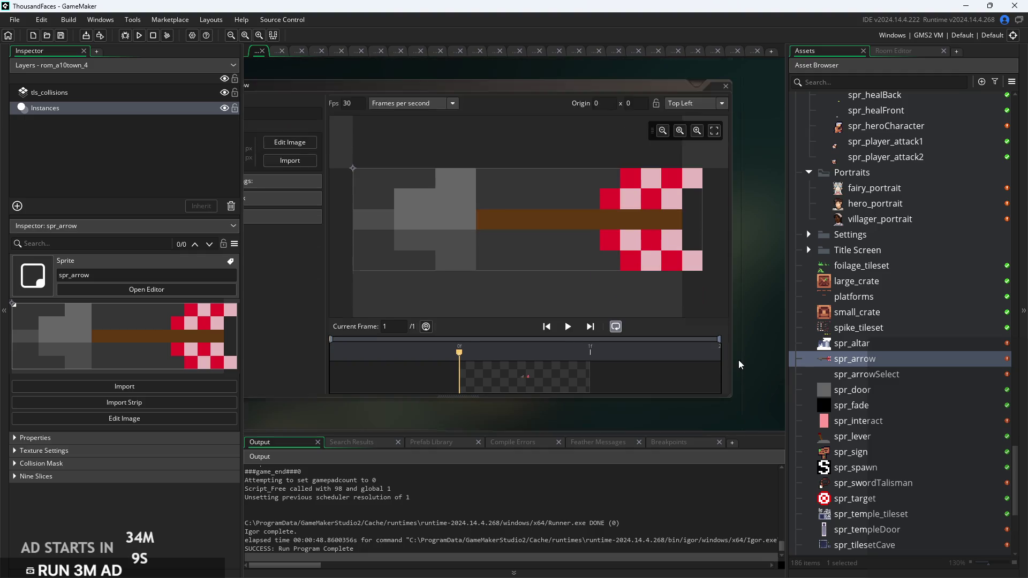
pyautogui.keyDown('ctrl'); pyautogui.scroll(2, 739, 364); pyautogui.keyUp('ctrl')
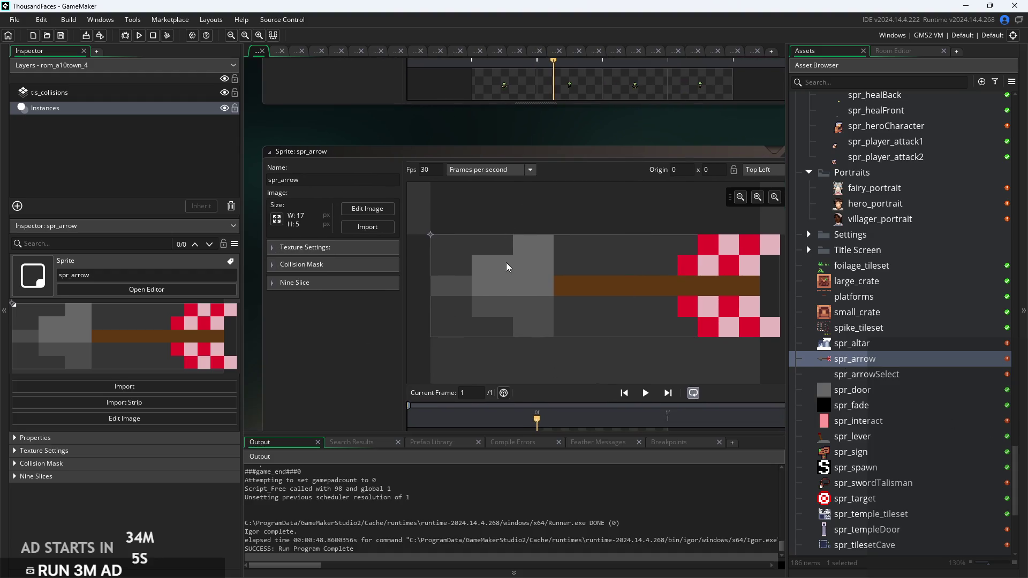
pyautogui.moveTo(659, 213); pyautogui.dragTo(643, 216)
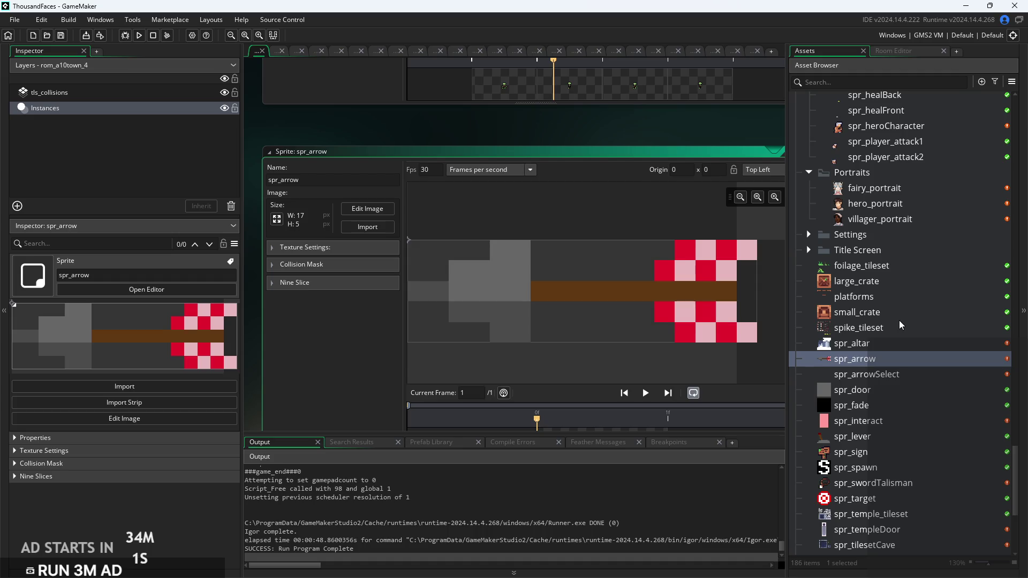
pyautogui.scroll(-3, 902, 321)
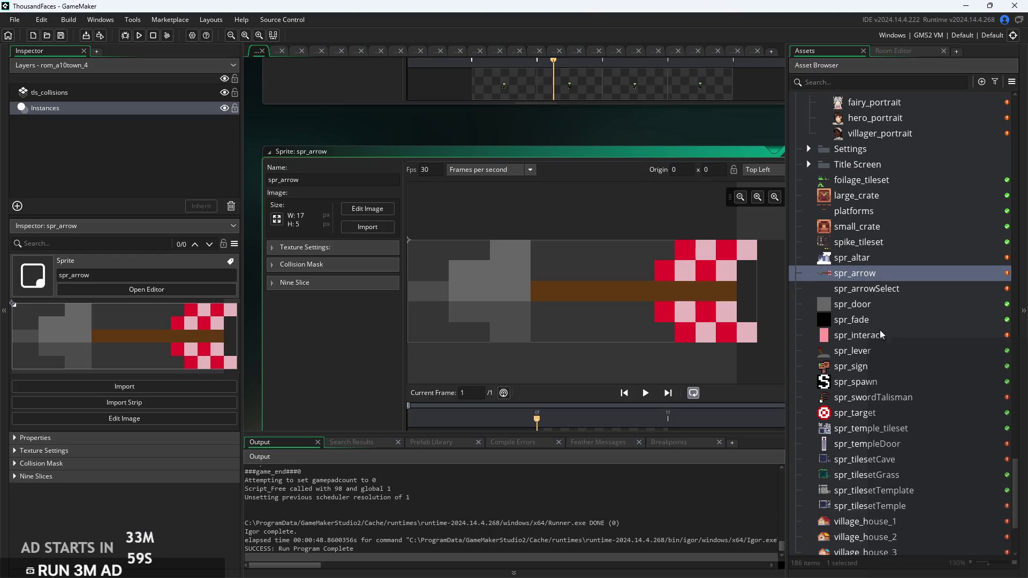
pyautogui.scroll(-3, 878, 333)
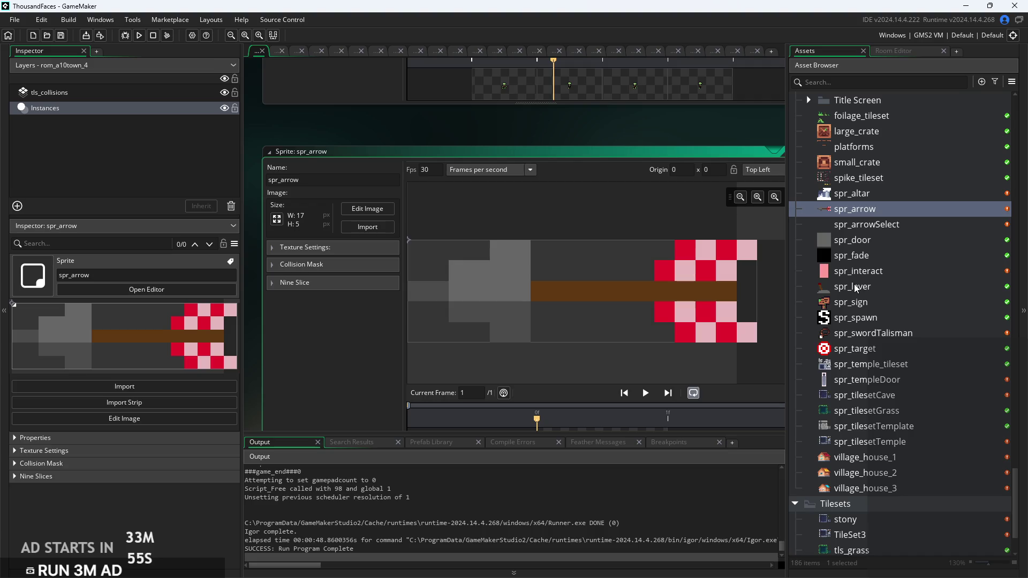
pyautogui.scroll(8, 867, 269)
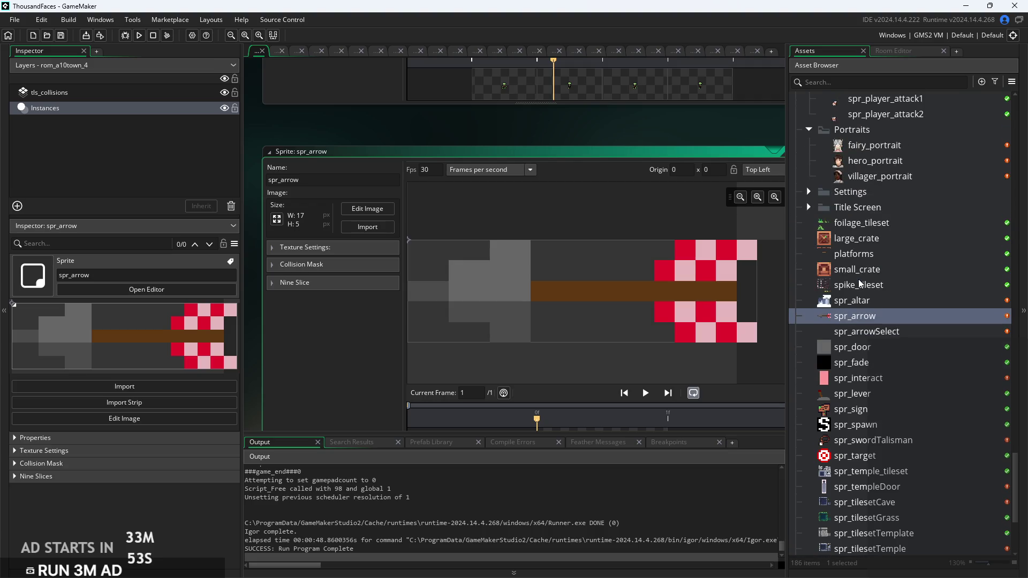
pyautogui.scroll(5, 866, 409)
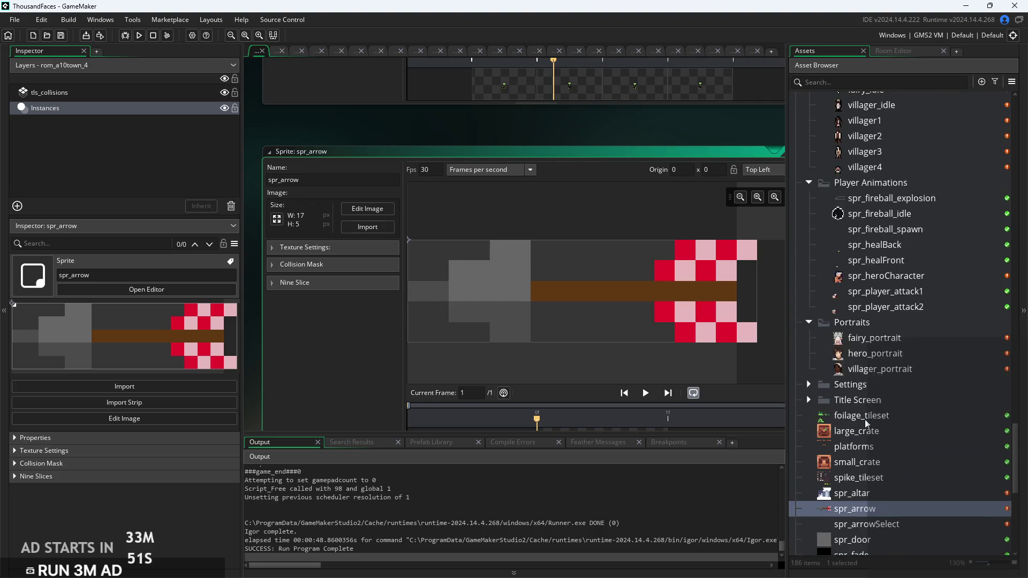
pyautogui.scroll(-9, 867, 420)
pyautogui.scroll(-5, 866, 420)
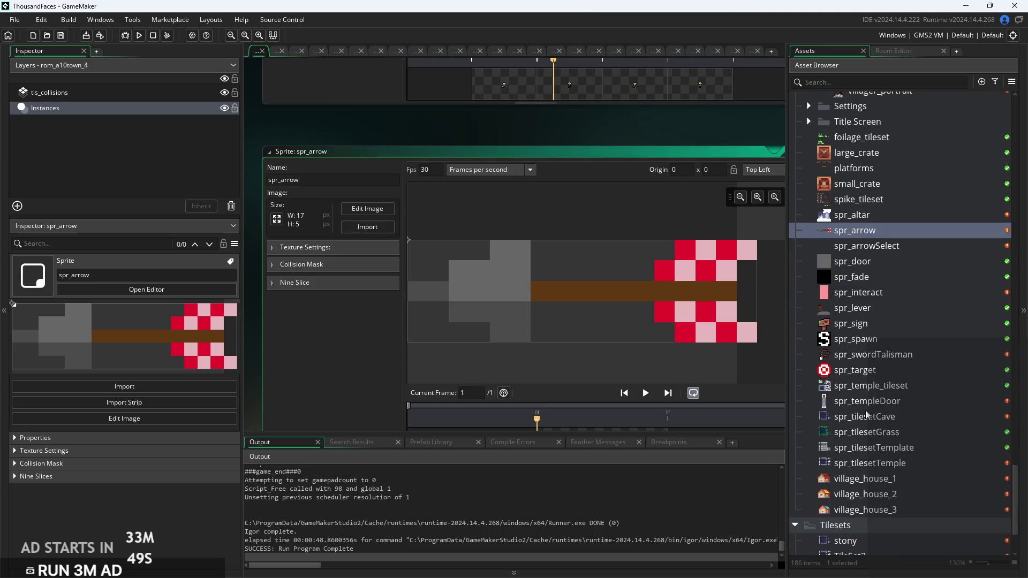
pyautogui.scroll(6, 867, 410)
pyautogui.scroll(8, 867, 404)
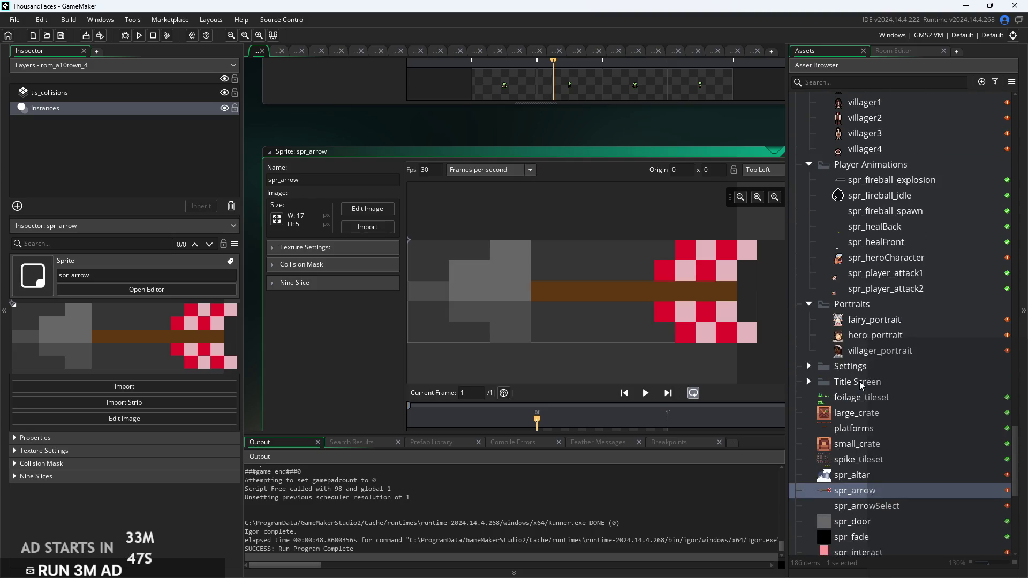
pyautogui.scroll(2, 859, 381)
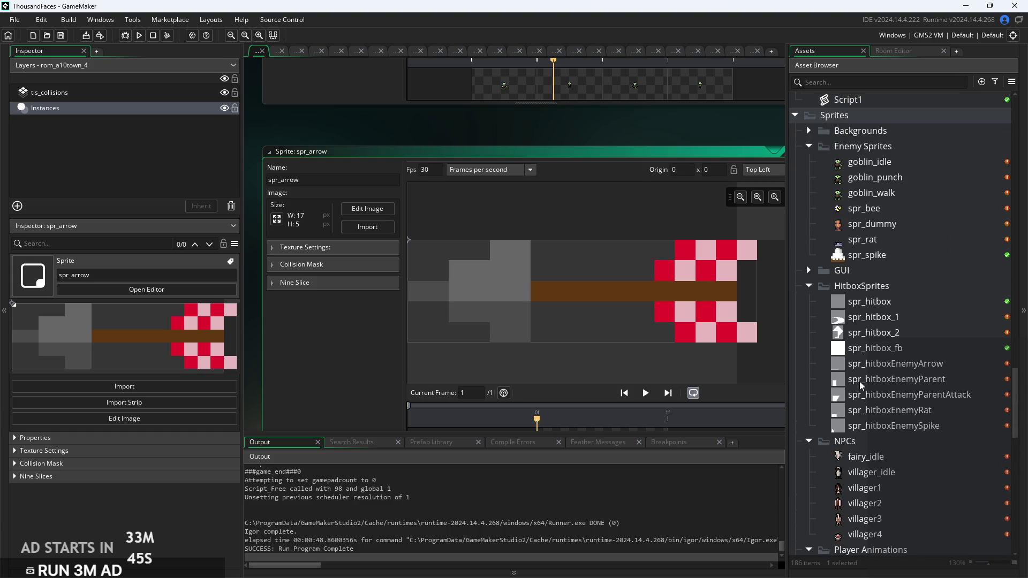
pyautogui.scroll(2, 860, 381)
# Preview the goblin_punch, goblin_walk and goblin_idle sprites
pyautogui.click(868, 287)
pyautogui.doubleClick(868, 290)
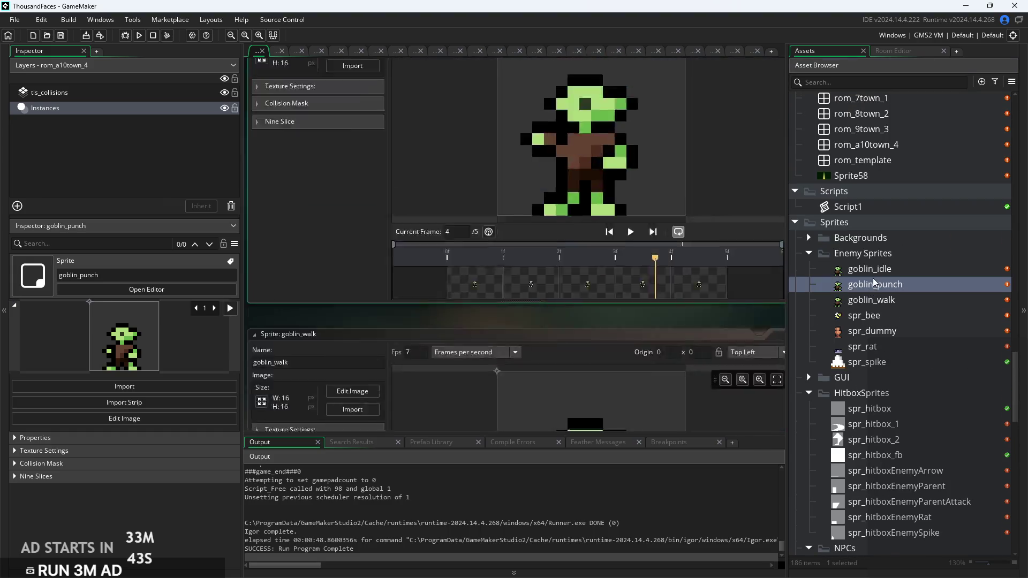
pyautogui.doubleClick(870, 269)
pyautogui.click(880, 300)
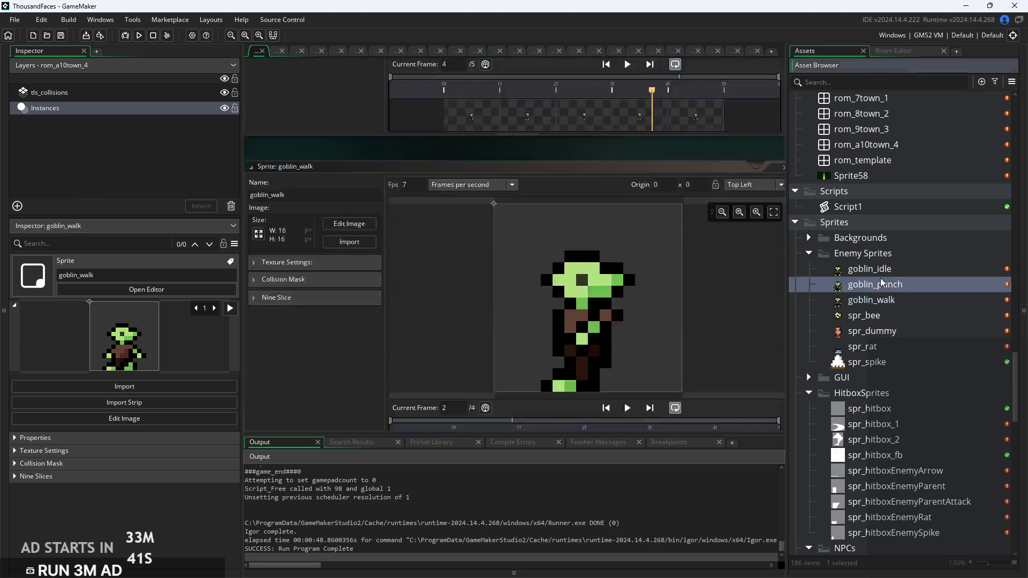
pyautogui.doubleClick(871, 268)
# Scroll to Objects > Enemies and bring up the context menu for obj_enemyBee
pyautogui.scroll(2, 883, 275)
pyautogui.scroll(10, 882, 276)
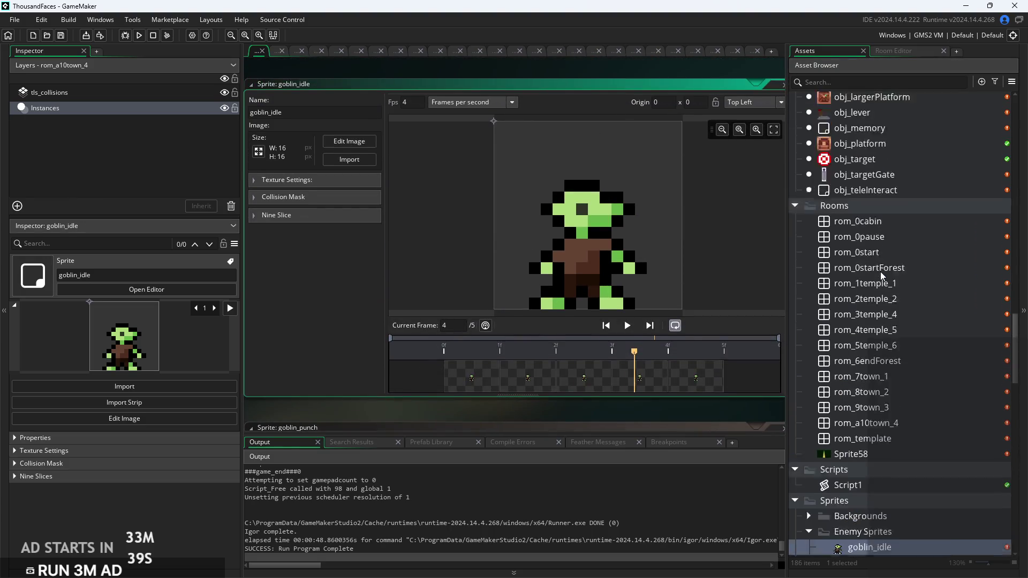
pyautogui.scroll(10, 882, 275)
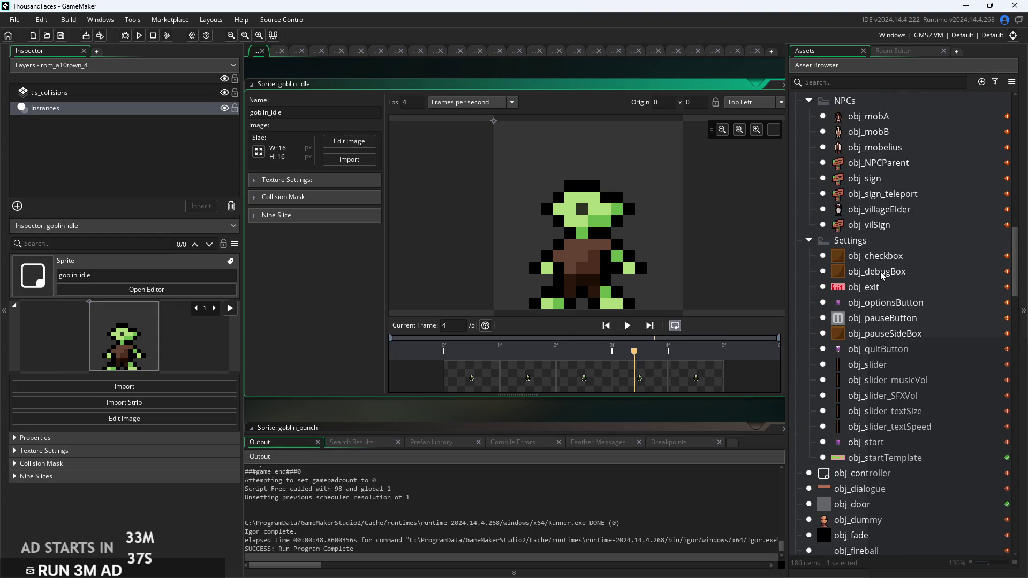
pyautogui.scroll(10, 883, 275)
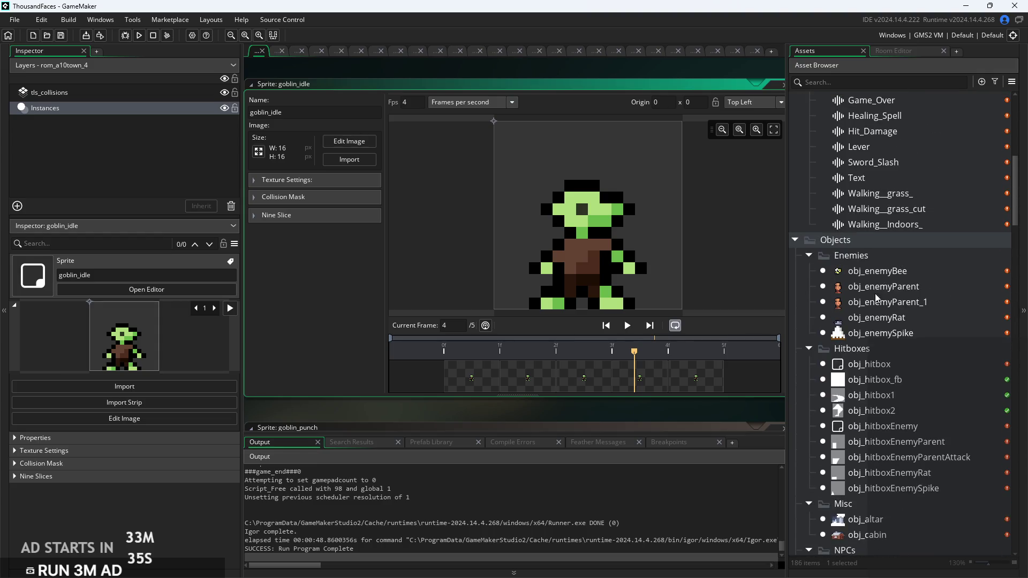
pyautogui.scroll(3, 863, 348)
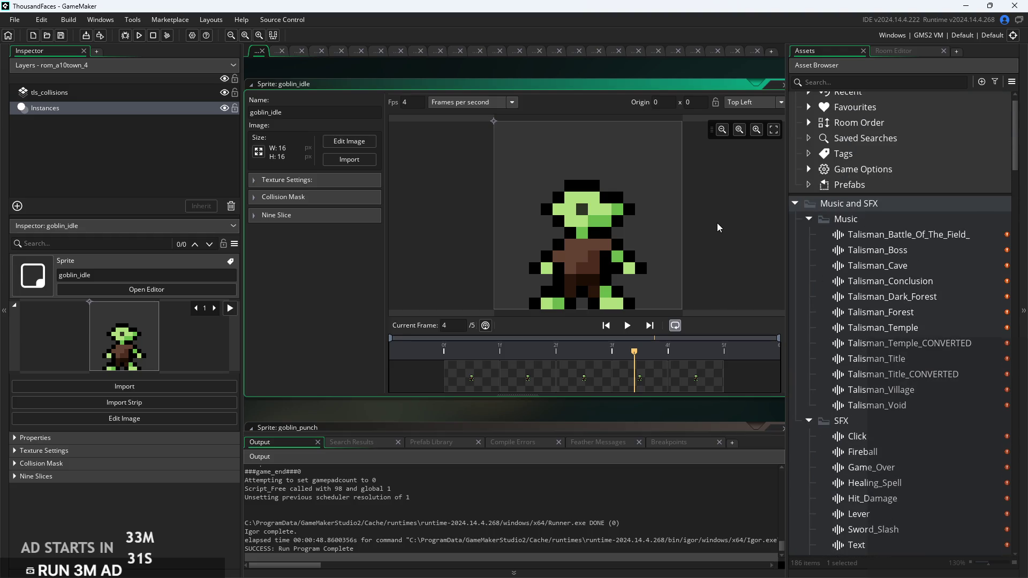
pyautogui.scroll(-8, 860, 242)
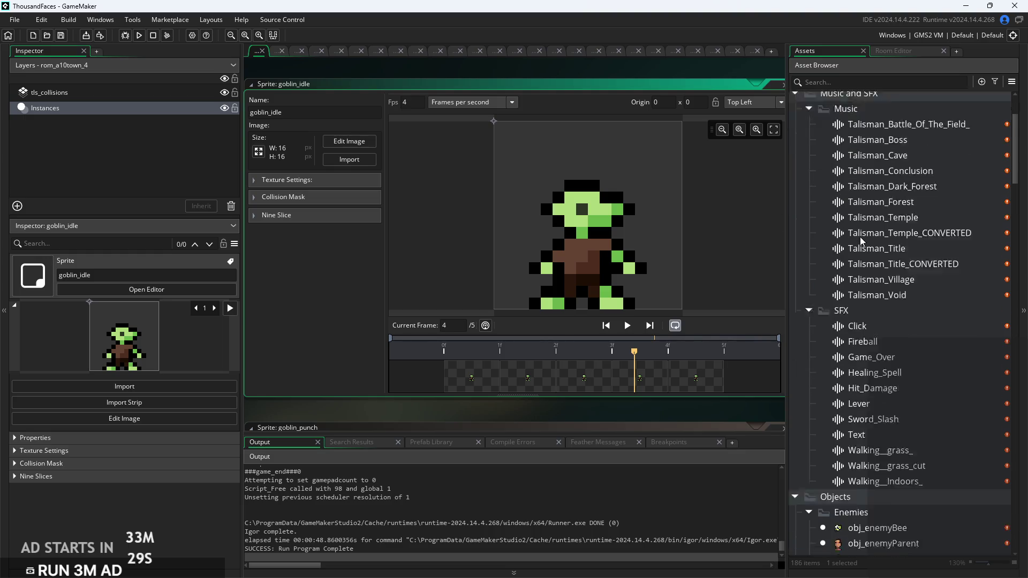
pyautogui.scroll(-3, 861, 242)
pyautogui.rightClick(884, 212)
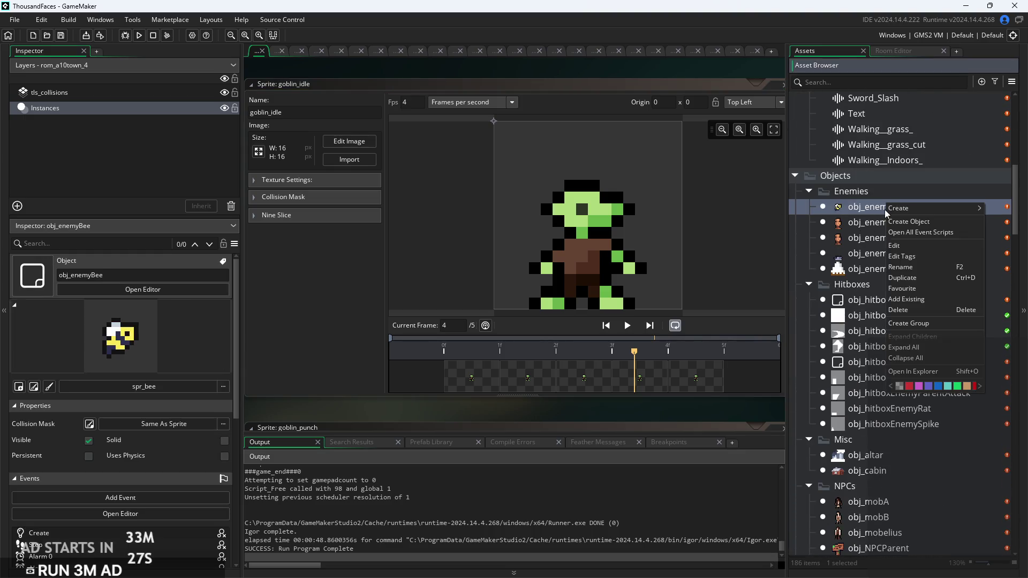
# Duplicate obj_enemyParent and rename the copy obj_enemyGoblin
pyautogui.click(882, 238)
pyautogui.doubleClick(882, 238)
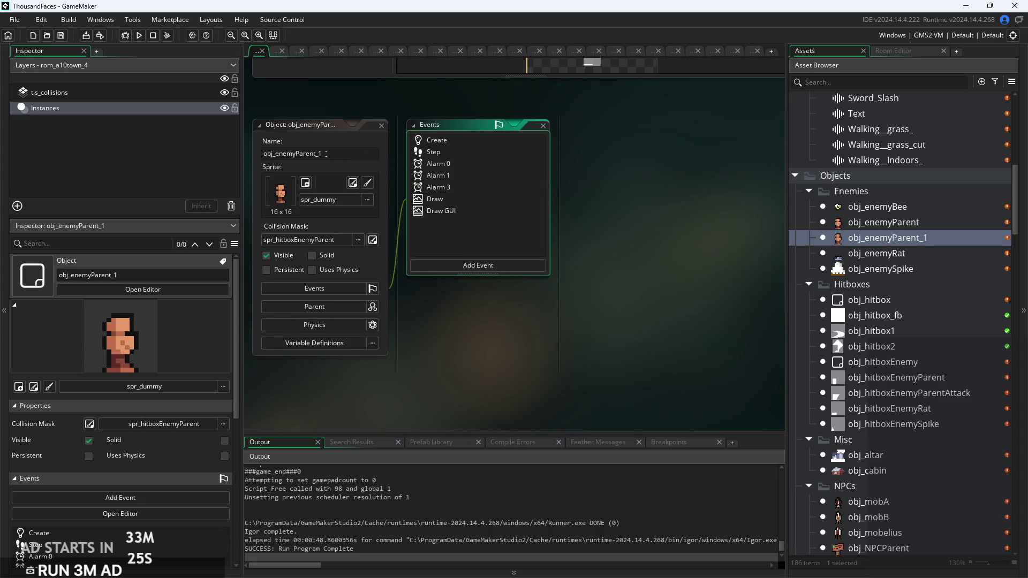
pyautogui.moveTo(323, 154); pyautogui.dragTo(301, 165)
pyautogui.write('blin')
pyautogui.press('Return')
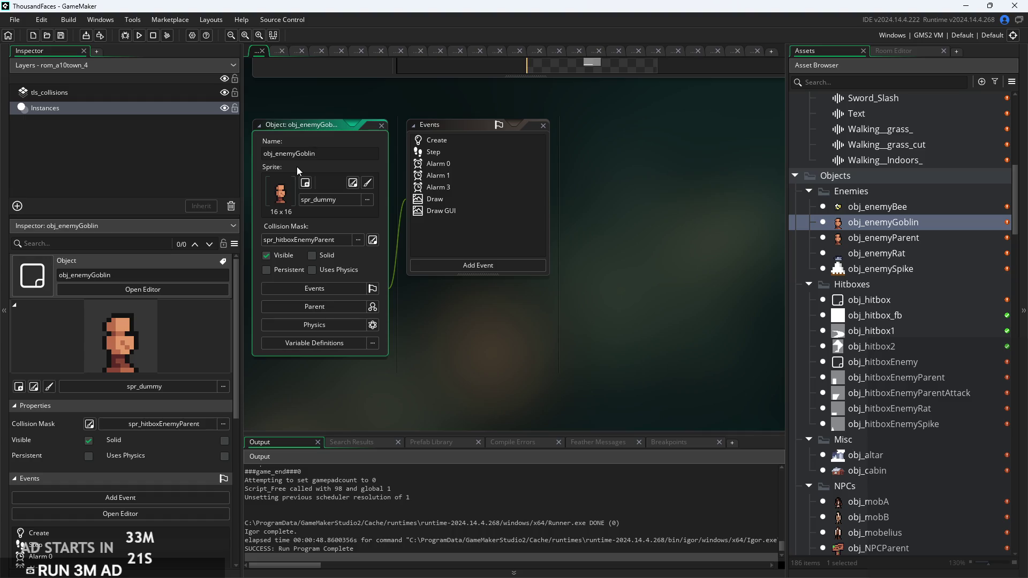
# Inspect obj_enemyGoblin's event code, from Draw GUI and Alarm 1 up to Step and Create
pyautogui.click(447, 211)
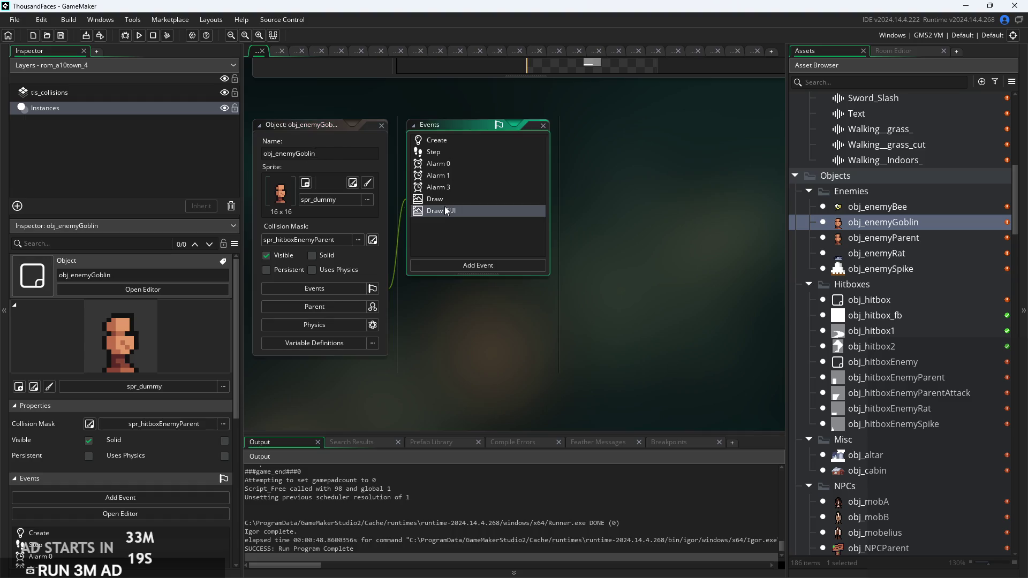
pyautogui.doubleClick(447, 210)
pyautogui.doubleClick(444, 198)
pyautogui.doubleClick(451, 188)
pyautogui.doubleClick(462, 175)
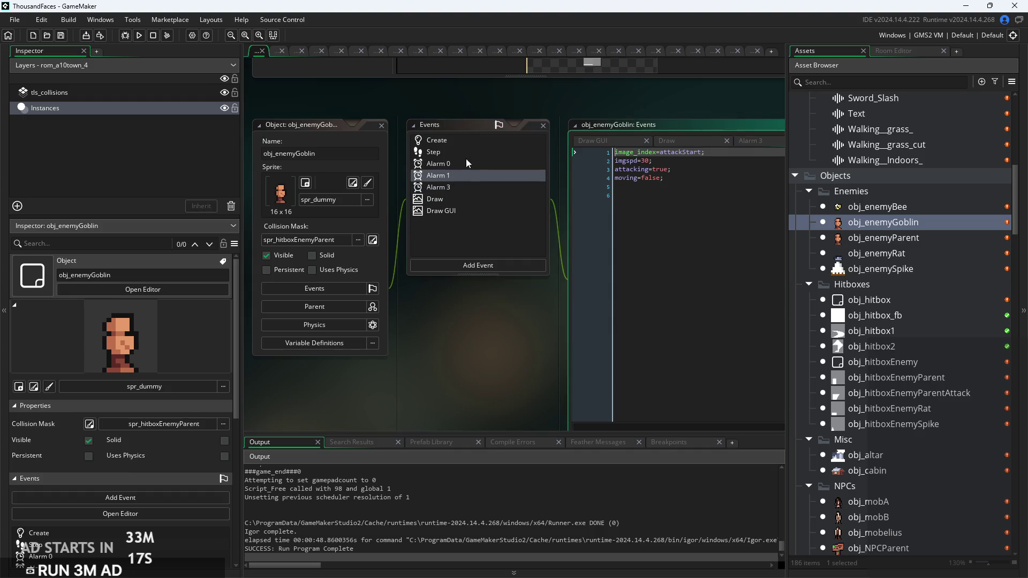
pyautogui.doubleClick(467, 151)
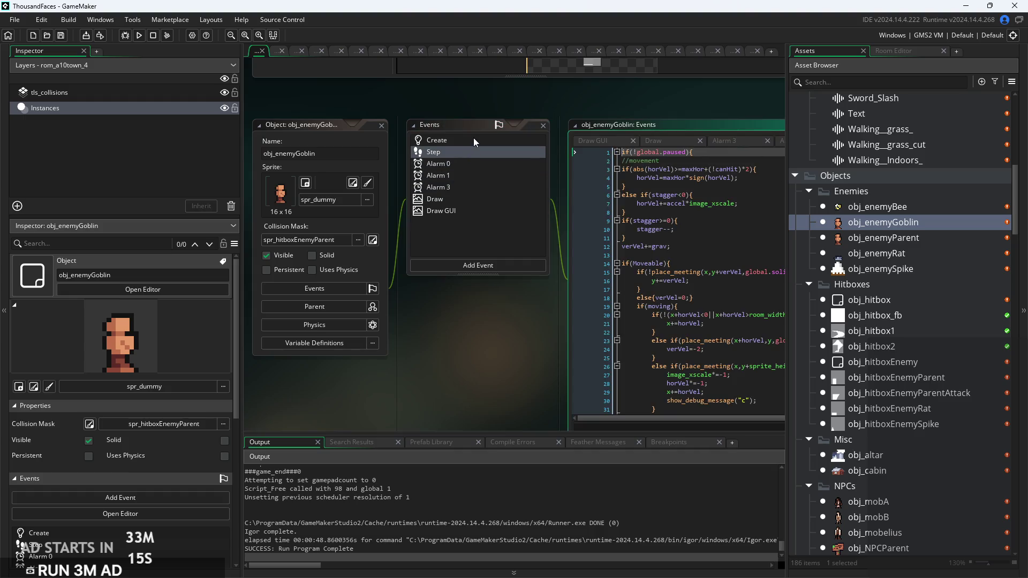
pyautogui.doubleClick(472, 140)
# Browse the Sprites folder in its sprite picker, then close it without changing the sprite
pyautogui.click(352, 200)
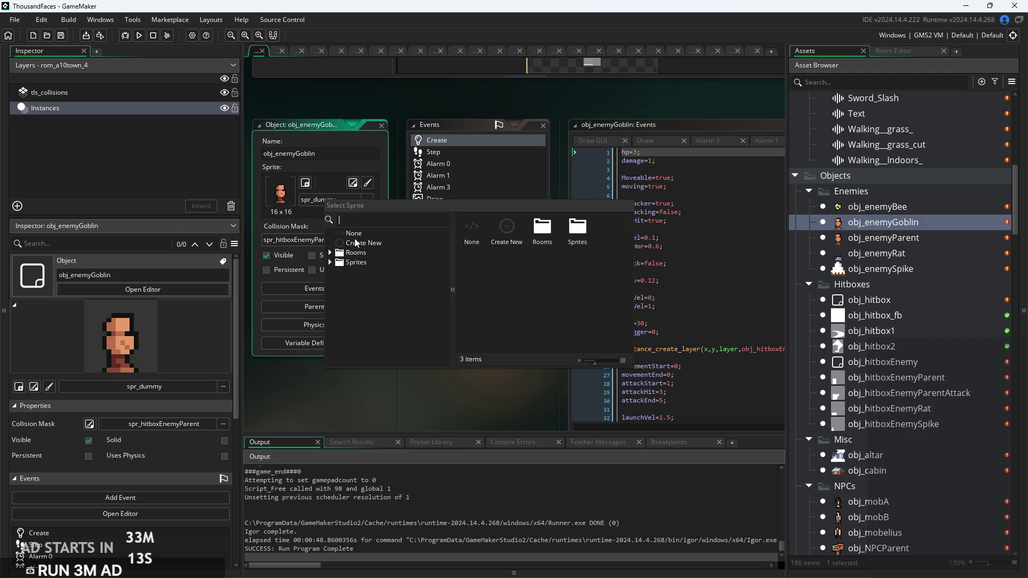
pyautogui.doubleClick(349, 262)
pyautogui.scroll(-3, 369, 277)
pyautogui.scroll(-3, 369, 279)
pyautogui.scroll(4, 370, 295)
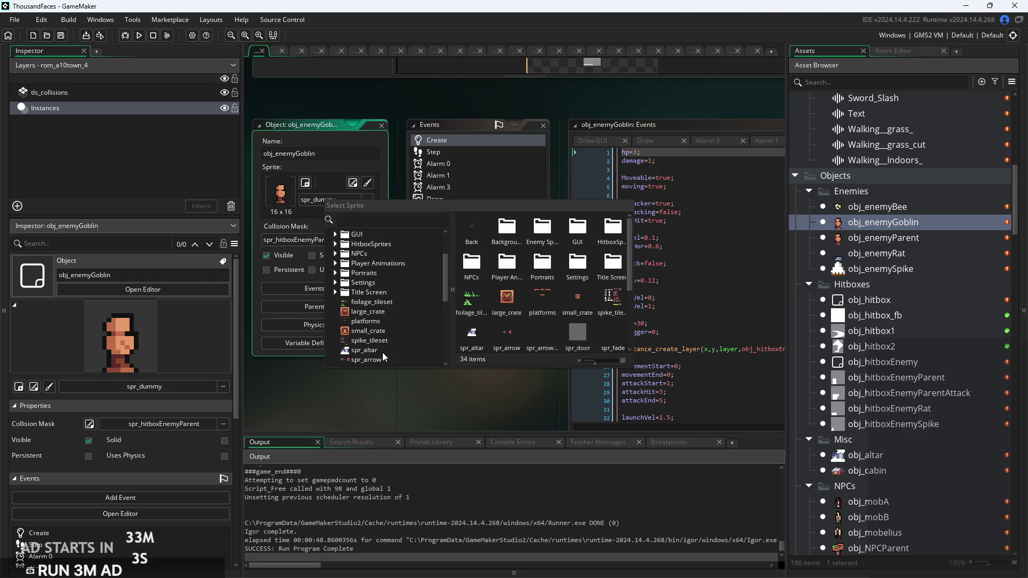
pyautogui.click(423, 409)
# Delete obj_enemyGoblin and confirm the deletion
pyautogui.rightClick(933, 223)
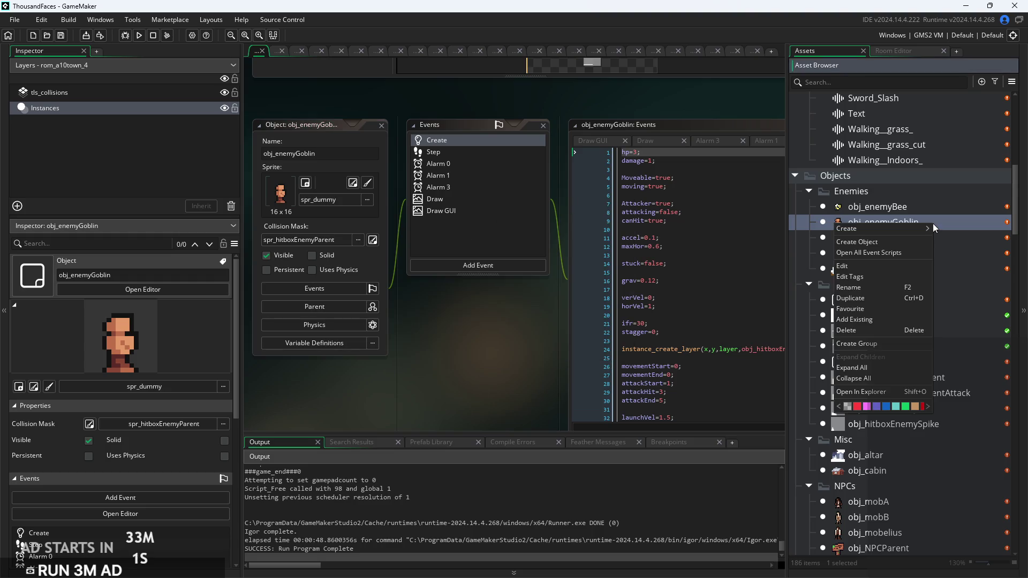
pyautogui.click(856, 330)
pyautogui.click(541, 313)
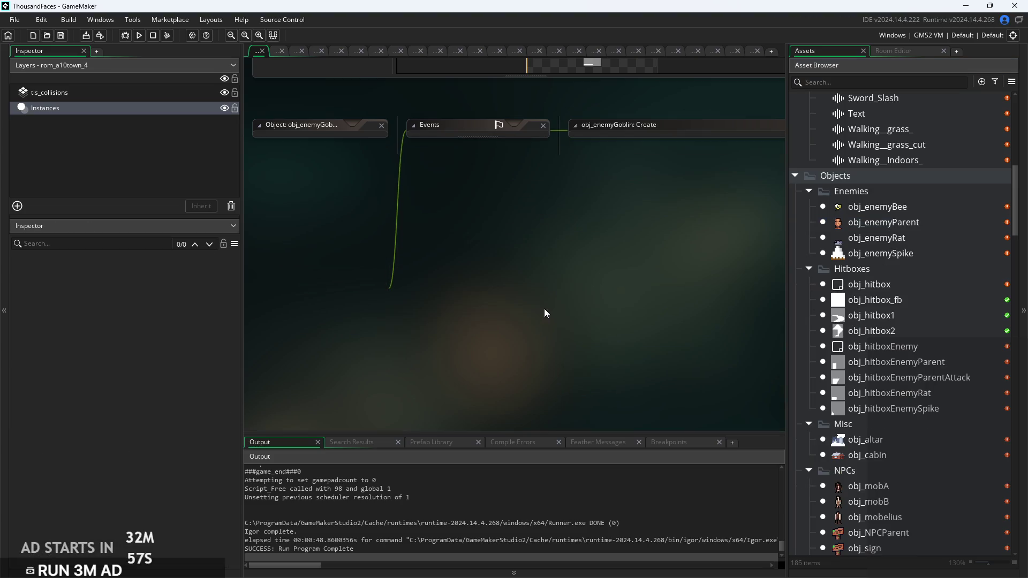
# Inspect obj_teleInteract and the rom_template room, then return to the asset list
pyautogui.scroll(-2, 876, 288)
pyautogui.scroll(-7, 876, 289)
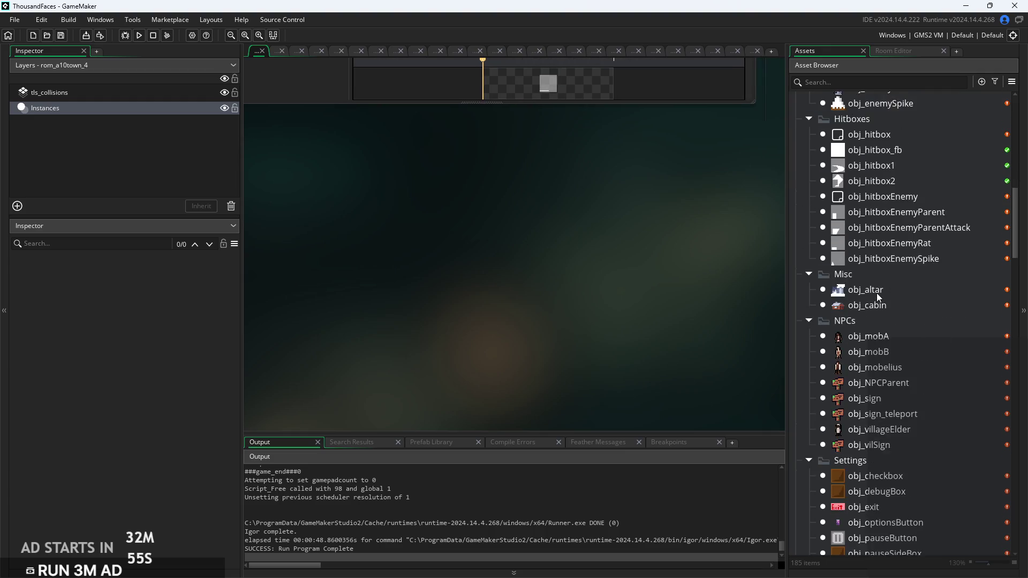
pyautogui.scroll(-9, 878, 289)
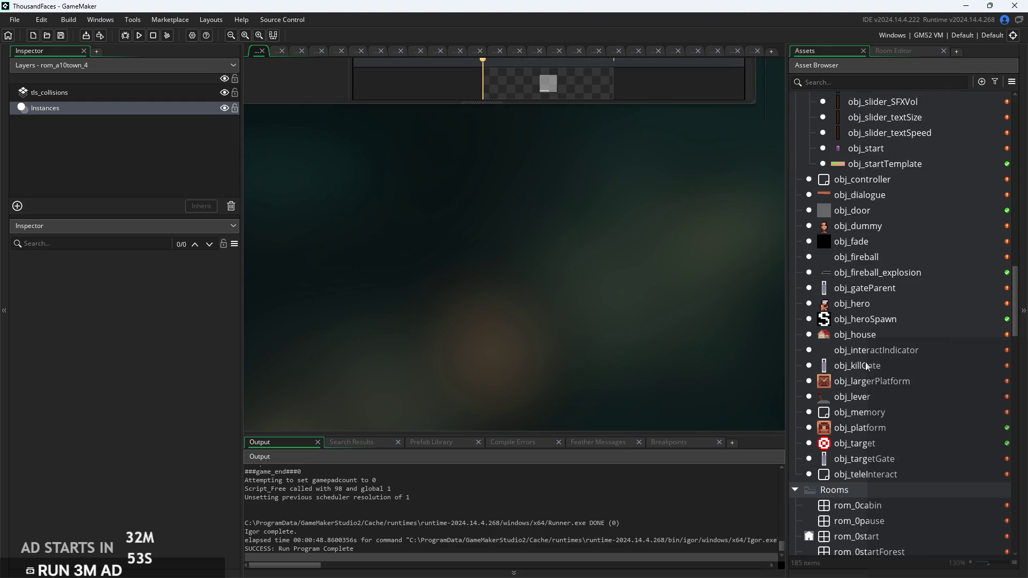
pyautogui.doubleClick(876, 352)
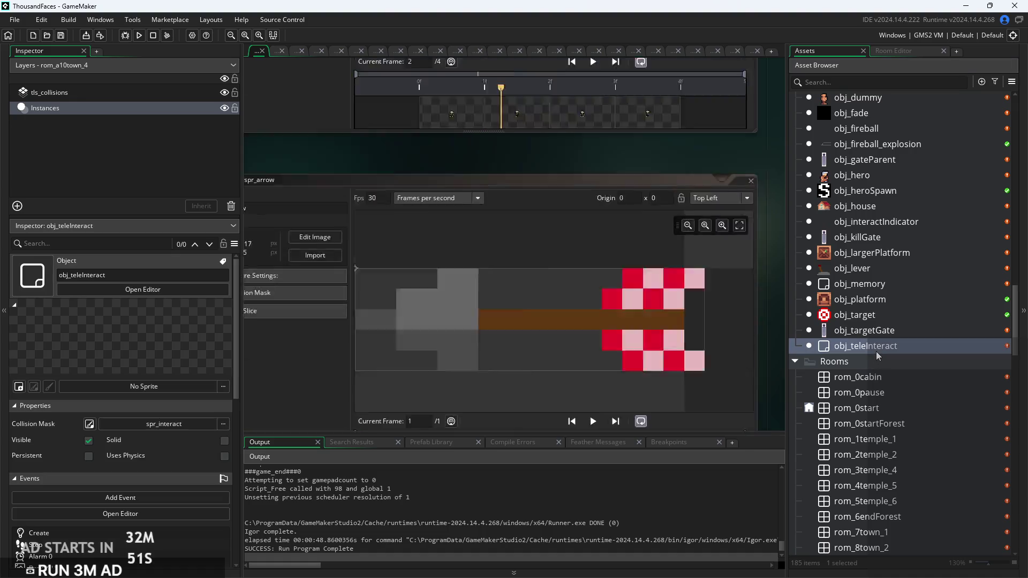
pyautogui.scroll(-5, 934, 390)
pyautogui.doubleClick(910, 378)
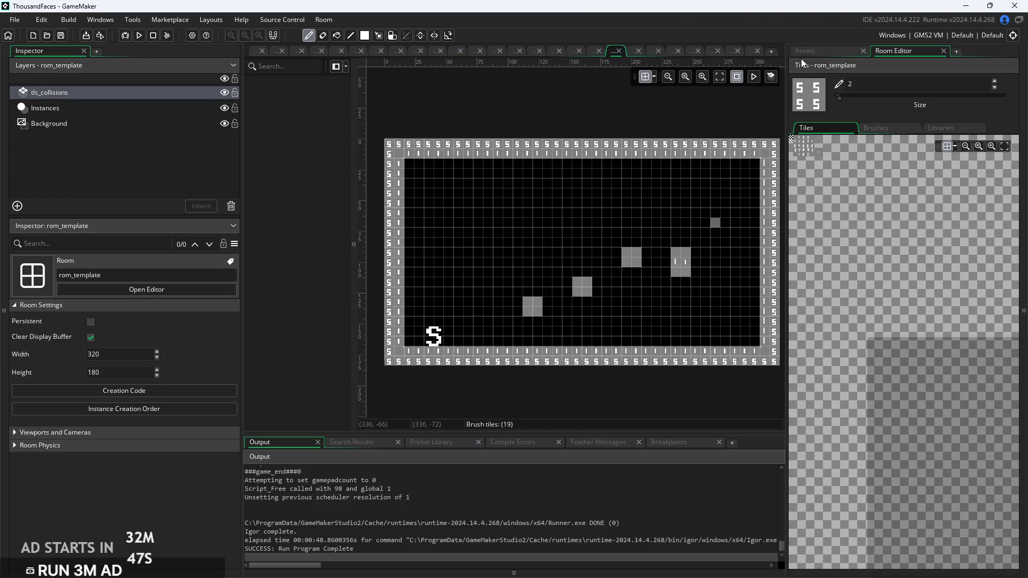
pyautogui.click(803, 56)
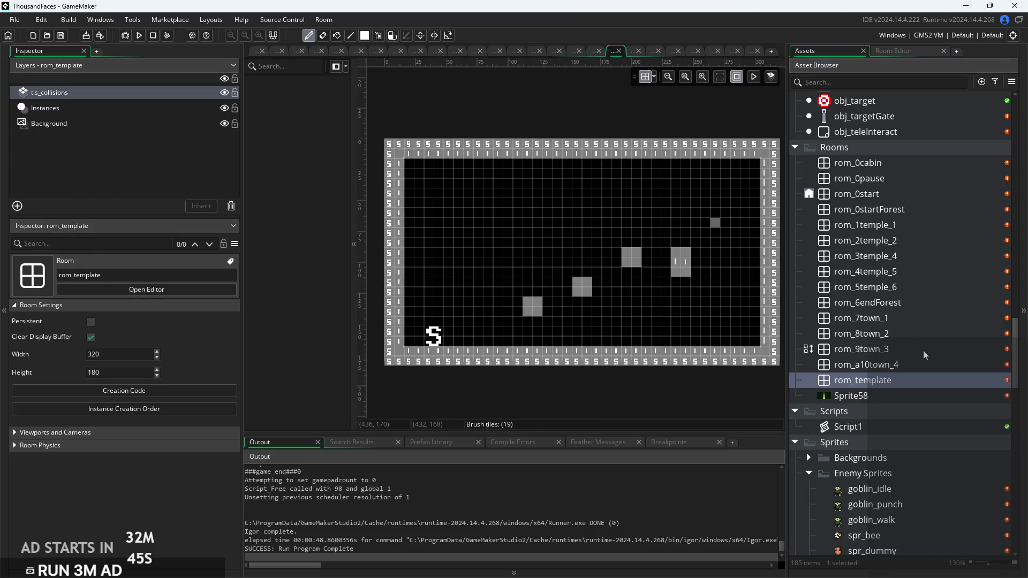
# Compare rom_7town_1, rom_8town_2 and rom_9town_3, then open rom_a10town_4 on its tls_collisions layer
pyautogui.doubleClick(923, 349)
pyautogui.doubleClick(926, 336)
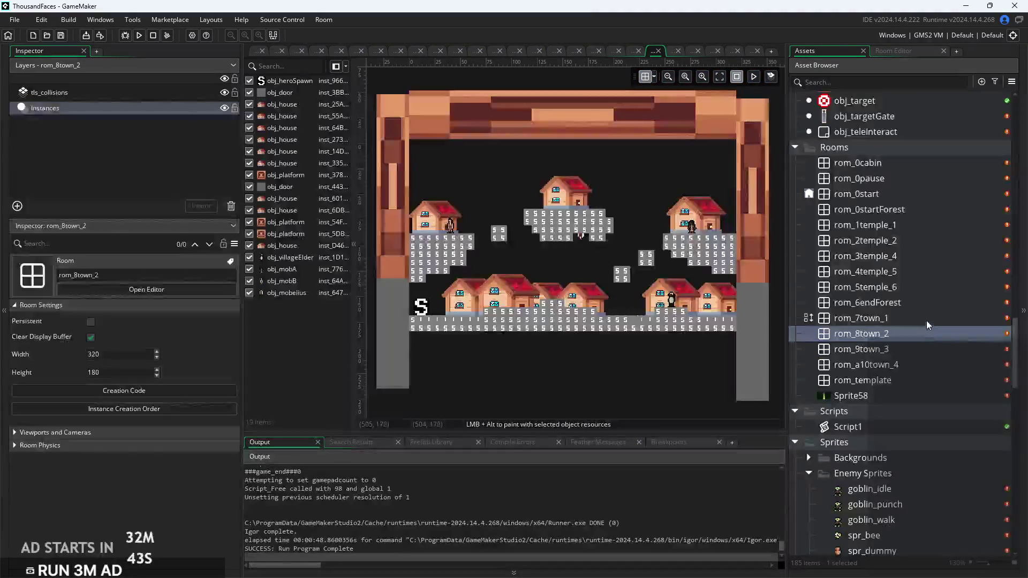
pyautogui.doubleClick(927, 320)
pyautogui.doubleClick(923, 345)
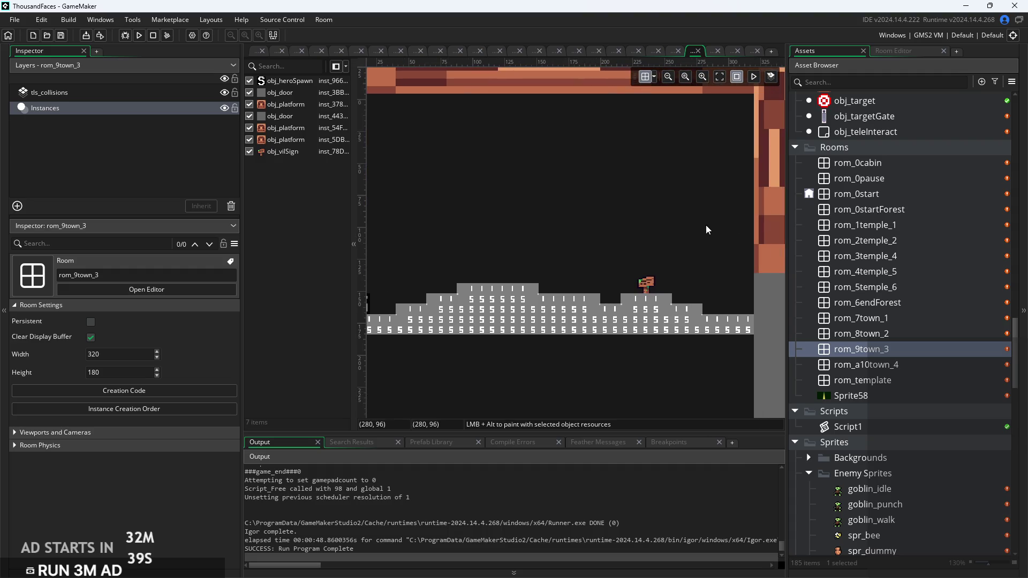
pyautogui.doubleClick(873, 364)
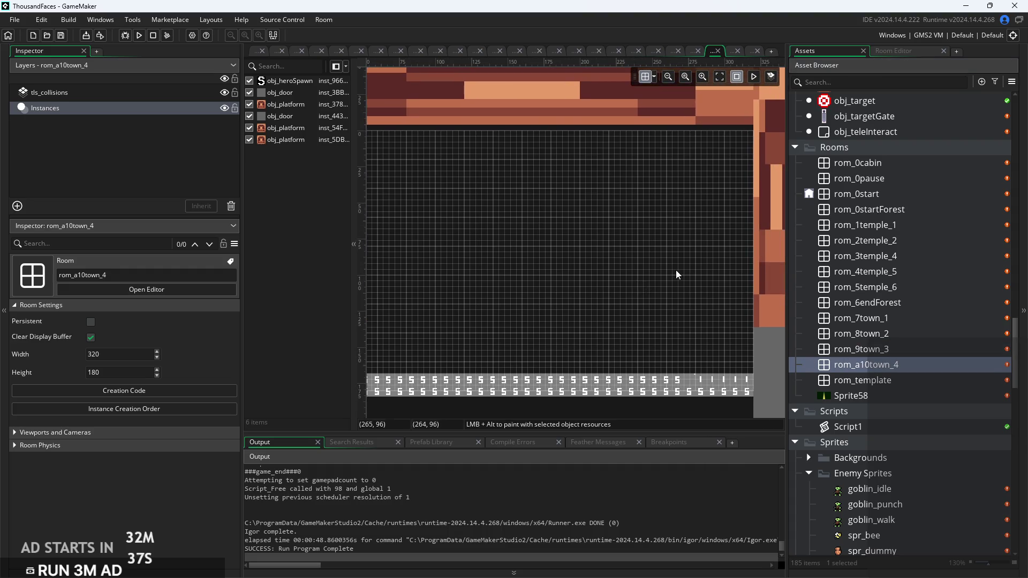
pyautogui.click(151, 94)
pyautogui.scroll(3, 493, 238)
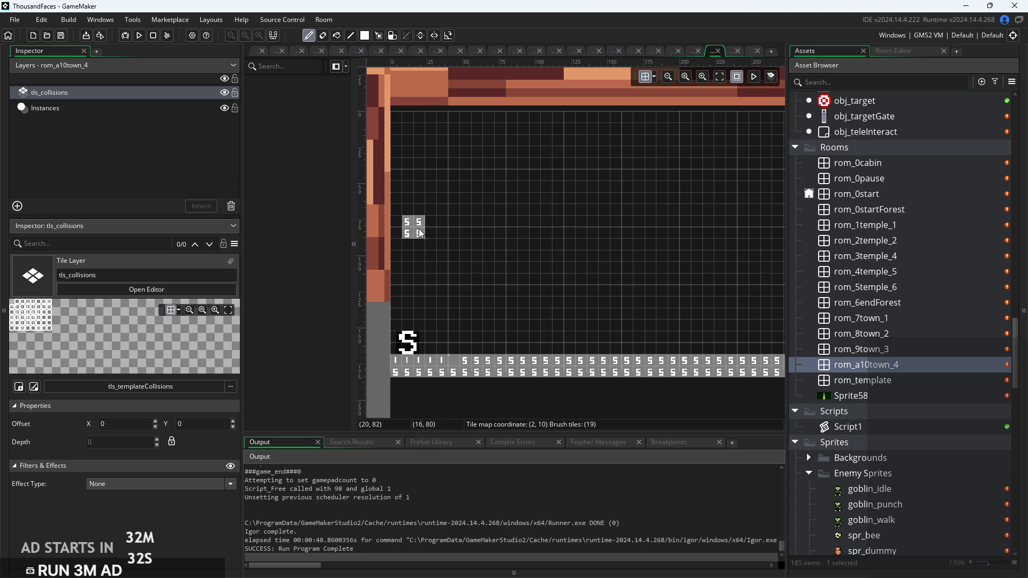
# Paint a wide block of collision tiles, erasing stray and unwanted tiles
pyautogui.moveTo(410, 267)
pyautogui.mouseDown()
pyautogui.moveTo(527, 270)
pyautogui.moveTo(526, 249)
pyautogui.mouseUp()
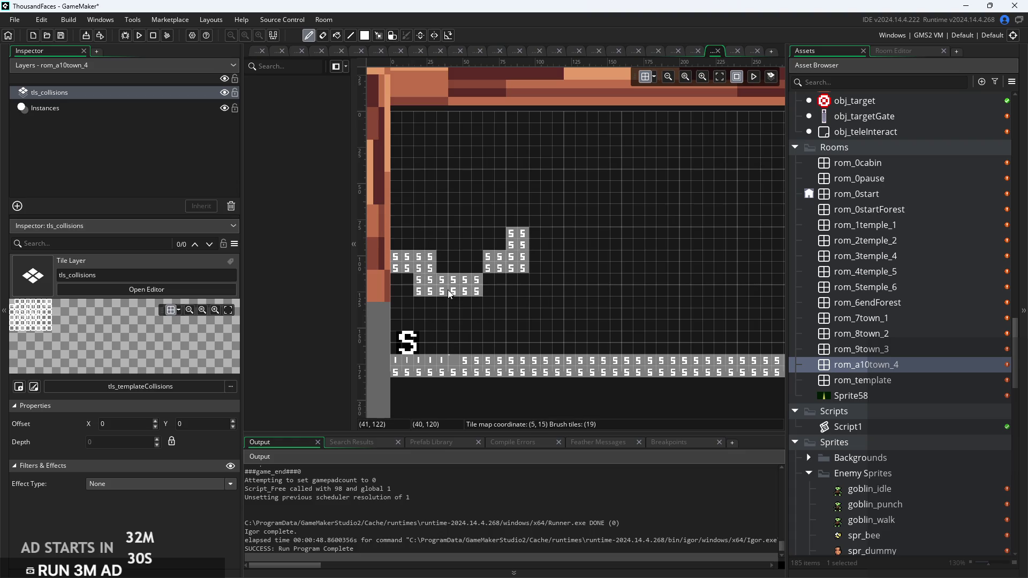
pyautogui.hotkey('ctrl', 'z')
pyautogui.moveTo(436, 259)
pyautogui.mouseDown()
pyautogui.moveTo(479, 263)
pyautogui.moveTo(499, 247)
pyautogui.moveTo(405, 248)
pyautogui.mouseUp()
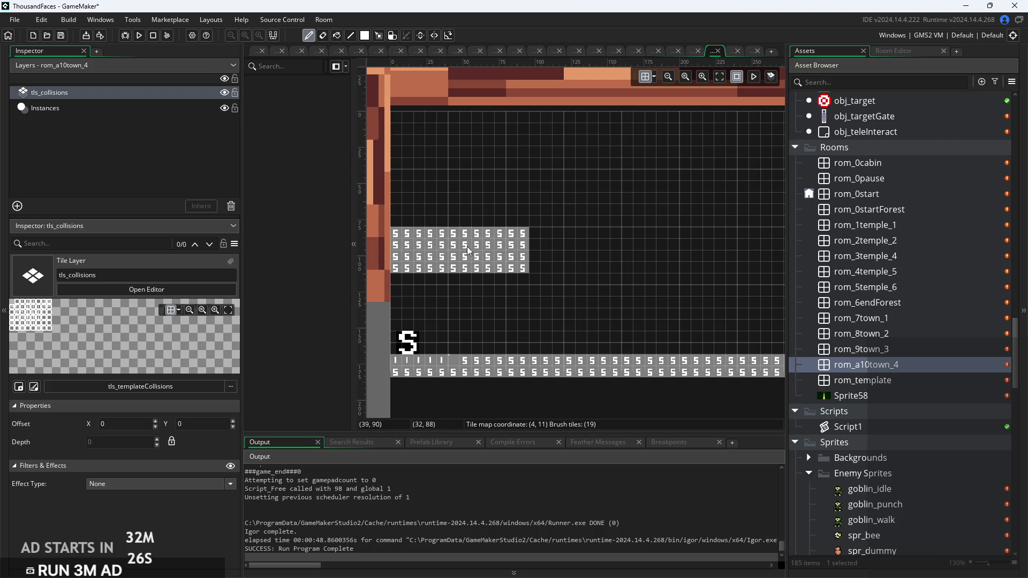
pyautogui.moveTo(532, 287)
pyautogui.mouseDown()
pyautogui.moveTo(506, 281)
pyautogui.moveTo(508, 267)
pyautogui.moveTo(535, 261)
pyautogui.mouseUp()
pyautogui.rightClick(537, 255)
pyautogui.moveTo(524, 225)
pyautogui.mouseDown()
pyautogui.moveTo(407, 220)
pyautogui.moveTo(403, 206)
pyautogui.moveTo(414, 206)
pyautogui.mouseUp()
pyautogui.rightClick(414, 207)
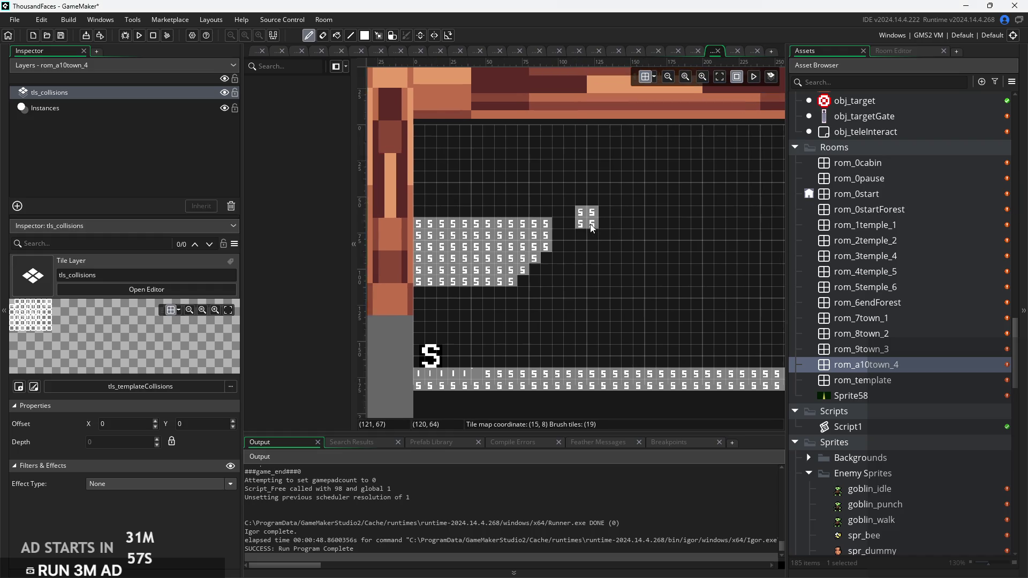
# Reshape the tile block into a stepped staircase ledge with an even right edge
pyautogui.scroll(1, 576, 309)
pyautogui.moveTo(530, 278)
pyautogui.mouseDown()
pyautogui.moveTo(482, 296)
pyautogui.moveTo(457, 286)
pyautogui.moveTo(565, 252)
pyautogui.moveTo(549, 299)
pyautogui.mouseUp()
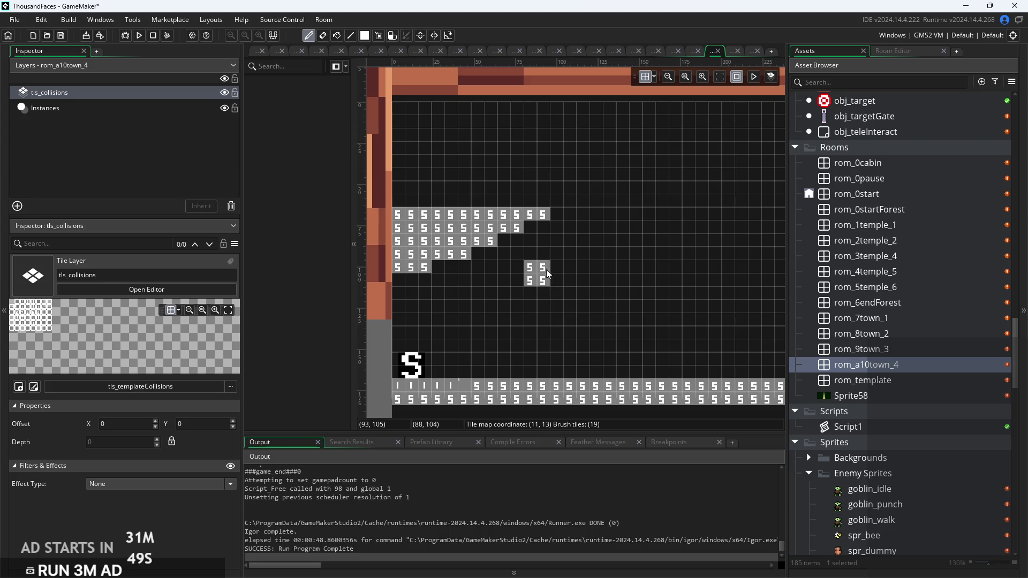
pyautogui.click(544, 230)
pyautogui.moveTo(519, 239)
pyautogui.mouseDown()
pyautogui.moveTo(444, 266)
pyautogui.moveTo(458, 264)
pyautogui.mouseUp()
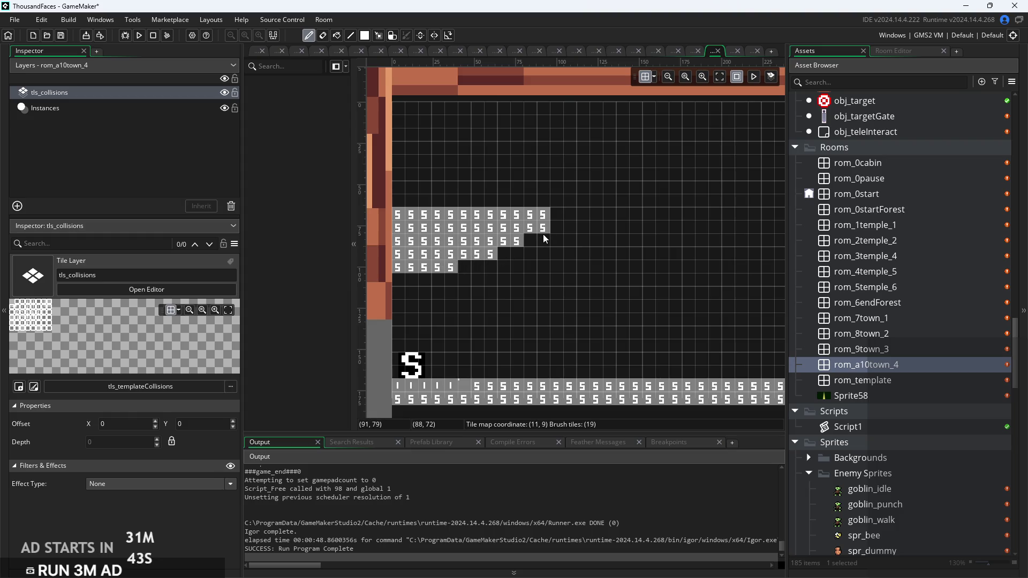
pyautogui.click(506, 255)
pyautogui.click(531, 241)
pyautogui.click(557, 214)
pyautogui.click(561, 230)
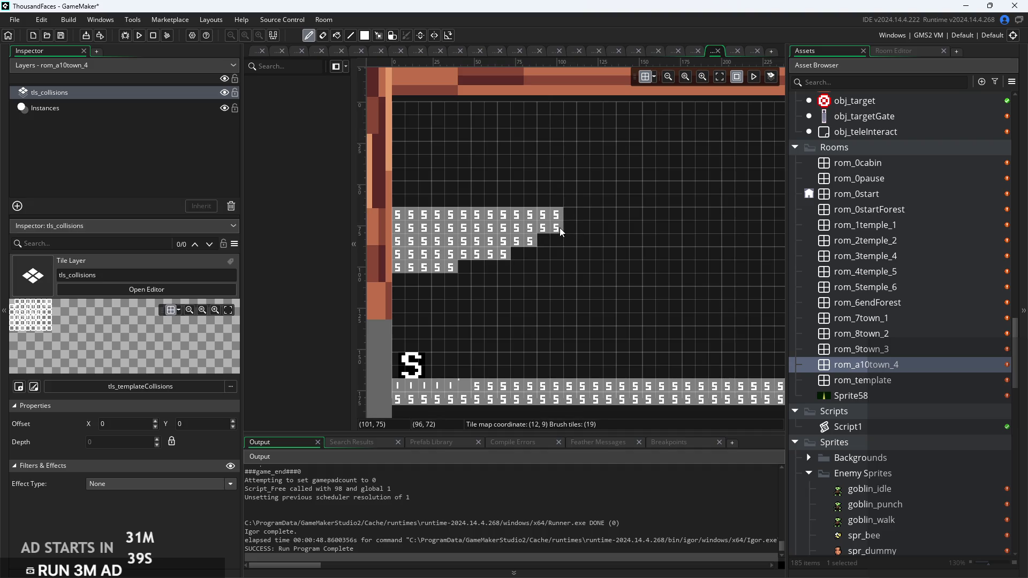
pyautogui.moveTo(562, 231)
pyautogui.mouseDown()
pyautogui.moveTo(674, 289)
pyautogui.moveTo(624, 284)
pyautogui.moveTo(573, 314)
pyautogui.moveTo(609, 318)
pyautogui.mouseUp()
pyautogui.scroll(1, 586, 235)
pyautogui.click(560, 237)
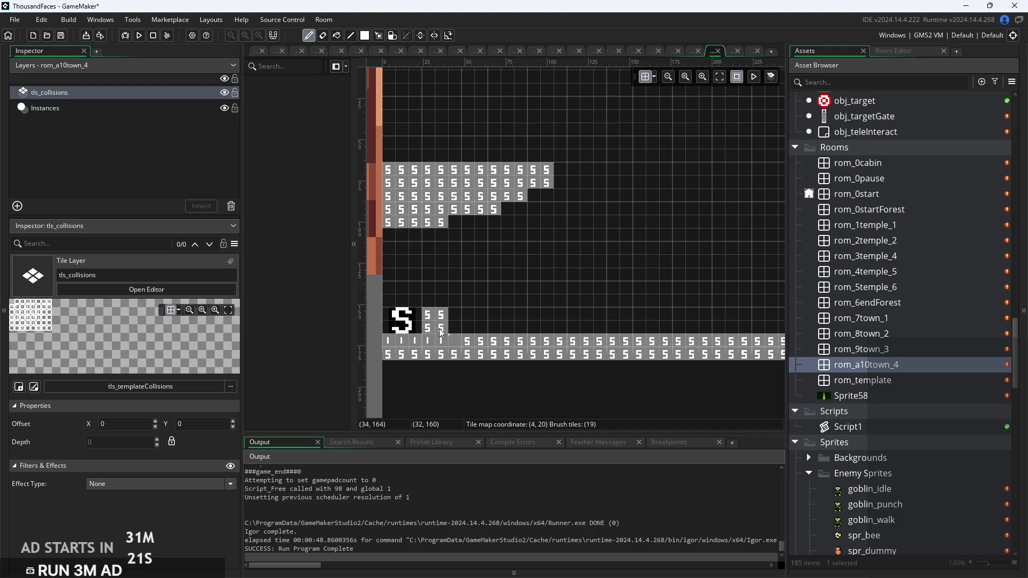
# Paint a raised collision ledge along the floor and view the room's left edge
pyautogui.moveTo(507, 341)
pyautogui.mouseDown()
pyautogui.moveTo(705, 354)
pyautogui.moveTo(571, 351)
pyautogui.moveTo(735, 342)
pyautogui.mouseUp()
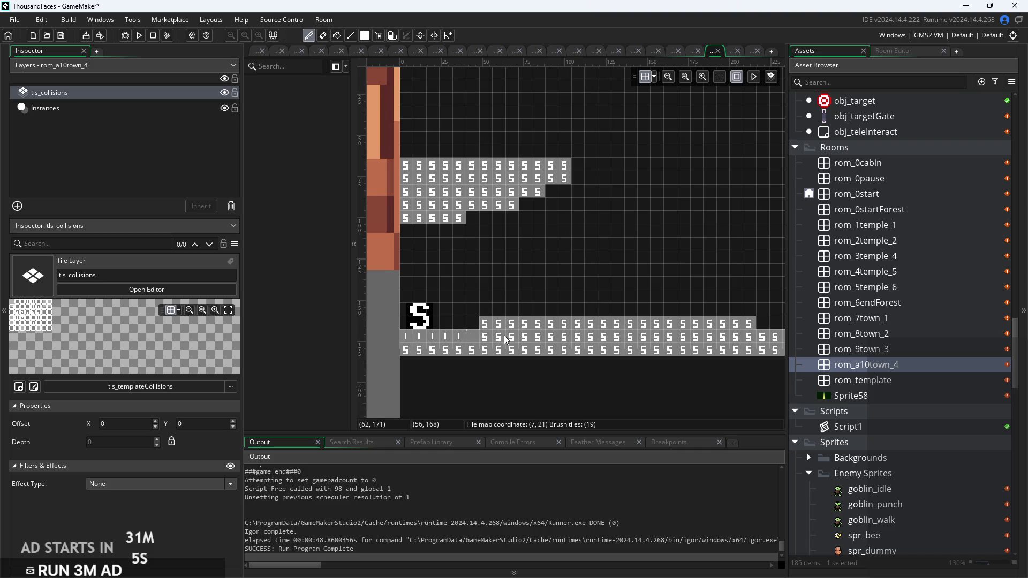
pyautogui.moveTo(497, 342); pyautogui.dragTo(423, 351)
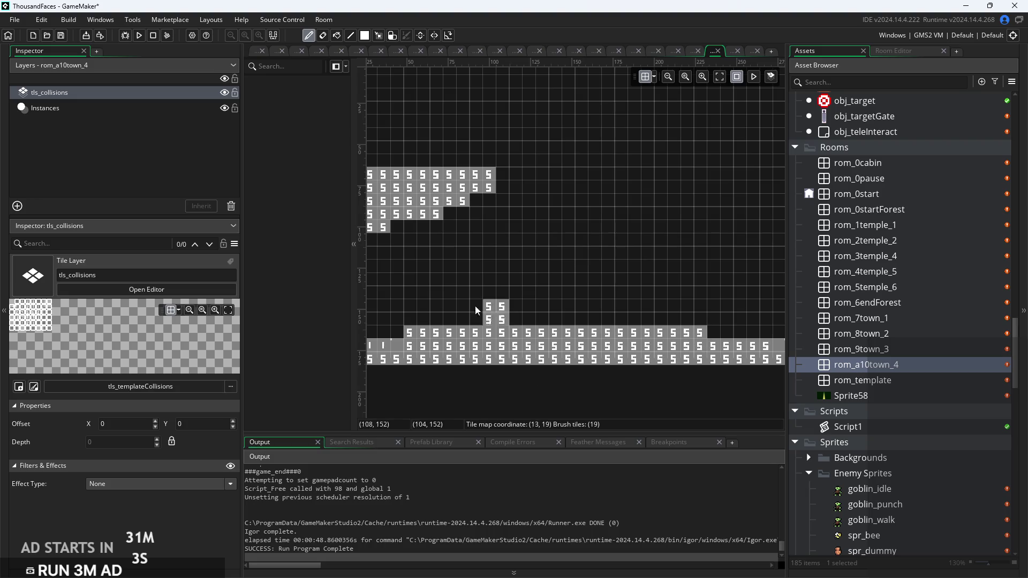
pyautogui.moveTo(683, 327); pyautogui.dragTo(735, 314)
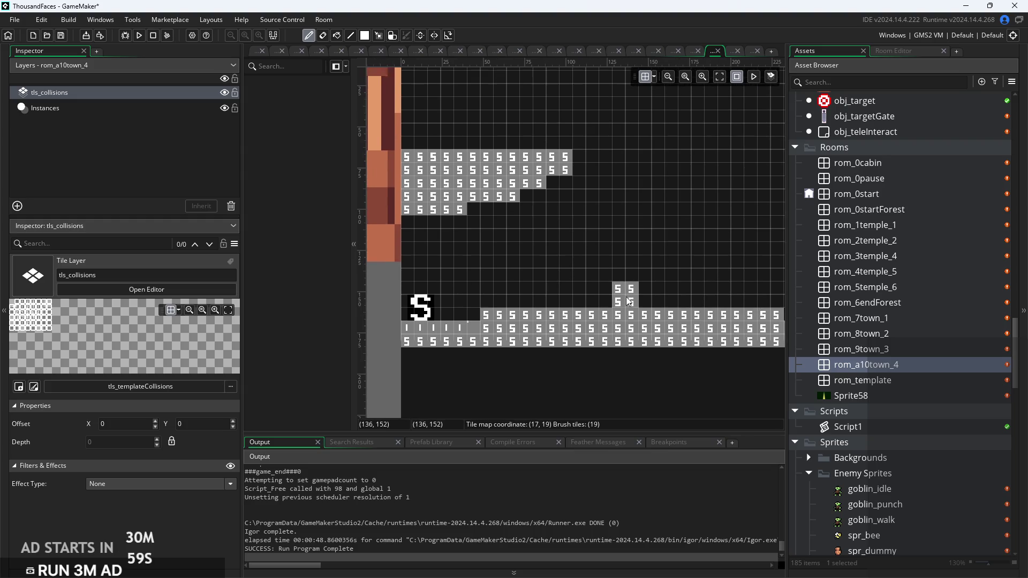
# Find and select obj_enemyRat in the Asset Browser's Enemies group
pyautogui.scroll(15, 903, 316)
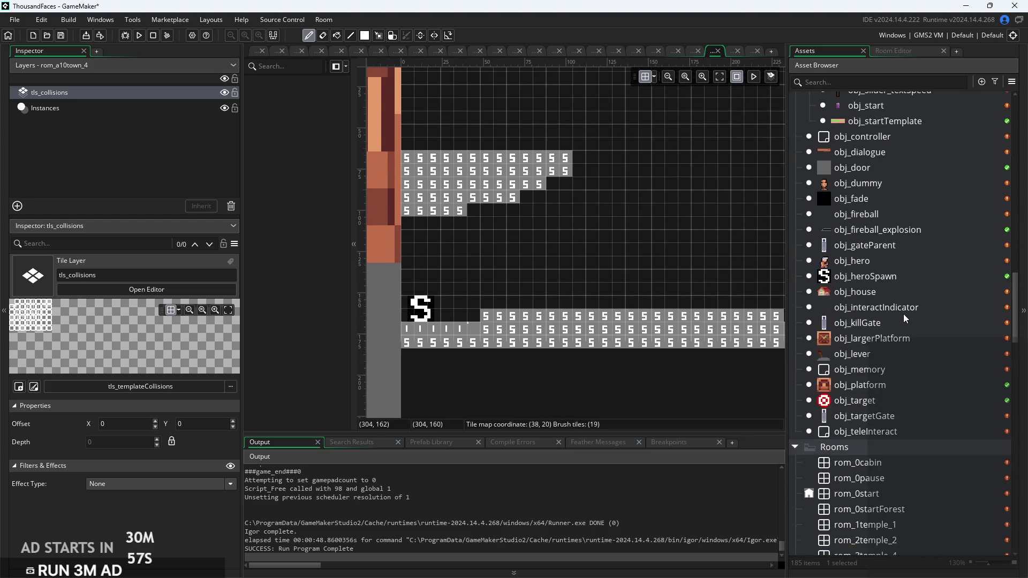
pyautogui.scroll(6, 904, 312)
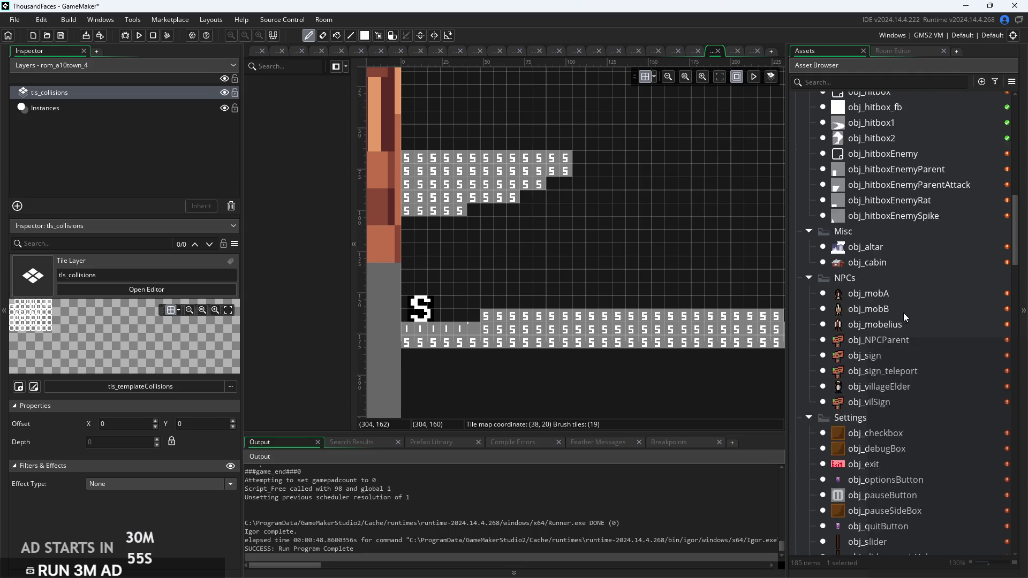
pyautogui.scroll(5, 890, 323)
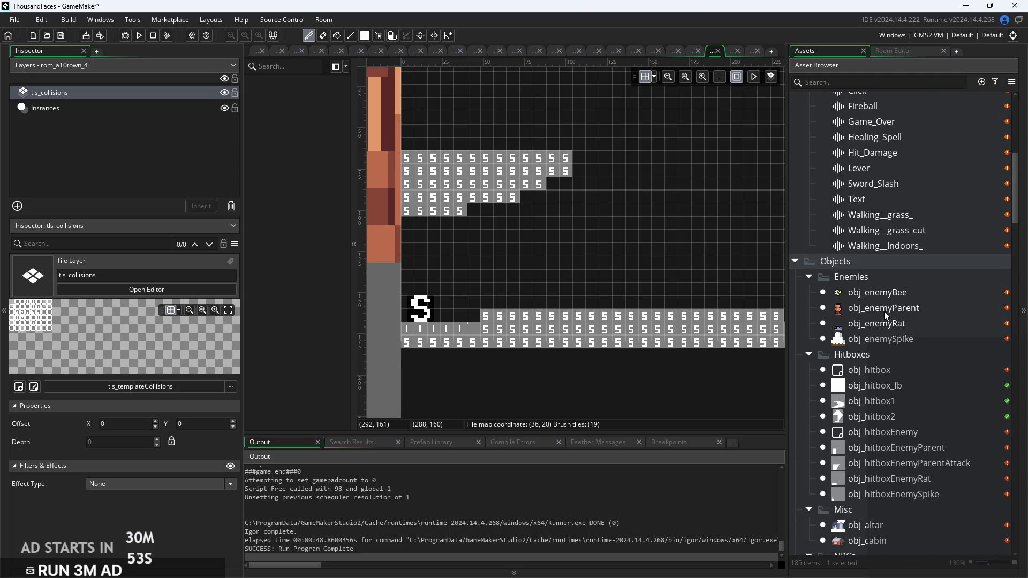
pyautogui.click(882, 322)
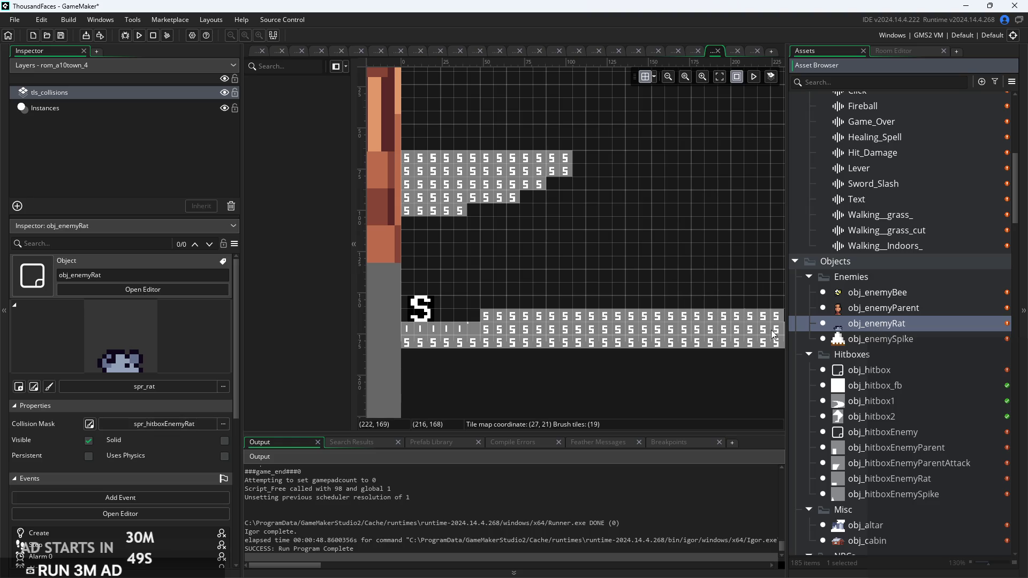
pyautogui.scroll(-4, 680, 372)
pyautogui.moveTo(855, 328); pyautogui.dragTo(655, 311)
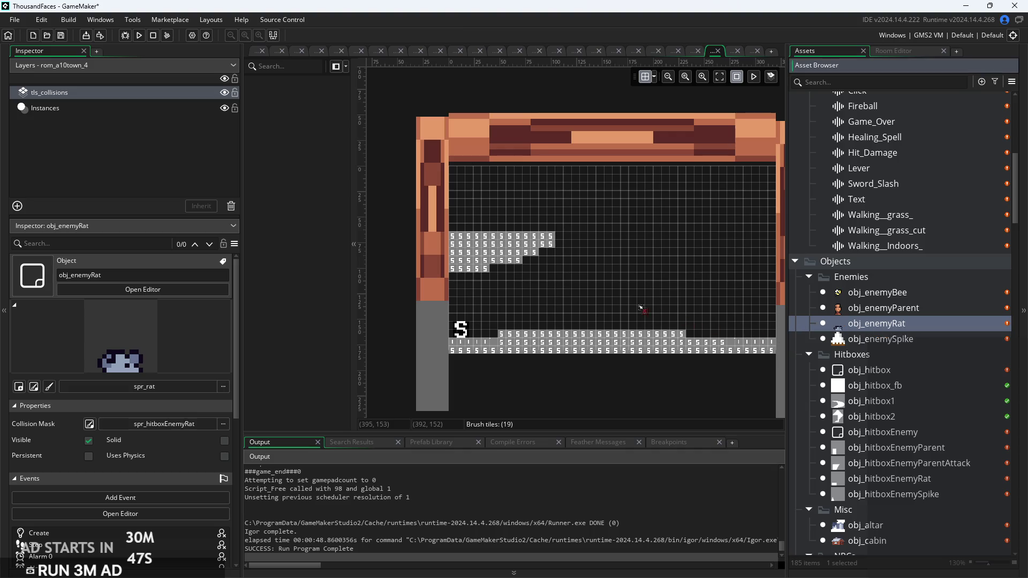
# Duplicate obj_enemyRat, name the copy obj_enemyBigRat and open its object editor
pyautogui.rightClick(876, 326)
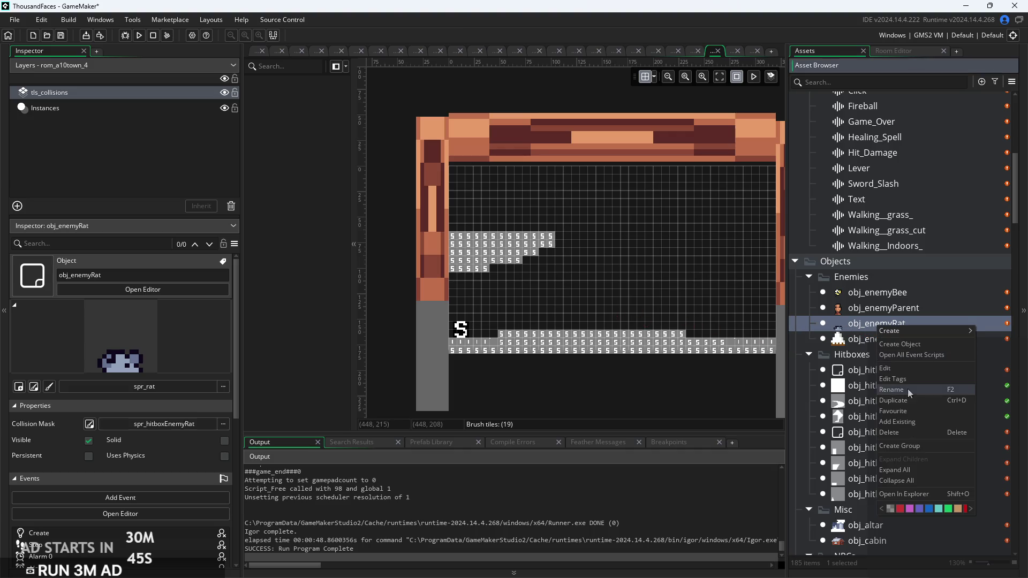
pyautogui.click(908, 403)
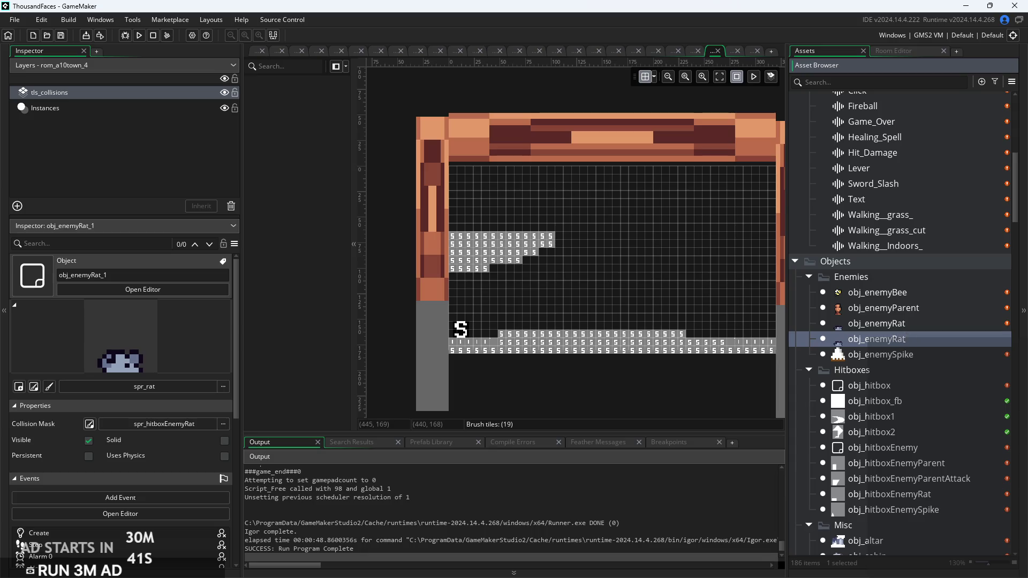
pyautogui.click(893, 339)
pyautogui.write('Big')
pyautogui.press('Return')
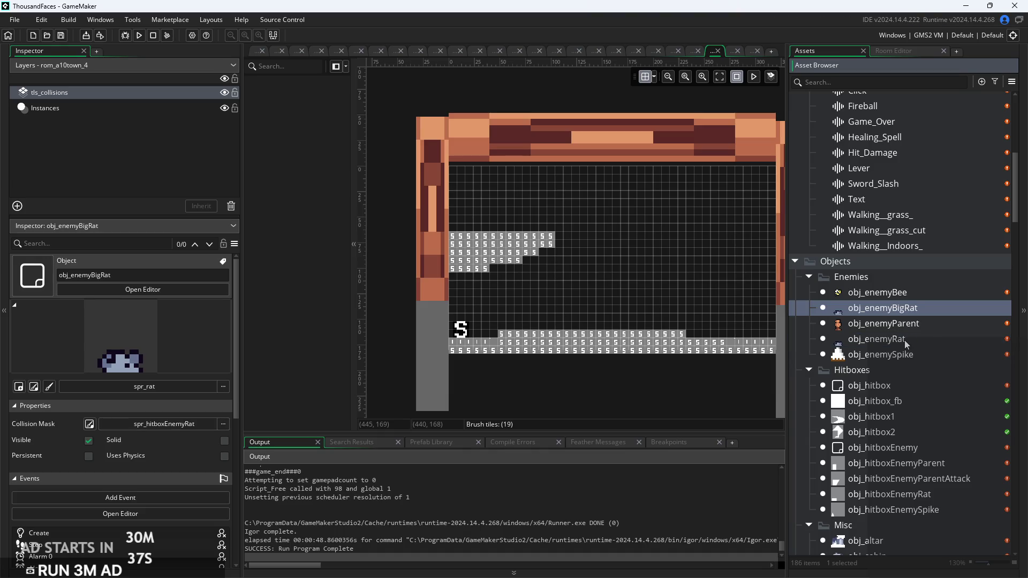
pyautogui.doubleClick(928, 313)
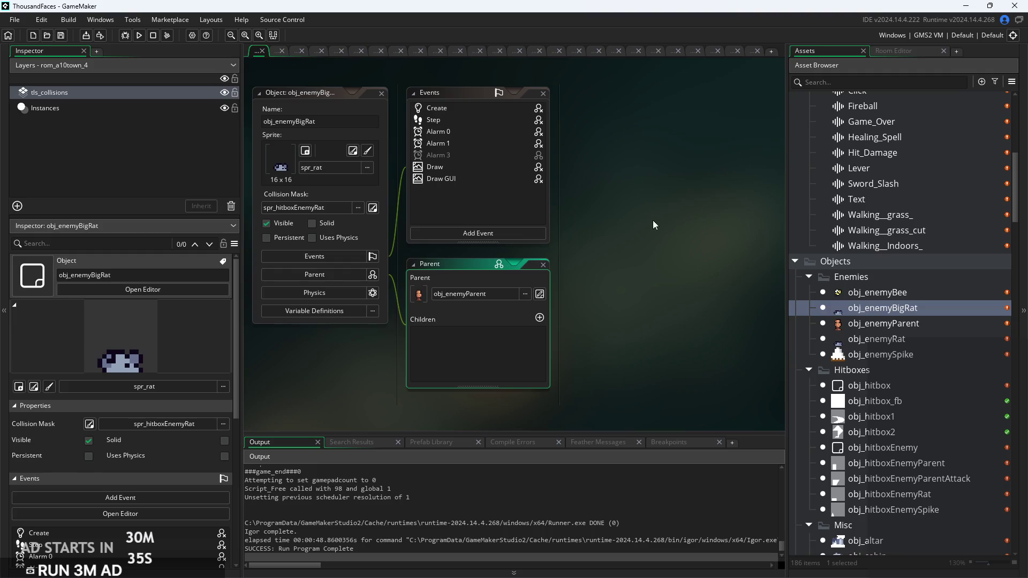
# In obj_enemyBigRat's Create event, set hp to 5 and damage to 2
pyautogui.doubleClick(464, 111)
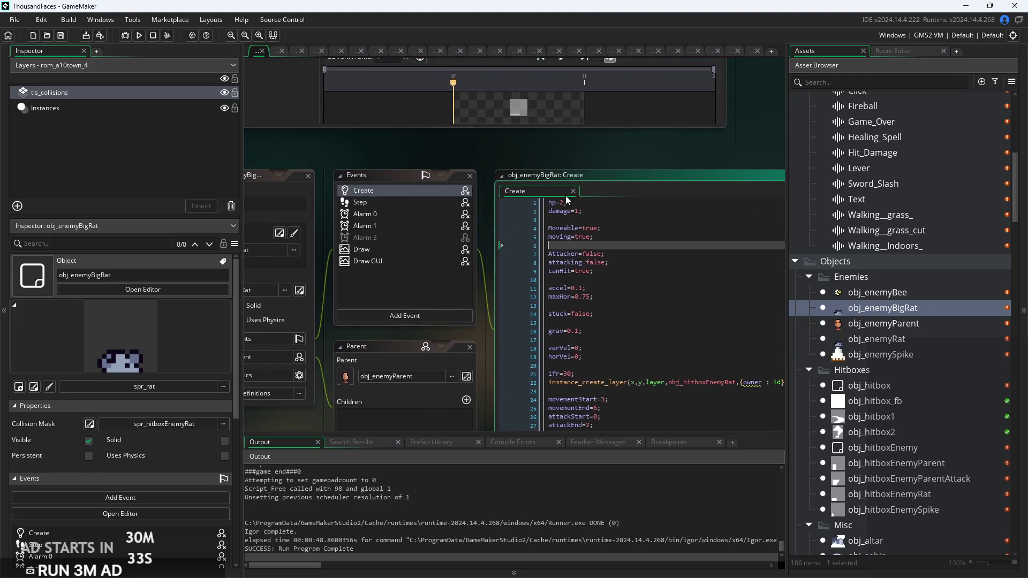
pyautogui.click(562, 209)
pyautogui.write('4')
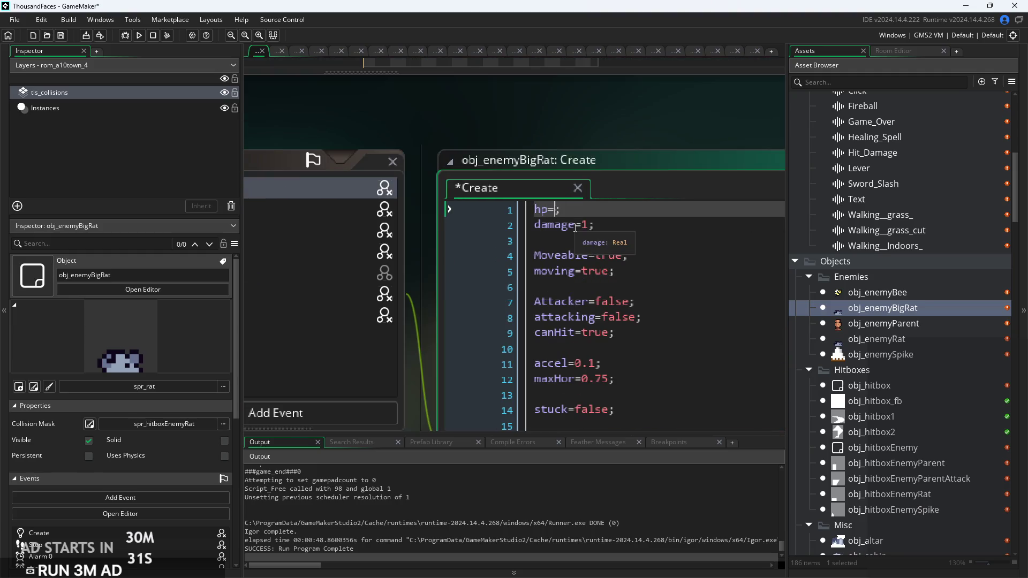
pyautogui.press('BackSpace')
pyautogui.write('5')
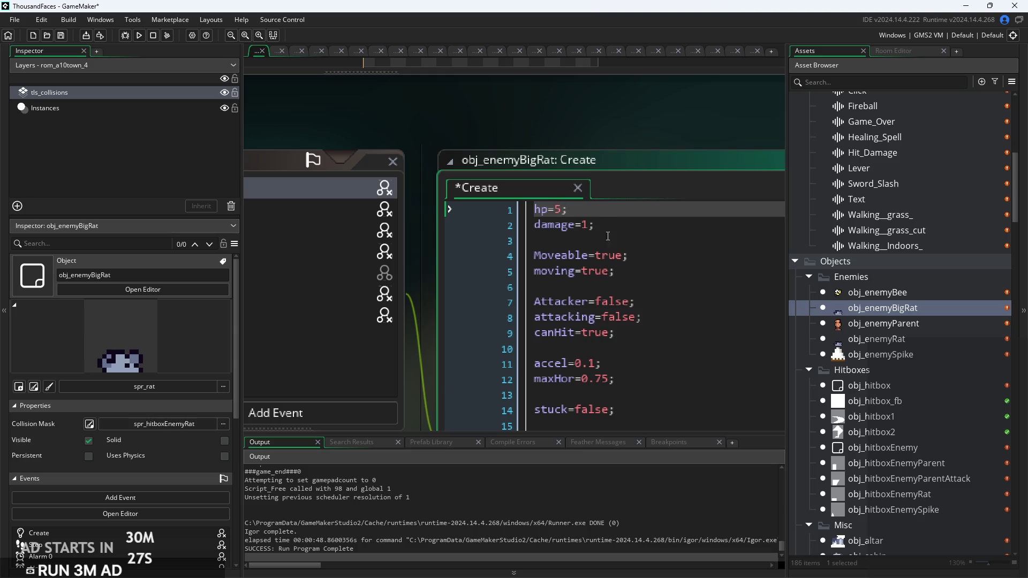
pyautogui.click(591, 228)
pyautogui.write('2')
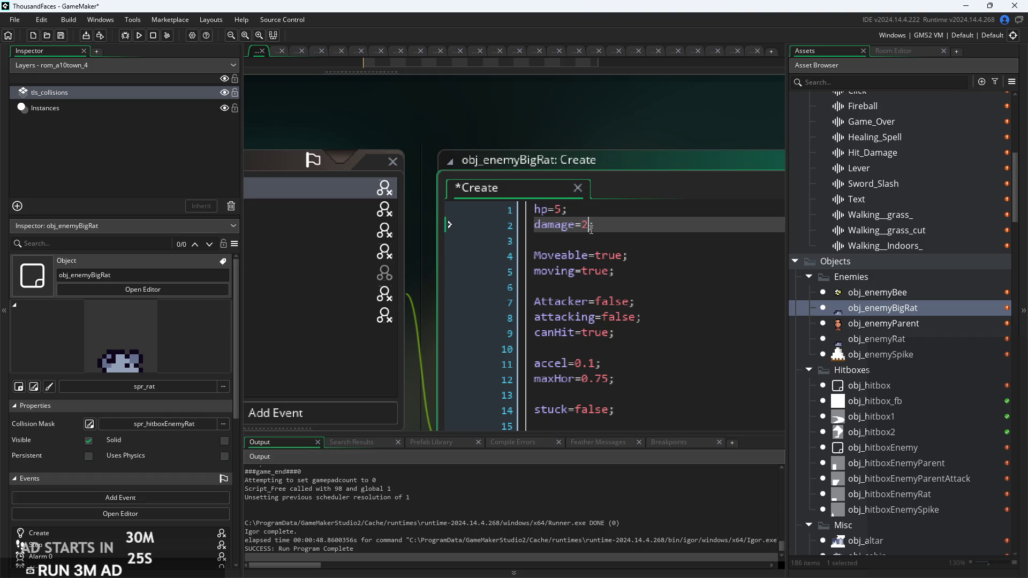
# Set maxHor to 0.5 and accel to 0.01, then save the code
pyautogui.scroll(-4, 625, 254)
pyautogui.click(644, 269)
pyautogui.scroll(2, 500, 243)
pyautogui.scroll(-1, 500, 243)
pyautogui.doubleClick(485, 215)
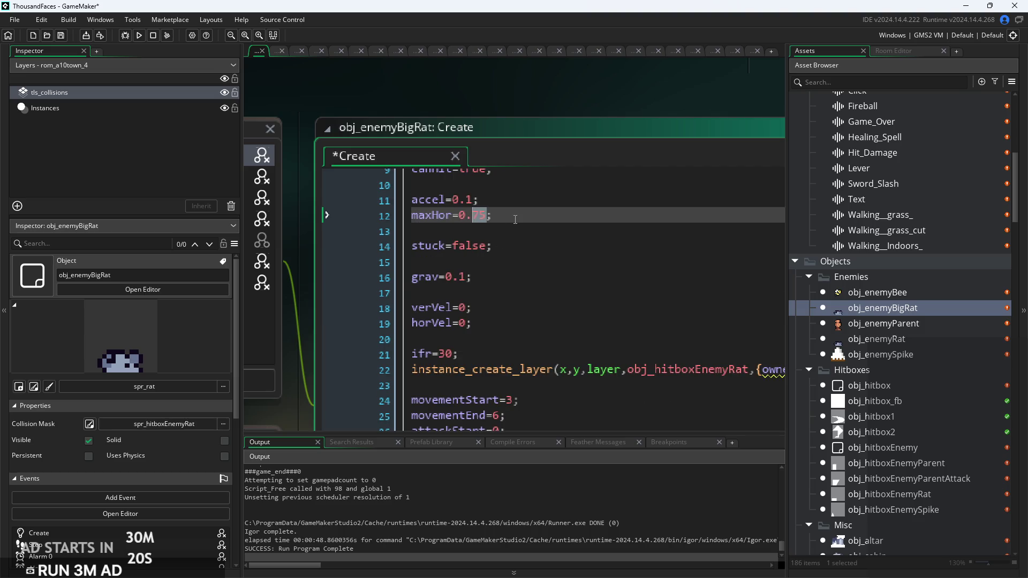
pyautogui.write('5')
pyautogui.click(504, 202)
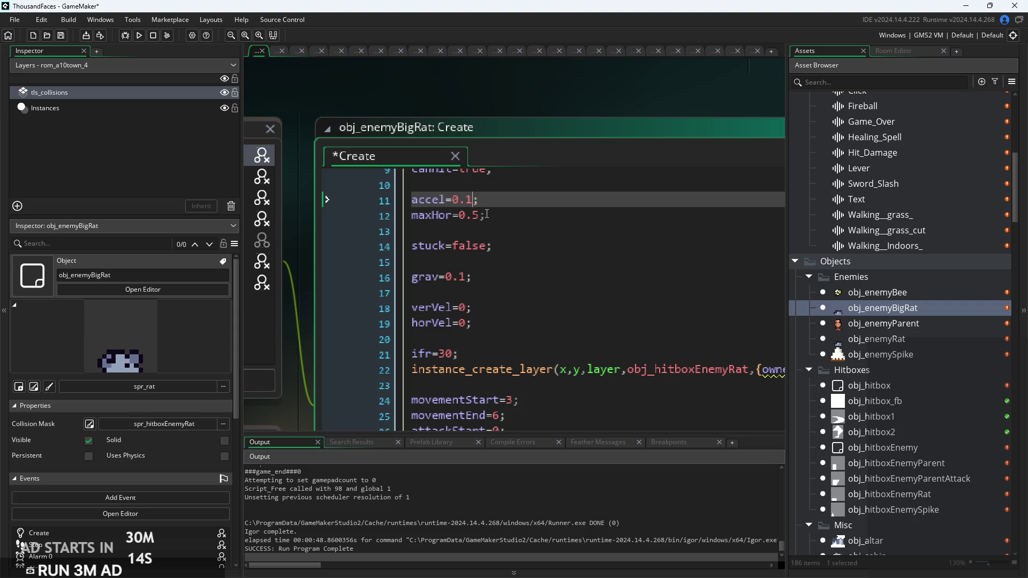
pyautogui.press('BackSpace')
pyautogui.write('01')
pyautogui.hotkey('ctrl', 's')
# Change grav from 0.1 to 1
pyautogui.click(501, 246)
pyautogui.scroll(1, 503, 248)
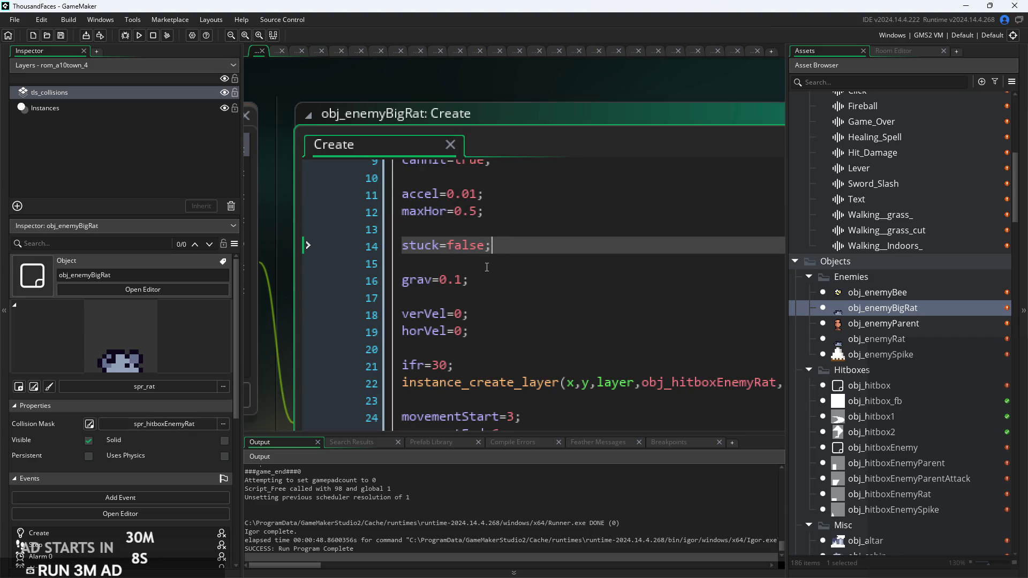
pyautogui.scroll(-1, 495, 254)
pyautogui.click(504, 241)
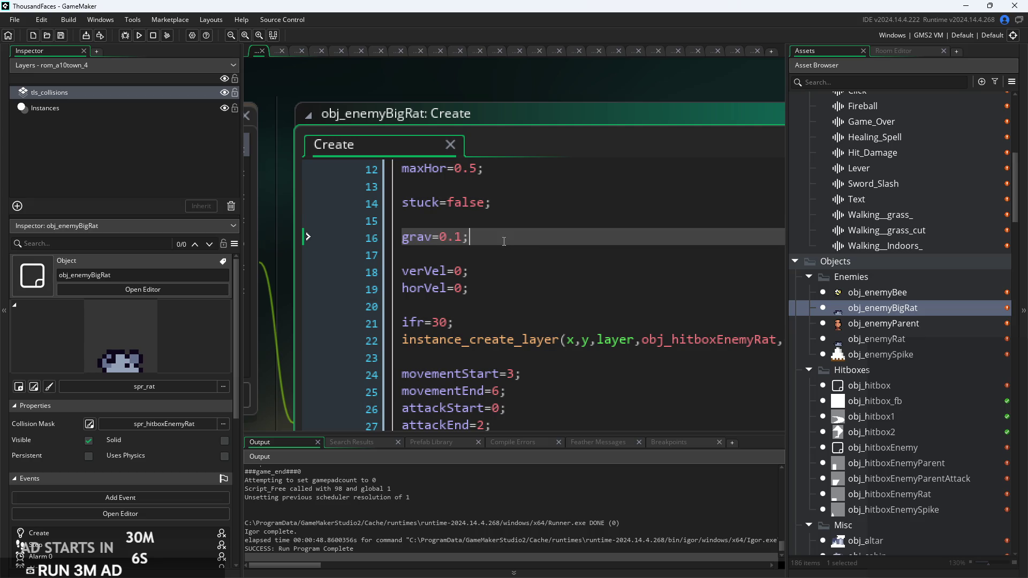
pyautogui.click(459, 237)
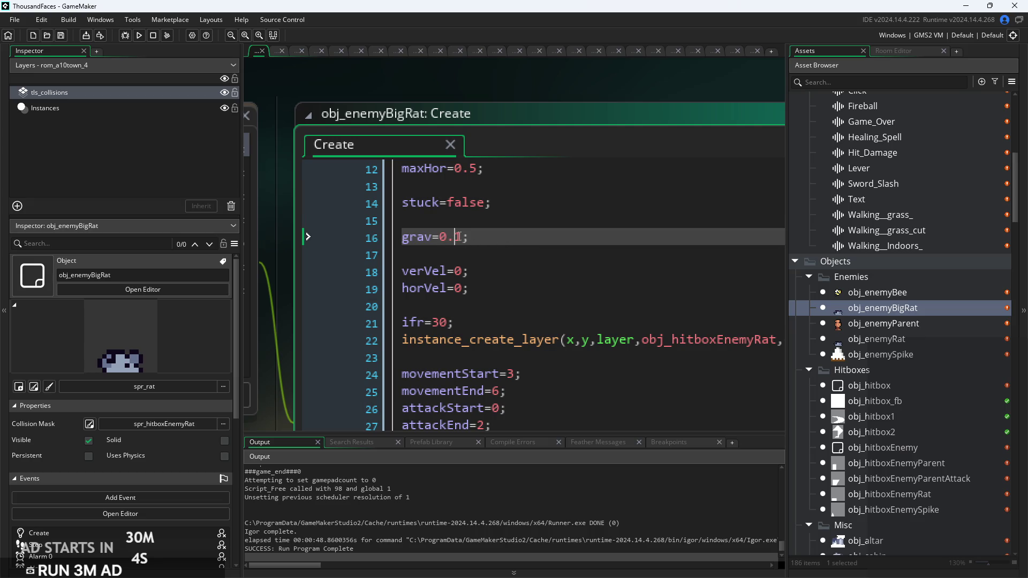
pyautogui.press('BackSpace')
# Review the Create code below grav, down through the hitbox creation line
pyautogui.click(505, 241)
pyautogui.click(476, 290)
pyautogui.keyDown('ctrl'); pyautogui.scroll(-3, 476, 289); pyautogui.keyUp('ctrl')
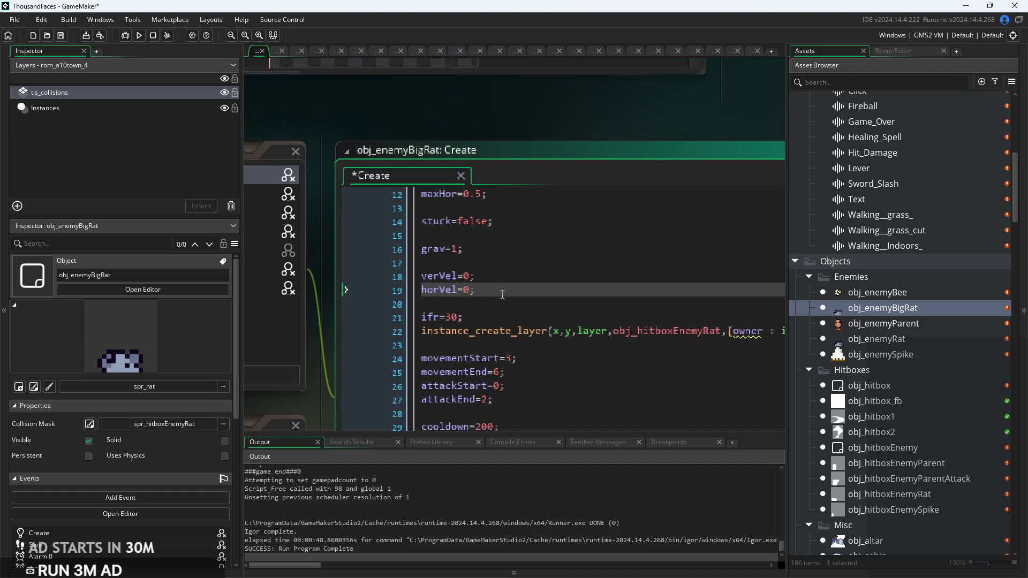
pyautogui.click(479, 249)
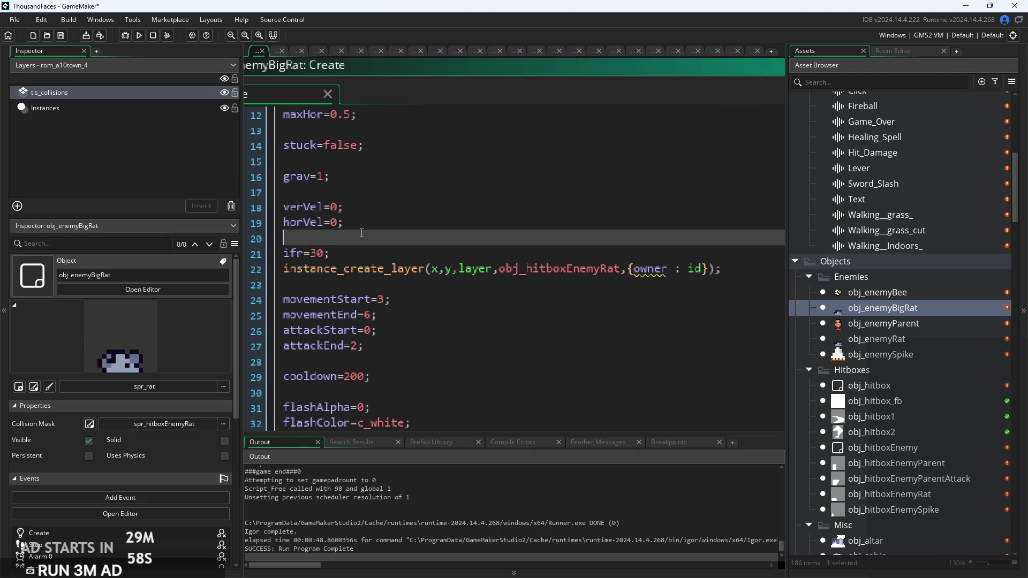
pyautogui.press('Up')
pyautogui.press('Up')
pyautogui.press('Down')
pyautogui.press('Down')
pyautogui.press('Down')
pyautogui.moveTo(354, 267)
pyautogui.keyDown('ctrl'); pyautogui.scroll(-2, 459, 260); pyautogui.keyUp('ctrl')
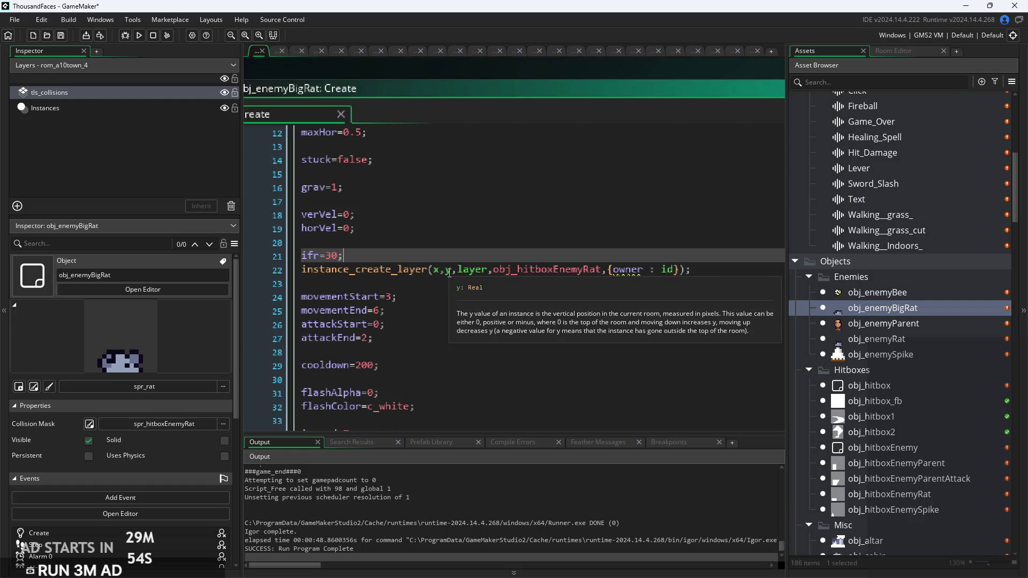
pyautogui.press('Down')
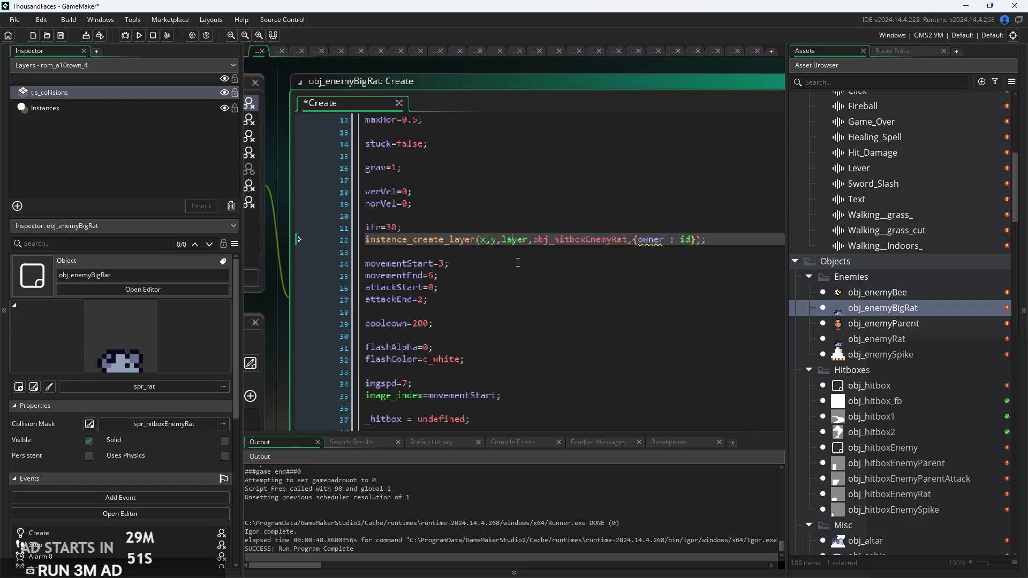
pyautogui.click(603, 276)
pyautogui.keyDown('ctrl'); pyautogui.scroll(1, 602, 276); pyautogui.keyUp('ctrl')
pyautogui.keyDown('ctrl'); pyautogui.scroll(1, 669, 269); pyautogui.keyUp('ctrl')
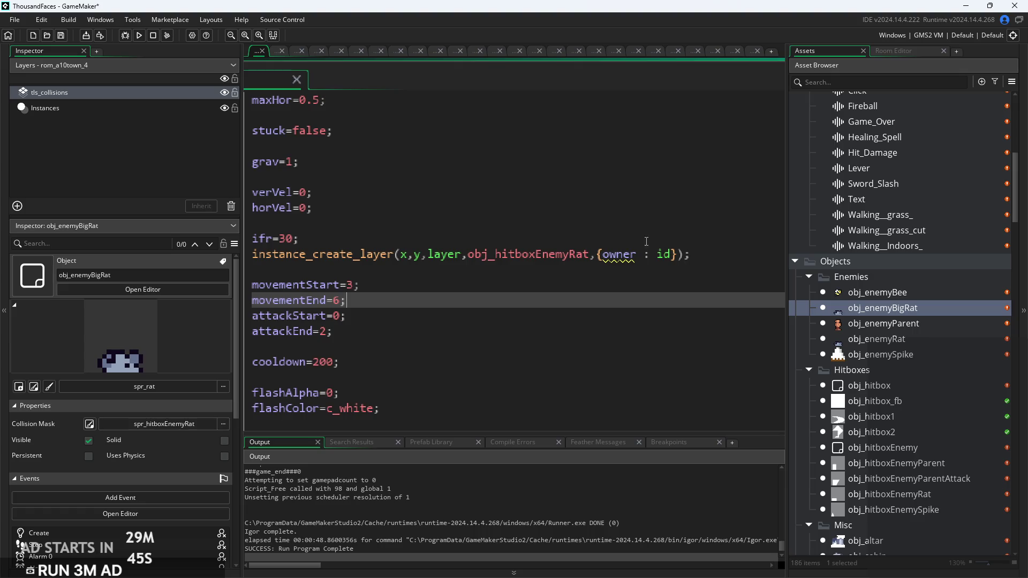
# Retype the hitbox object name in obj_enemyBigRat's Create code so it ends in 'Rat'
pyautogui.moveTo(587, 256); pyautogui.dragTo(569, 257)
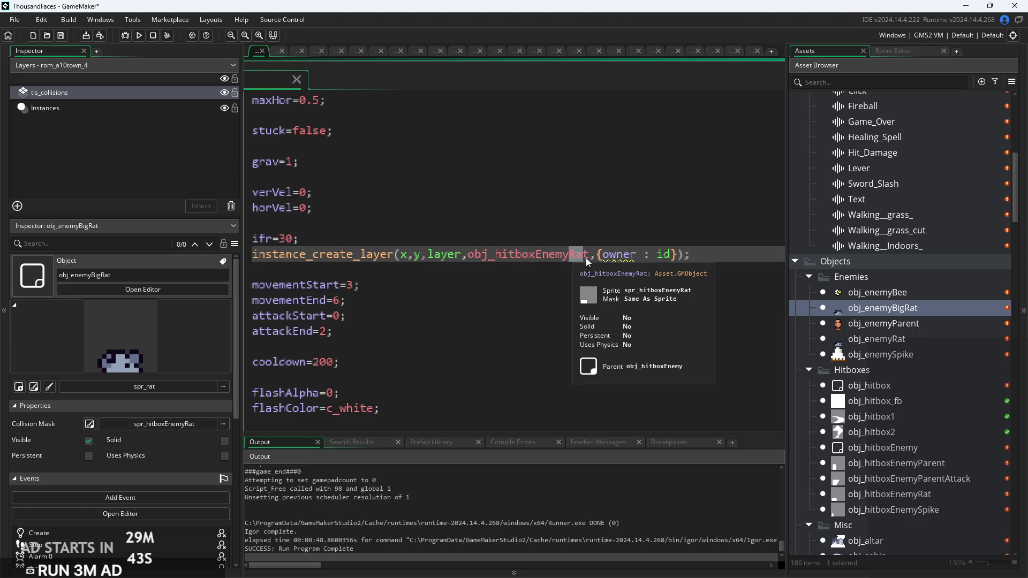
pyautogui.write('P')
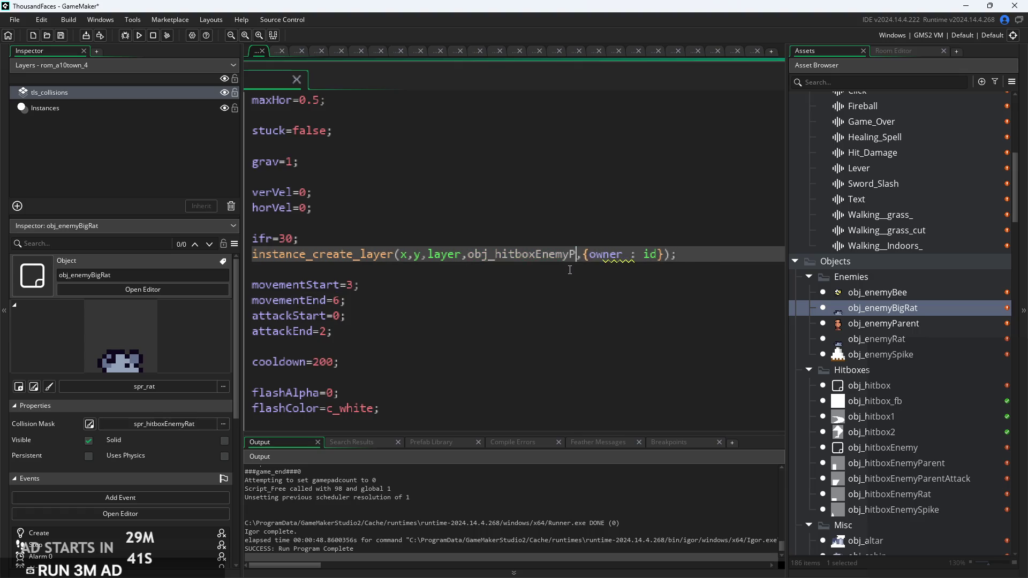
pyautogui.write('a')
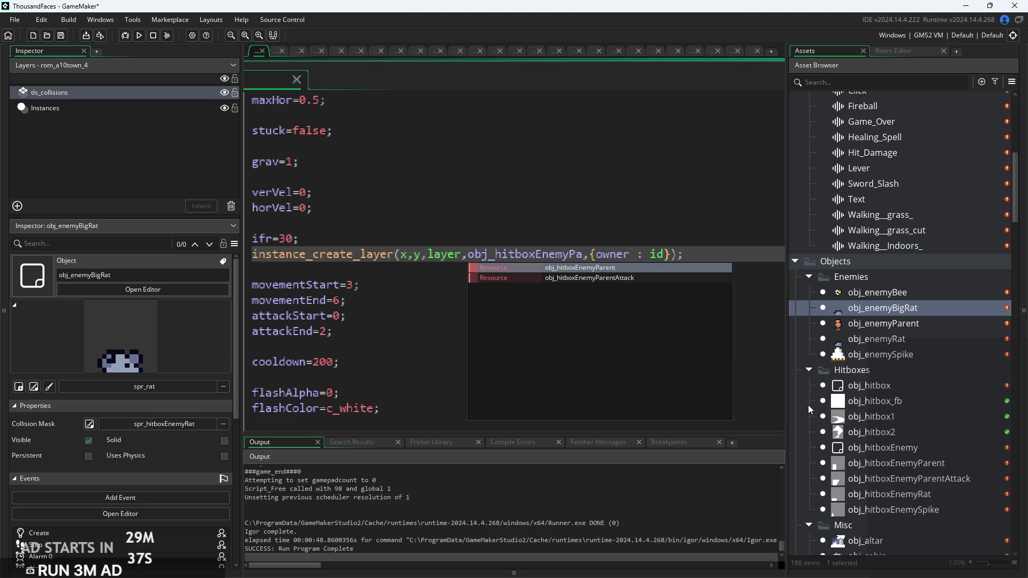
pyautogui.click(586, 259)
pyautogui.moveTo(586, 258); pyautogui.dragTo(568, 262)
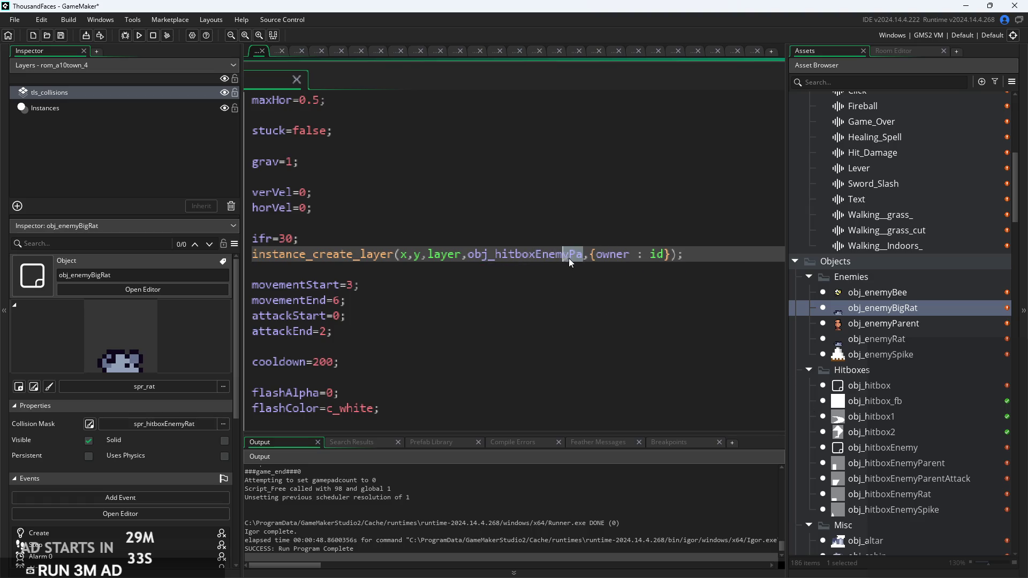
pyautogui.write('Rat')
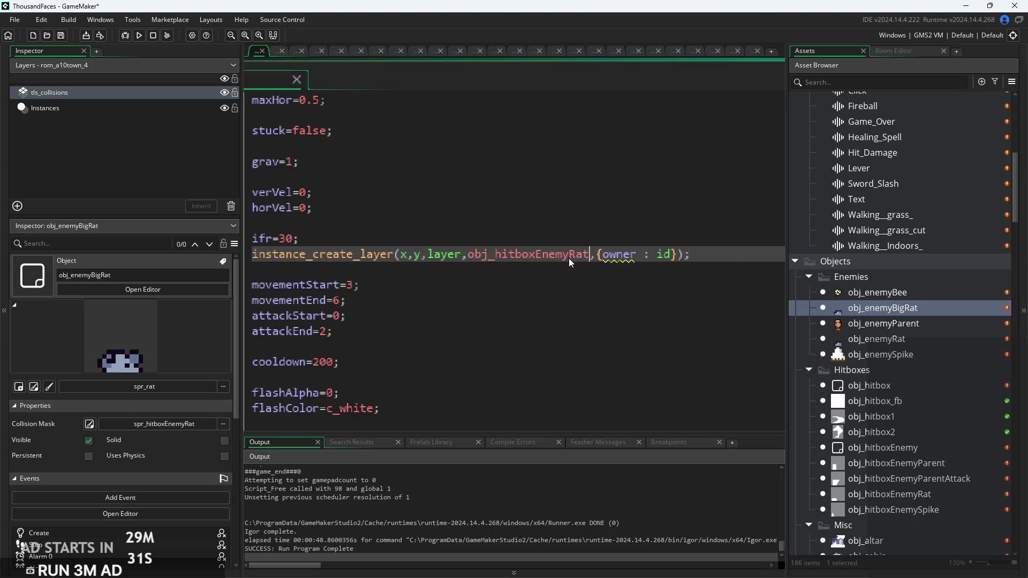
# Add image_xscale:2,image_yscale:2 to the hitbox struct after id
pyautogui.click(674, 255)
pyautogui.write(',image')
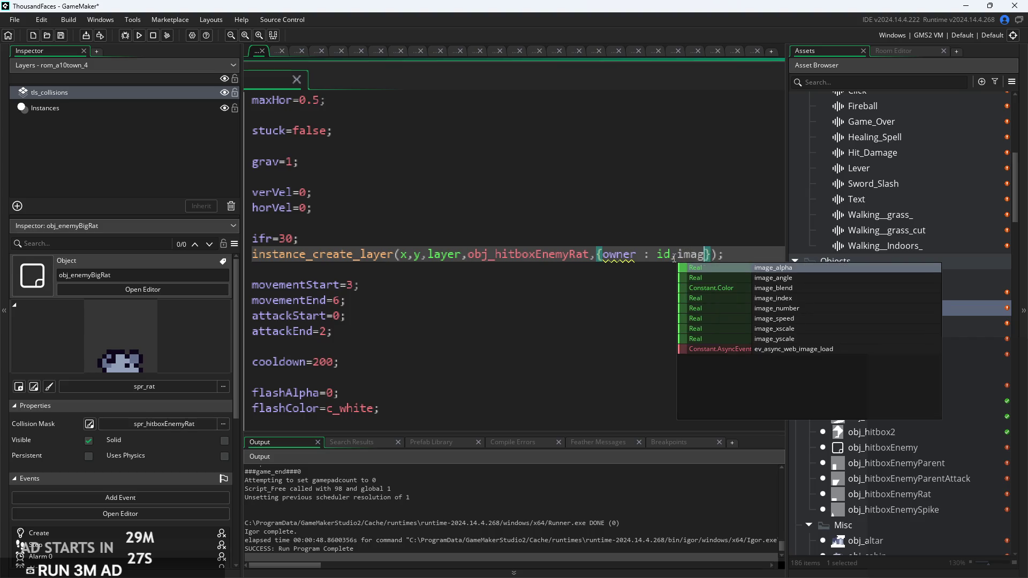
pyautogui.press('Down')
pyautogui.press('Down')
pyautogui.press('Down')
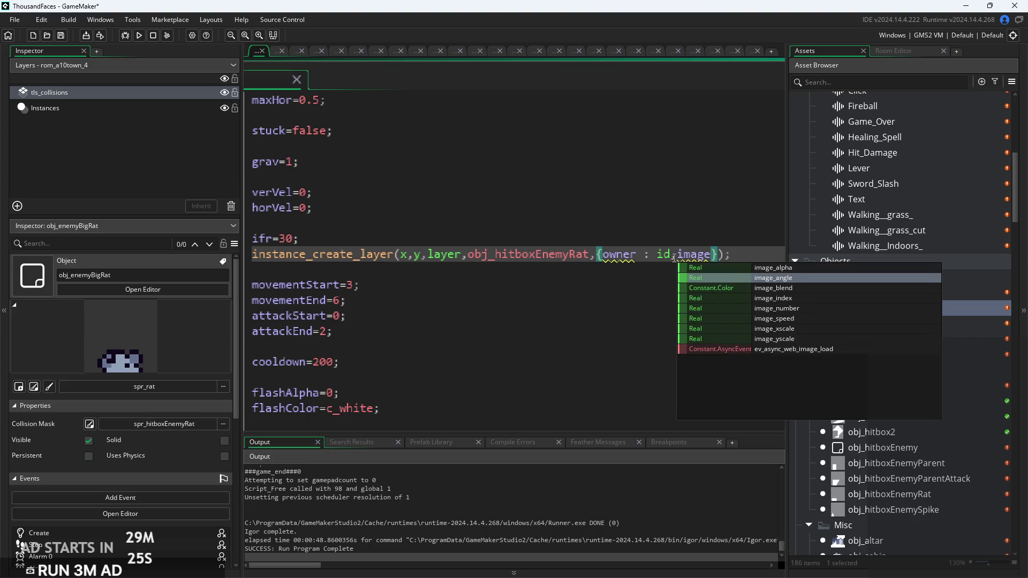
pyautogui.press('Down')
pyautogui.press('Return')
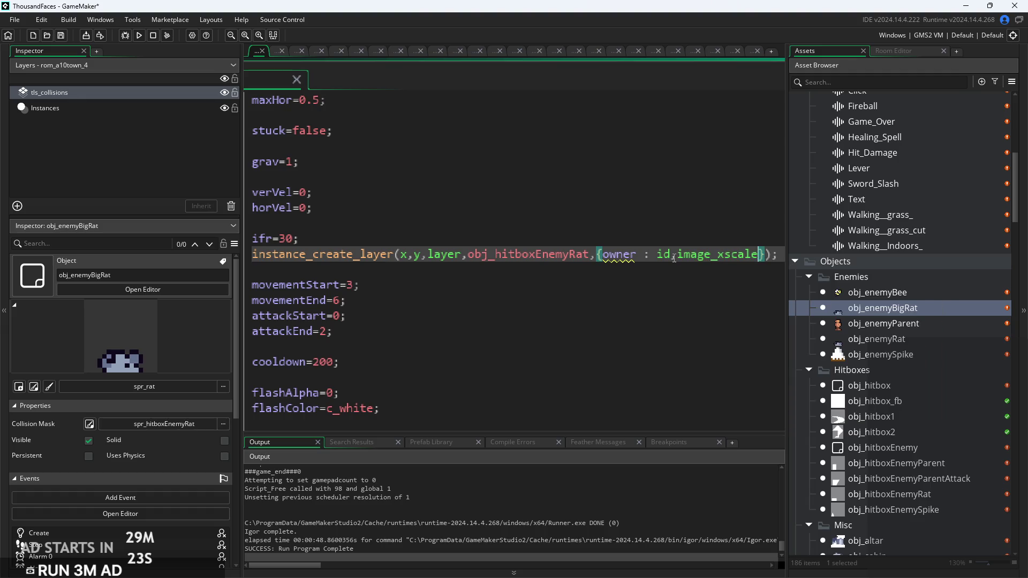
pyautogui.write(':2,imag')
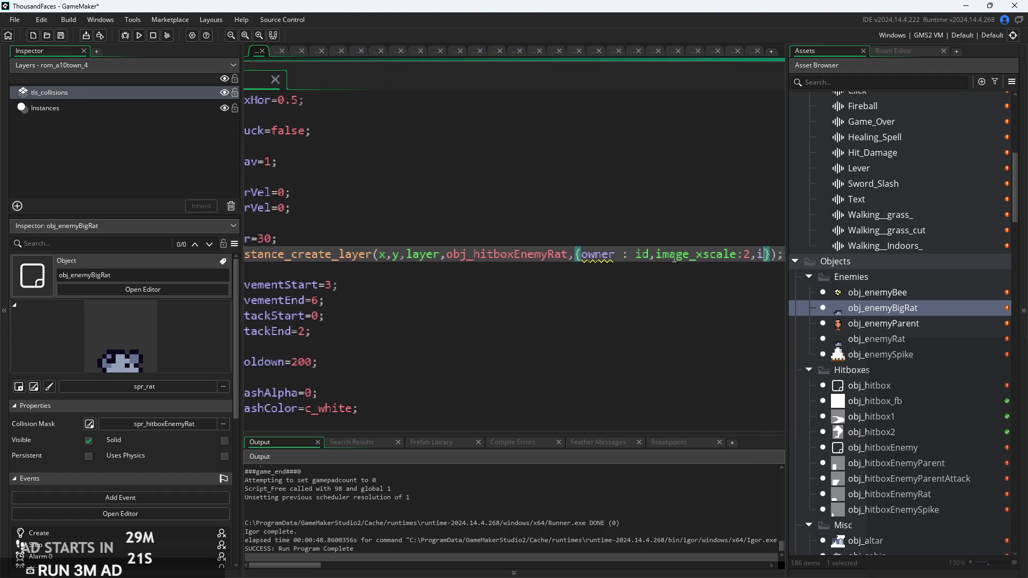
pyautogui.write('e')
pyautogui.press('Down')
pyautogui.press('Down')
pyautogui.press('Down')
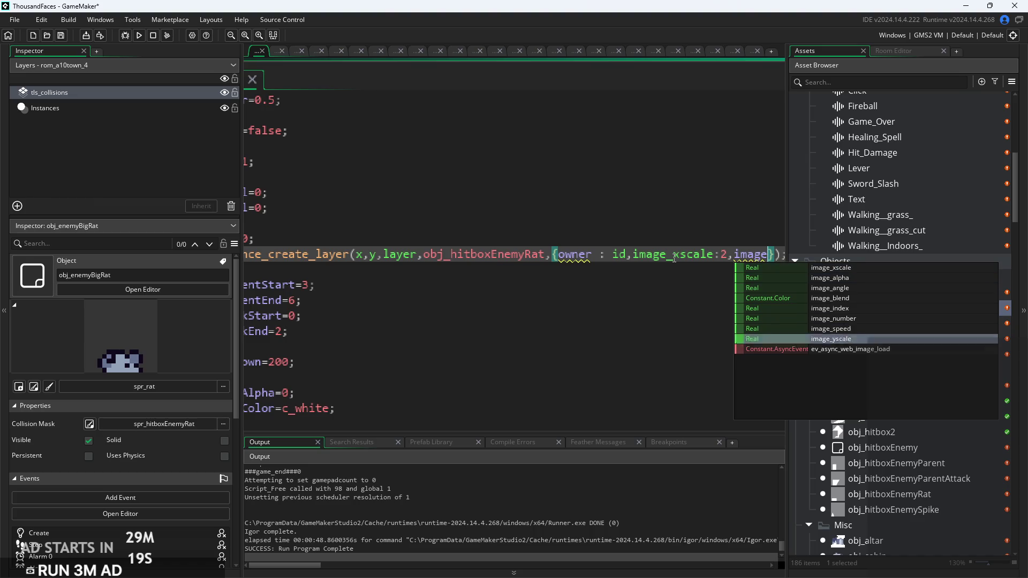
pyautogui.press('Return')
pyautogui.write(':2')
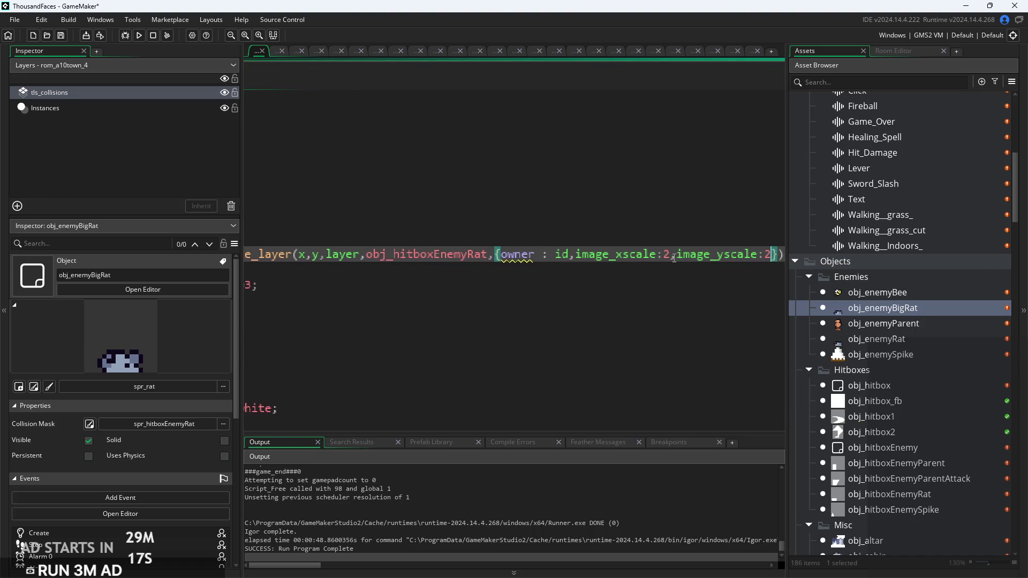
# Review the rest of the big rat's Create code and its Step event code
pyautogui.click(566, 280)
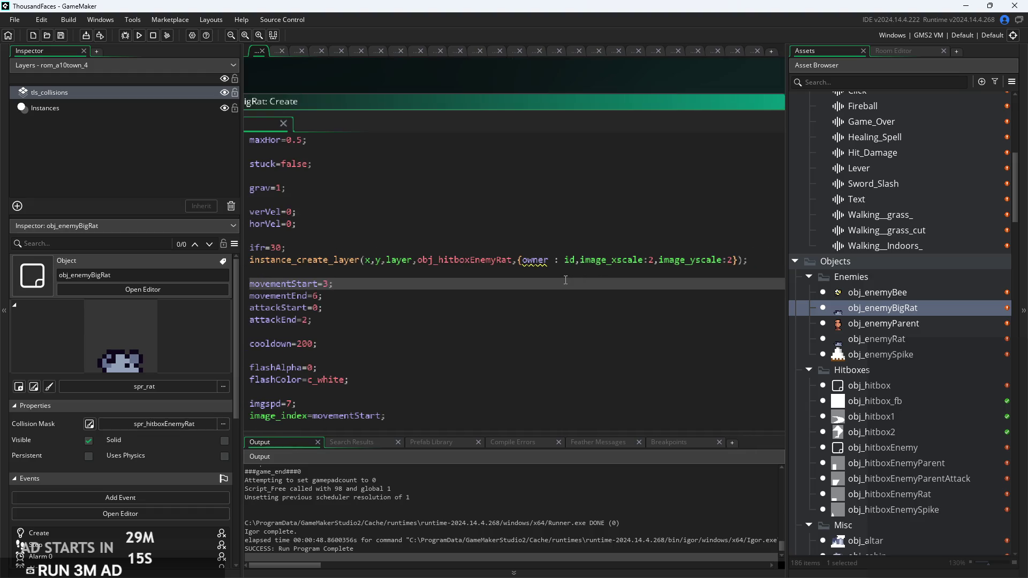
pyautogui.click(543, 253)
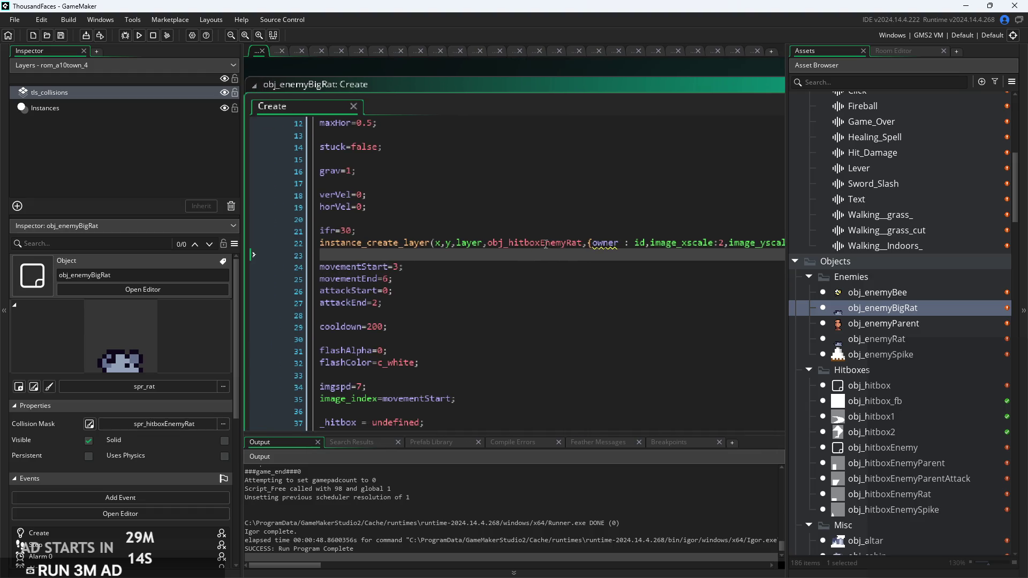
pyautogui.click(506, 268)
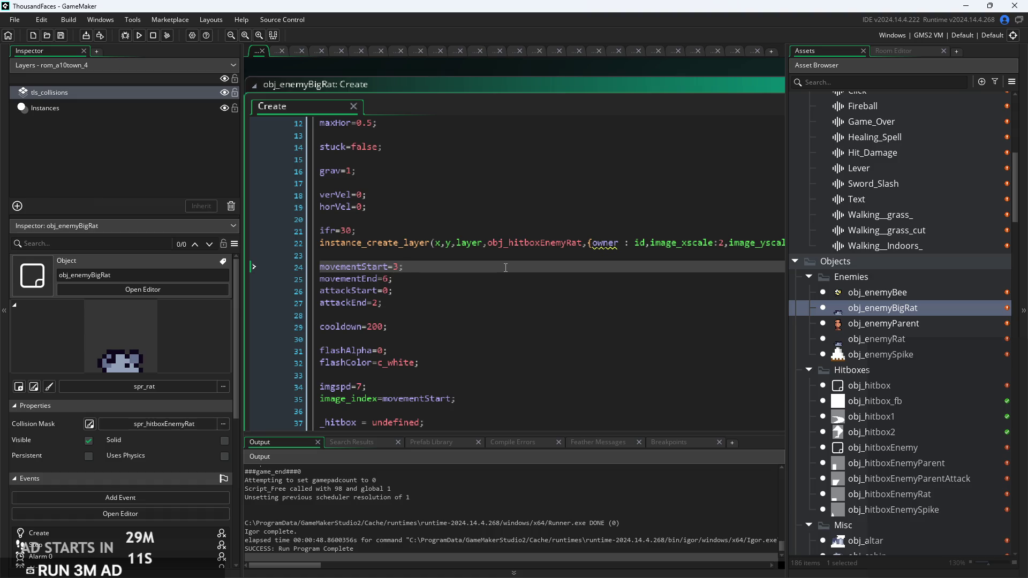
pyautogui.click(503, 351)
pyautogui.keyDown('ctrl'); pyautogui.scroll(-3, 478, 337); pyautogui.keyUp('ctrl')
pyautogui.click(478, 321)
pyautogui.keyDown('ctrl'); pyautogui.scroll(3, 499, 342); pyautogui.keyUp('ctrl')
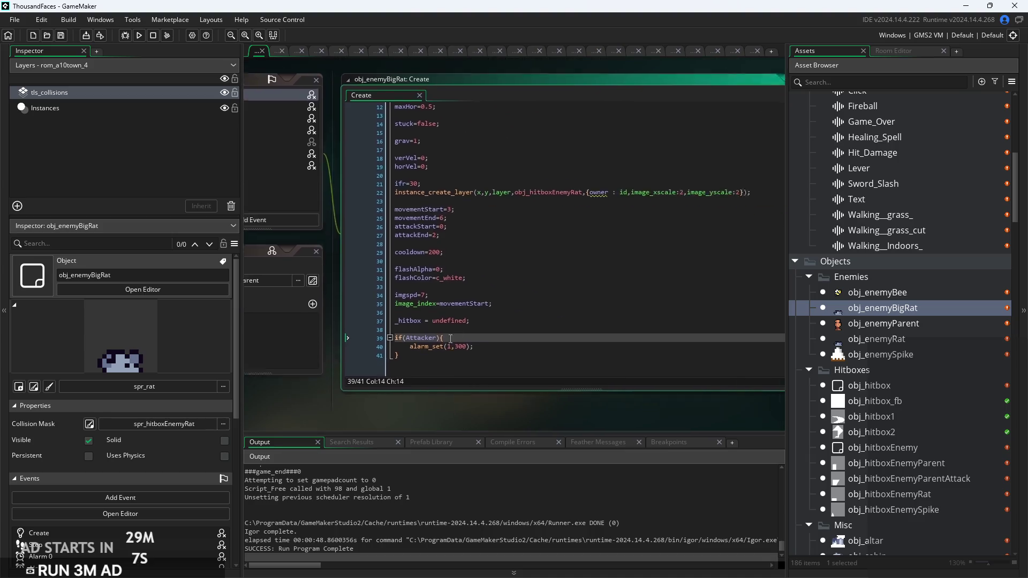
pyautogui.keyDown('ctrl'); pyautogui.scroll(-3, 500, 342); pyautogui.keyUp('ctrl')
pyautogui.click(677, 343)
pyautogui.keyDown('ctrl'); pyautogui.scroll(5, 676, 343); pyautogui.keyUp('ctrl')
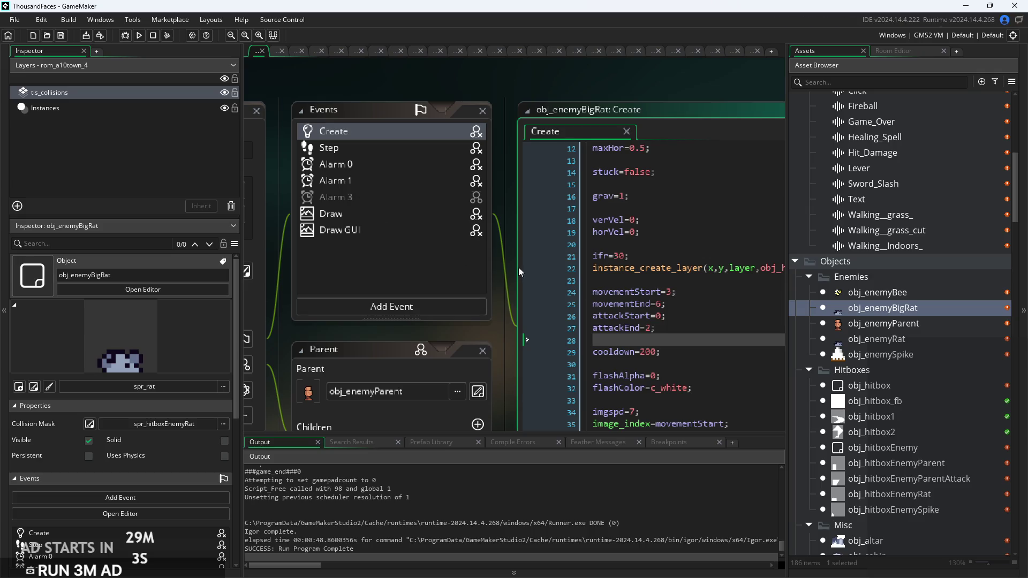
pyautogui.click(422, 152)
pyautogui.scroll(3, 360, 166)
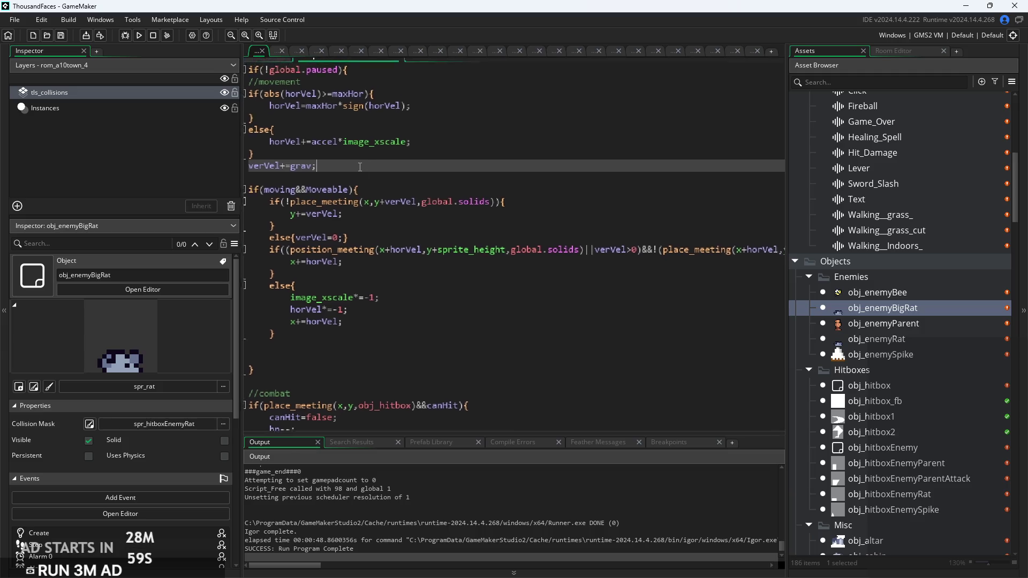
pyautogui.moveTo(361, 165); pyautogui.dragTo(404, 221)
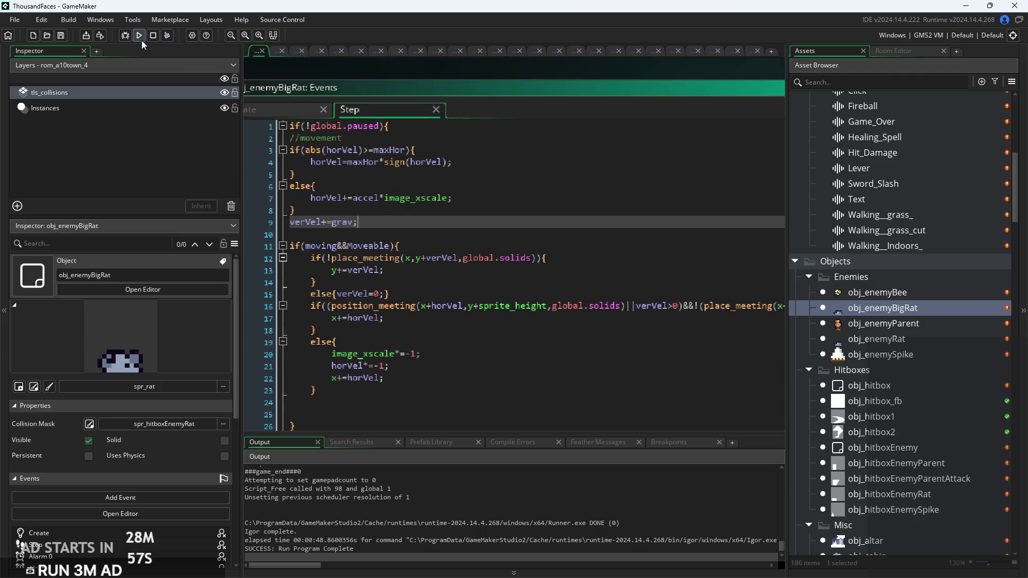
# Recheck the Create code around damage=2, then open rom_a10town_4 from the Asset Browser
pyautogui.click(287, 109)
pyautogui.click(511, 210)
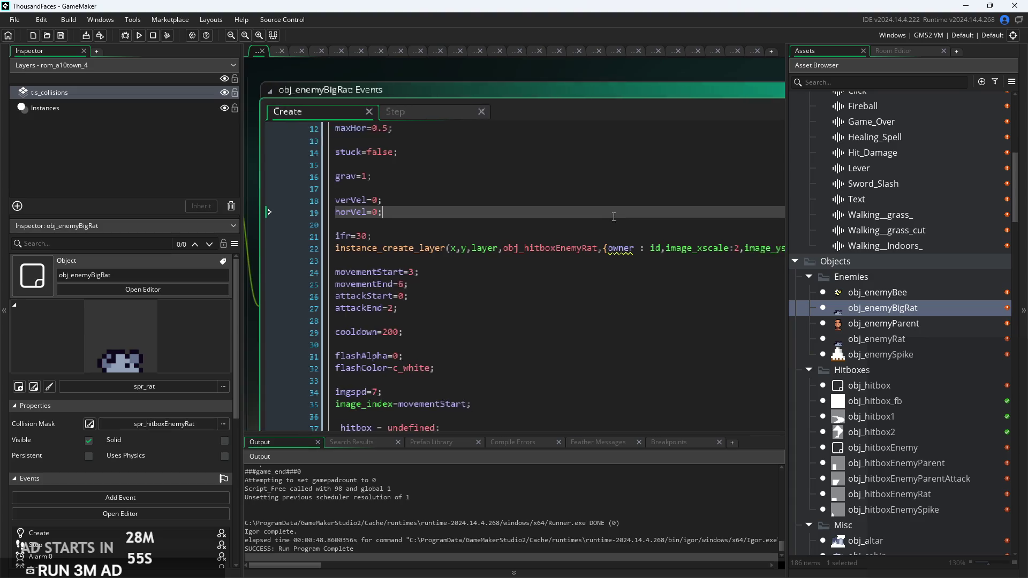
pyautogui.scroll(4, 510, 210)
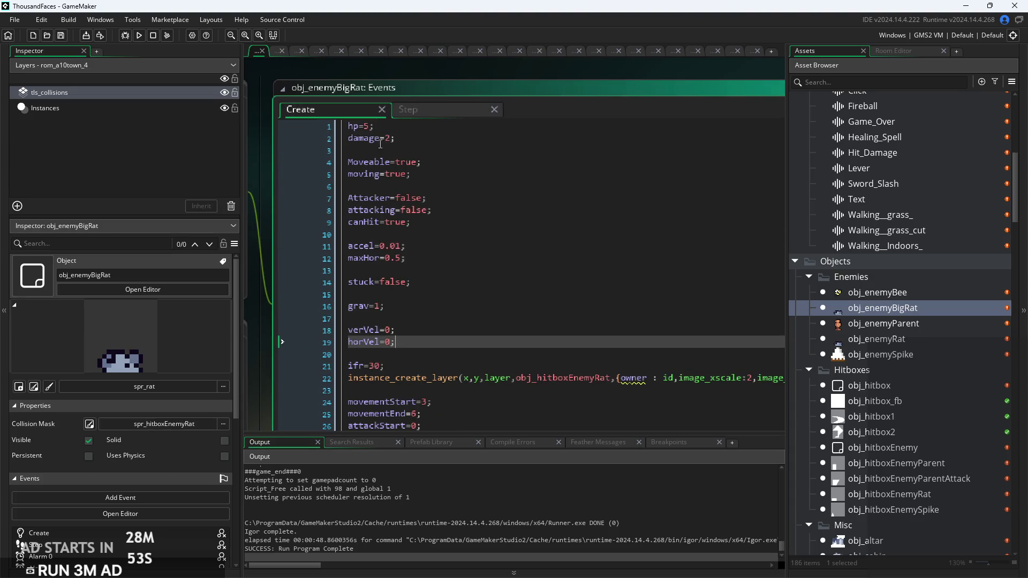
pyautogui.click(410, 139)
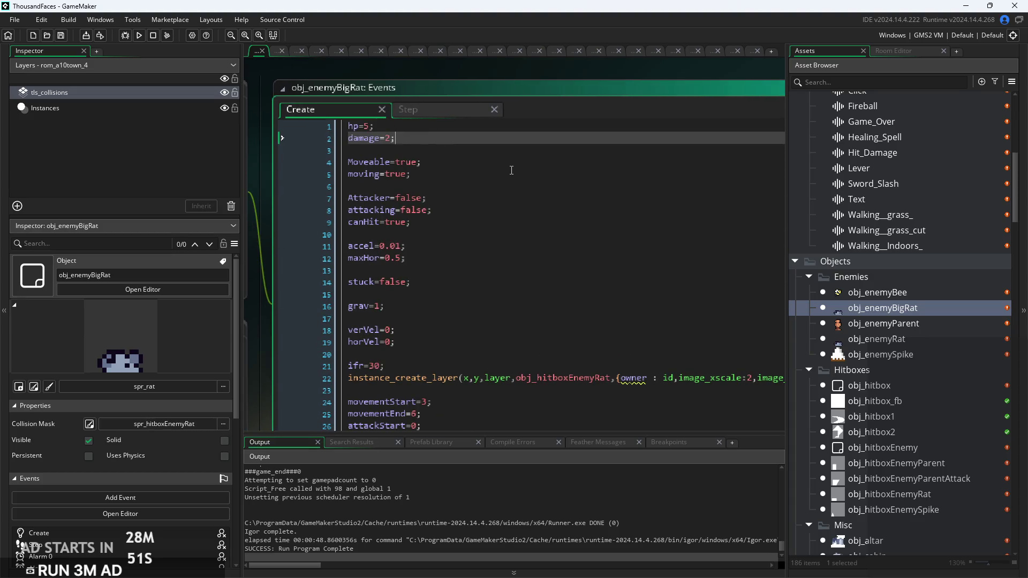
pyautogui.press('Return')
pyautogui.press('BackSpace')
pyautogui.scroll(-8, 904, 465)
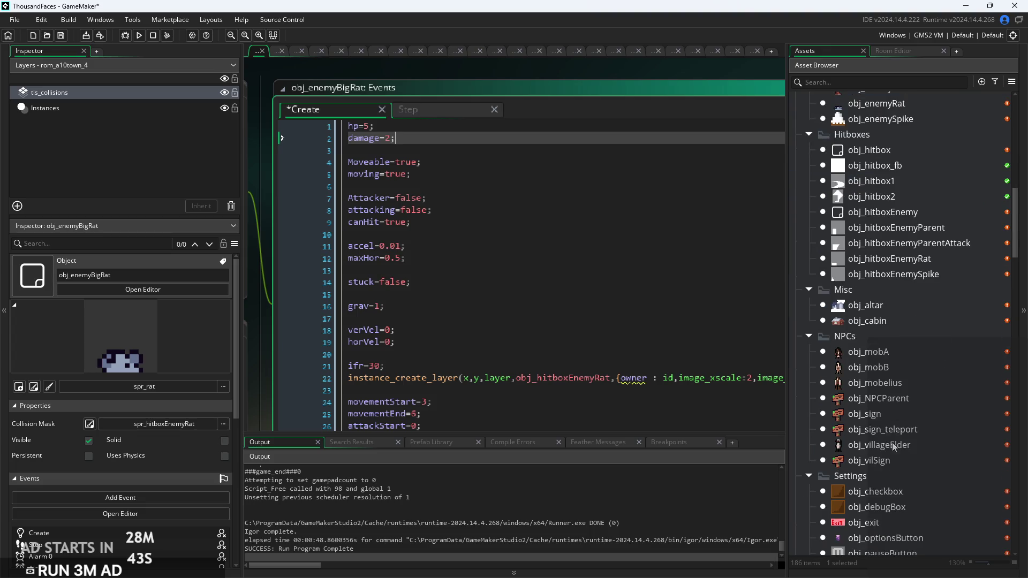
pyautogui.scroll(-3, 889, 472)
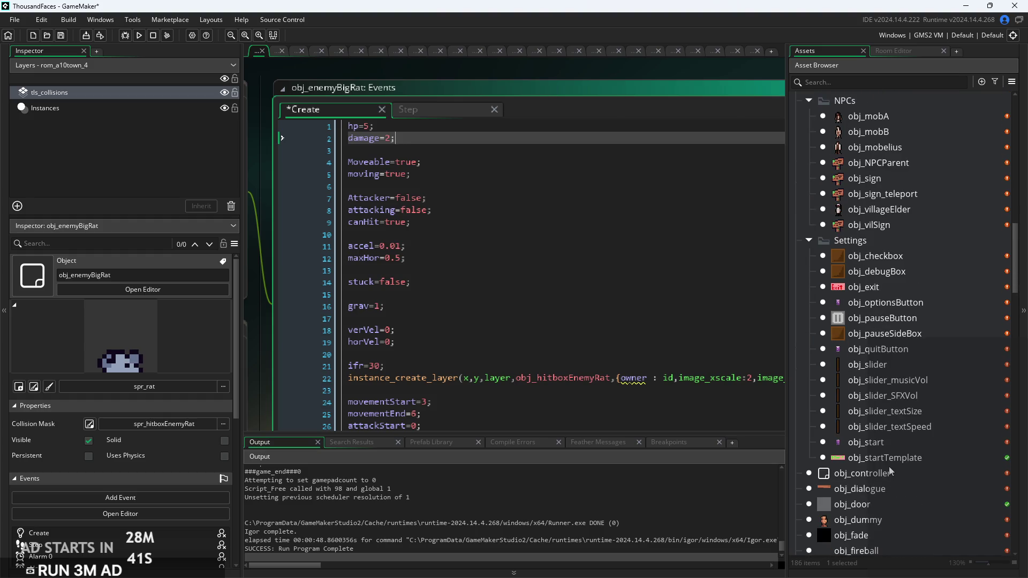
pyautogui.scroll(-5, 879, 463)
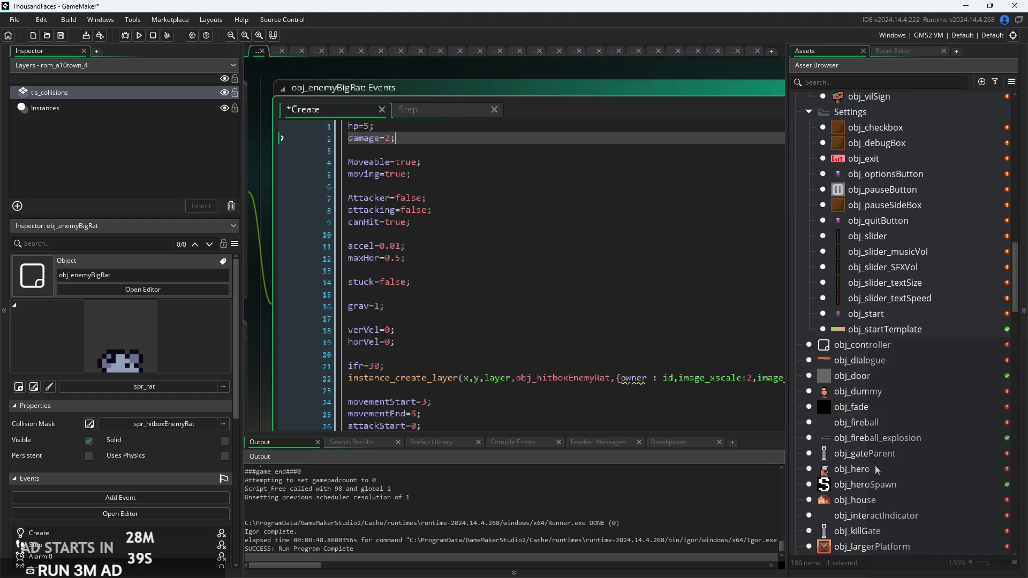
pyautogui.scroll(-2, 880, 460)
pyautogui.scroll(-5, 885, 426)
pyautogui.doubleClick(878, 360)
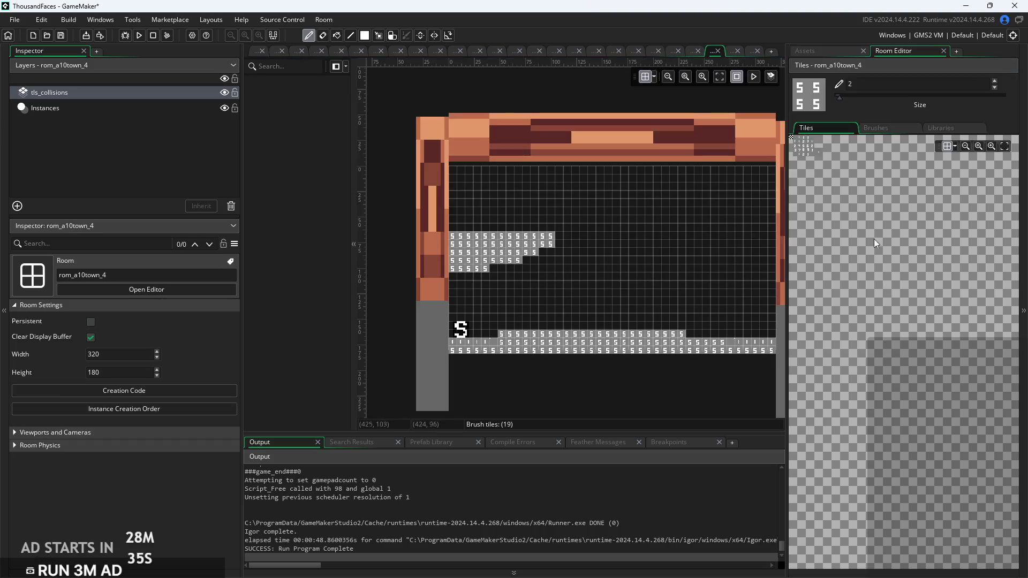
# Place an obj_enemyBigRat on the Instances layer's lower floor
pyautogui.scroll(12, 873, 275)
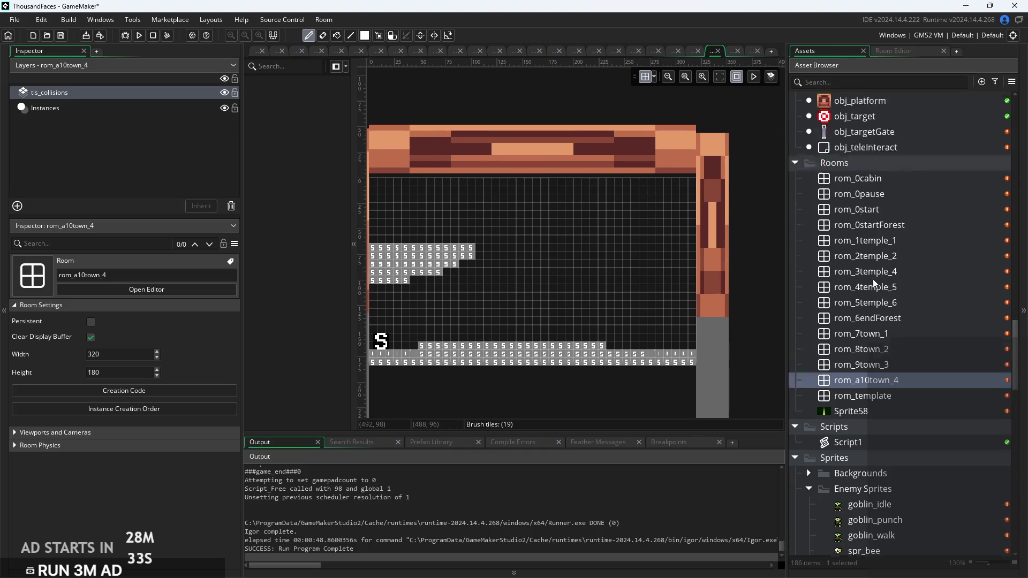
pyautogui.scroll(7, 873, 275)
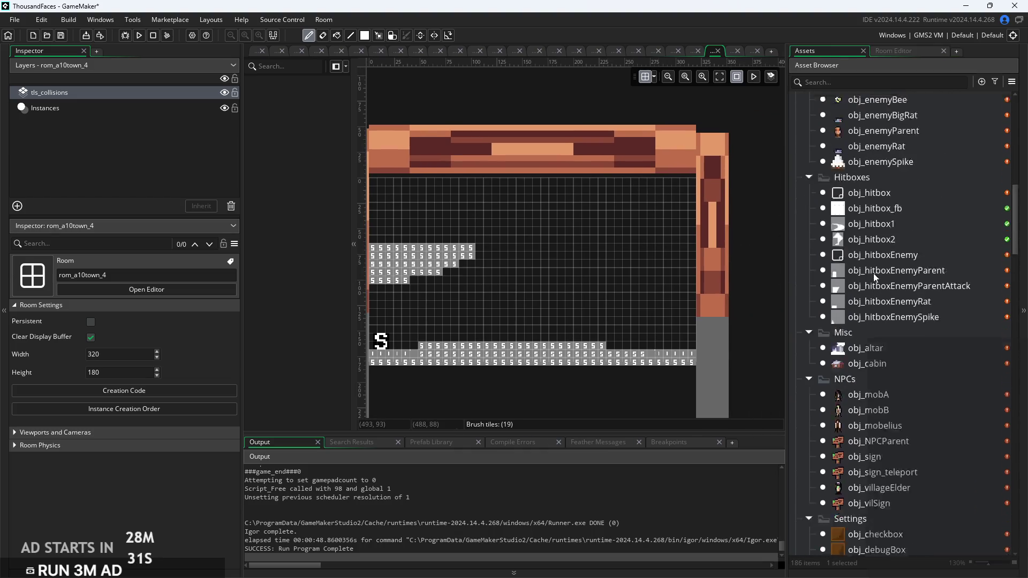
pyautogui.click(861, 266)
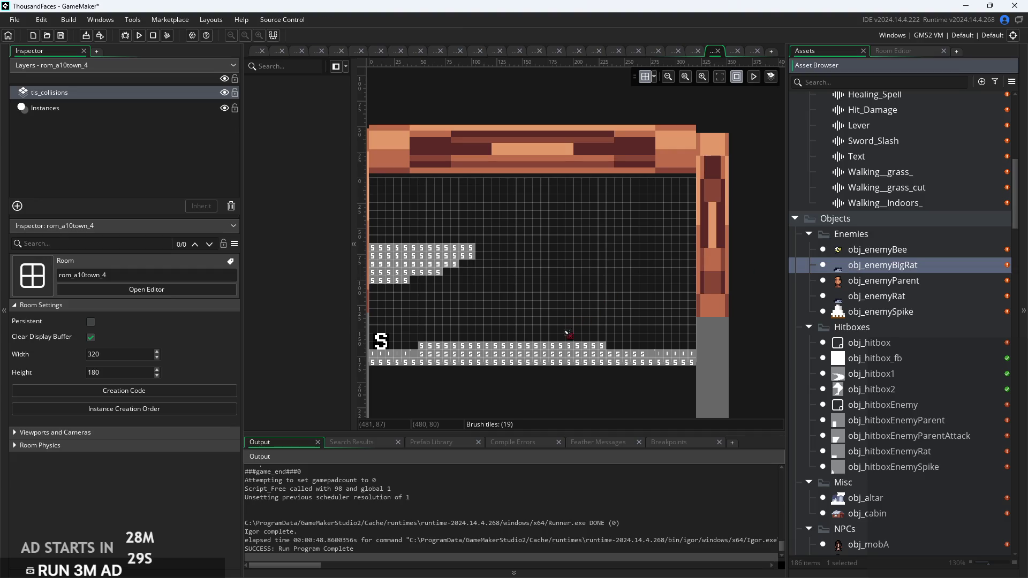
pyautogui.click(181, 109)
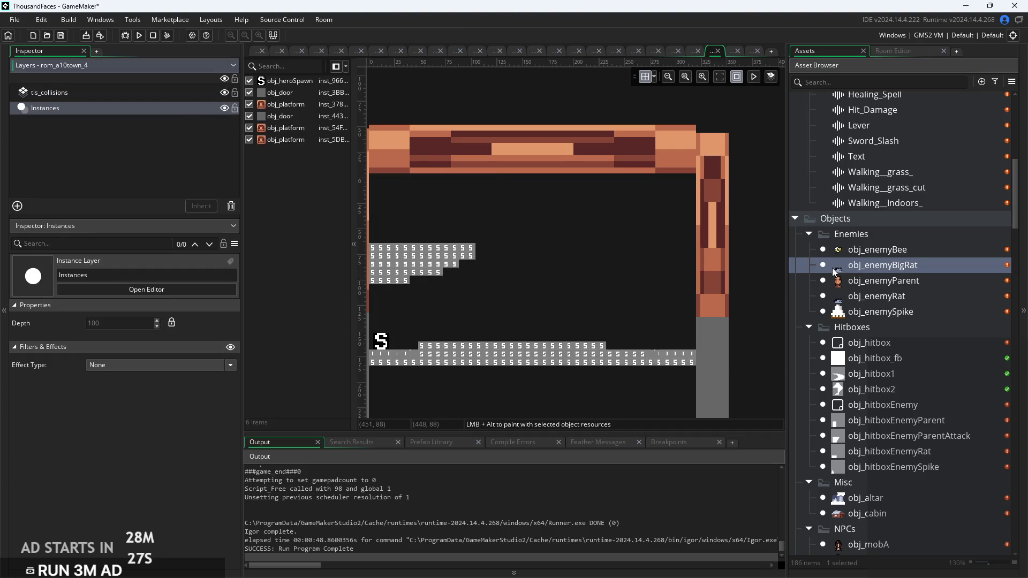
pyautogui.click(551, 332)
# Scale the big rat to 2 on X and Y and nudge it up onto the floor tiles
pyautogui.scroll(2, 551, 335)
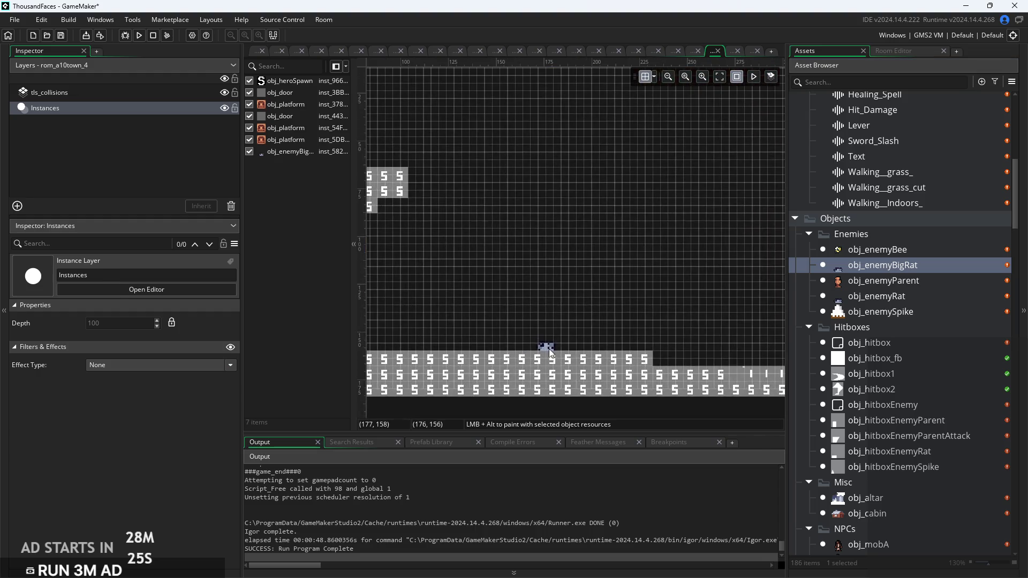
pyautogui.click(546, 343)
pyautogui.scroll(2, 552, 332)
pyautogui.moveTo(564, 294)
pyautogui.mouseDown()
pyautogui.moveTo(565, 274)
pyautogui.moveTo(559, 294)
pyautogui.mouseUp()
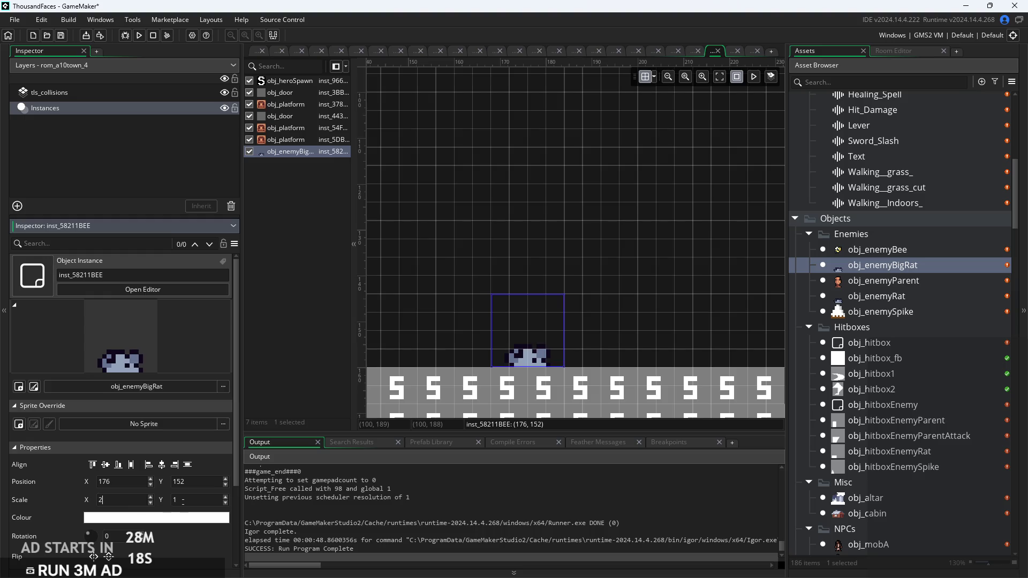
pyautogui.click(189, 500)
pyautogui.write('2')
pyautogui.press('Return')
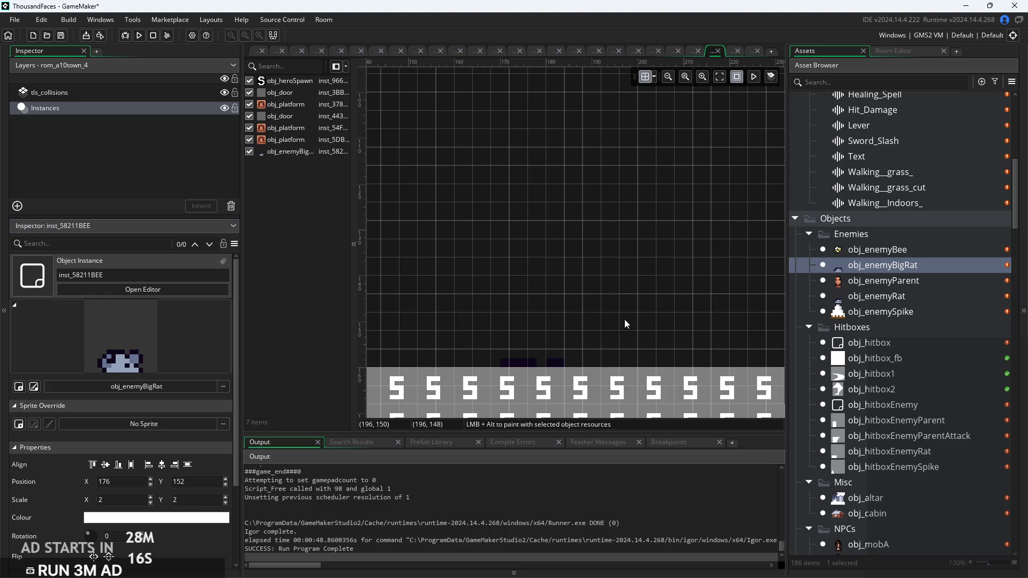
pyautogui.press('Up')
pyautogui.press('Up')
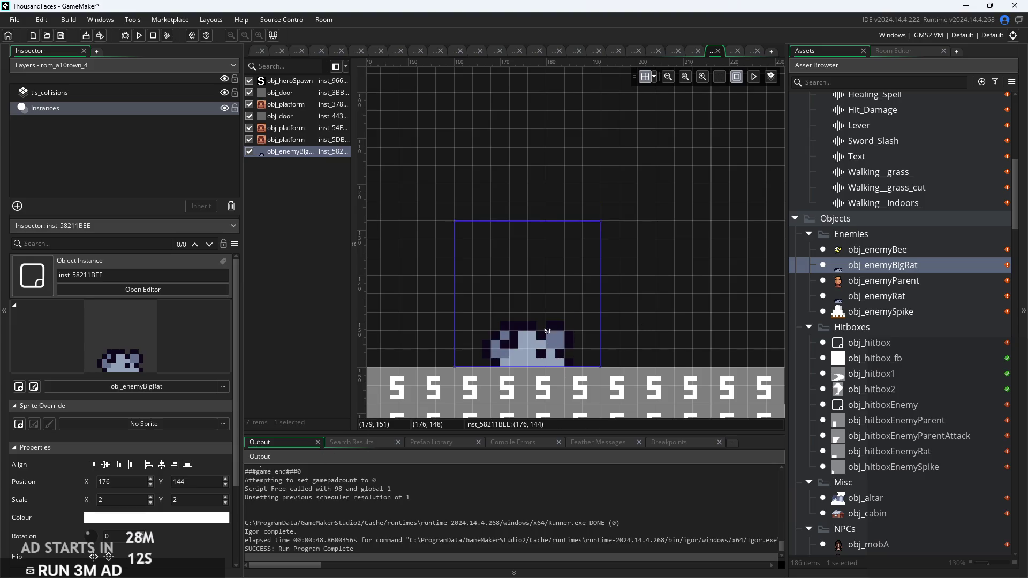
# Duplicate the big rat and move the copy right to X 244
pyautogui.hotkey('ctrl', 'd')
pyautogui.scroll(-1, 692, 338)
pyautogui.moveTo(425, 330); pyautogui.dragTo(665, 331)
pyautogui.scroll(-5, 665, 330)
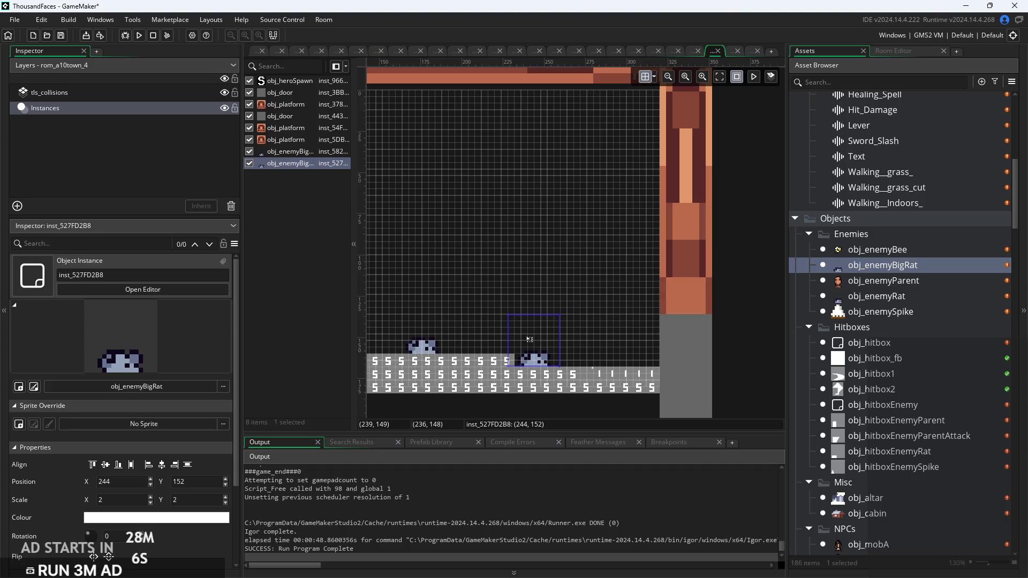
pyautogui.click(448, 333)
# Copy a big rat onto the upper-left ledge and drop an obj_enemyBee into the room
pyautogui.moveTo(448, 333)
pyautogui.mouseDown()
pyautogui.moveTo(697, 331)
pyautogui.moveTo(585, 317)
pyautogui.moveTo(394, 172)
pyautogui.moveTo(406, 184)
pyautogui.mouseUp()
pyautogui.hotkey('ctrl', 'd')
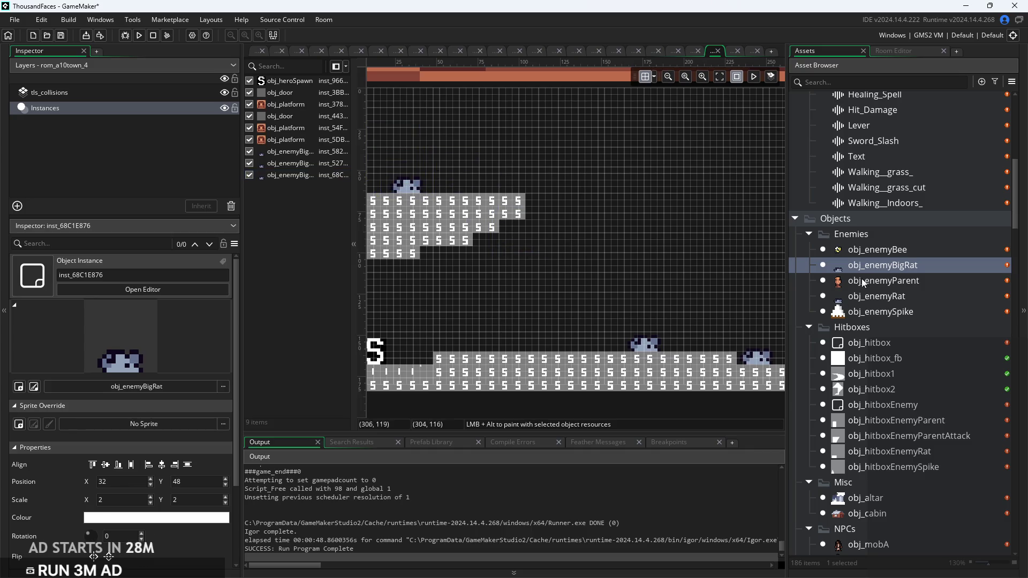
pyautogui.click(873, 251)
pyautogui.moveTo(874, 253)
pyautogui.mouseDown()
pyautogui.moveTo(695, 291)
pyautogui.moveTo(619, 282)
pyautogui.moveTo(619, 261)
pyautogui.moveTo(666, 289)
pyautogui.moveTo(684, 247)
pyautogui.mouseUp()
# Spread the bees out of their cluster, lift them higher, then open obj_enemyBee
pyautogui.moveTo(648, 289)
pyautogui.mouseDown()
pyautogui.moveTo(539, 298)
pyautogui.moveTo(627, 271)
pyautogui.moveTo(587, 241)
pyautogui.mouseUp()
pyautogui.moveTo(628, 276)
pyautogui.mouseDown()
pyautogui.moveTo(670, 313)
pyautogui.moveTo(608, 307)
pyautogui.moveTo(663, 170)
pyautogui.mouseUp()
pyautogui.moveTo(585, 235); pyautogui.dragTo(571, 169)
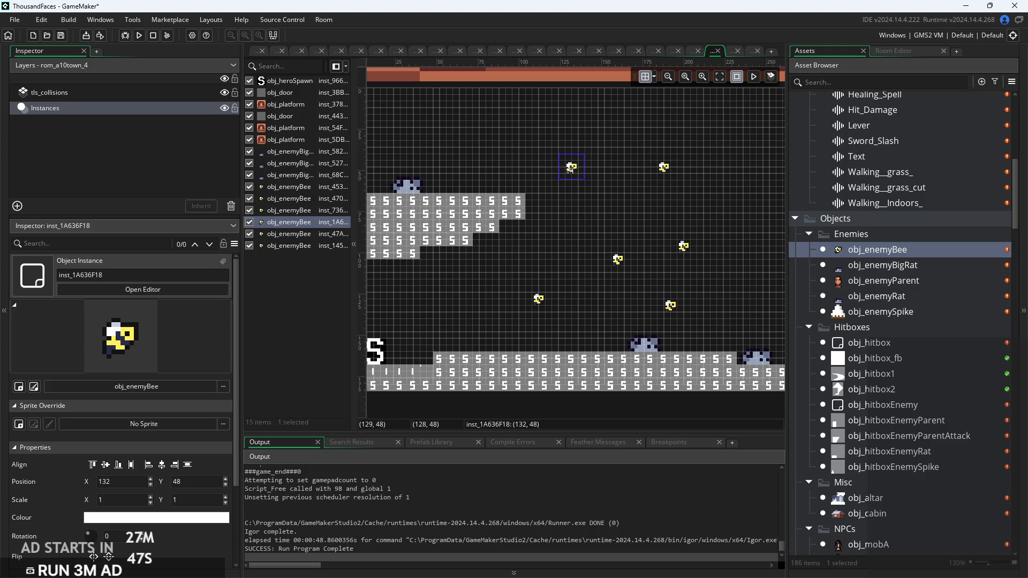
pyautogui.doubleClick(873, 251)
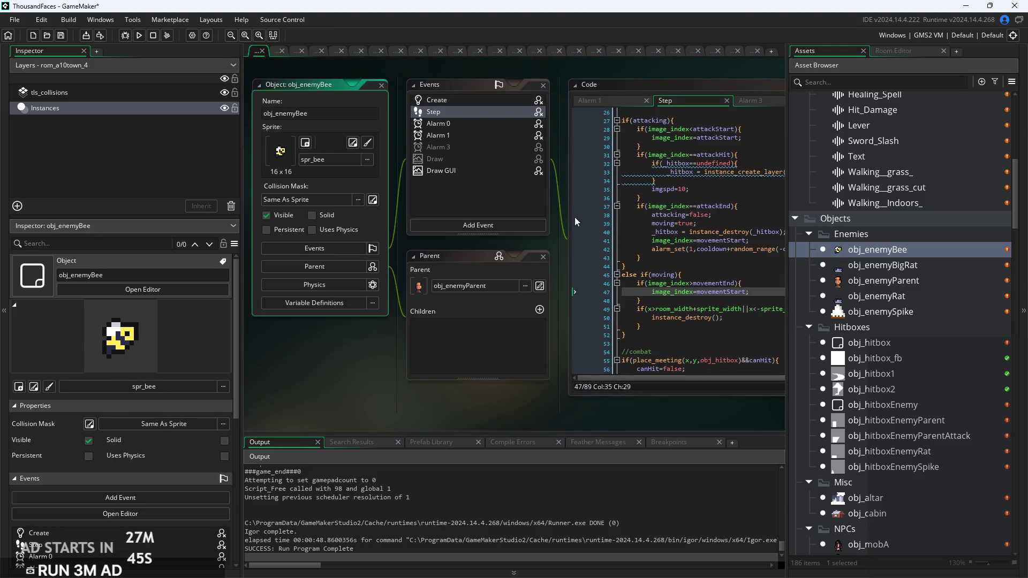
# Add image_xscale=choose(-1,1); after damage=2 in the bee's Create event
pyautogui.click(624, 162)
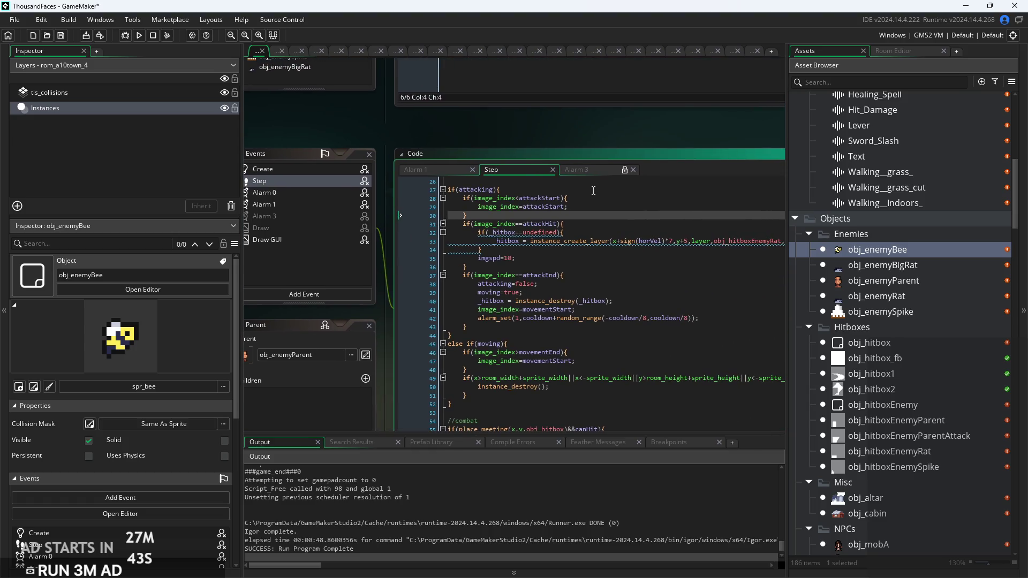
pyautogui.click(304, 171)
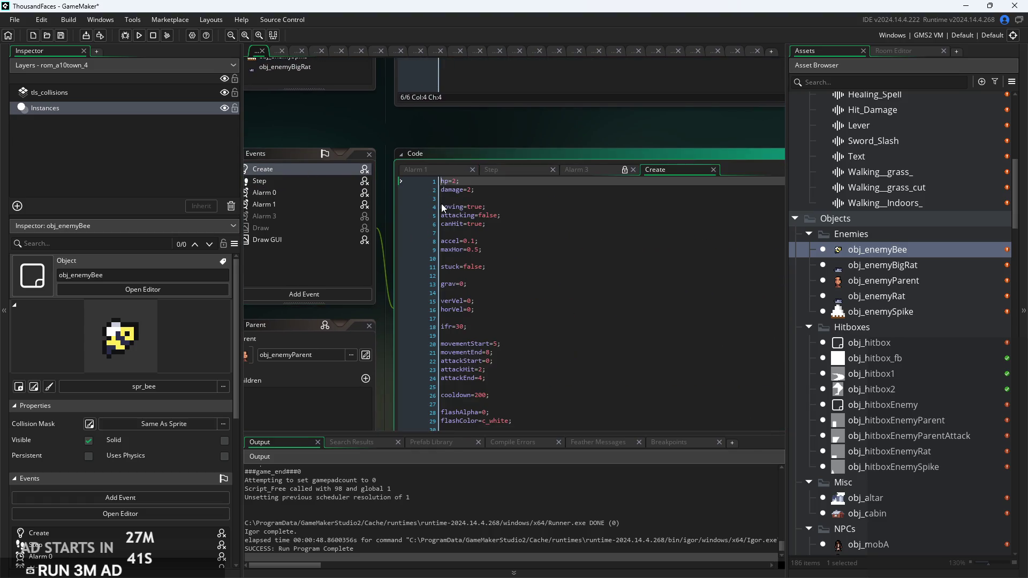
pyautogui.click(537, 185)
pyautogui.press('Return')
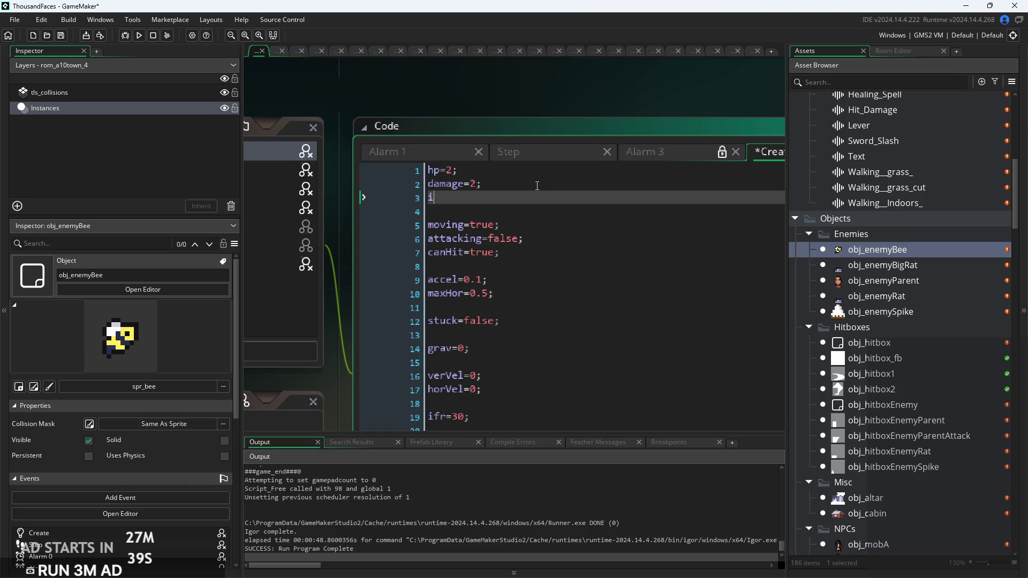
pyautogui.write('image')
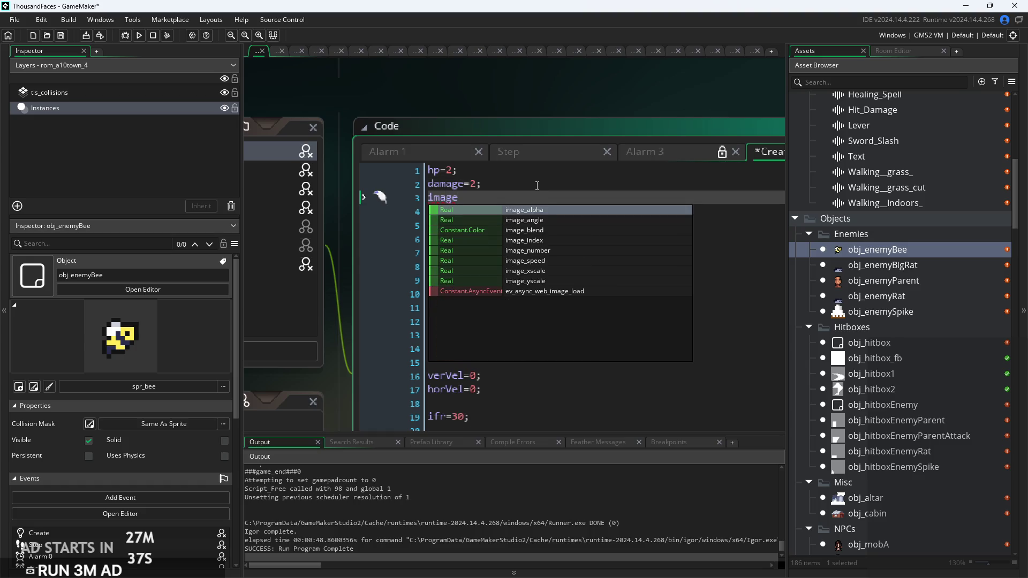
pyautogui.press('Down')
pyautogui.press('Down')
pyautogui.press('Down')
pyautogui.press('Down')
pyautogui.press('Return')
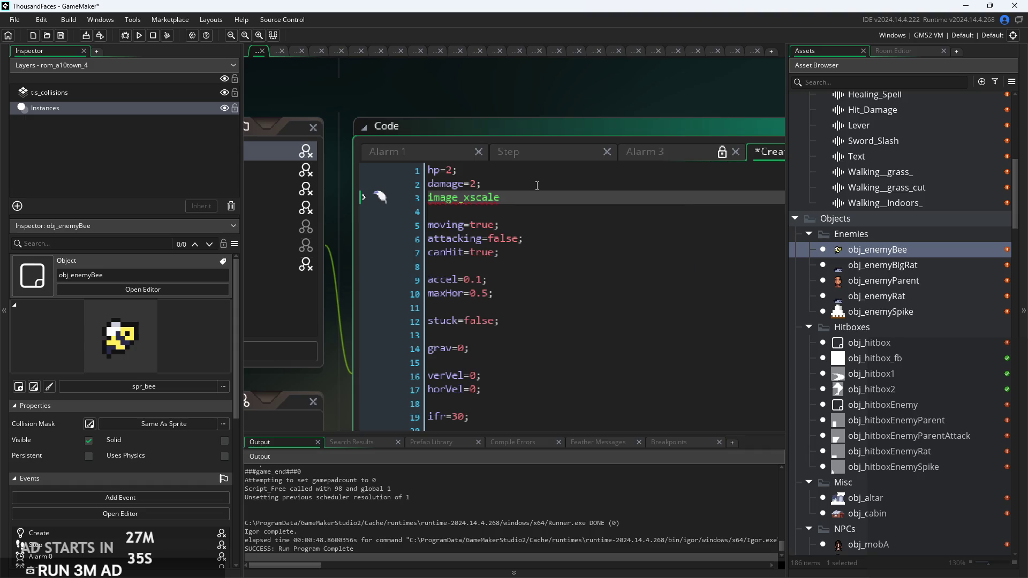
pyautogui.write('=ran')
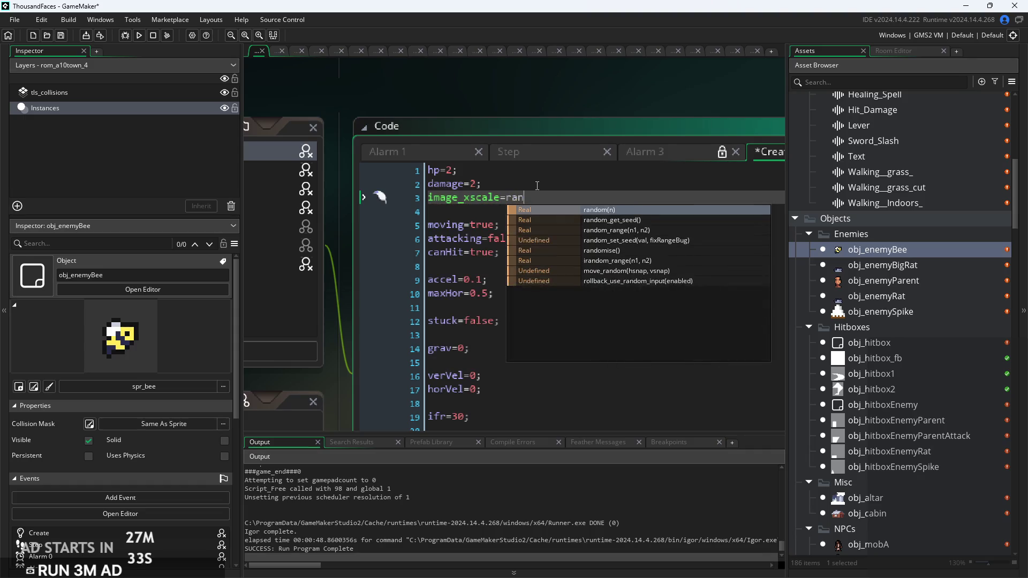
pyautogui.press('Down')
pyautogui.press('Down')
pyautogui.press('BackSpace')
pyautogui.press('BackSpace')
pyautogui.press('BackSpace')
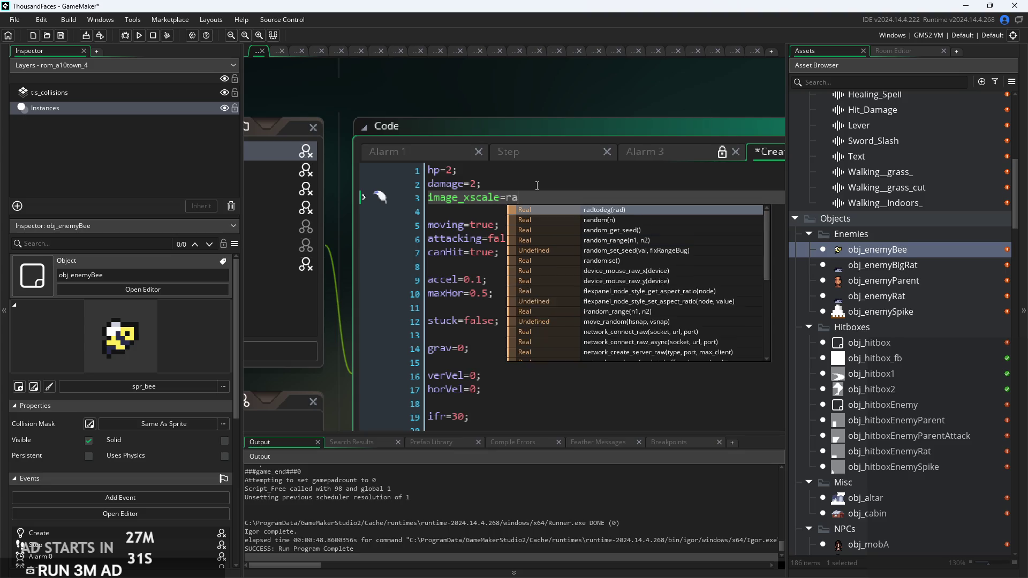
pyautogui.write('choose(-1,1')
pyautogui.press('BackSpace')
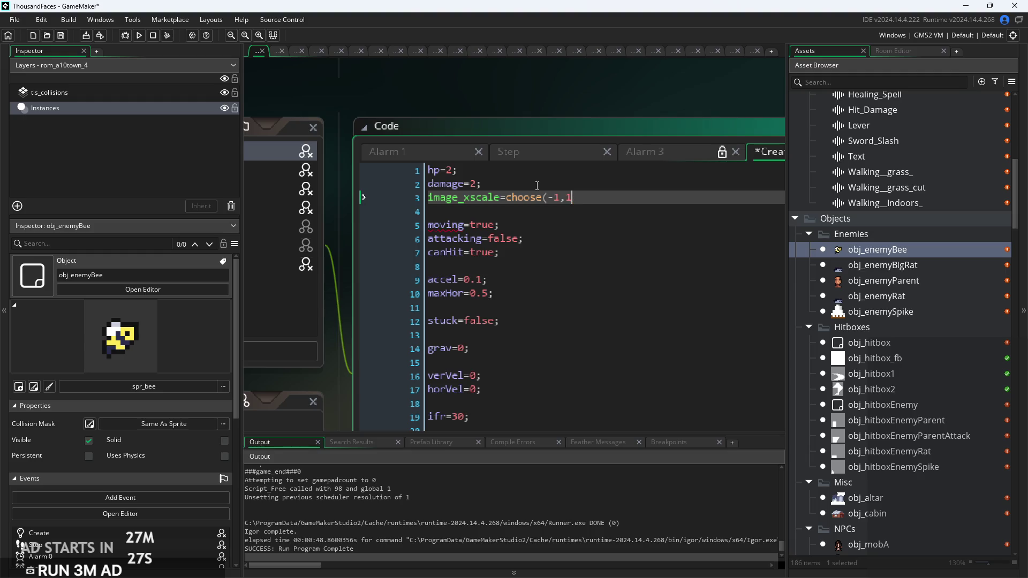
pyautogui.write(';')
# Save the bee's Create event changes with Ctrl+S
pyautogui.scroll(-3, 598, 331)
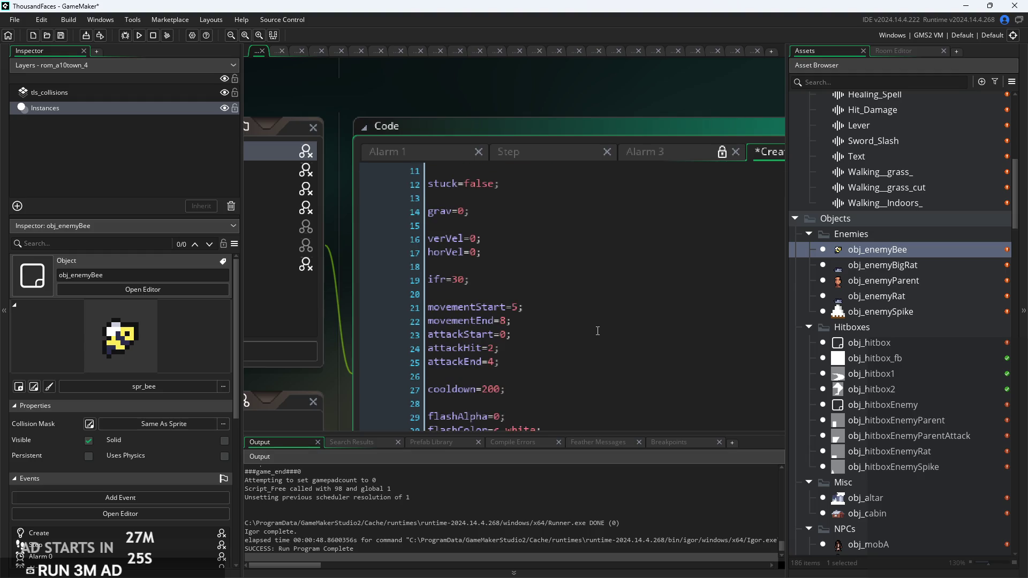
pyautogui.click(599, 369)
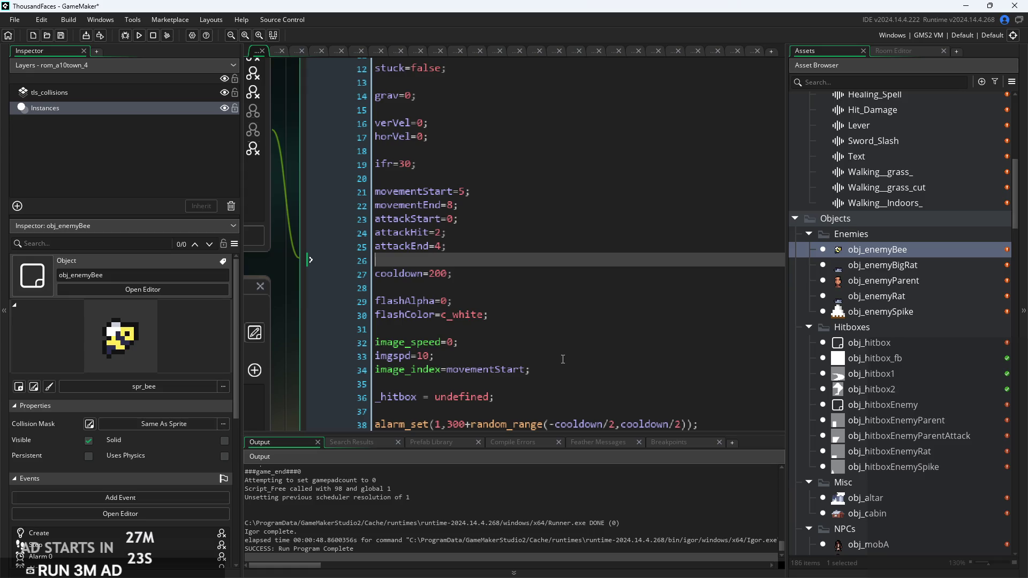
pyautogui.scroll(3, 557, 348)
pyautogui.scroll(3, 530, 215)
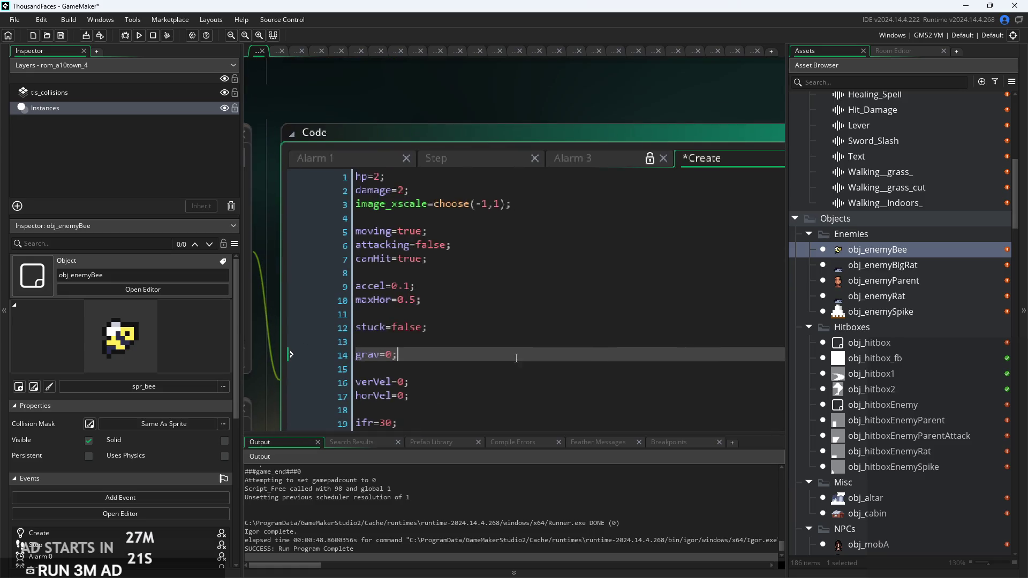
pyautogui.hotkey('ctrl', 's')
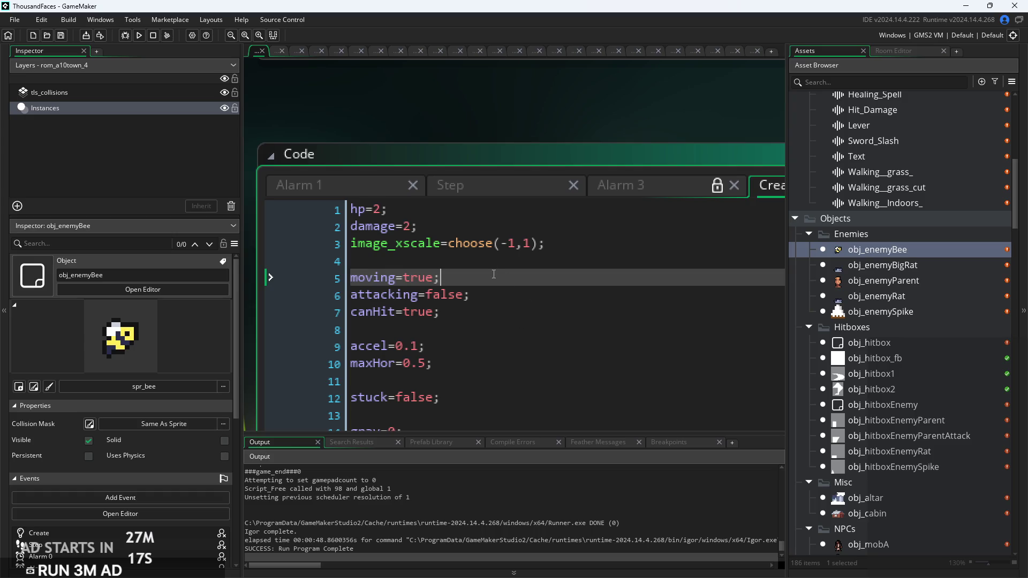
# Look over the bee's verVel, attacking, maxHor and accel lines, then run the game
pyautogui.scroll(-3, 498, 295)
pyautogui.press('Down')
pyautogui.press('Down')
pyautogui.press('Down')
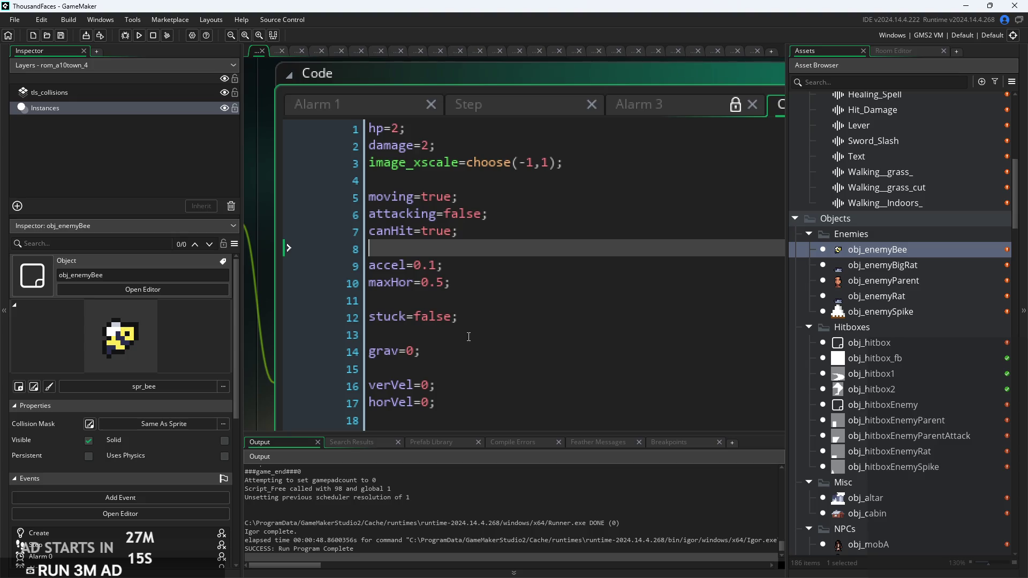
pyautogui.scroll(2, 473, 311)
pyautogui.press('Down')
pyautogui.press('Down')
pyautogui.press('Down')
pyautogui.scroll(-2, 457, 319)
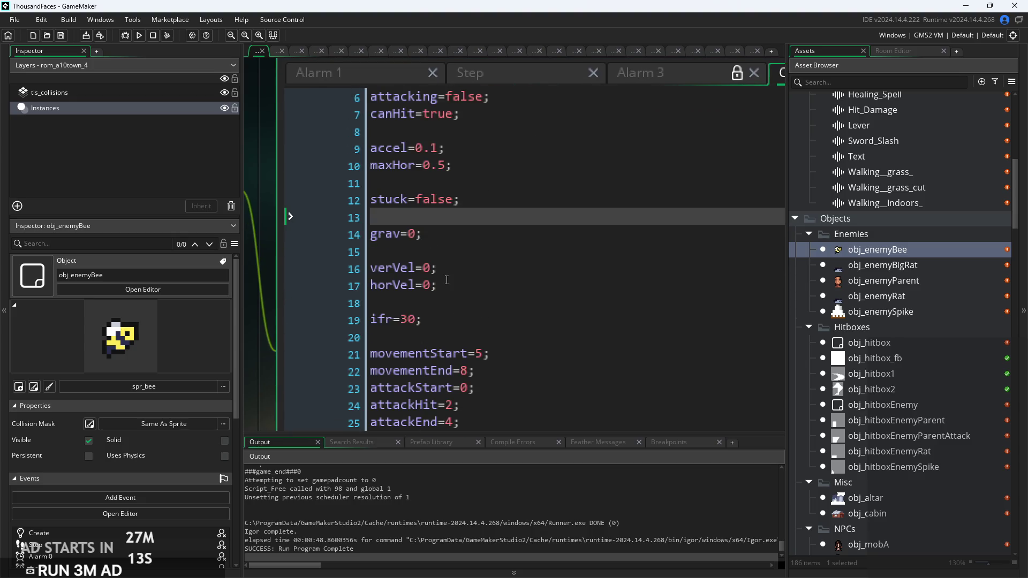
pyautogui.press('Down')
pyautogui.press('Down')
pyautogui.press('Down')
pyautogui.press('End')
pyautogui.scroll(3, 451, 265)
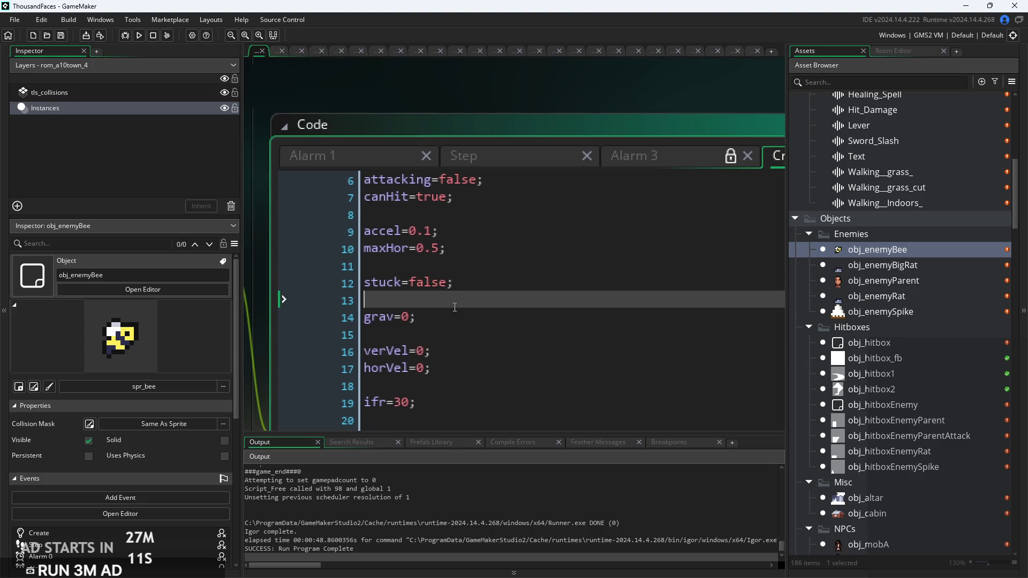
pyautogui.click(520, 263)
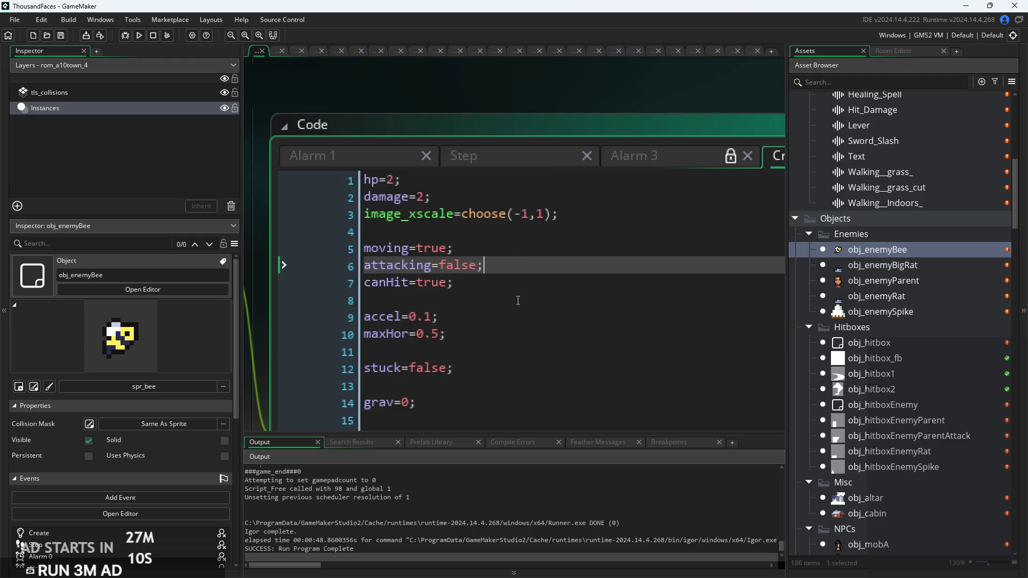
pyautogui.click(484, 336)
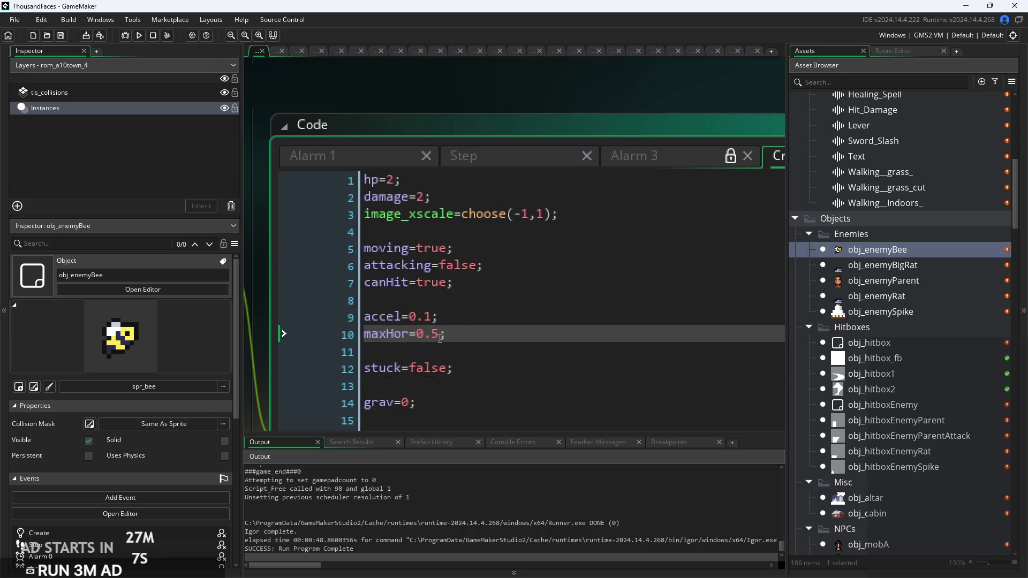
pyautogui.click(434, 318)
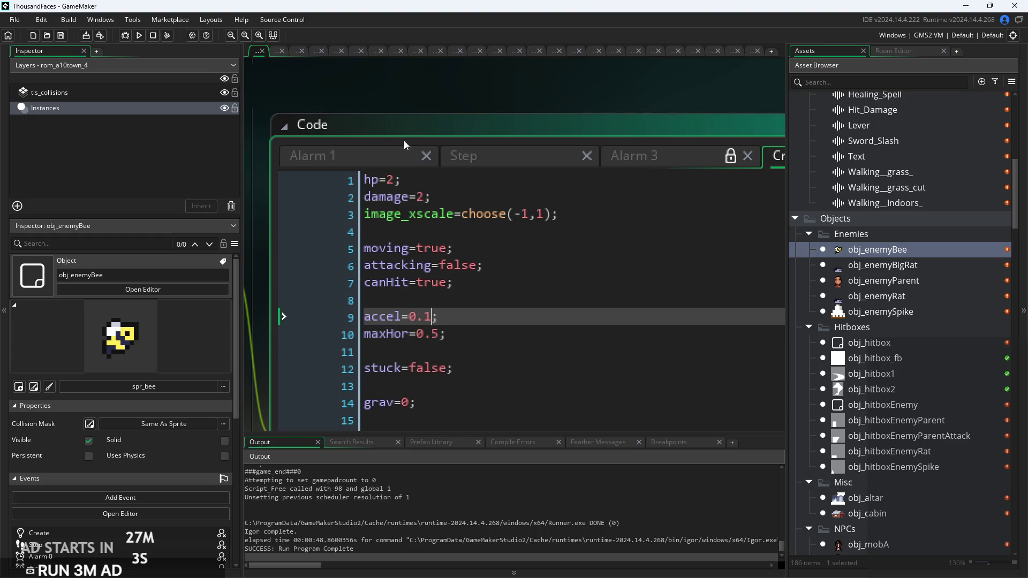
pyautogui.click(141, 36)
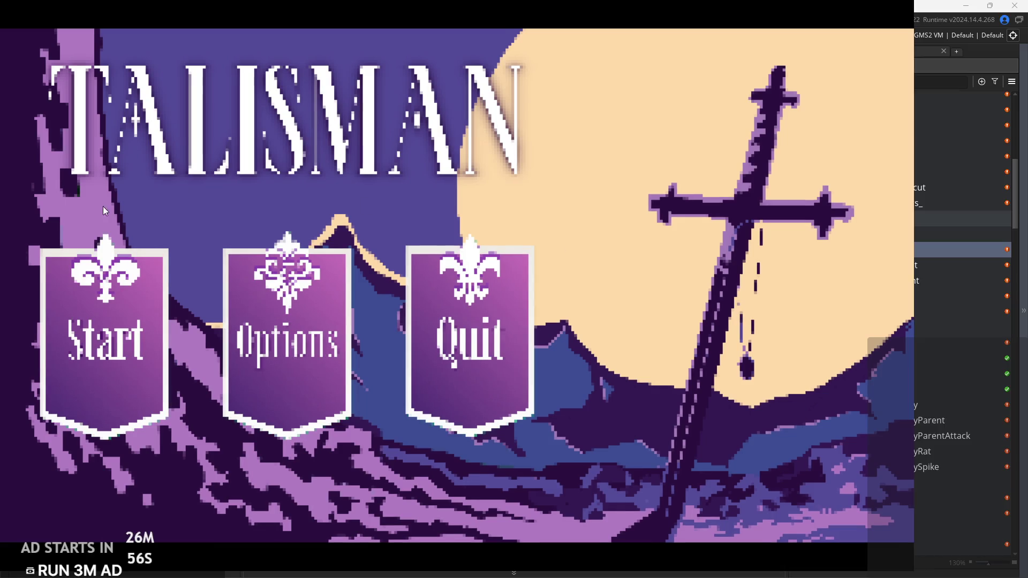
# Start the game and run right through the forest room into the castle room
pyautogui.click(85, 329)
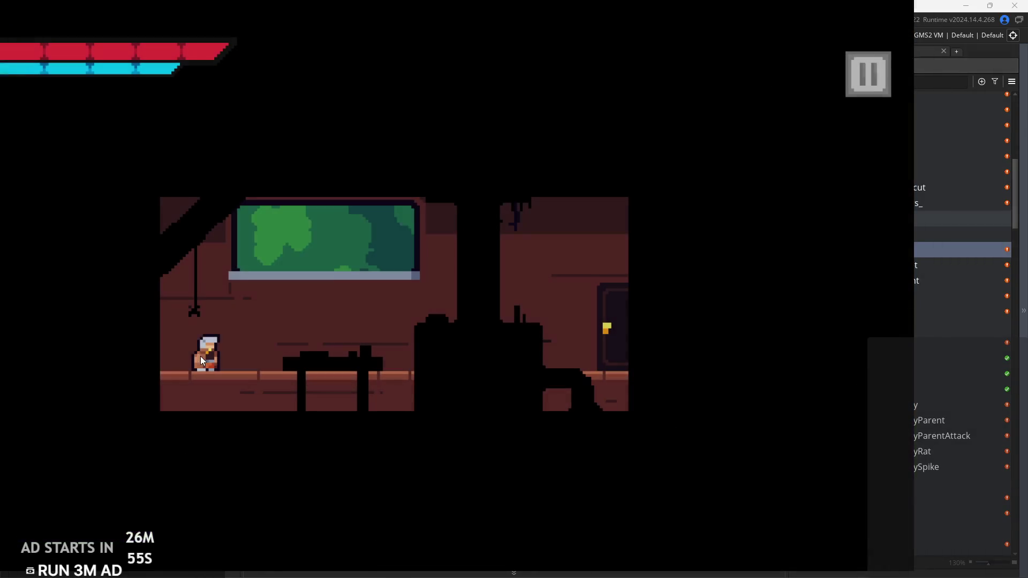
pyautogui.press('d')
pyautogui.press('space')
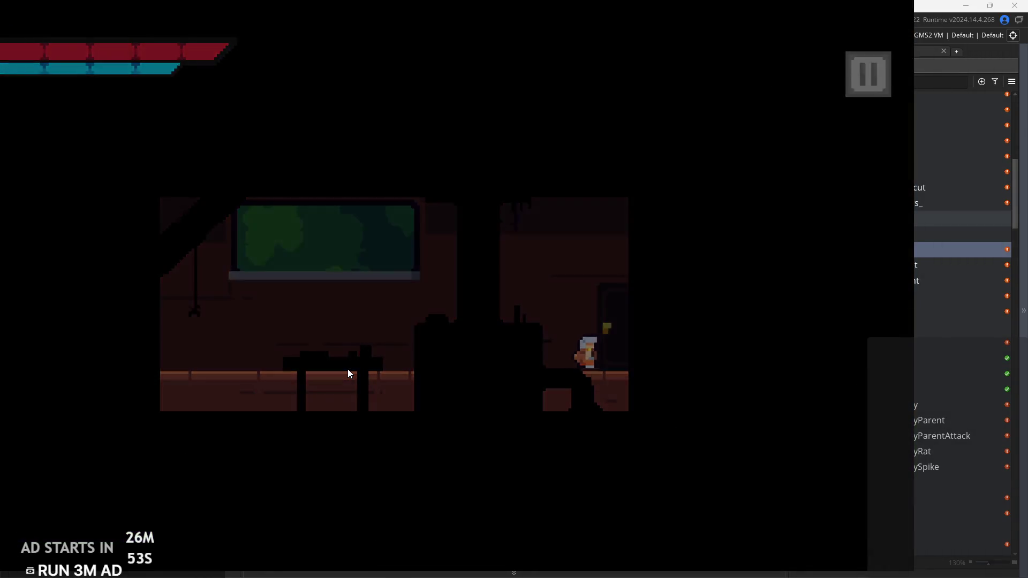
pyautogui.press('space')
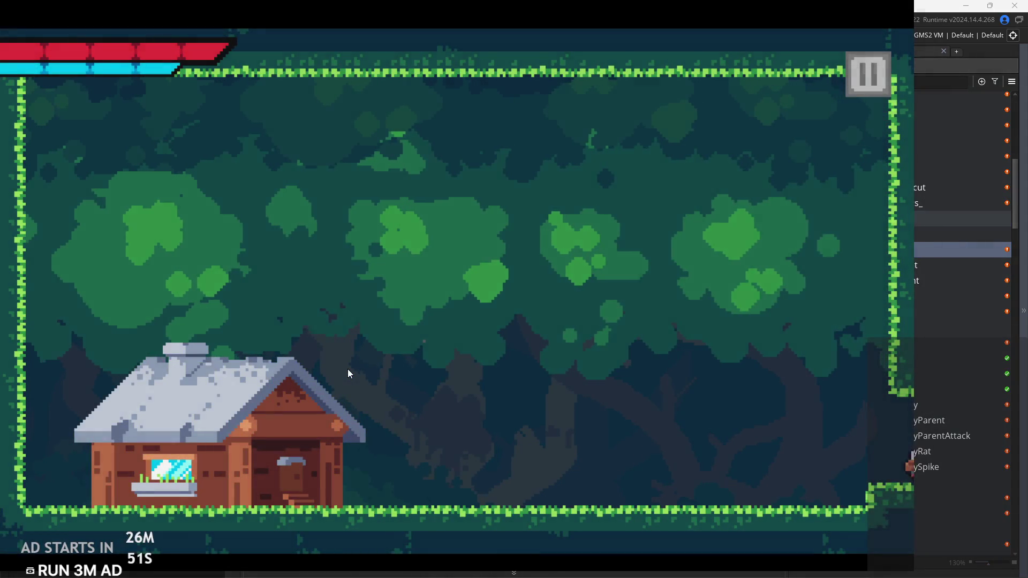
pyautogui.press('d')
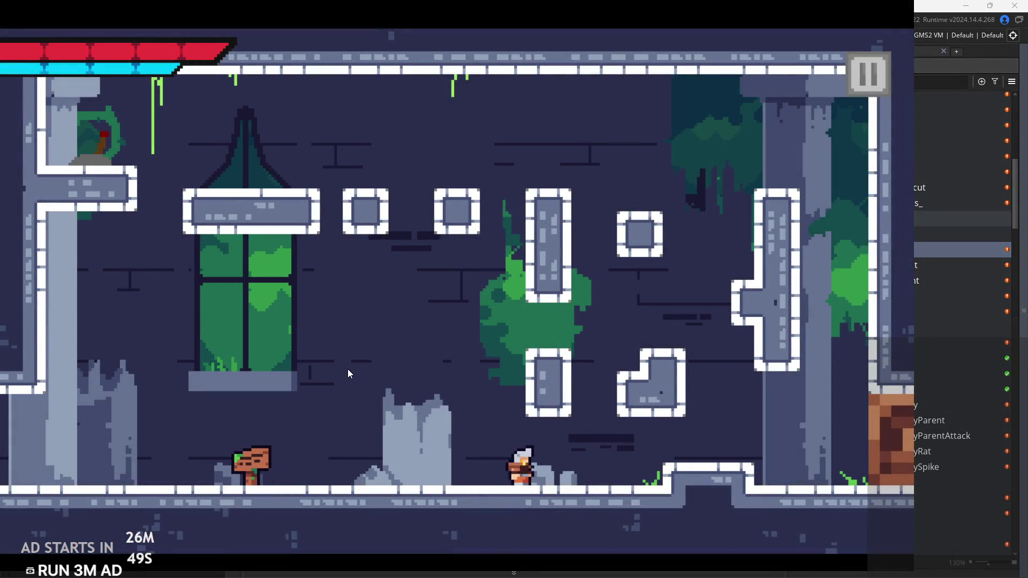
# Climb the castle room via the L-block, window platform and right pillar, then exit right
pyautogui.press('a')
pyautogui.press('space')
pyautogui.press('d')
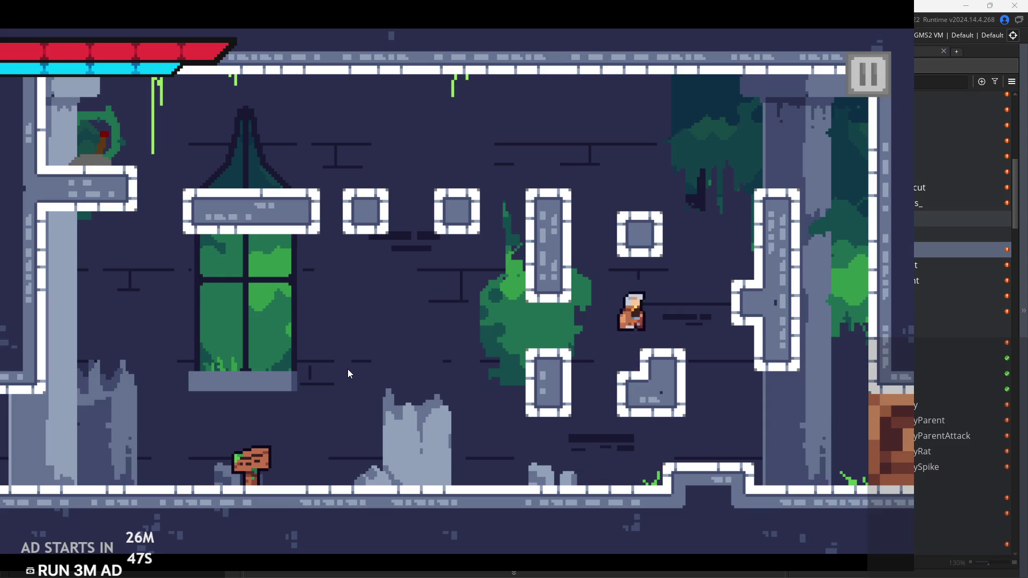
pyautogui.press('space')
pyautogui.press('space')
pyautogui.press('a')
pyautogui.press('space')
pyautogui.press('d')
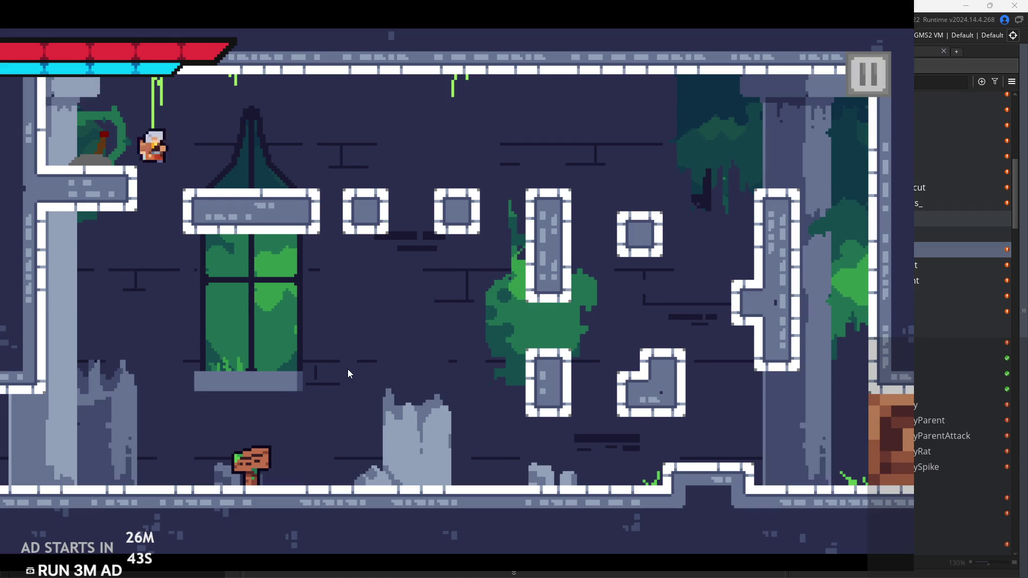
pyautogui.press('a')
pyautogui.press('space')
pyautogui.press('d')
pyautogui.press('space')
pyautogui.press('space')
pyautogui.press('d')
# Jump onto the ledges among the bees in the bee room, then pause the game
pyautogui.press('d')
pyautogui.press('space')
pyautogui.press('d')
pyautogui.press('space')
pyautogui.press('a')
pyautogui.press('space')
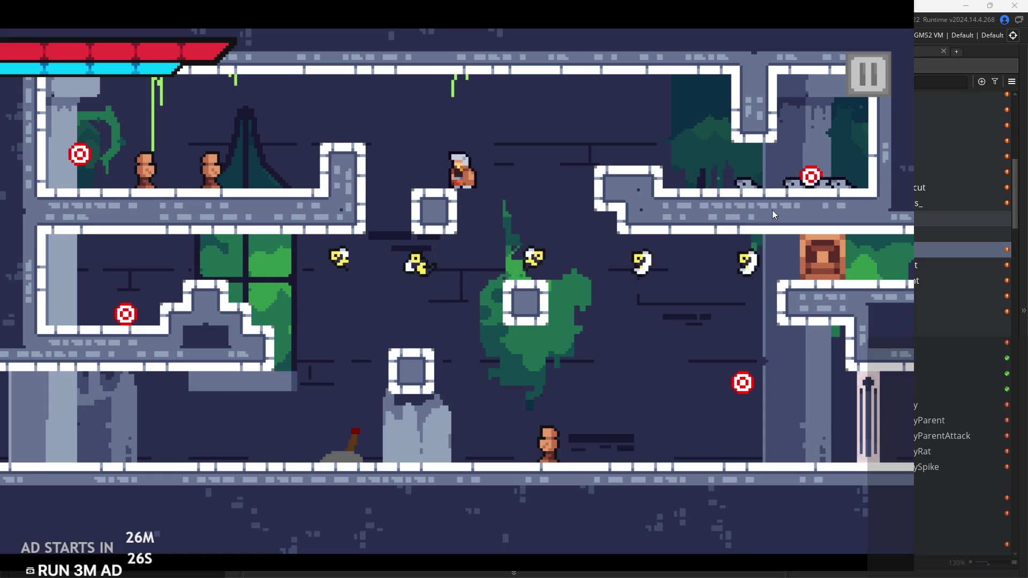
pyautogui.click(873, 82)
pyautogui.click(846, 503)
pyautogui.click(640, 259)
pyautogui.doubleClick(894, 264)
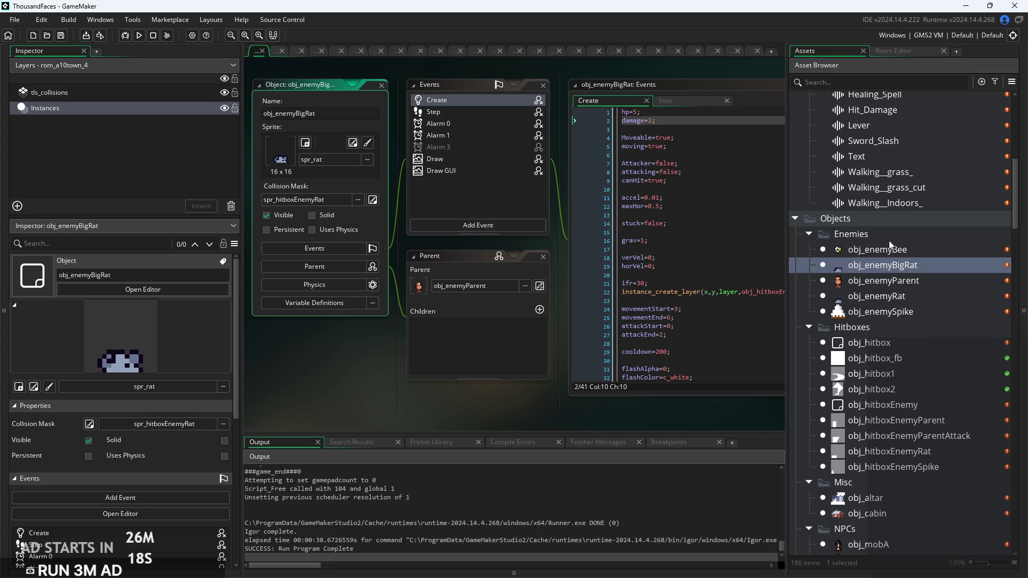
pyautogui.doubleClick(884, 282)
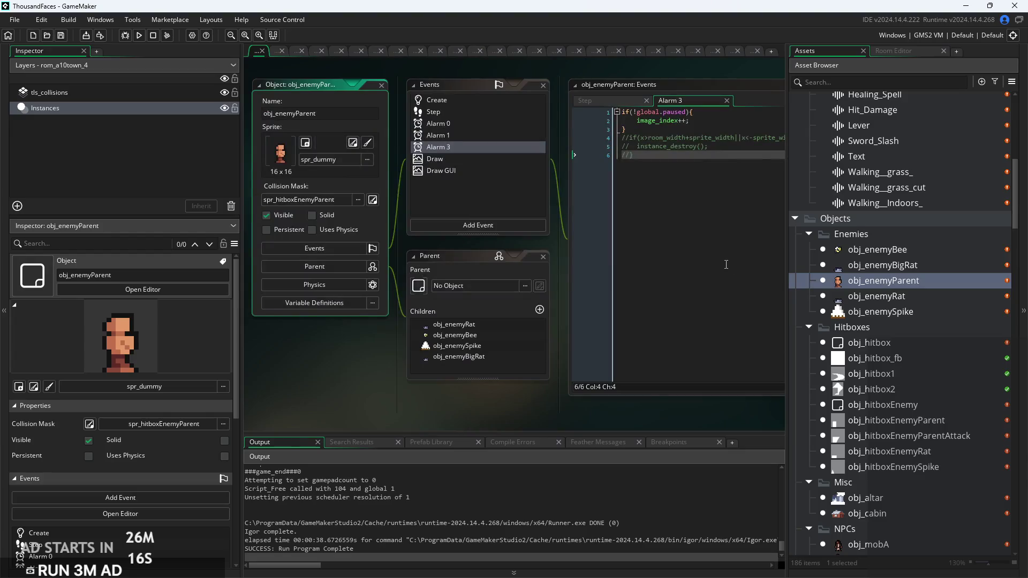
pyautogui.click(699, 163)
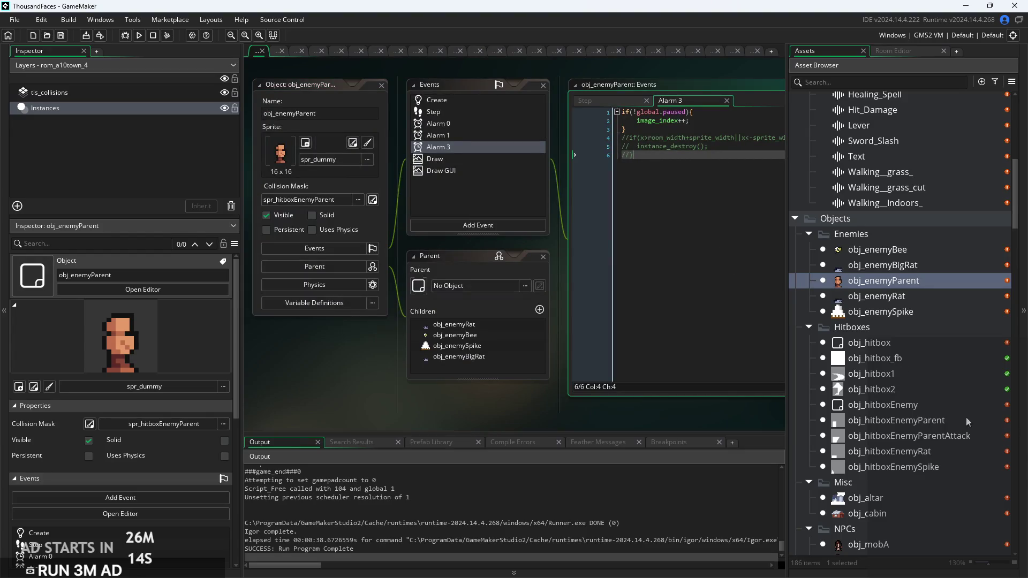
pyautogui.scroll(-5, 930, 485)
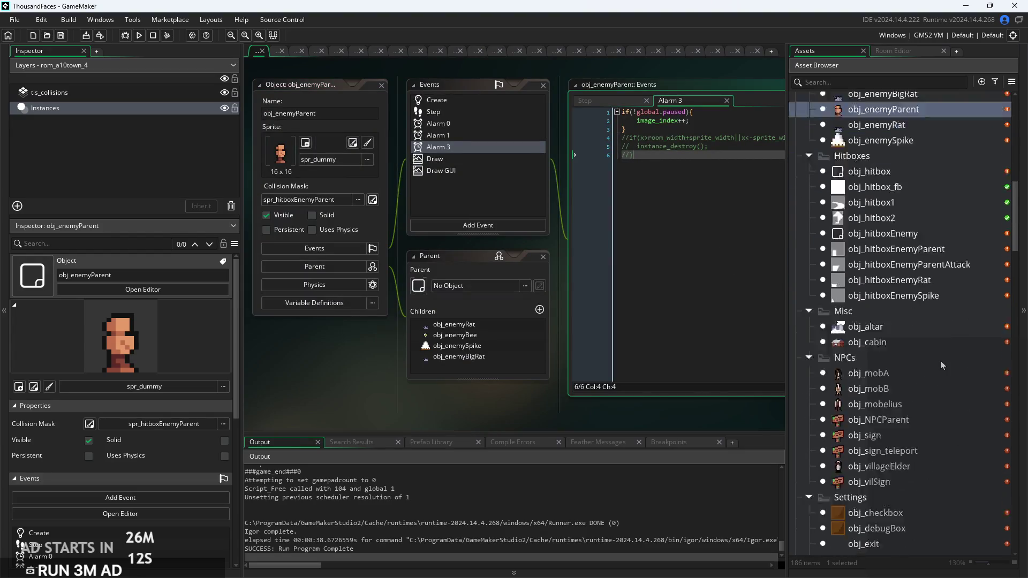
pyautogui.scroll(5, 941, 361)
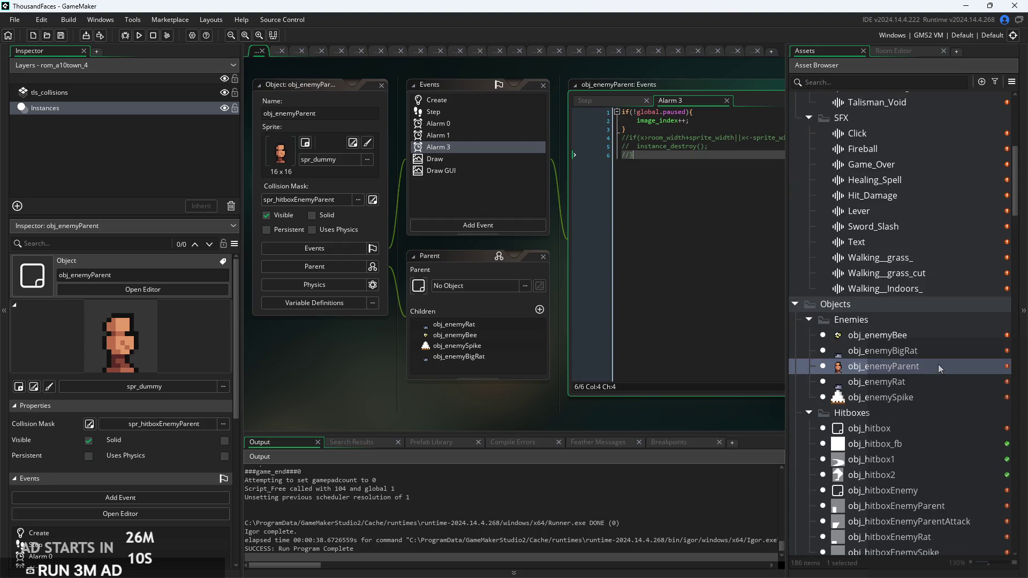
pyautogui.scroll(-4, 938, 364)
pyautogui.moveTo(1013, 226); pyautogui.dragTo(1009, 370)
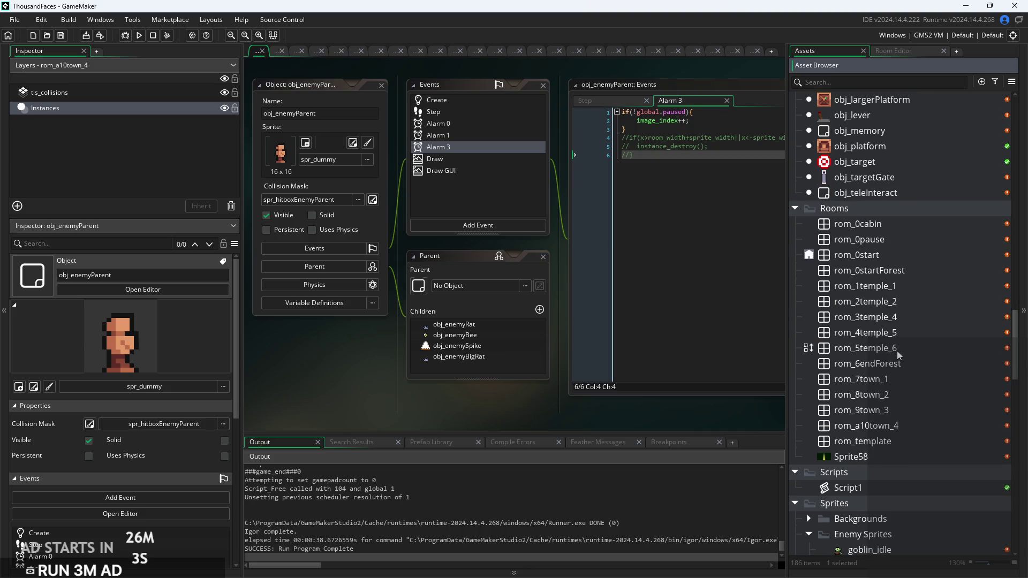
pyautogui.doubleClick(899, 423)
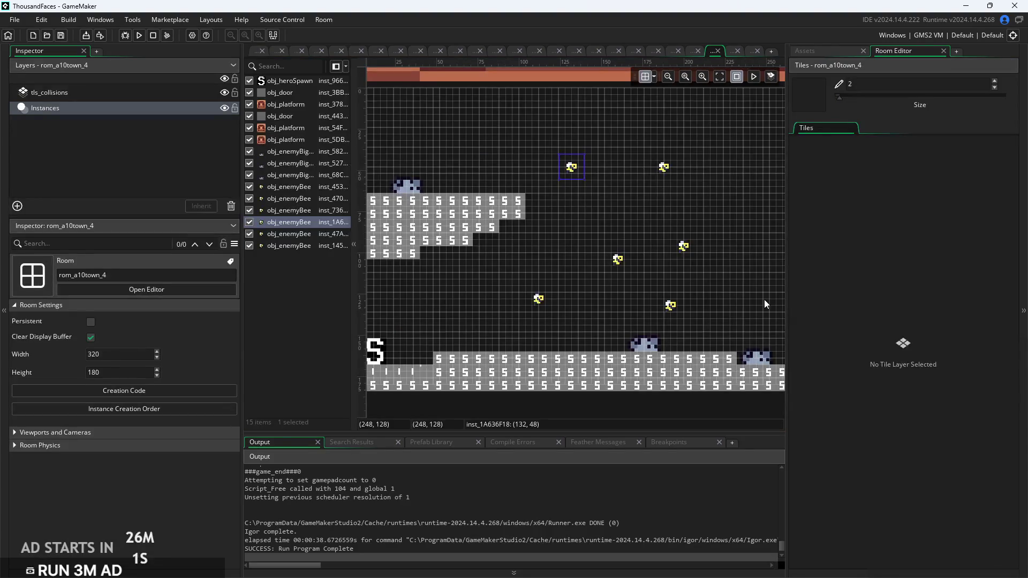
# On the tls_collisions layer, stamp a first 2x2 collision block among the bees
pyautogui.moveTo(733, 313); pyautogui.dragTo(682, 330)
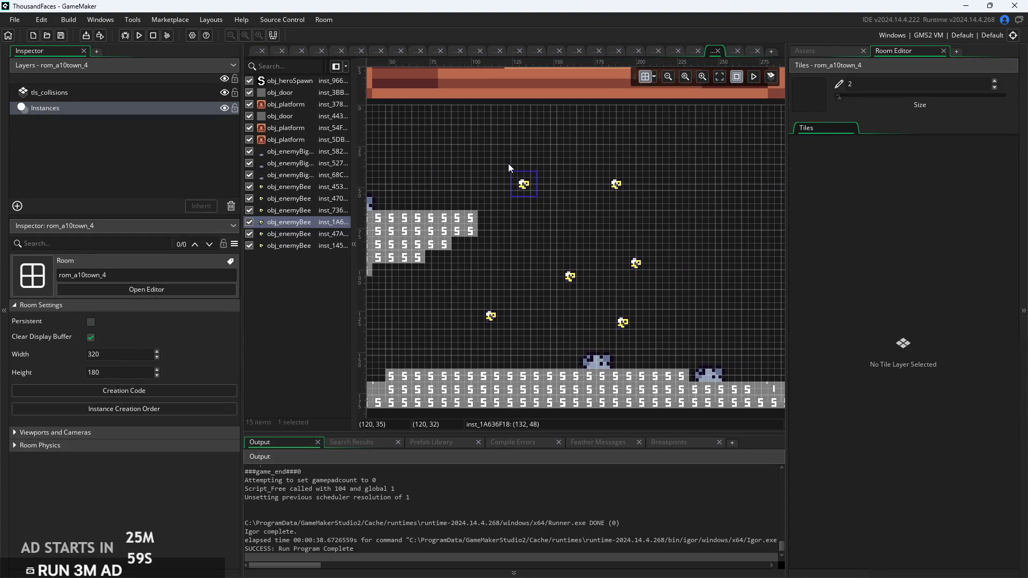
pyautogui.moveTo(520, 162)
pyautogui.mouseDown()
pyautogui.moveTo(664, 319)
pyautogui.moveTo(676, 314)
pyautogui.moveTo(674, 292)
pyautogui.mouseUp()
pyautogui.click(680, 313)
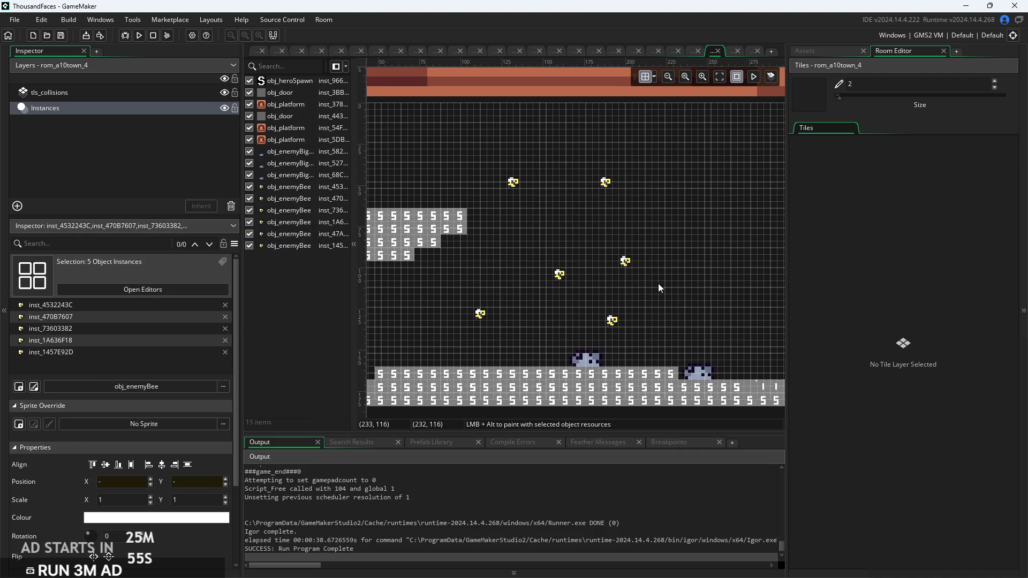
pyautogui.click(173, 96)
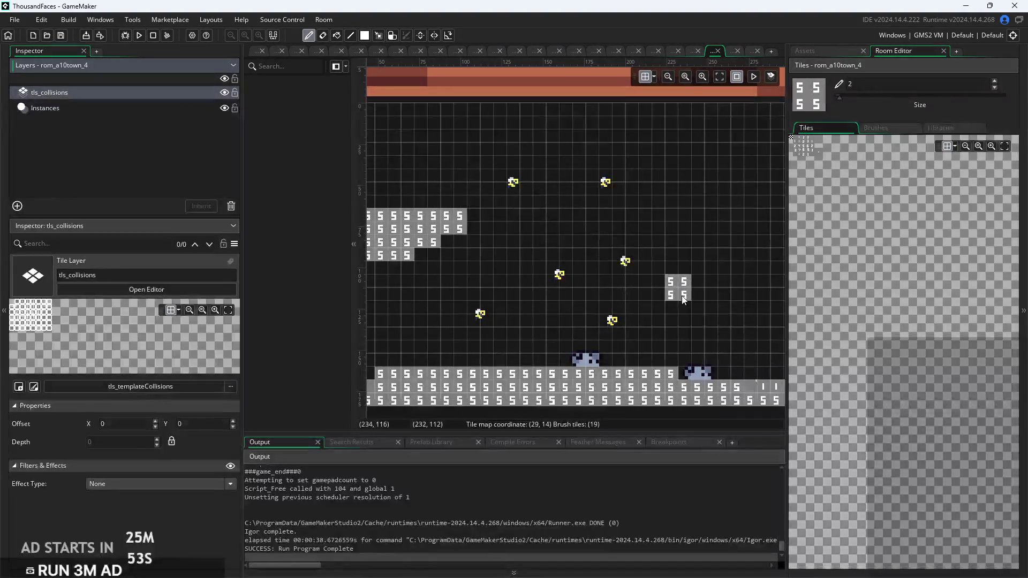
pyautogui.click(673, 326)
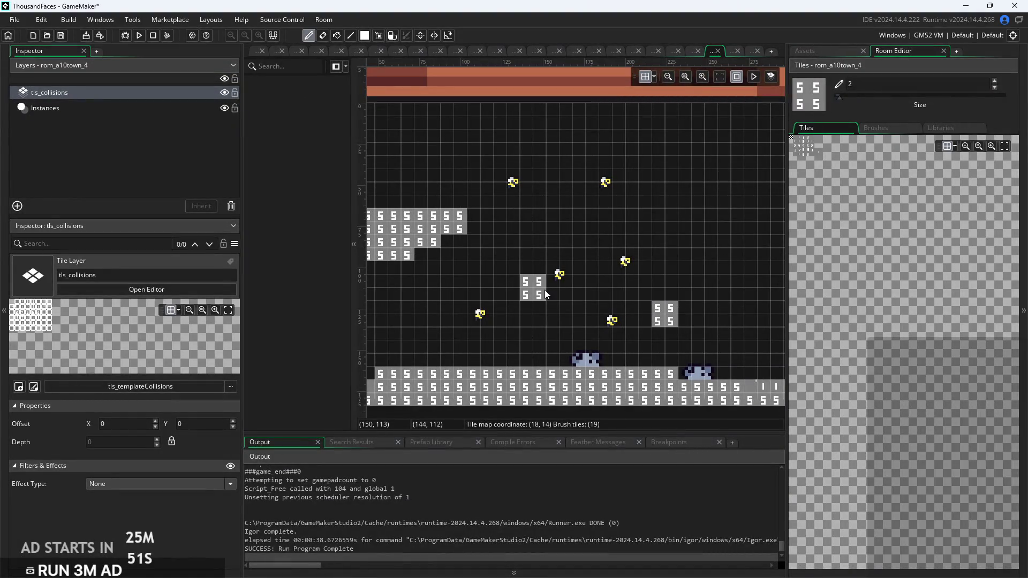
# Widen the right-hand collision cluster by a column and extend the middle cluster up, down and sideways
pyautogui.moveTo(729, 306); pyautogui.dragTo(711, 318)
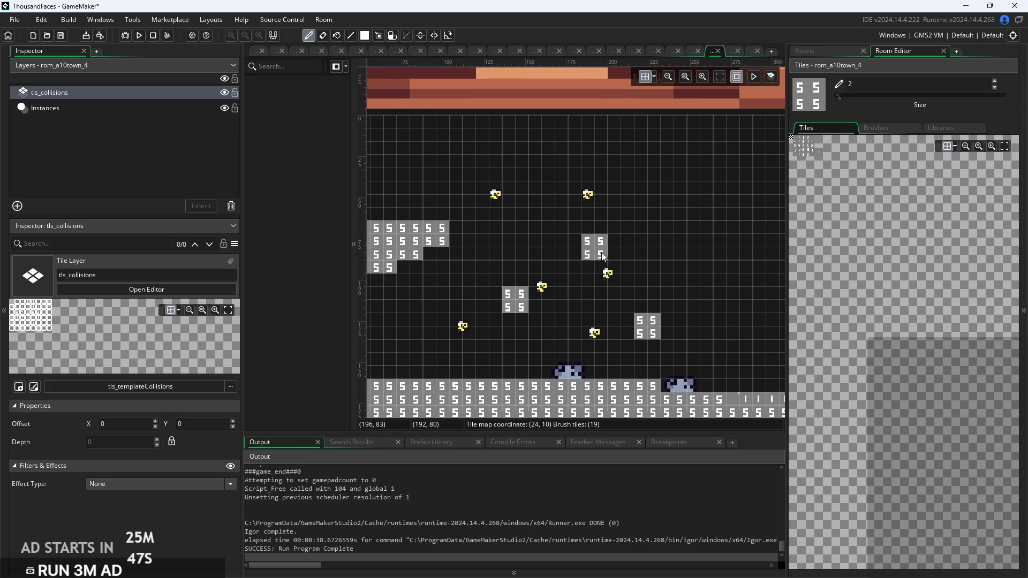
pyautogui.click(746, 268)
pyautogui.moveTo(746, 268); pyautogui.dragTo(715, 299)
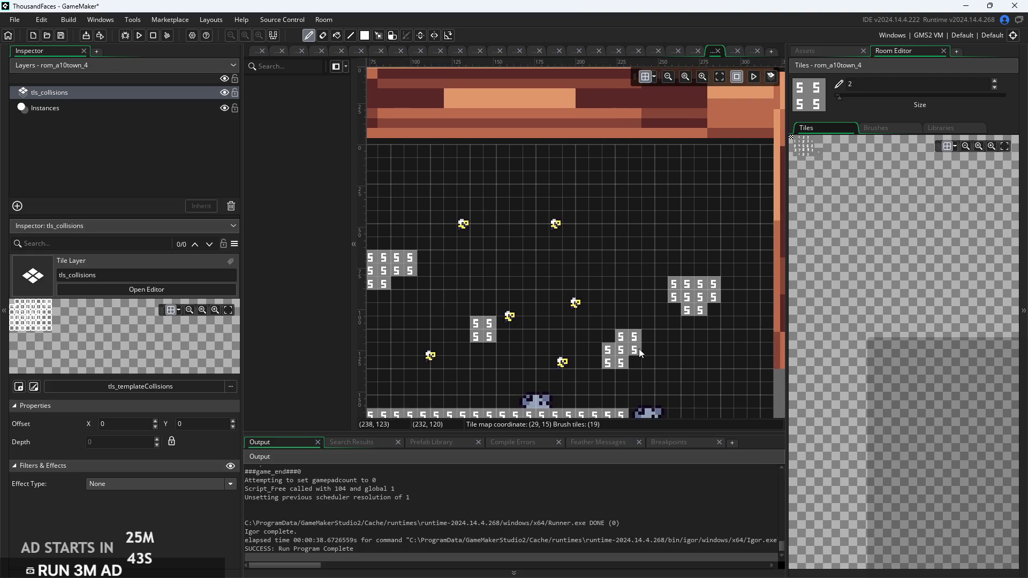
pyautogui.click(596, 300)
pyautogui.click(596, 273)
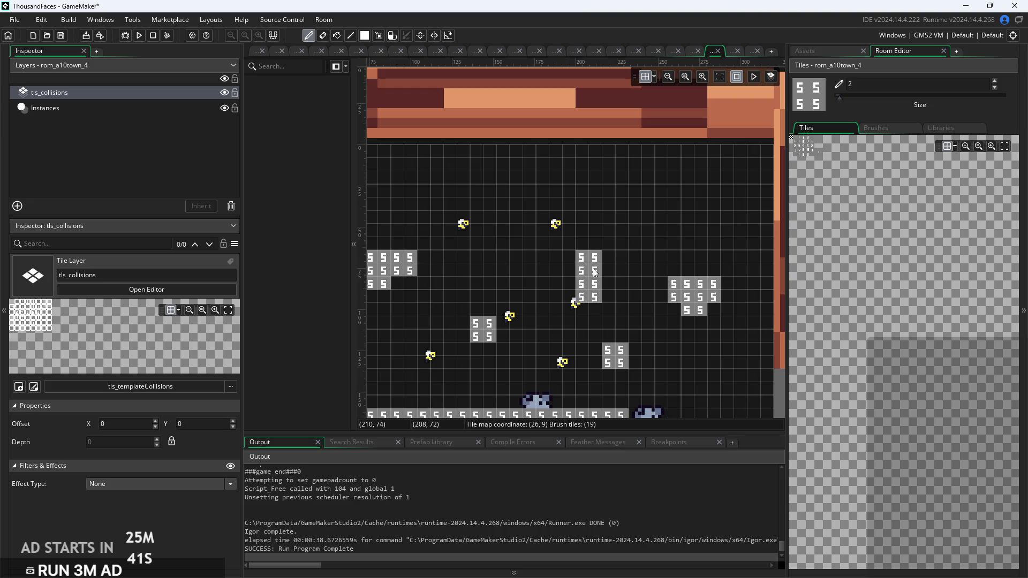
pyautogui.click(578, 284)
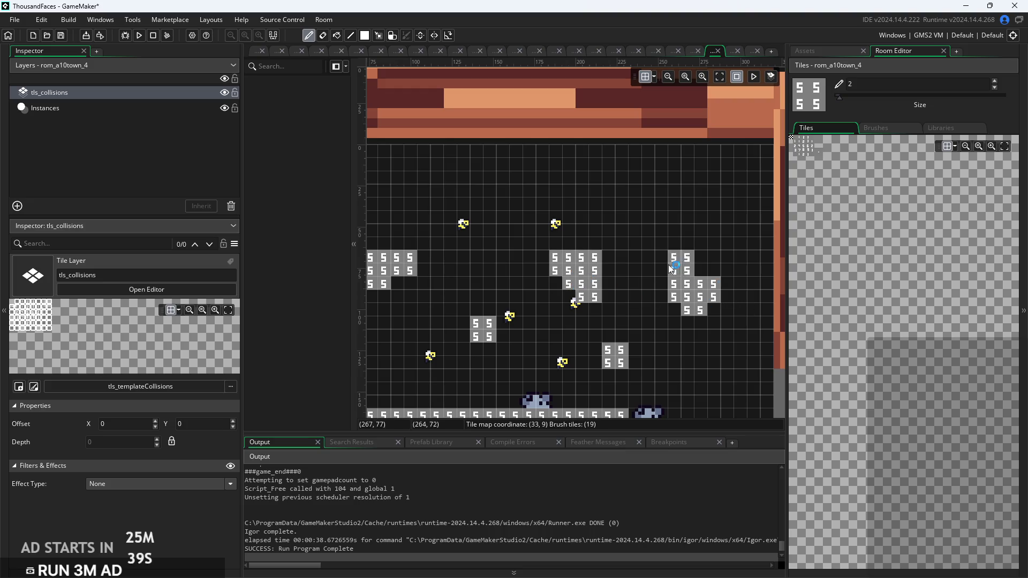
pyautogui.click(615, 270)
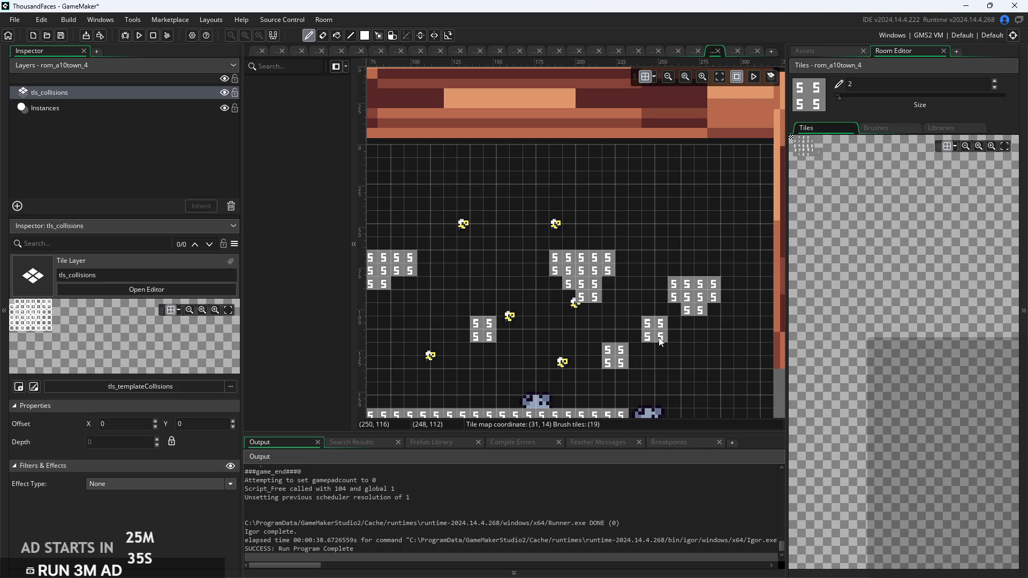
# Place 2x2 collision blocks lower right, high on the right, above the middle cluster and near the top
pyautogui.click(618, 361)
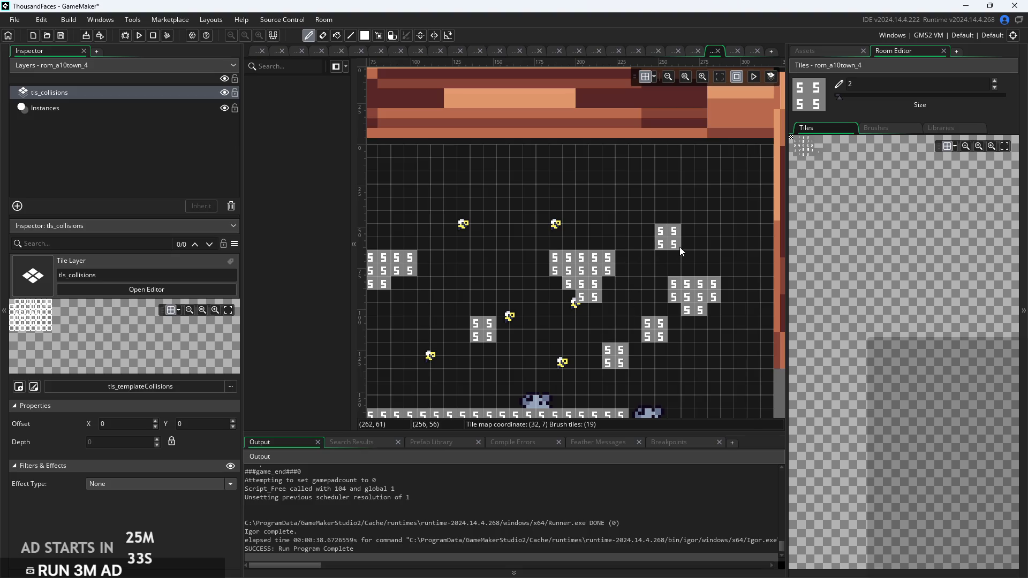
pyautogui.click(686, 245)
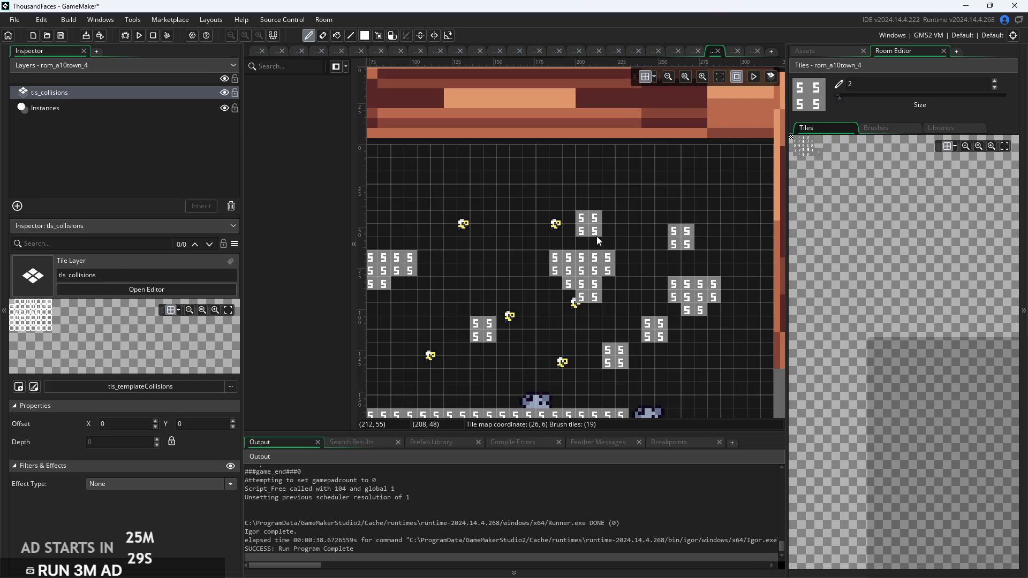
pyautogui.click(608, 245)
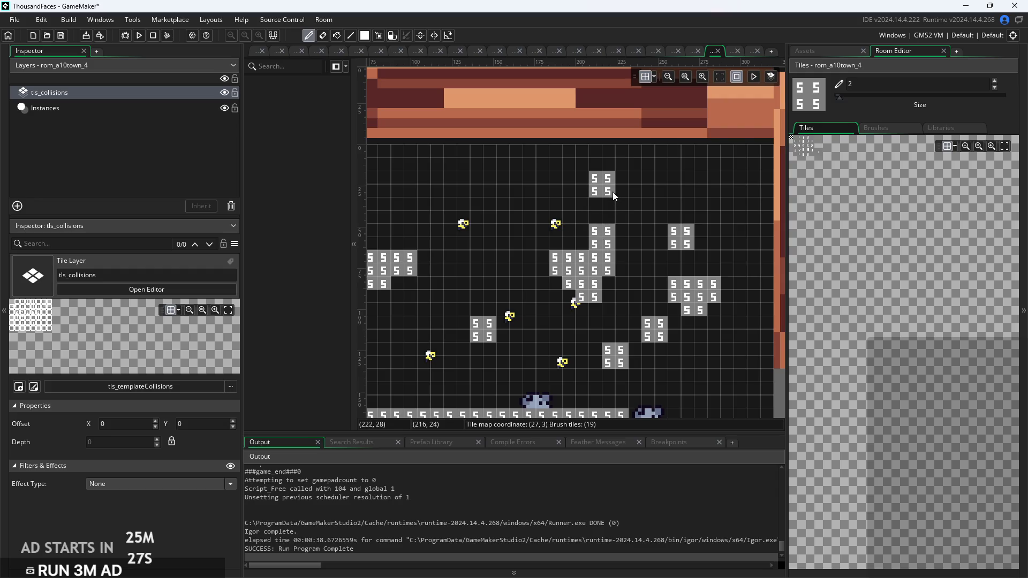
pyautogui.click(609, 212)
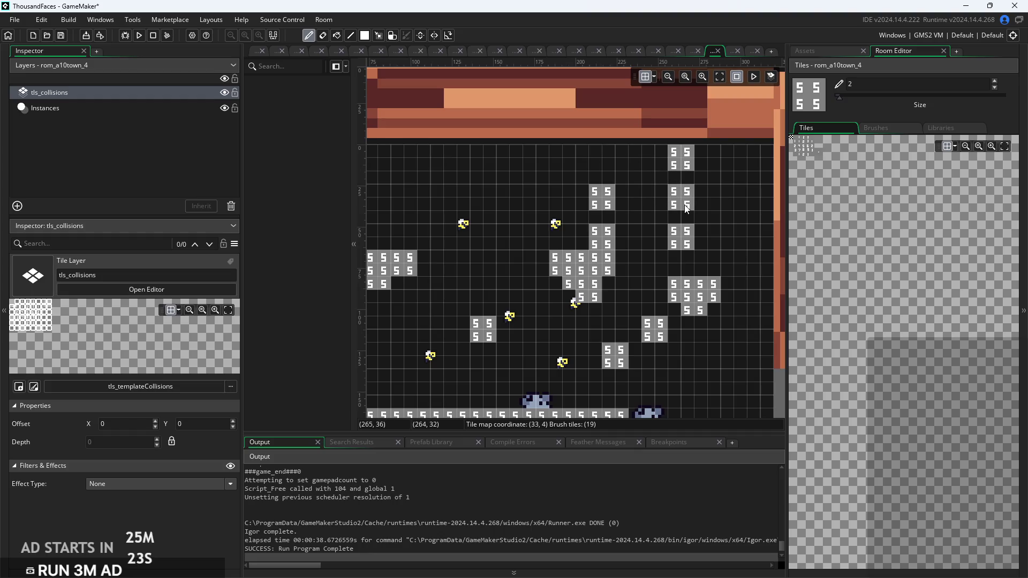
pyautogui.scroll(-3, 686, 207)
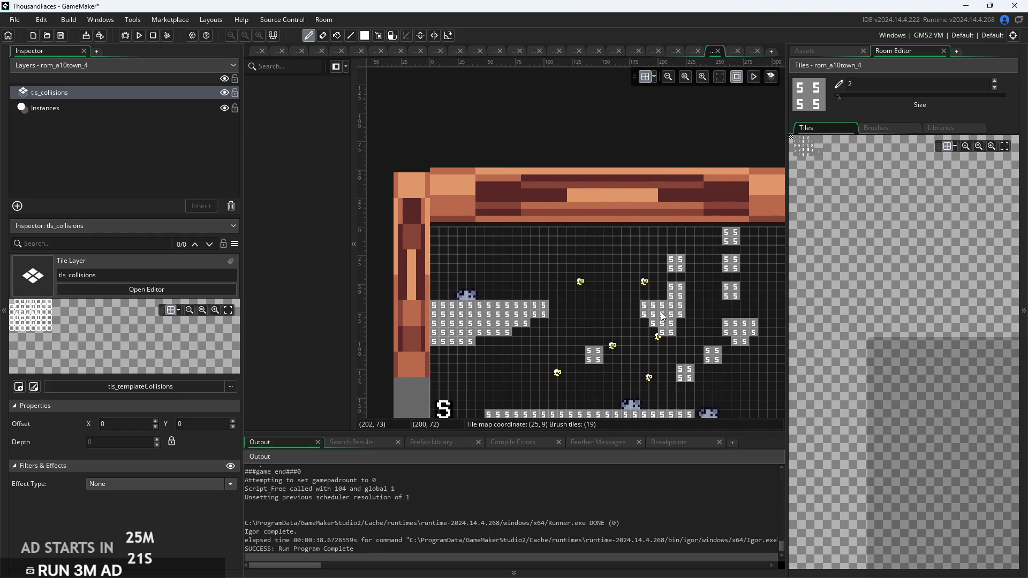
pyautogui.scroll(2, 634, 279)
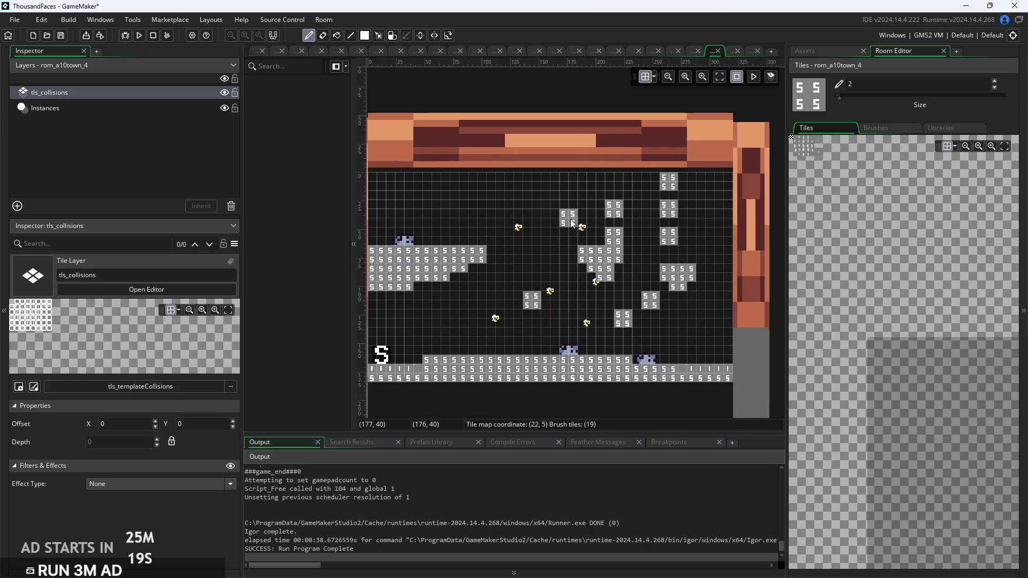
# Erase the two upper-right blocks and a stray tile, then add 2x2 blocks on the left and higher up
pyautogui.moveTo(631, 209)
pyautogui.mouseDown()
pyautogui.moveTo(613, 203)
pyautogui.moveTo(672, 177)
pyautogui.moveTo(684, 210)
pyautogui.mouseUp()
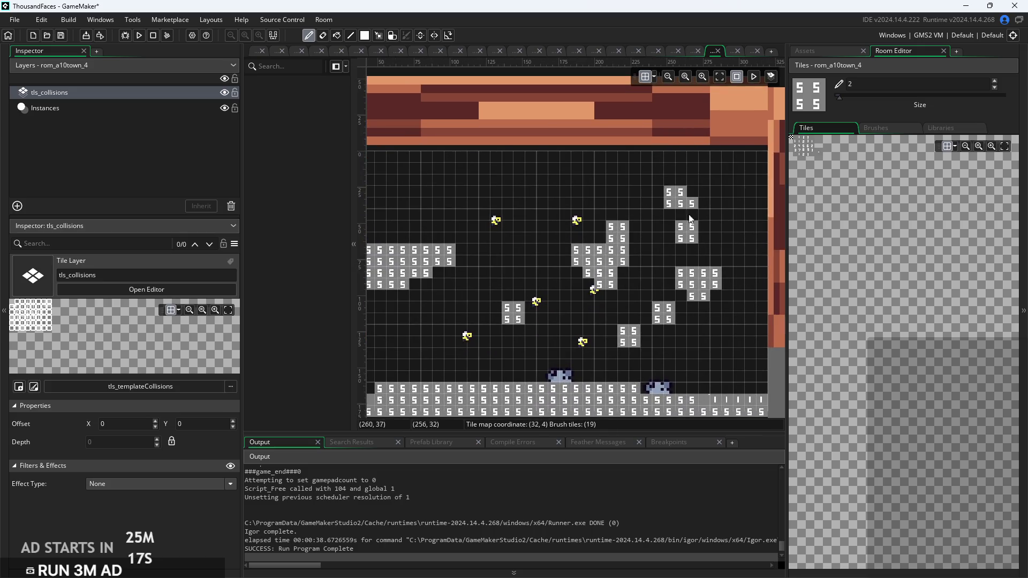
pyautogui.rightClick(625, 238)
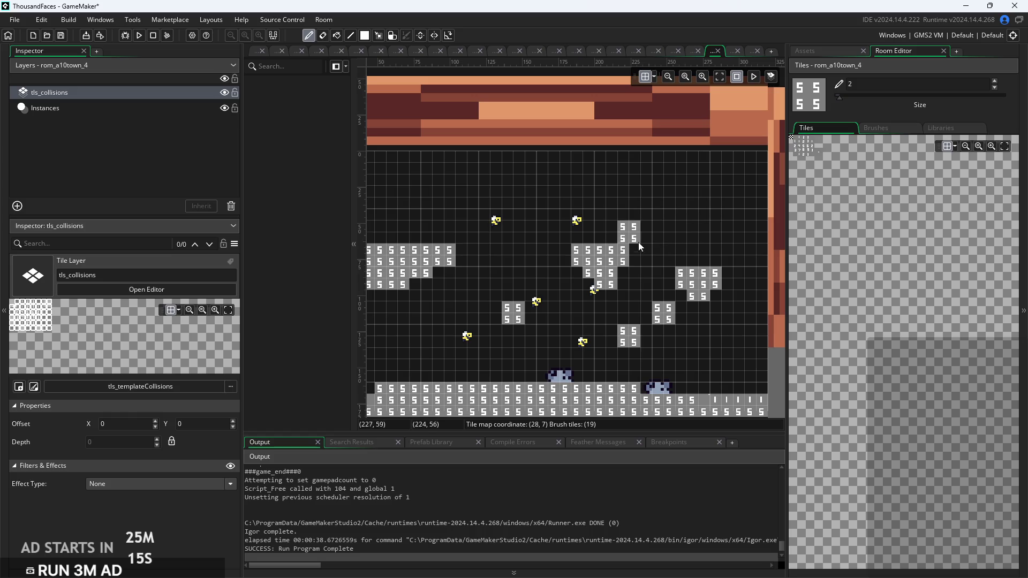
pyautogui.click(507, 250)
pyautogui.click(549, 200)
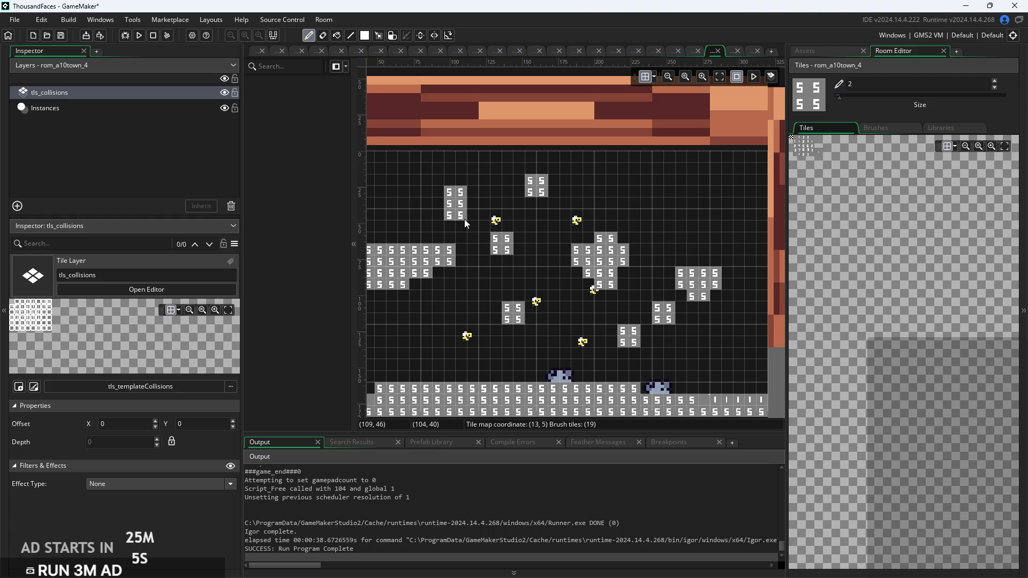
pyautogui.rightClick(461, 204)
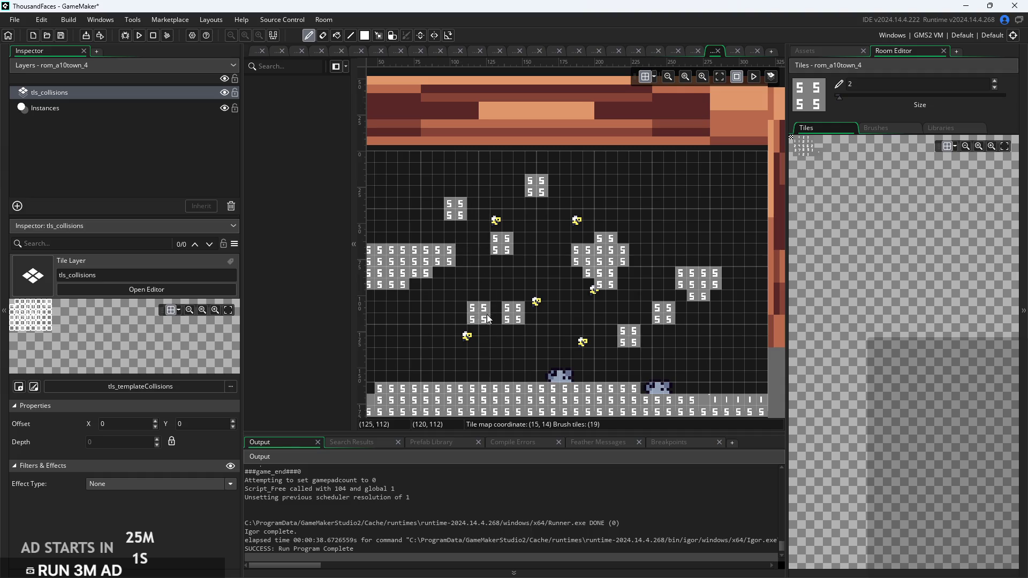
pyautogui.scroll(1, 498, 359)
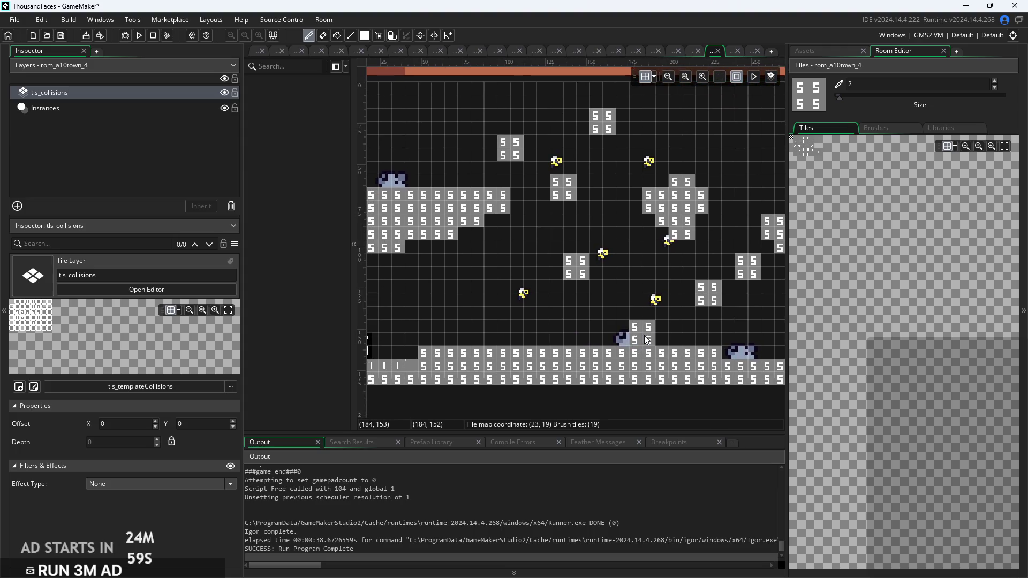
pyautogui.hscroll(2, 560, 321)
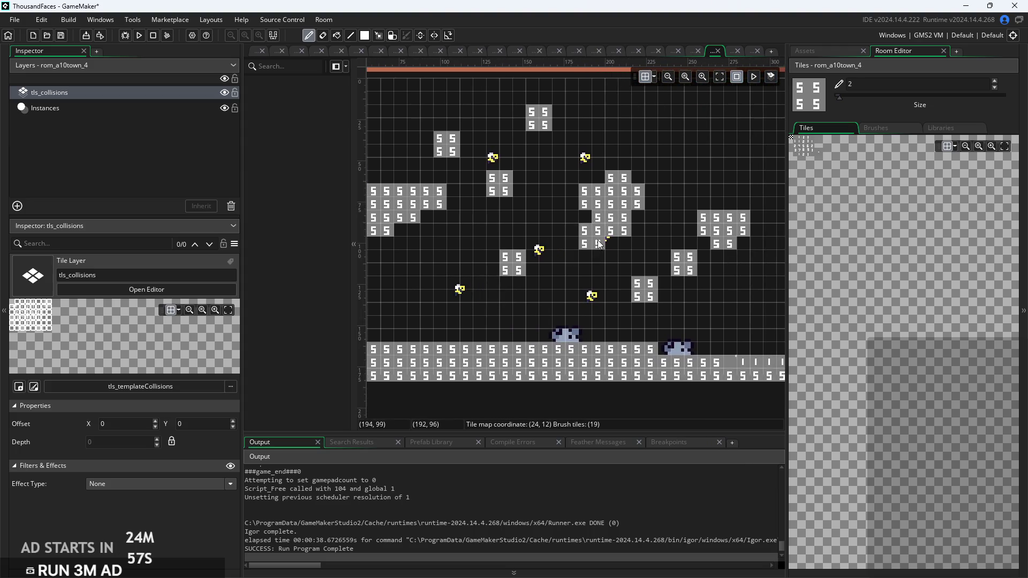
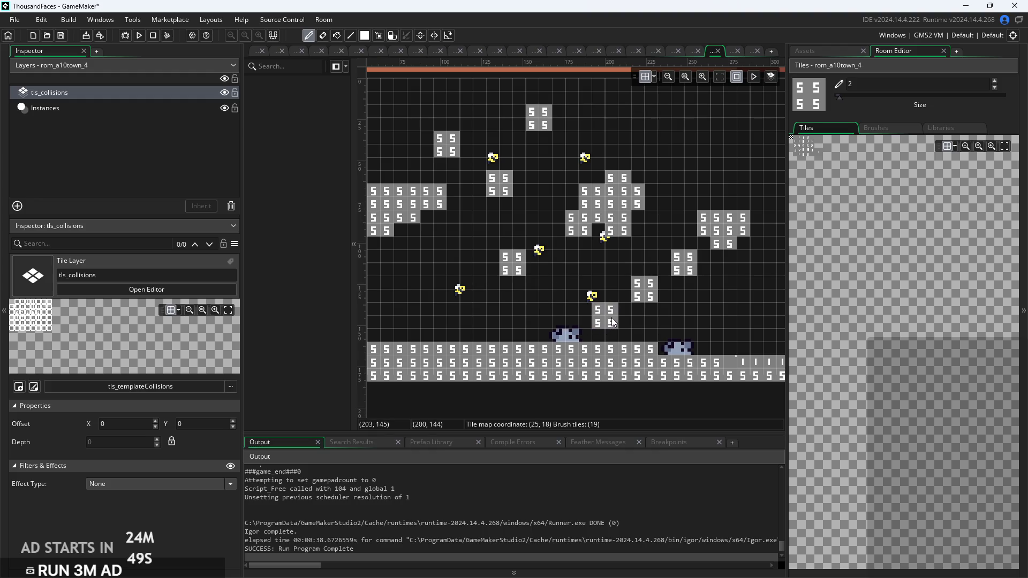
# Paint collision tiles on tls_collisions to form a stepped ledge on the upper-right platform
pyautogui.scroll(-2, 510, 323)
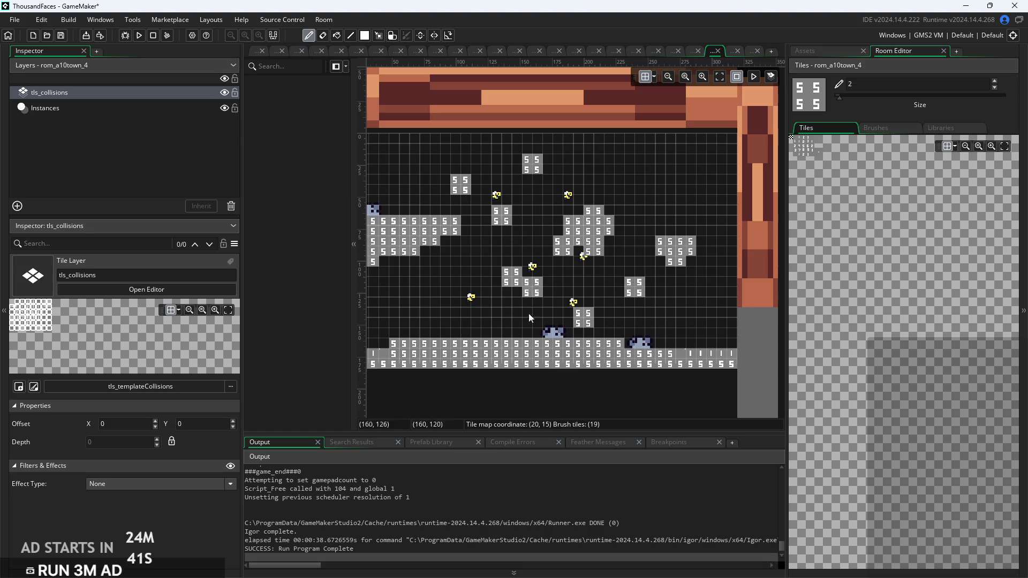
pyautogui.scroll(1, 571, 364)
pyautogui.scroll(-2, 607, 329)
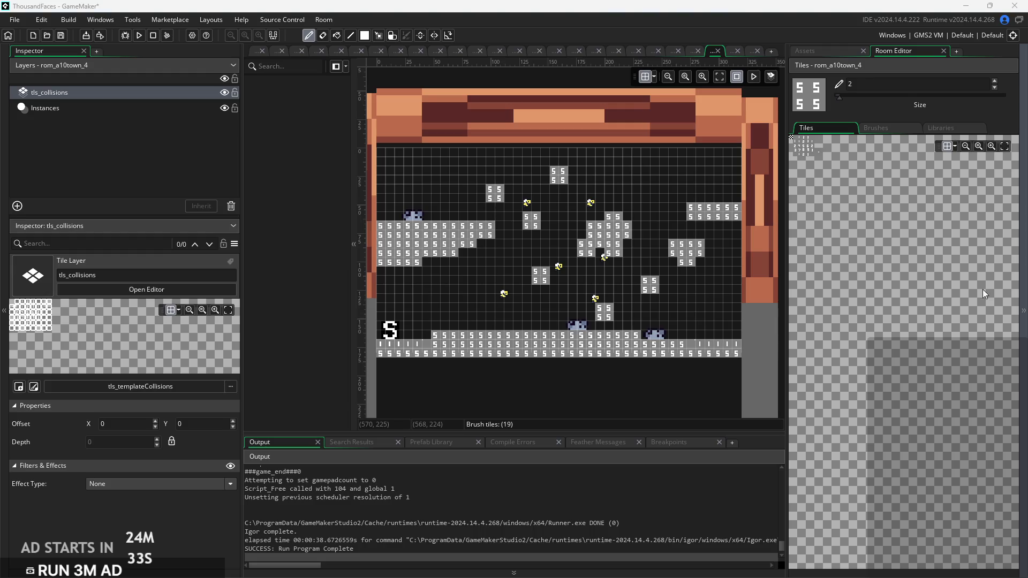
pyautogui.scroll(3, 706, 206)
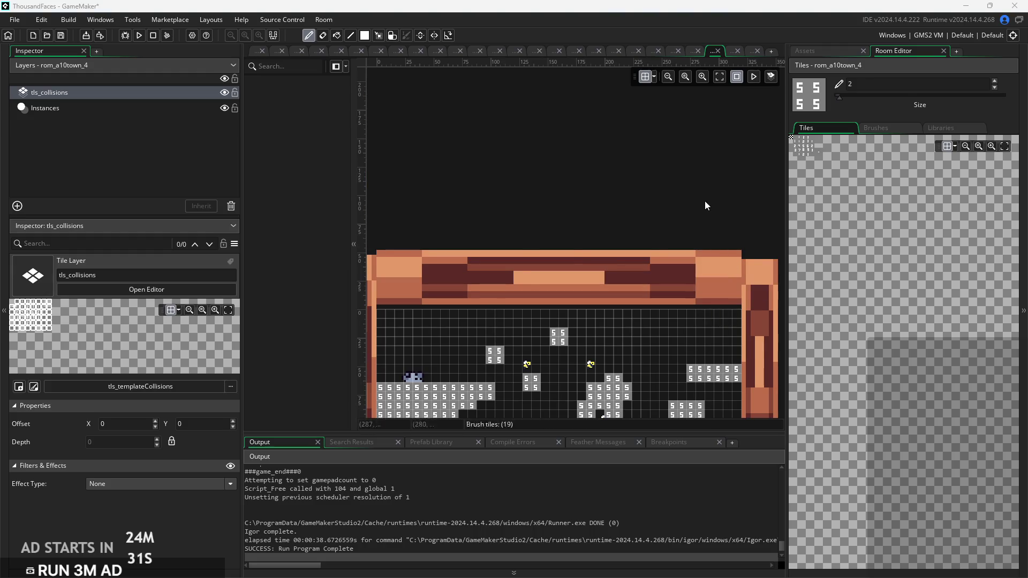
pyautogui.scroll(-3, 706, 205)
pyautogui.scroll(2, 712, 210)
pyautogui.scroll(-1, 712, 210)
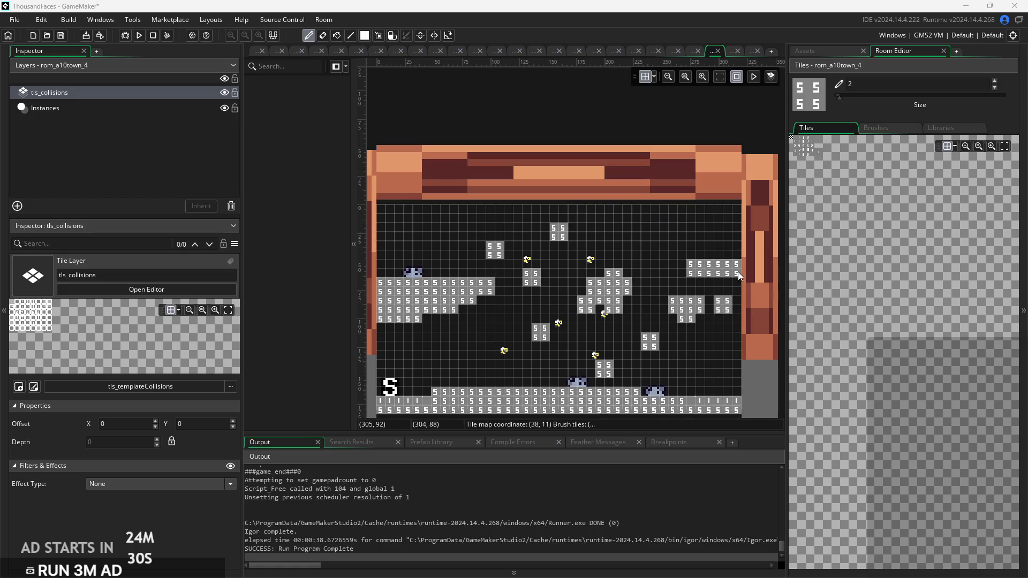
pyautogui.scroll(1, 736, 265)
pyautogui.scroll(1, 736, 265)
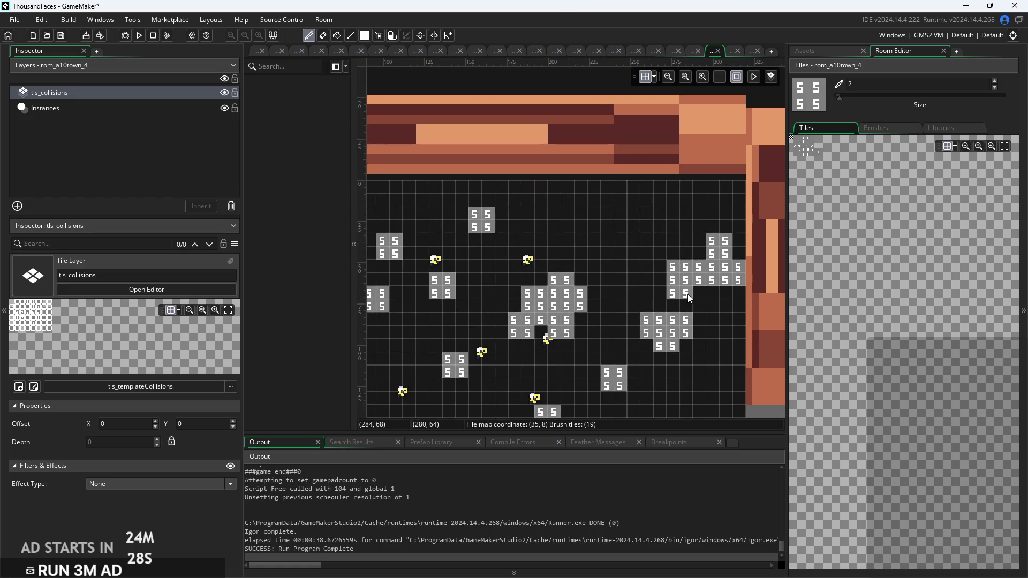
pyautogui.moveTo(735, 264); pyautogui.dragTo(667, 272)
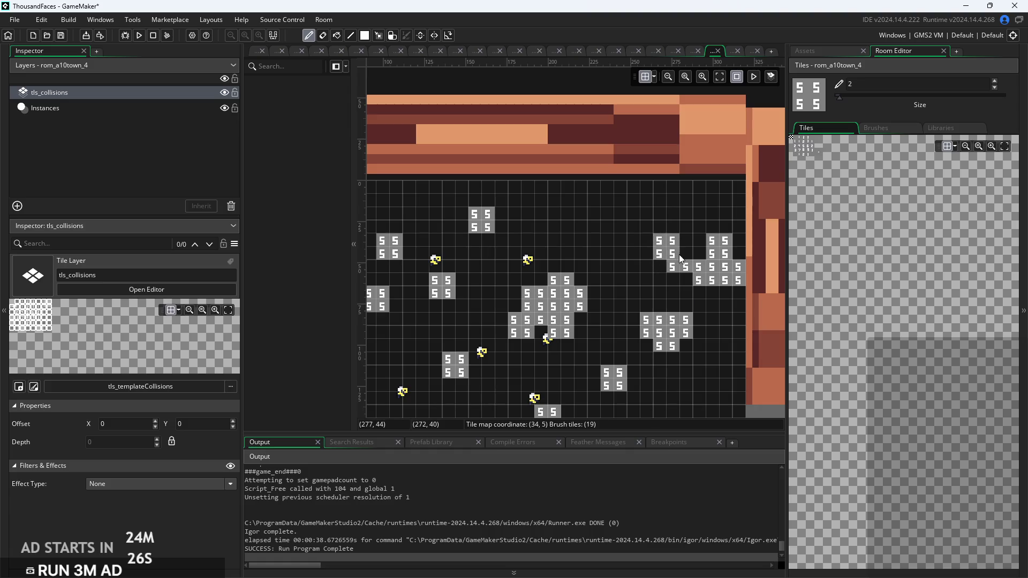
pyautogui.scroll(-1, 711, 256)
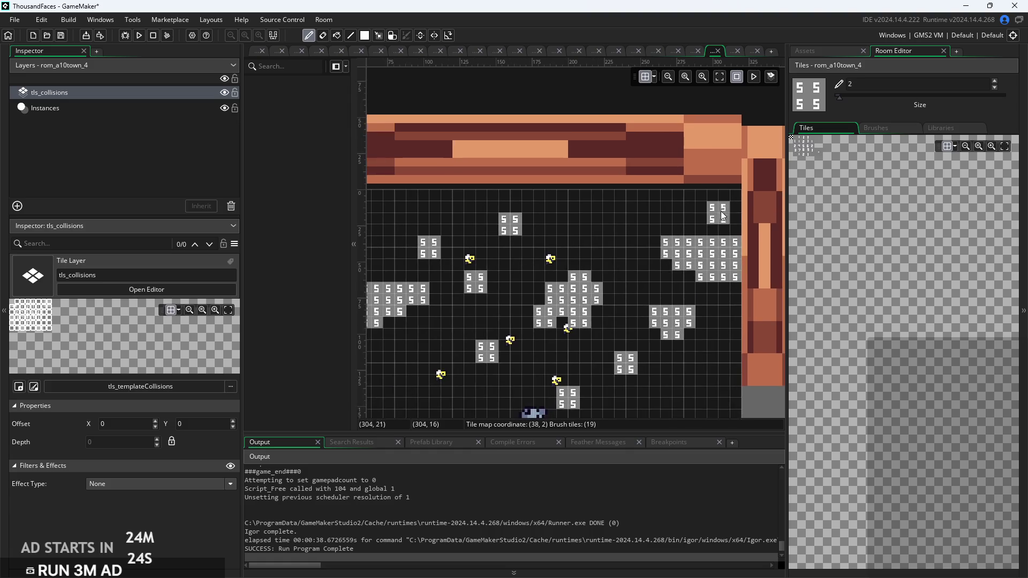
# Place an obj_dummy instance on the Instances layer atop the upper-right platform
pyautogui.click(811, 55)
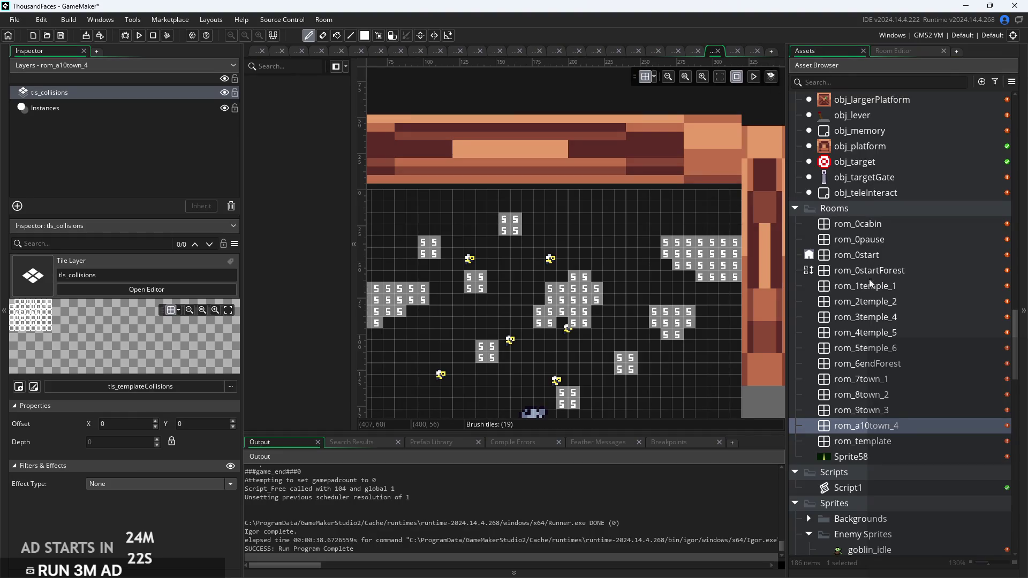
pyautogui.scroll(5, 869, 278)
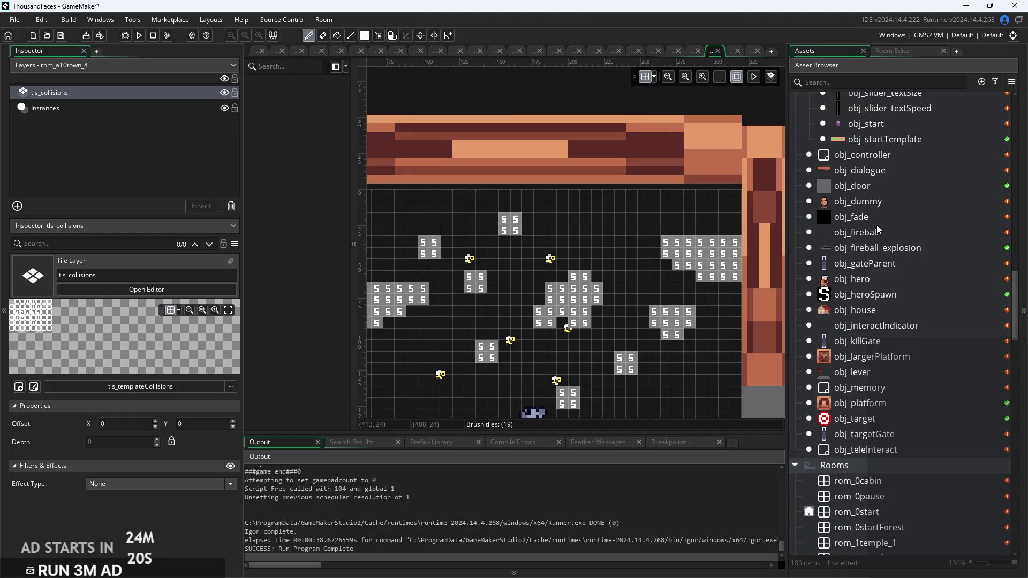
pyautogui.click(876, 207)
pyautogui.moveTo(876, 207)
pyautogui.mouseDown()
pyautogui.moveTo(834, 212)
pyautogui.moveTo(860, 209)
pyautogui.mouseUp()
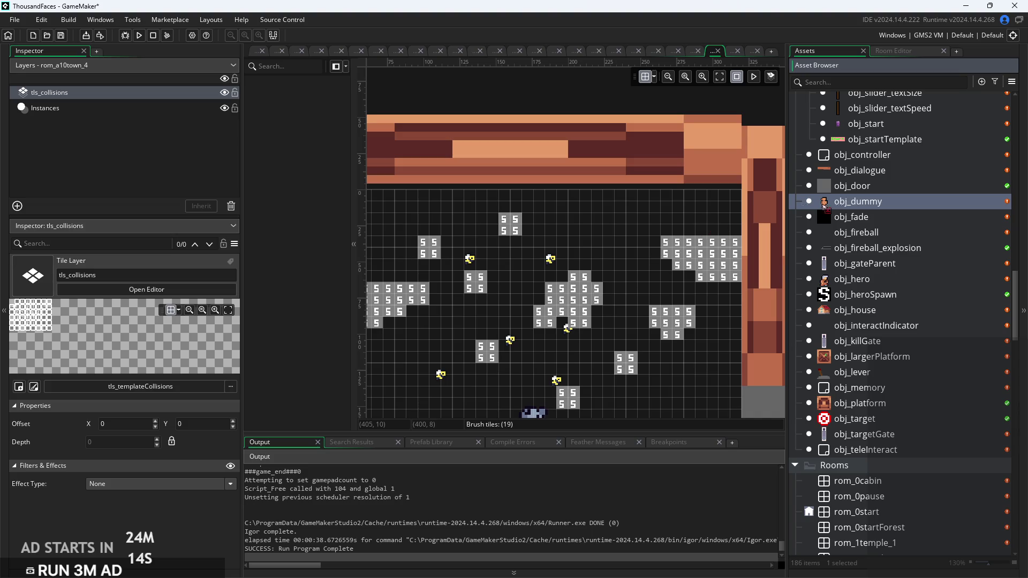
pyautogui.click(133, 107)
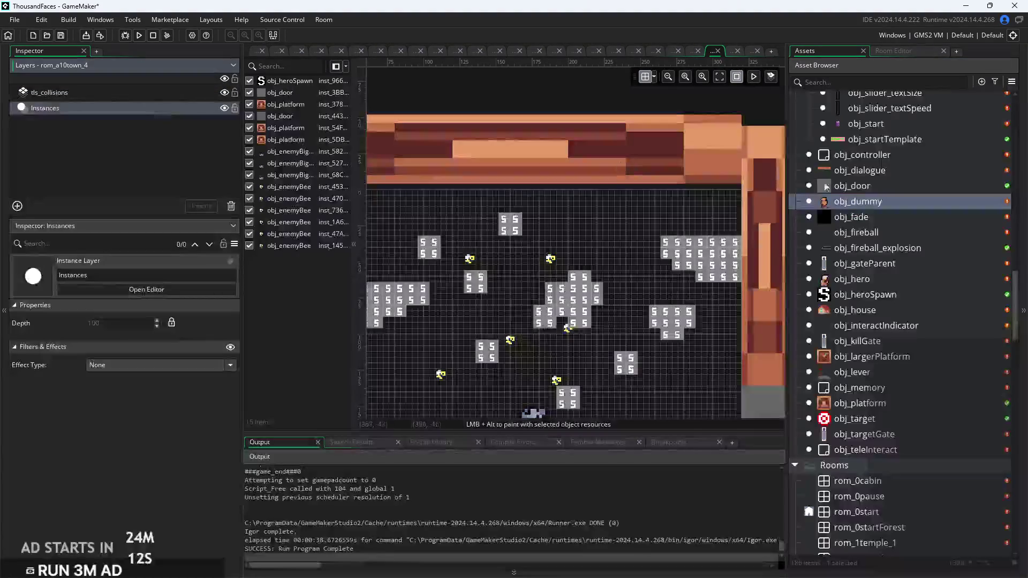
pyautogui.moveTo(857, 201); pyautogui.dragTo(825, 205)
pyautogui.moveTo(695, 221); pyautogui.dragTo(695, 223)
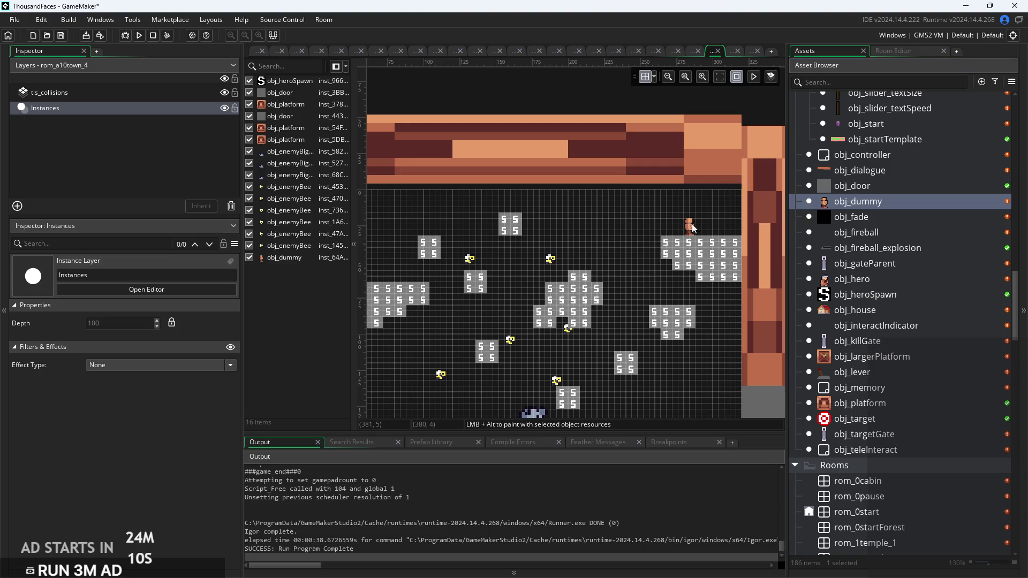
# Make tls_collisions the active layer again
pyautogui.scroll(2, 691, 227)
pyautogui.scroll(-1, 744, 197)
pyautogui.scroll(1, 628, 247)
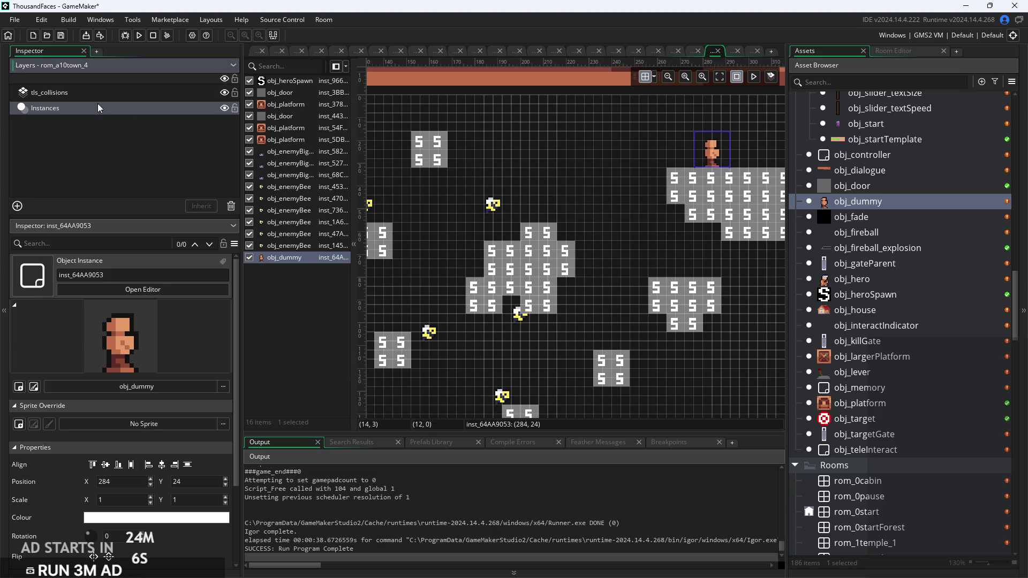
pyautogui.click(107, 94)
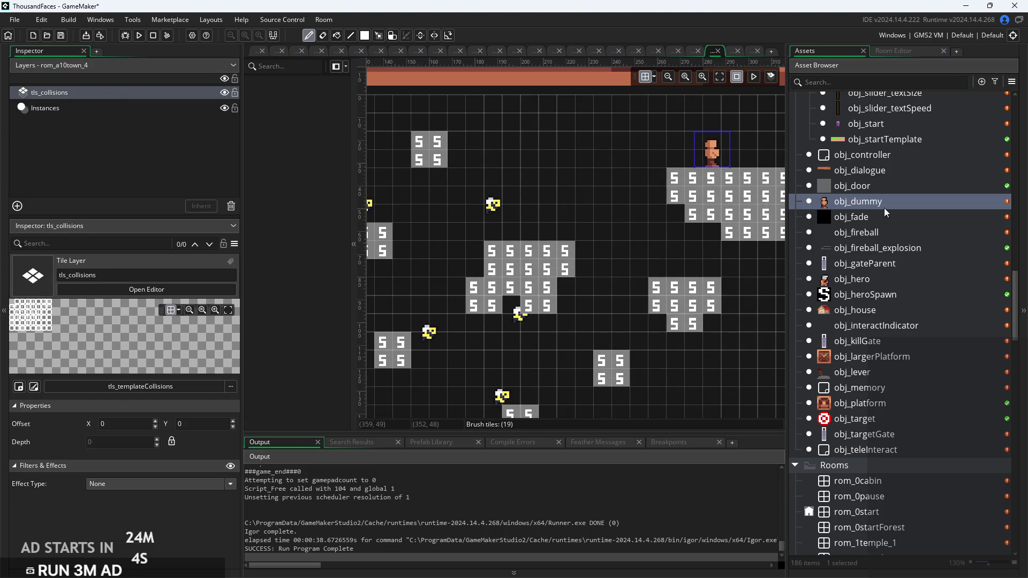
# Inspect obj_dummy's object properties from the Asset Browser
pyautogui.click(856, 204)
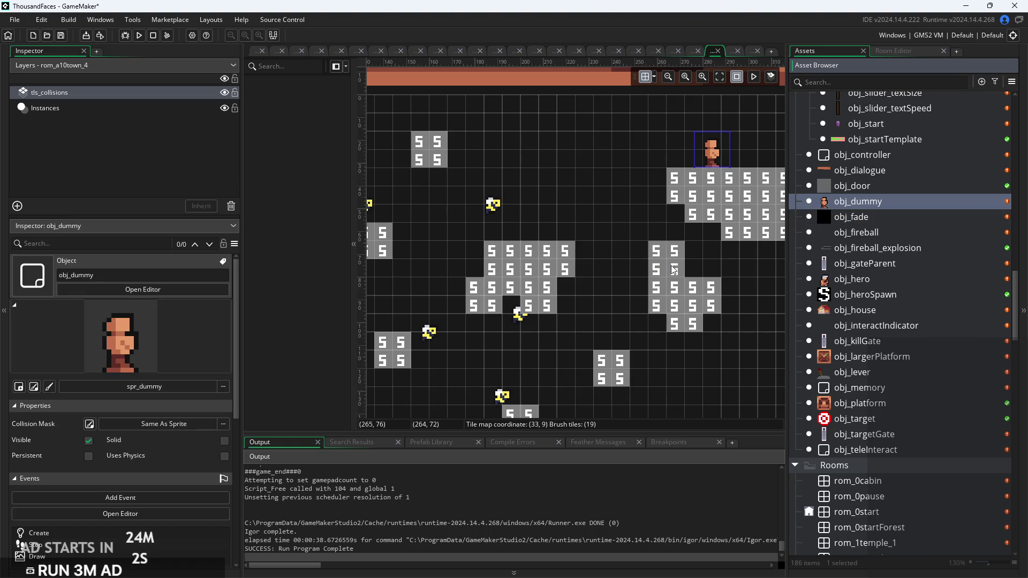
pyautogui.scroll(-2, 668, 339)
pyautogui.scroll(2, 668, 338)
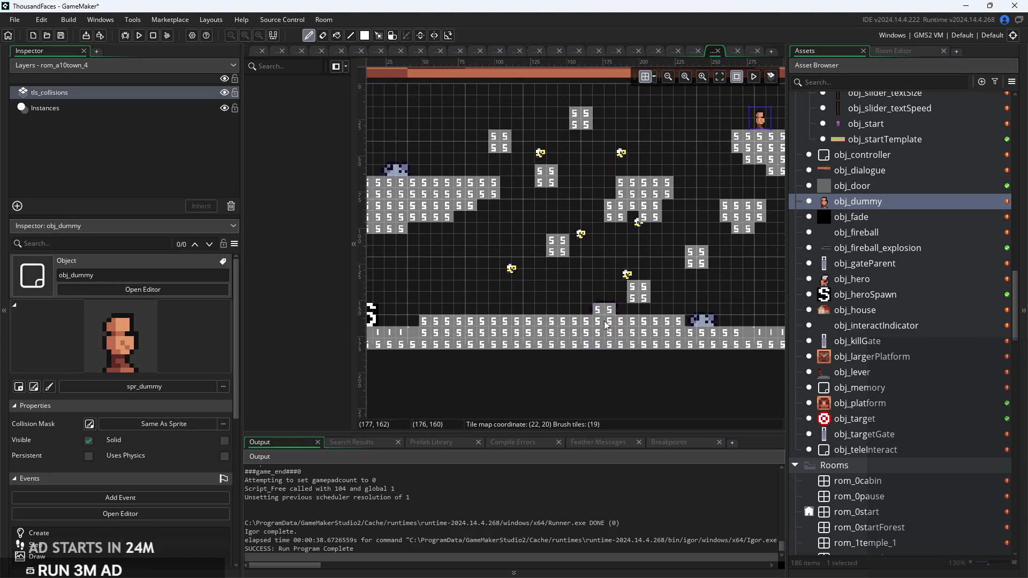
pyautogui.scroll(-2, 632, 382)
pyautogui.scroll(-1, 632, 382)
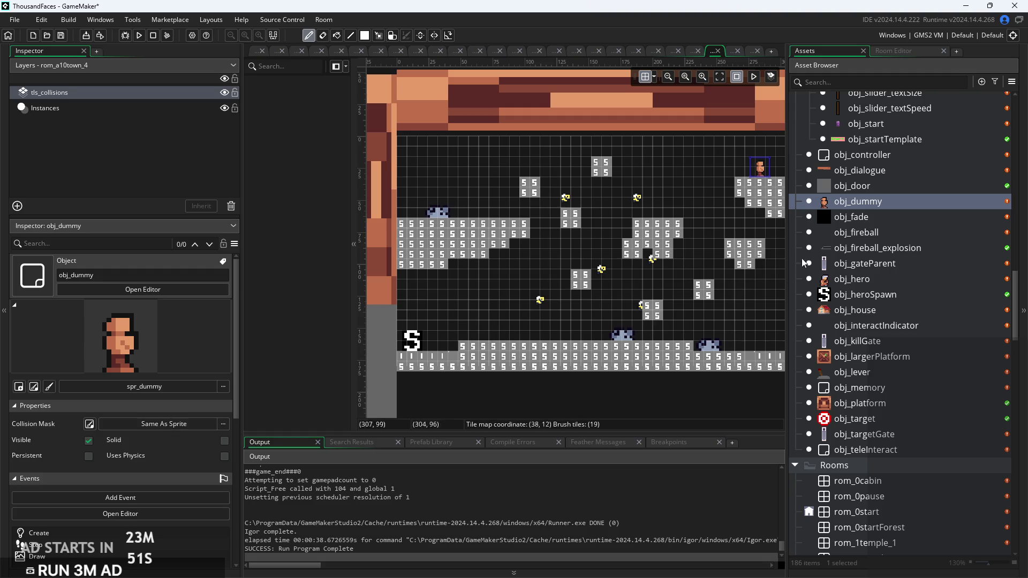
pyautogui.click(856, 204)
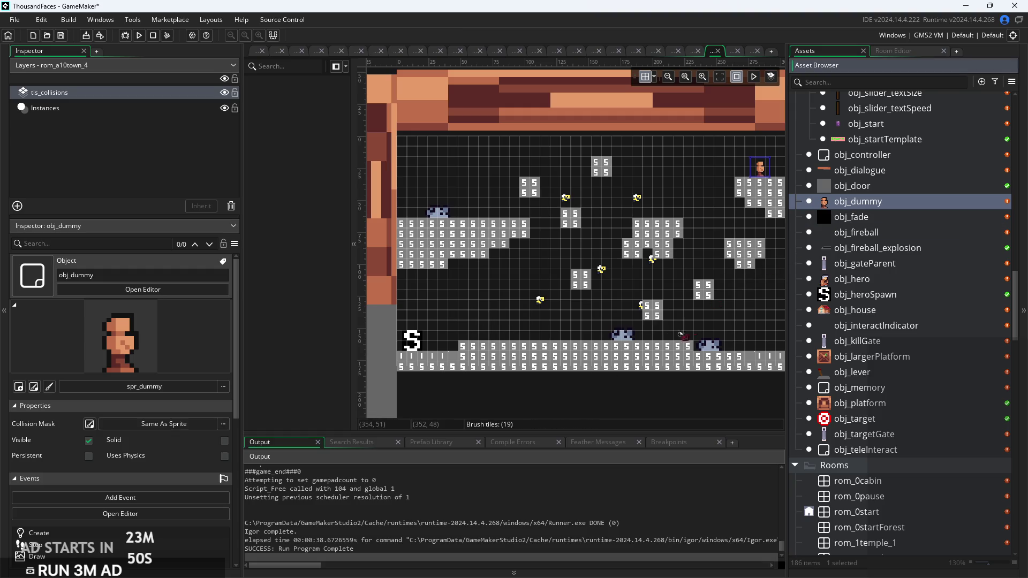
# Decline the new instance layer prompt and make the Instances layer active
pyautogui.click(854, 206)
pyautogui.moveTo(747, 243); pyautogui.dragTo(558, 326)
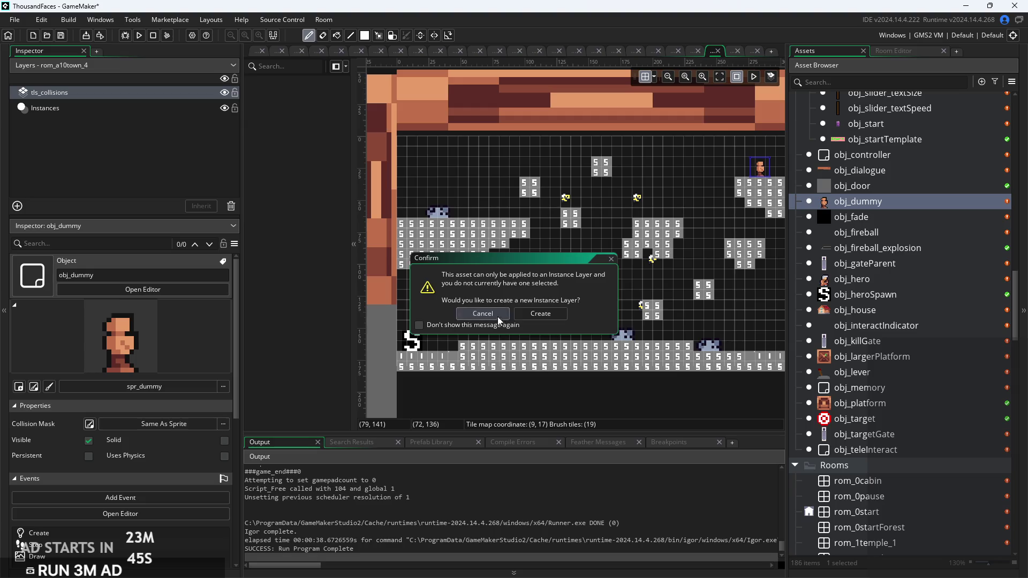
pyautogui.click(499, 317)
pyautogui.click(162, 113)
# Place two obj_dummy instances on the ground floor at (124,152) and (68,152)
pyautogui.moveTo(875, 206)
pyautogui.mouseDown()
pyautogui.moveTo(543, 332)
pyautogui.moveTo(557, 333)
pyautogui.mouseUp()
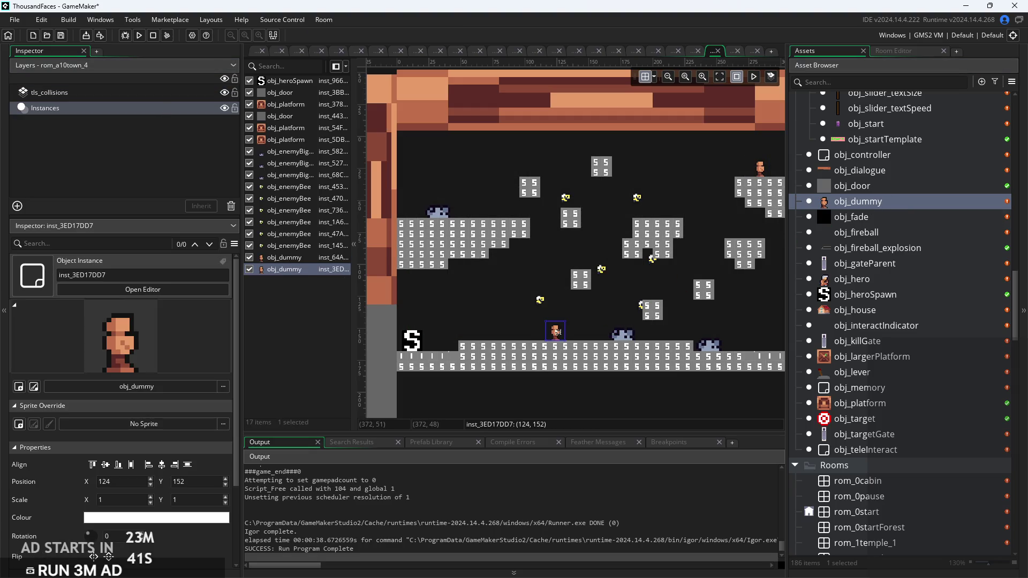
pyautogui.scroll(3, 591, 318)
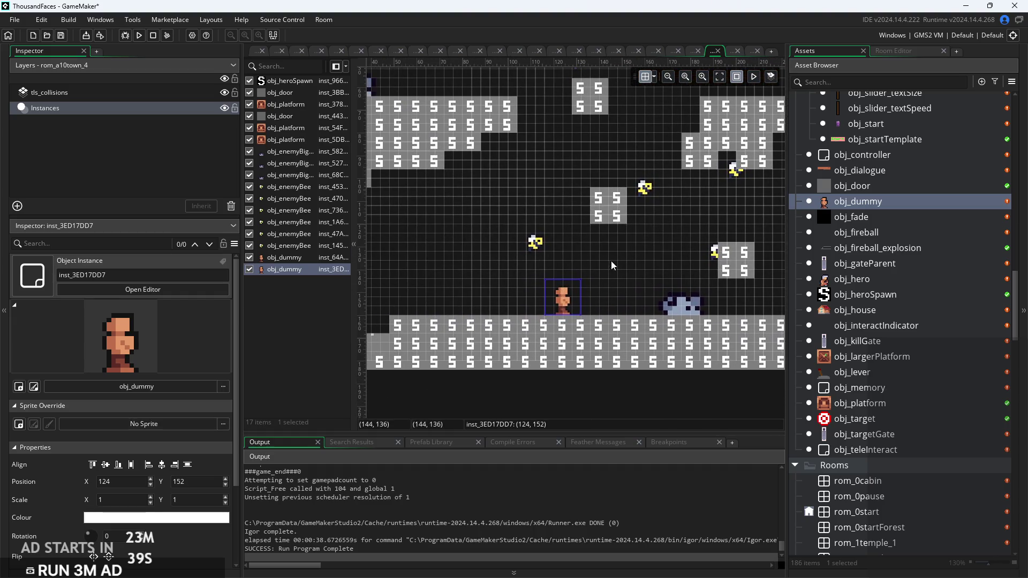
pyautogui.moveTo(576, 323); pyautogui.dragTo(427, 307)
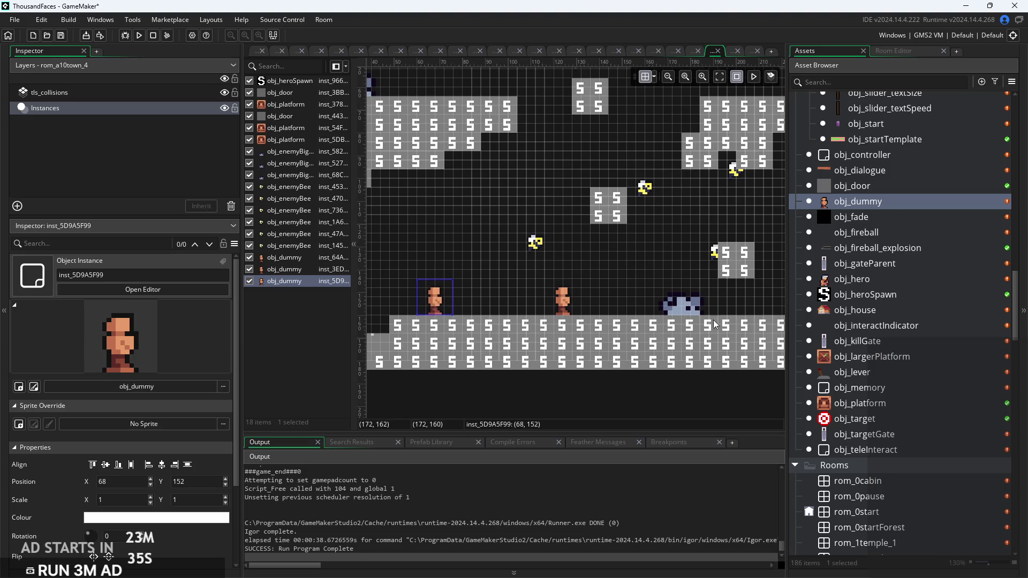
pyautogui.scroll(5, 897, 246)
pyautogui.scroll(7, 898, 247)
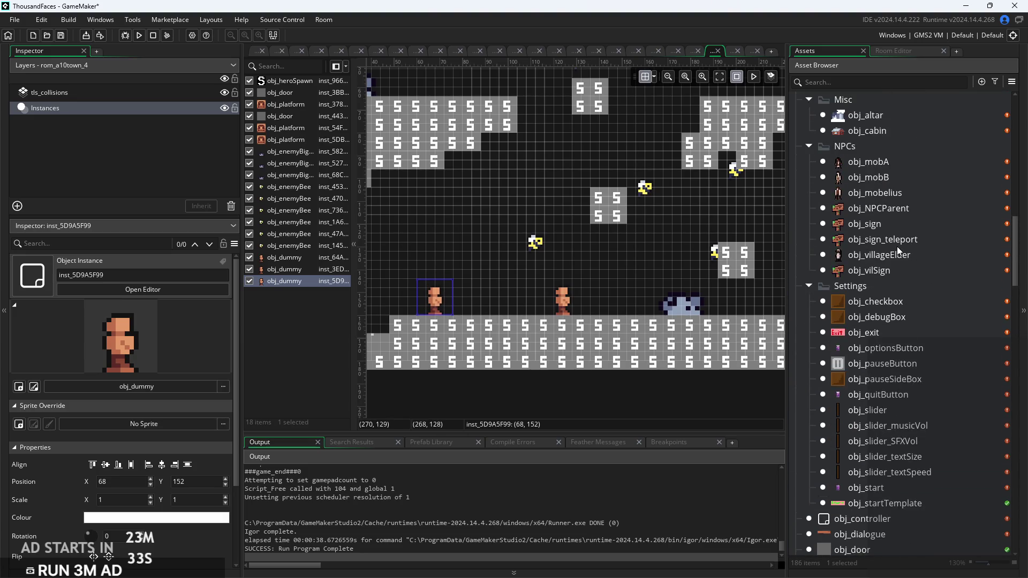